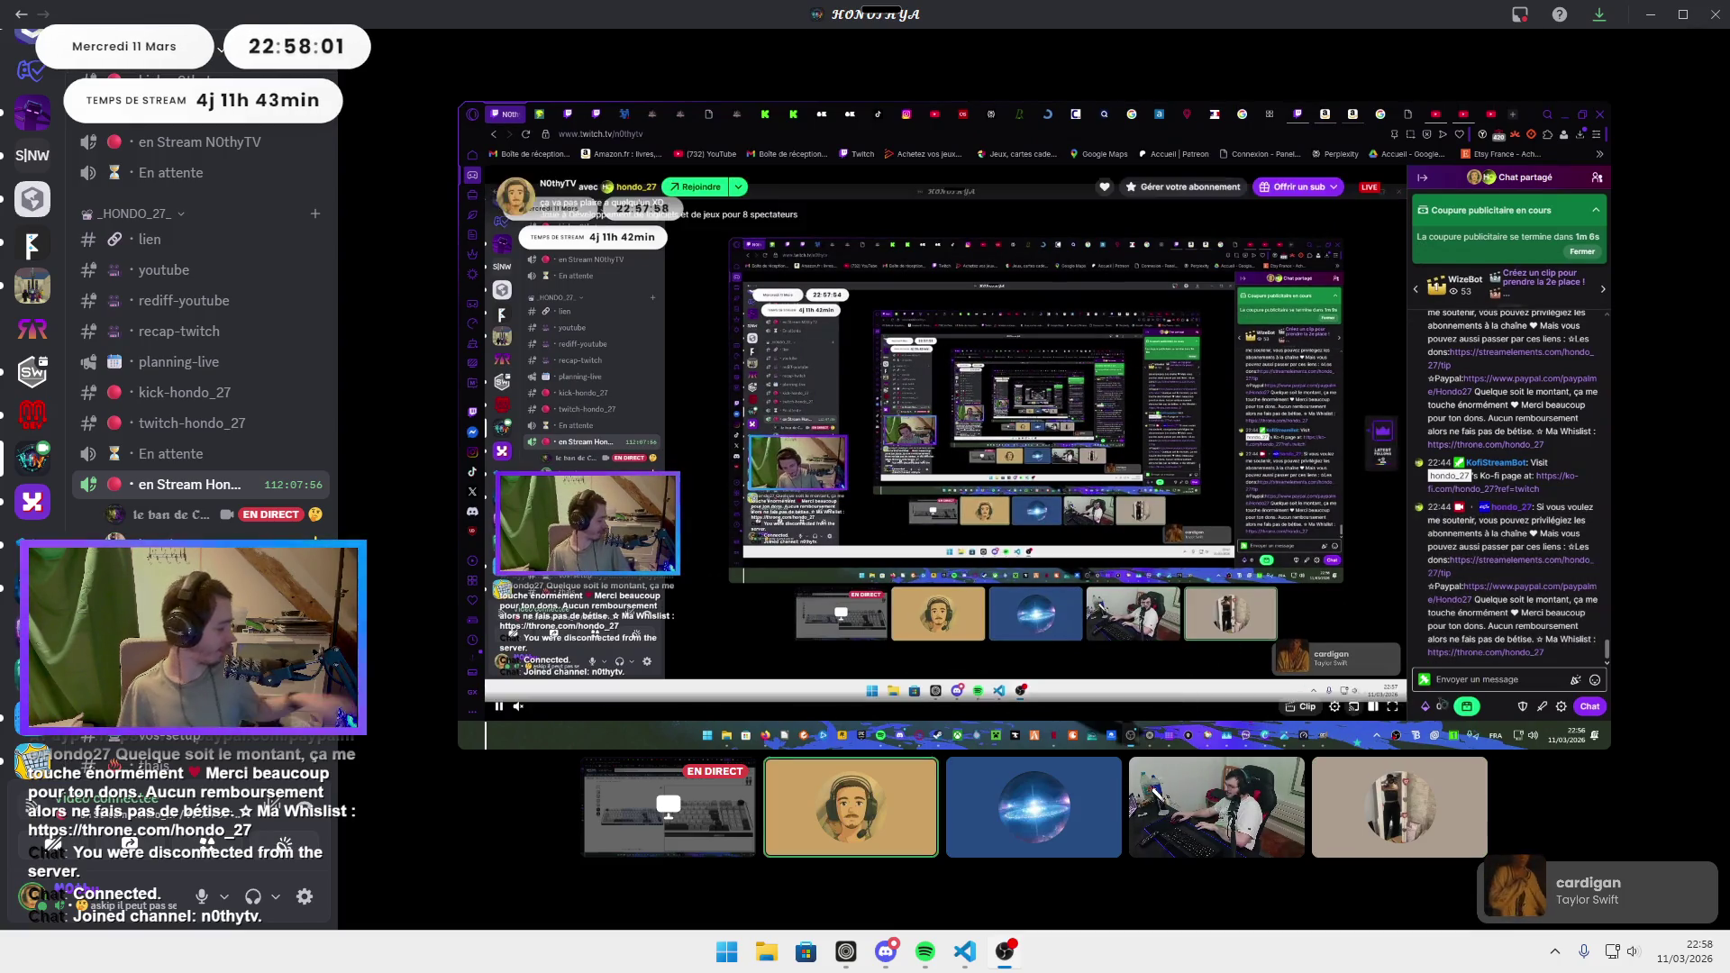
Claim the channel-points bonus chest under the chat, raising the balance to 157,3 k.
{"action": "left_click", "coordinate": [1467, 707]}
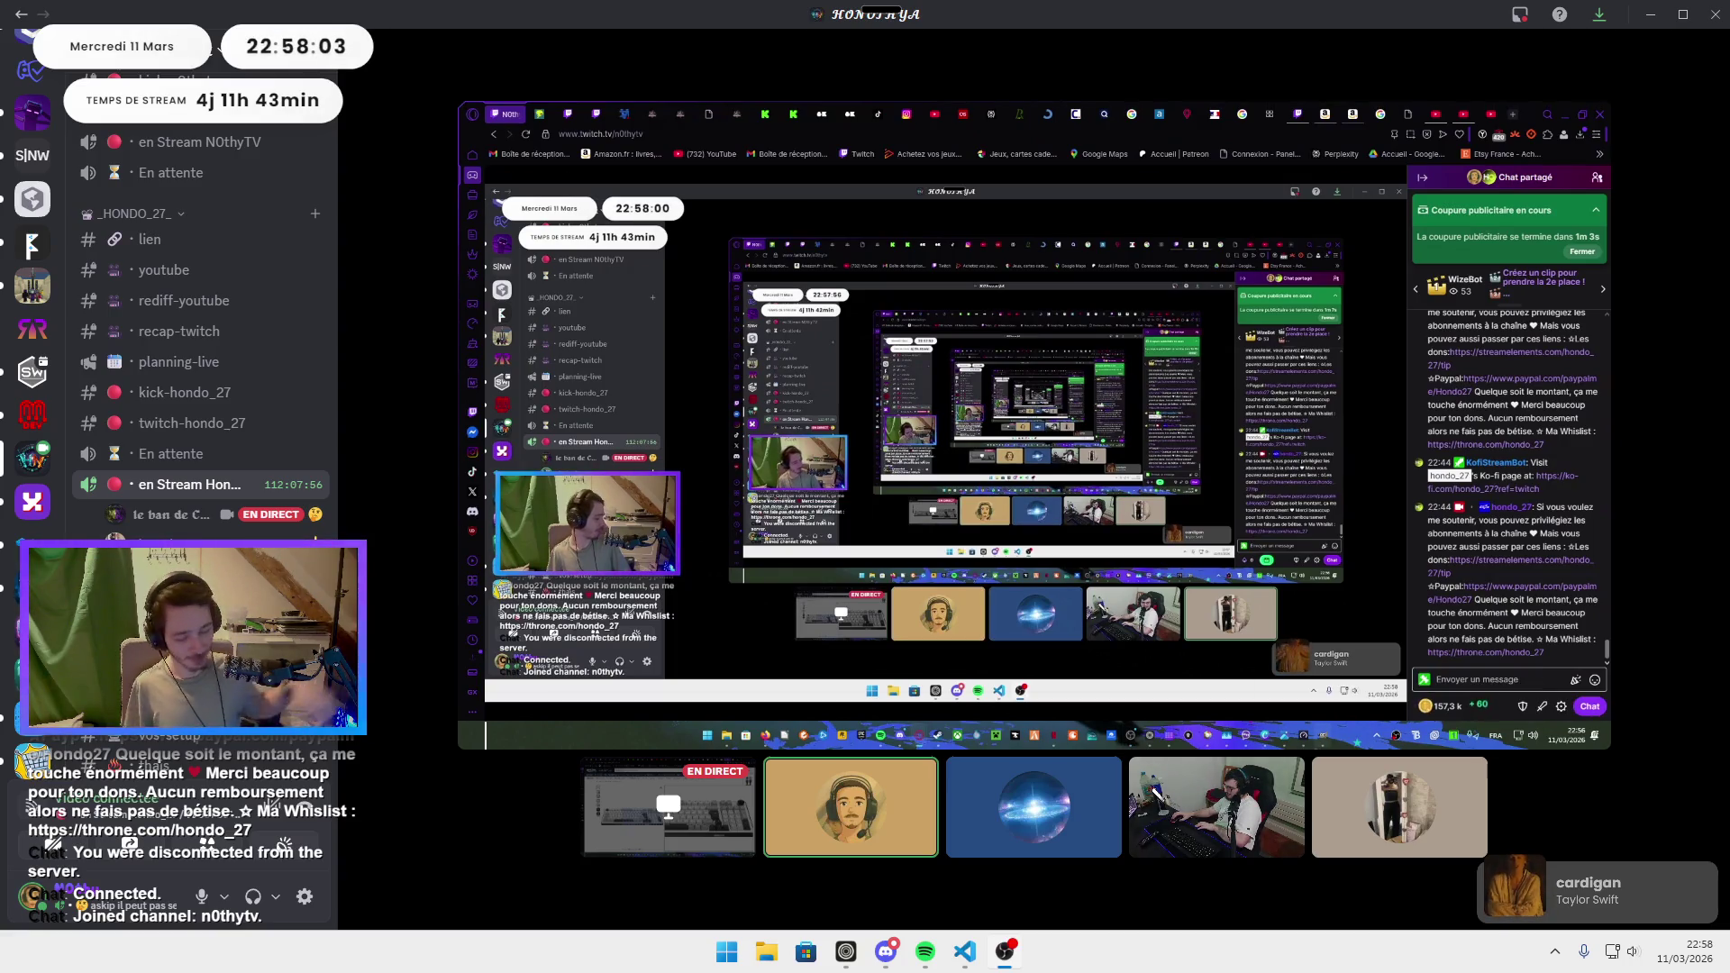
{"action": "left_click", "coordinate": [1347, 675]}
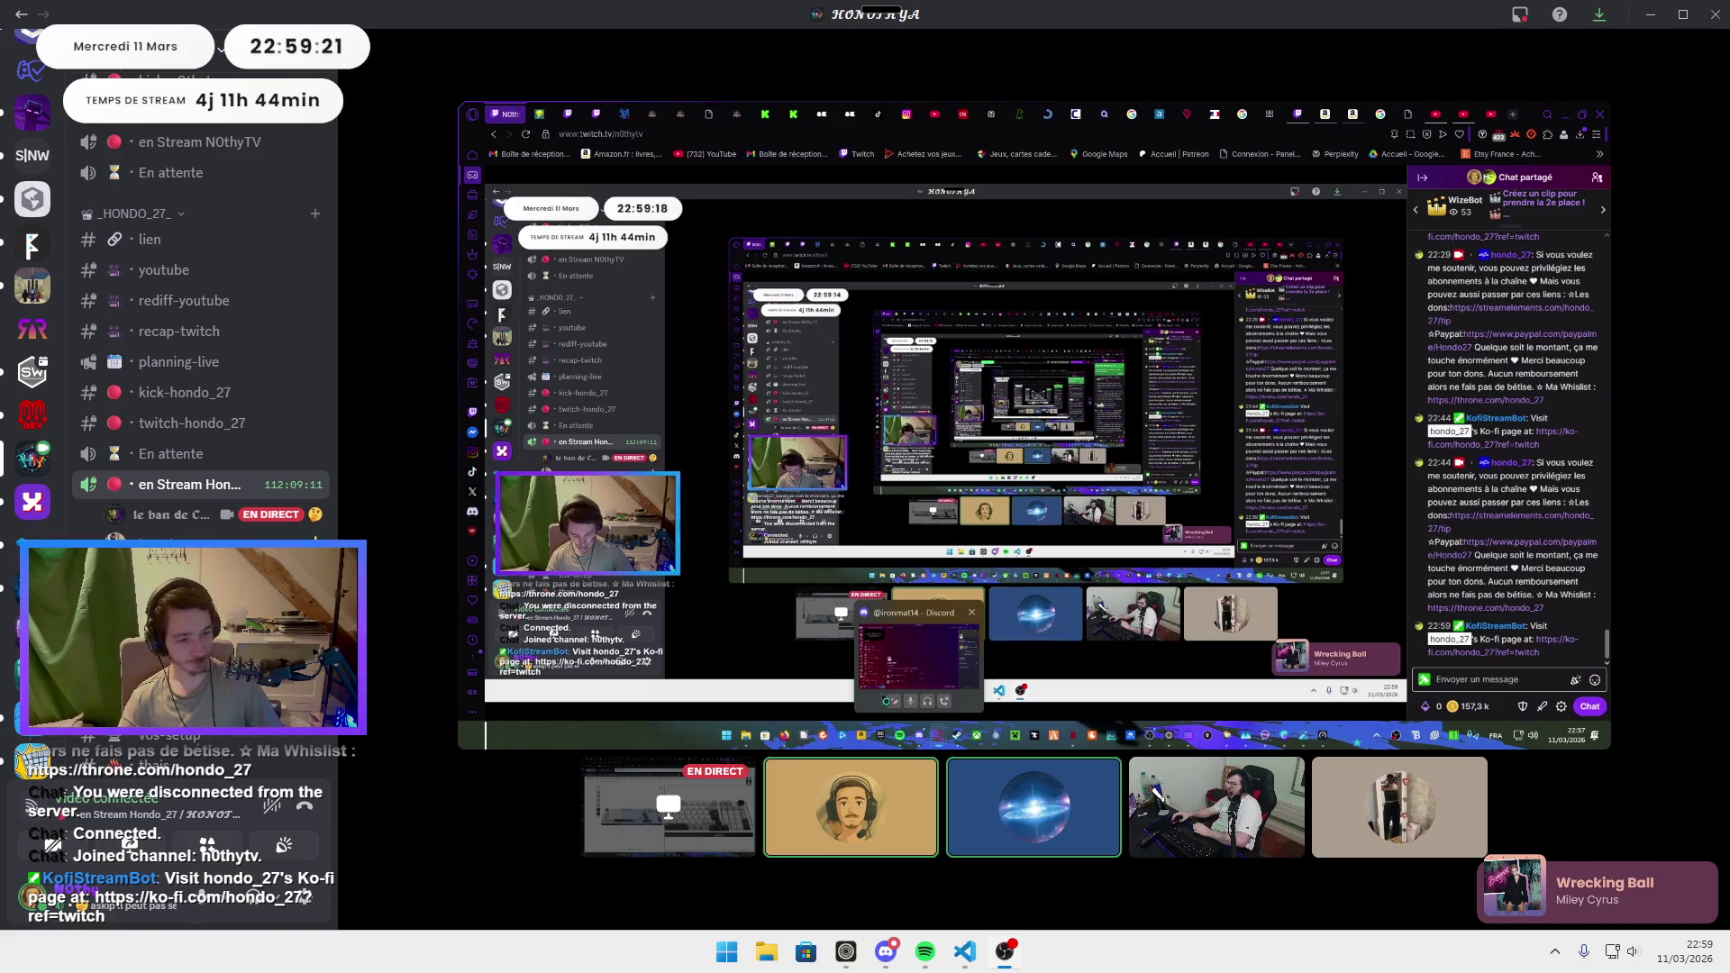
{"action": "mouse_move", "coordinate": [1131, 699]}
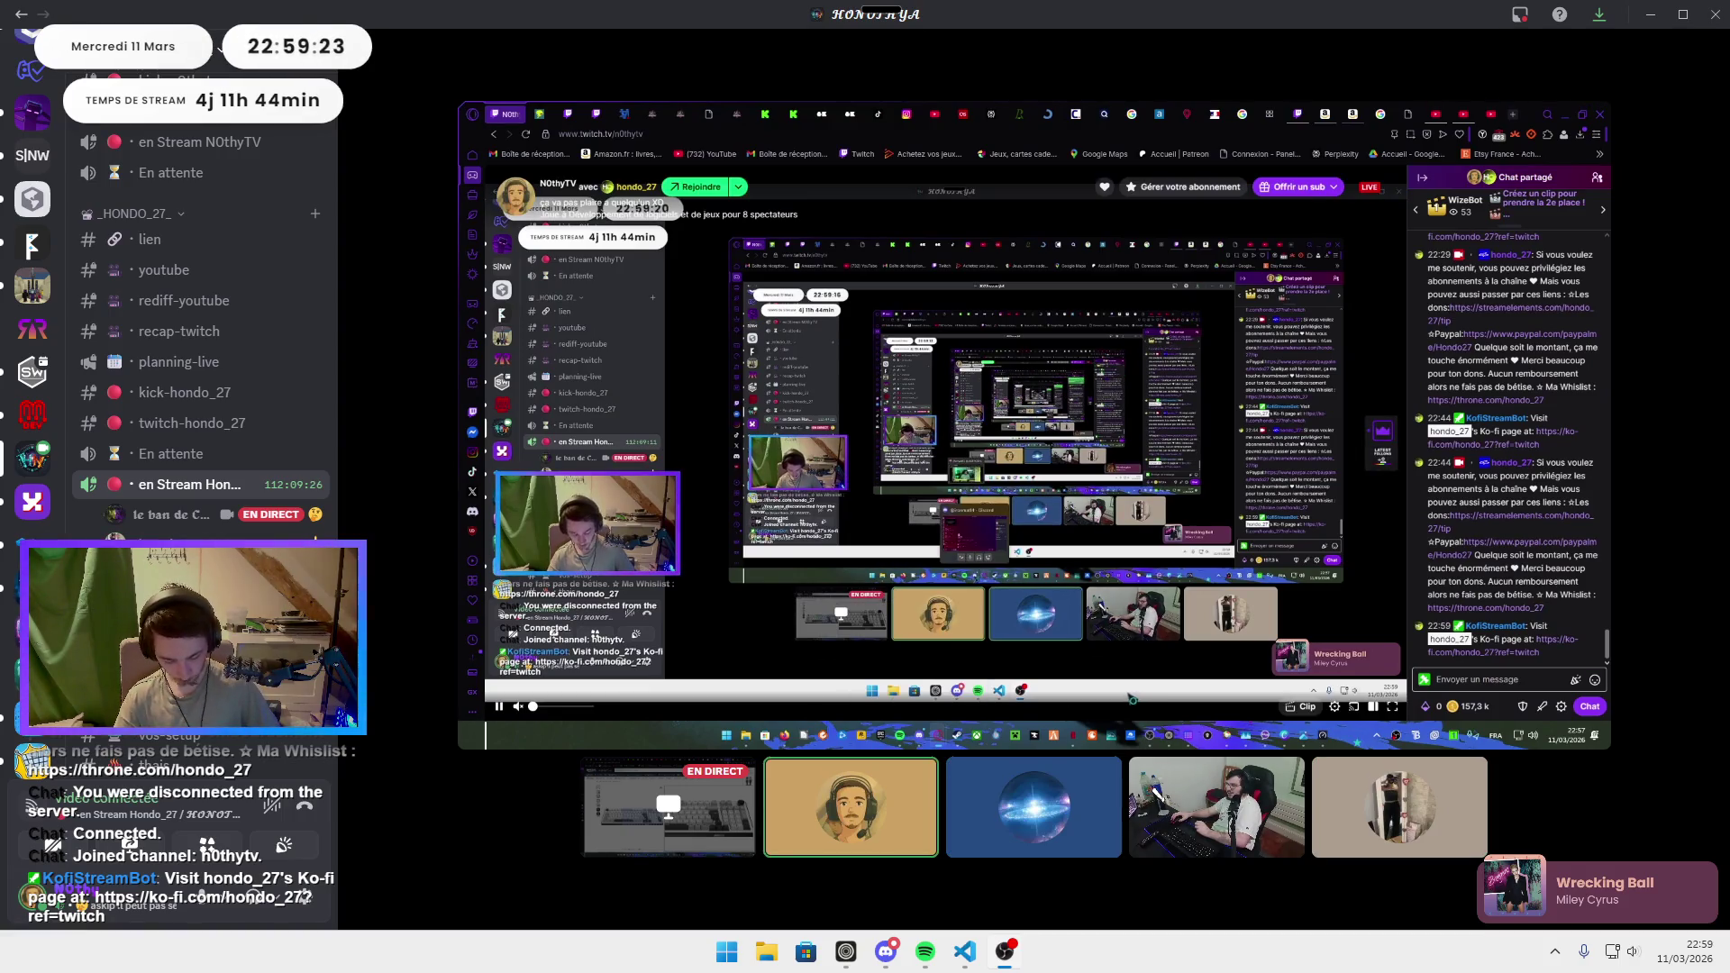
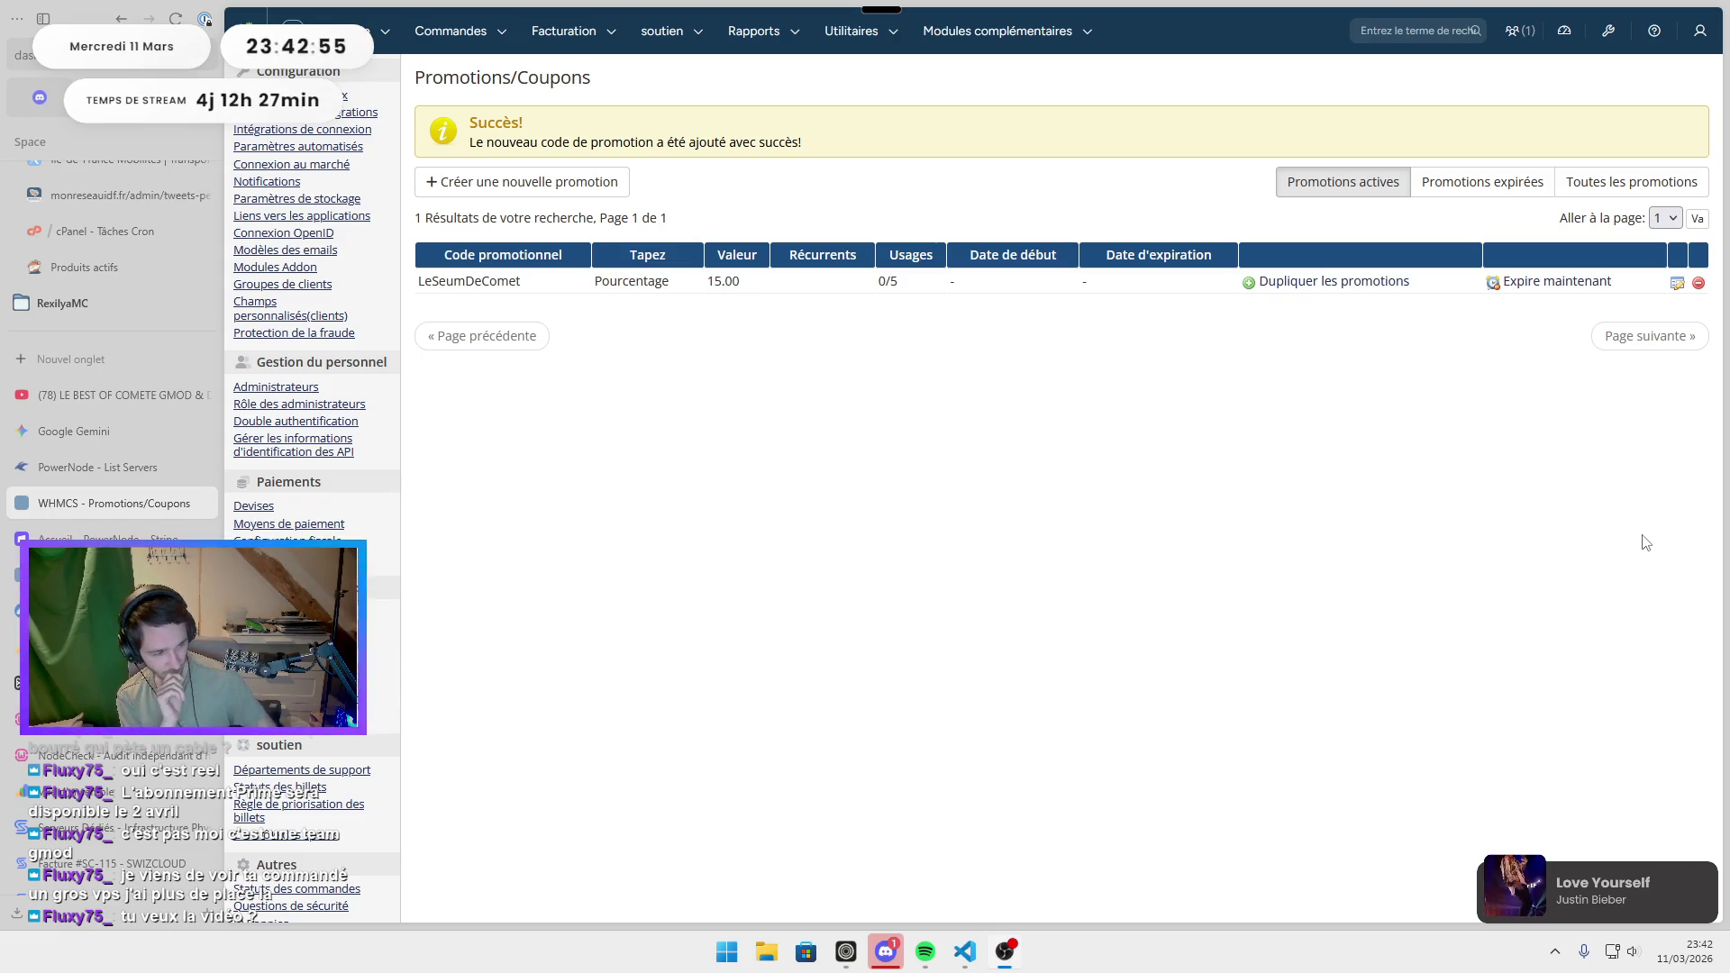
Bring the Discord conversation forward and open the shared YouTube video link.
{"action": "key", "text": "alt+Tab"}
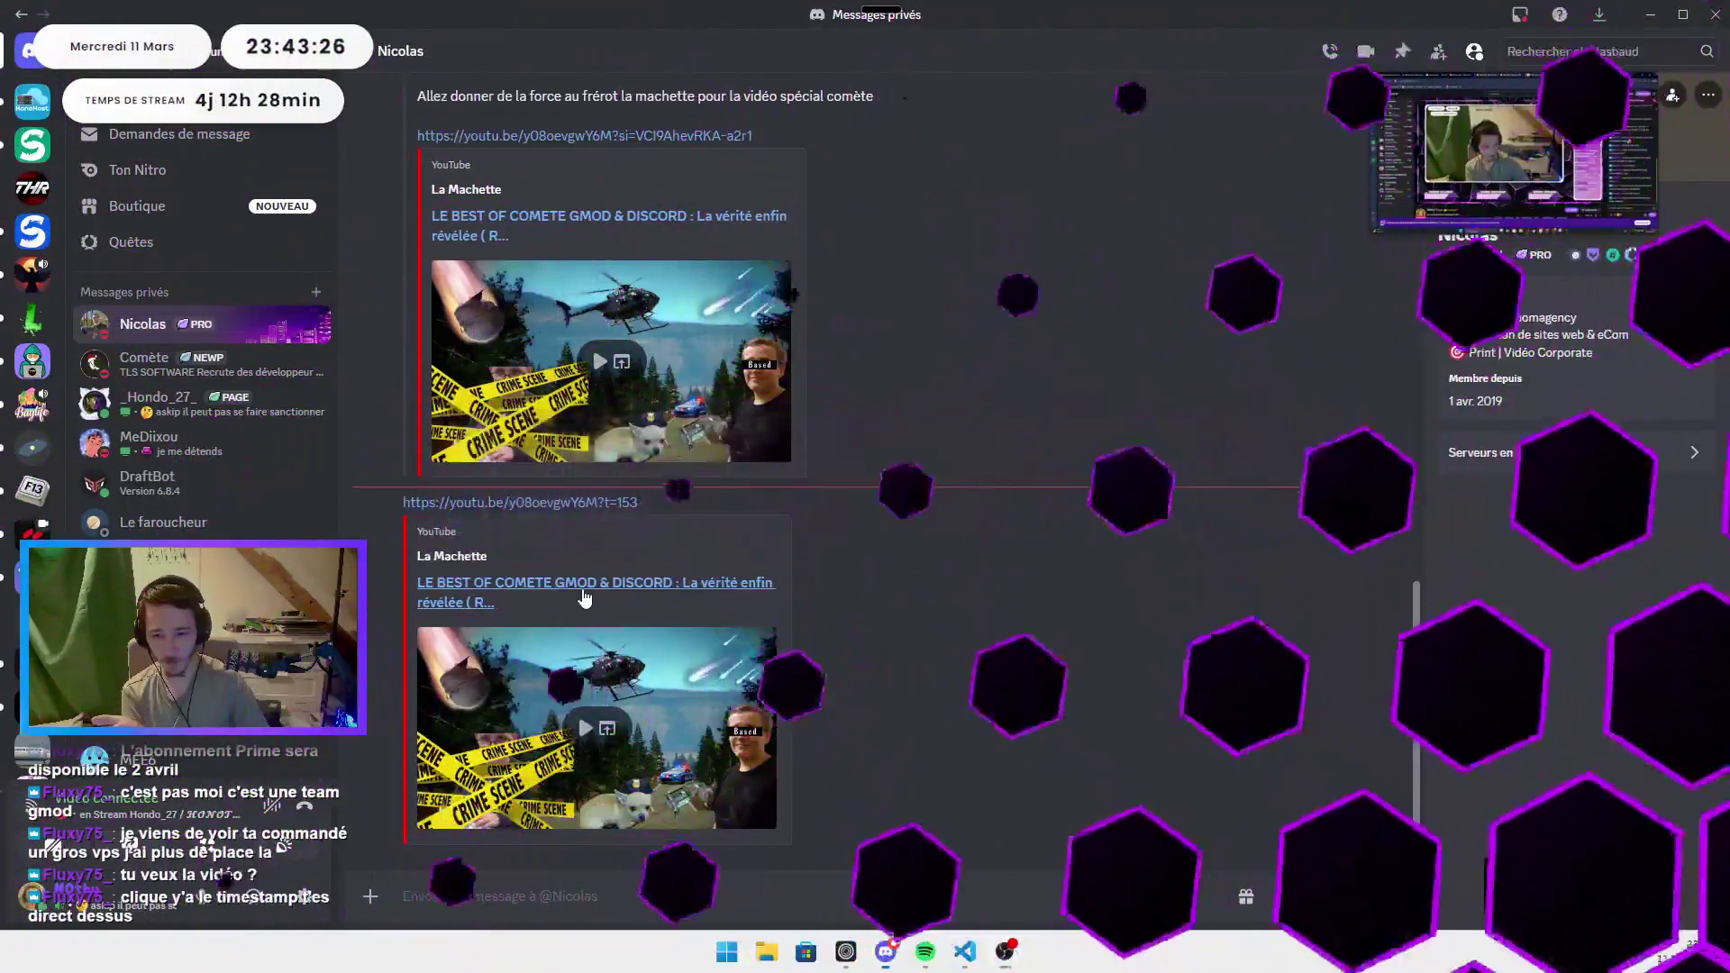
{"action": "left_click", "coordinate": [582, 584]}
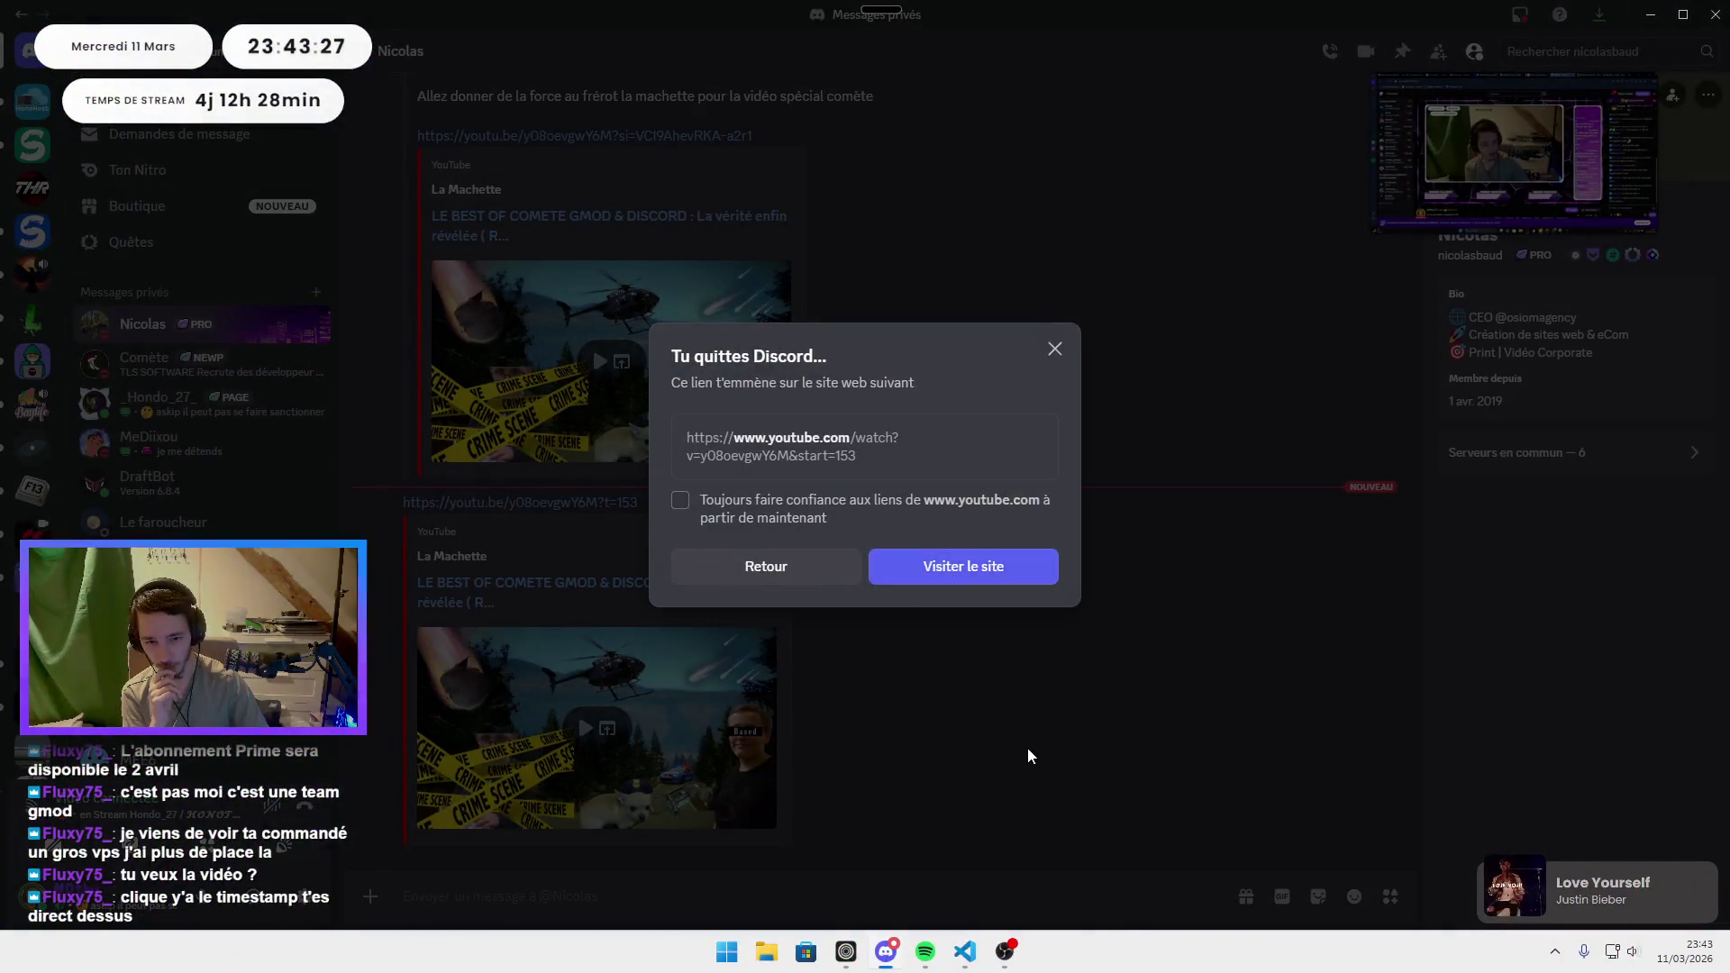
Open the YouTube link timestamped at 153 seconds, confirming 'Visiter le site'.
{"action": "left_click", "coordinate": [1030, 755]}
{"action": "left_click", "coordinate": [608, 505]}
{"action": "left_click", "coordinate": [926, 560]}
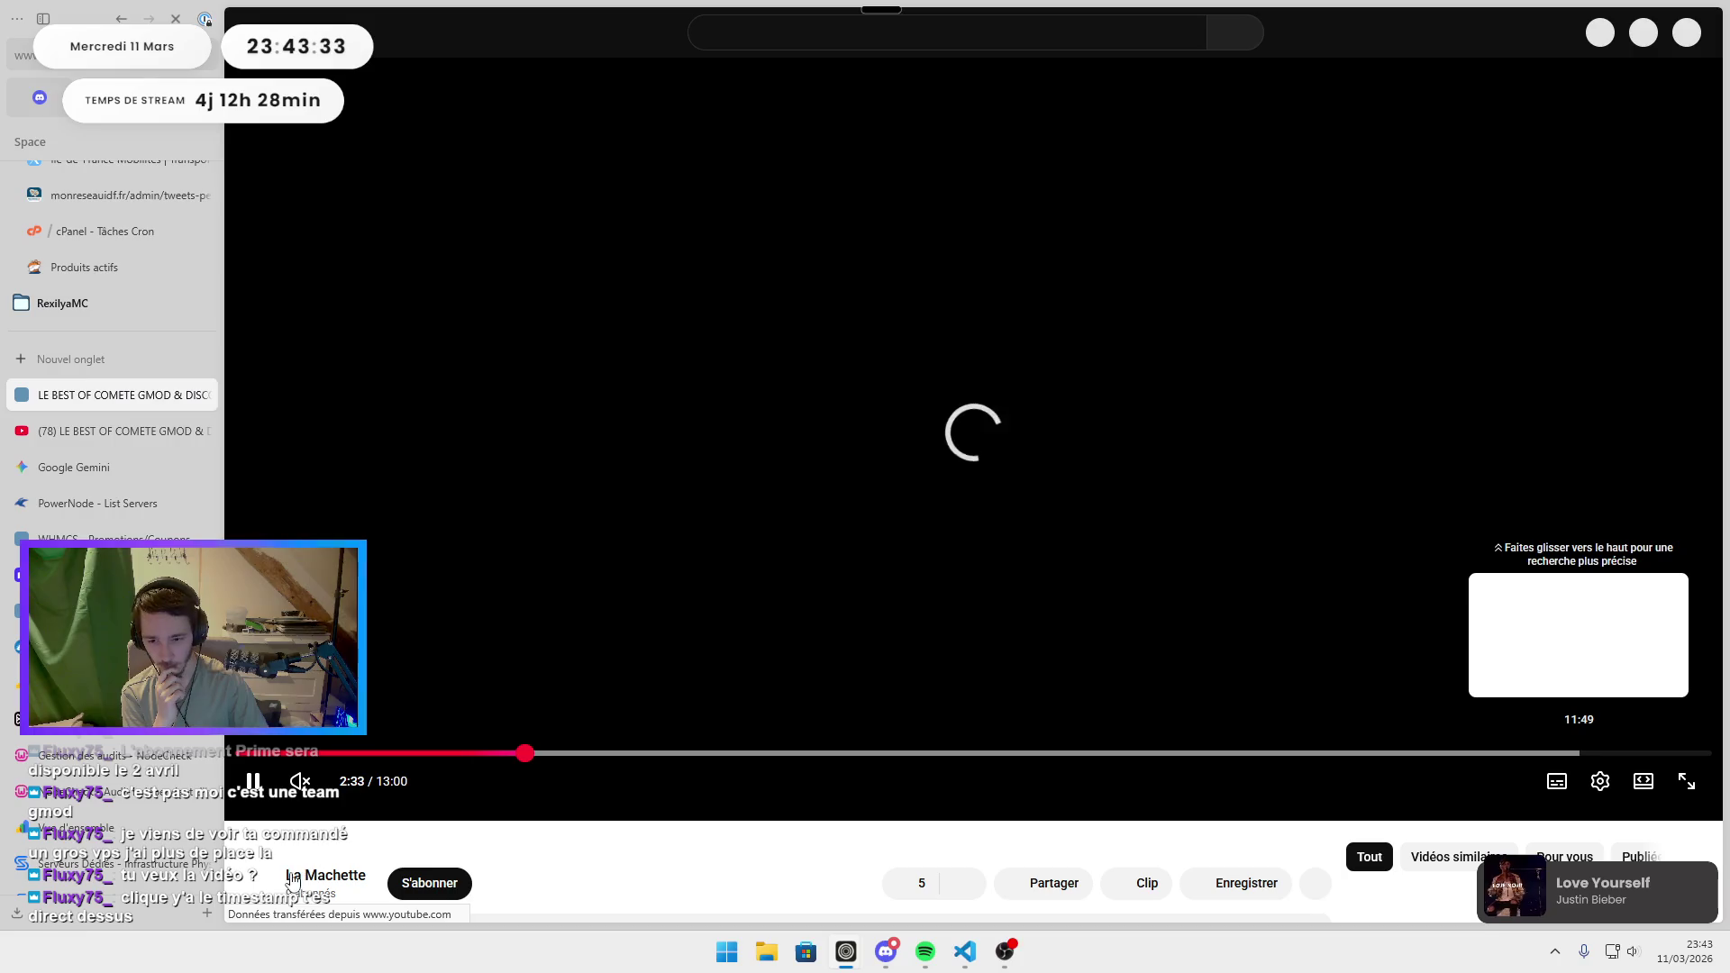
Play the video fullscreen with sound on and check the quality options.
{"action": "key", "text": "f"}
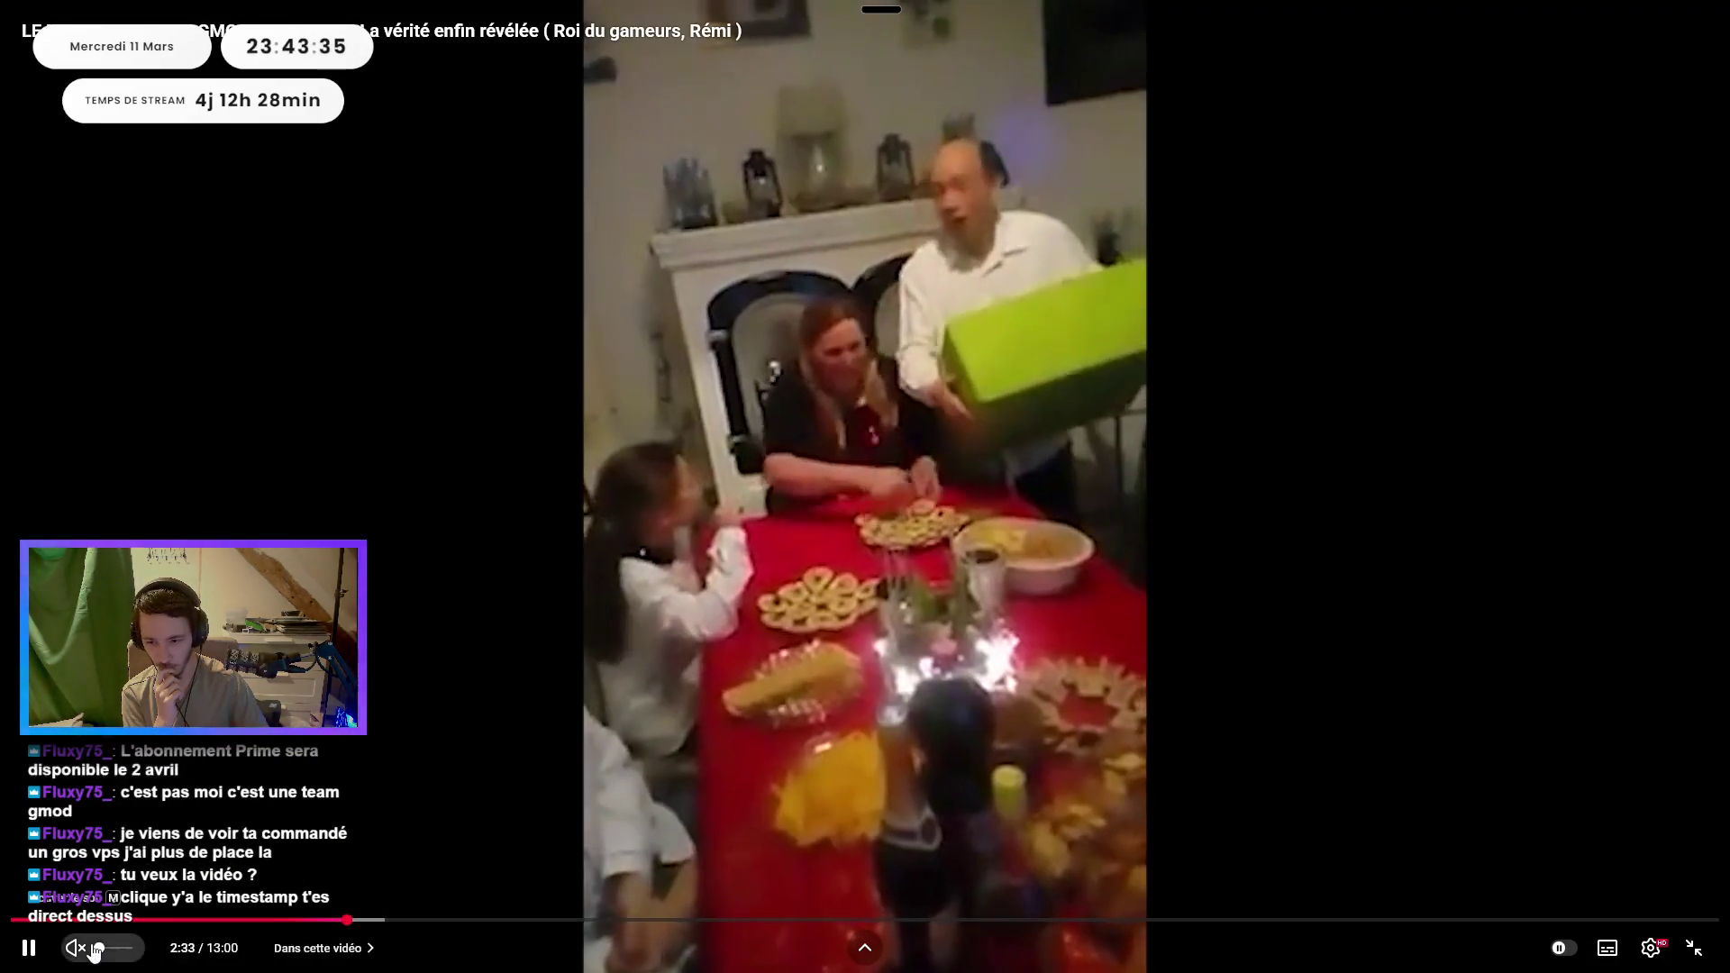
{"action": "left_click", "coordinate": [94, 951]}
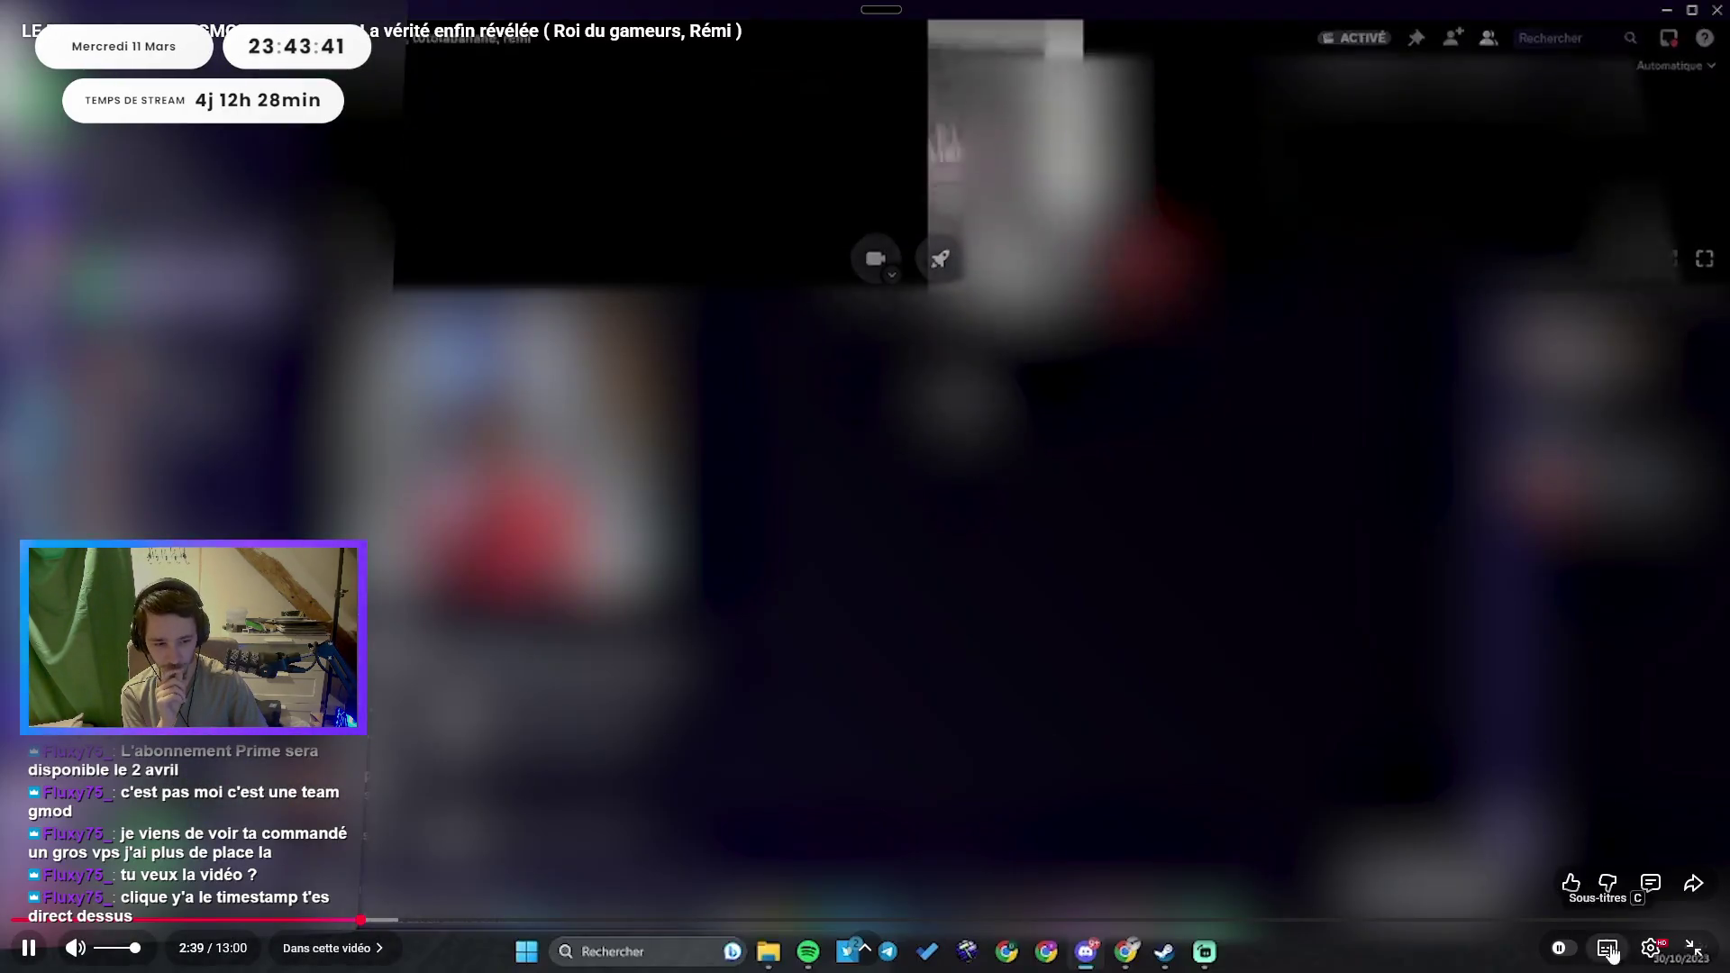
{"action": "left_click", "coordinate": [1650, 948]}
{"action": "left_click", "coordinate": [1650, 887]}
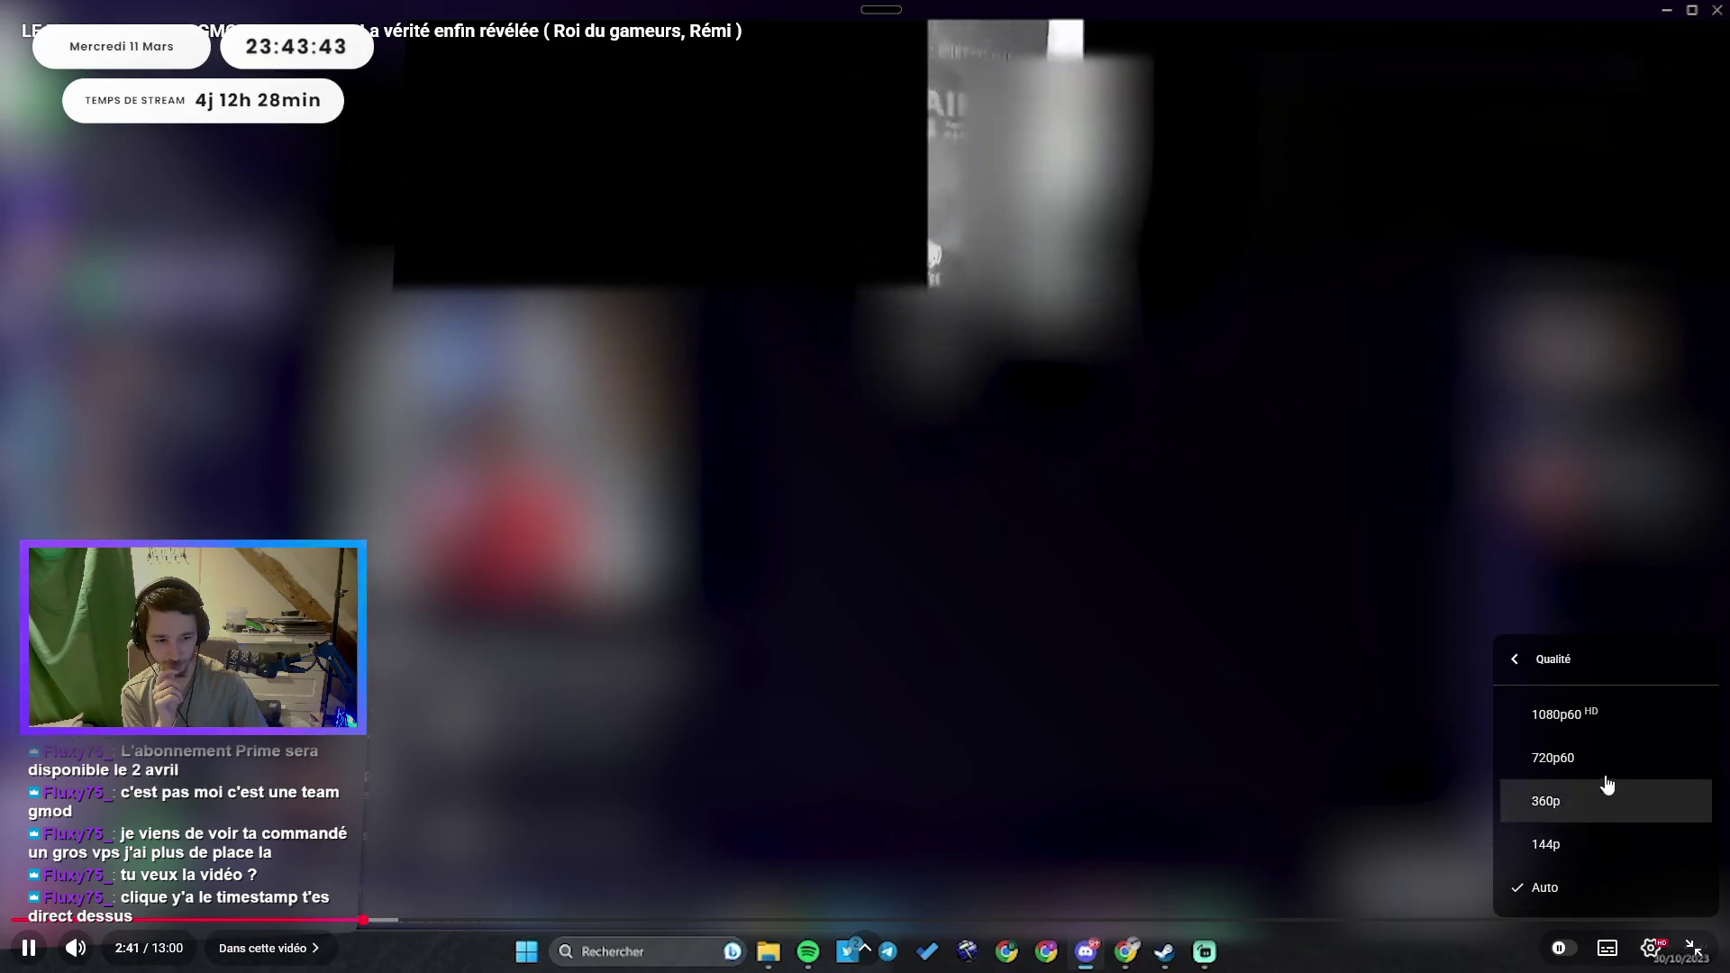
{"action": "left_click", "coordinate": [1590, 737]}
Rewind the video ten seconds and resume playback.
{"action": "key", "text": "space"}
{"action": "key", "text": "Left"}
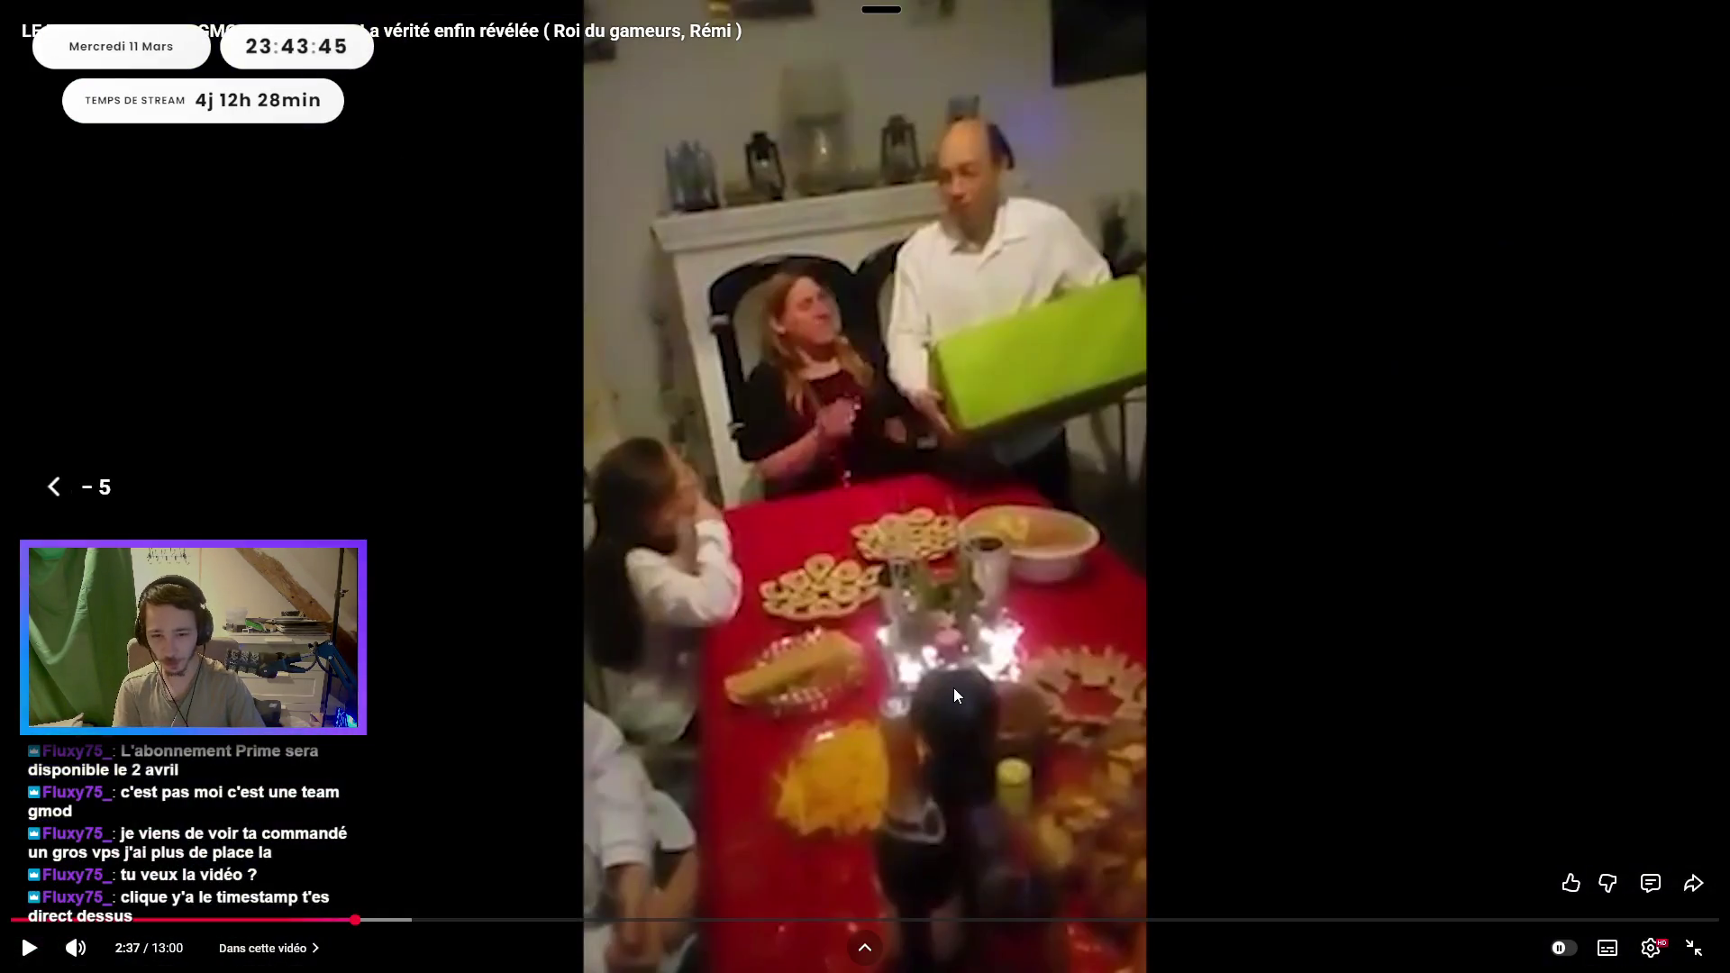
{"action": "key", "text": "Left"}
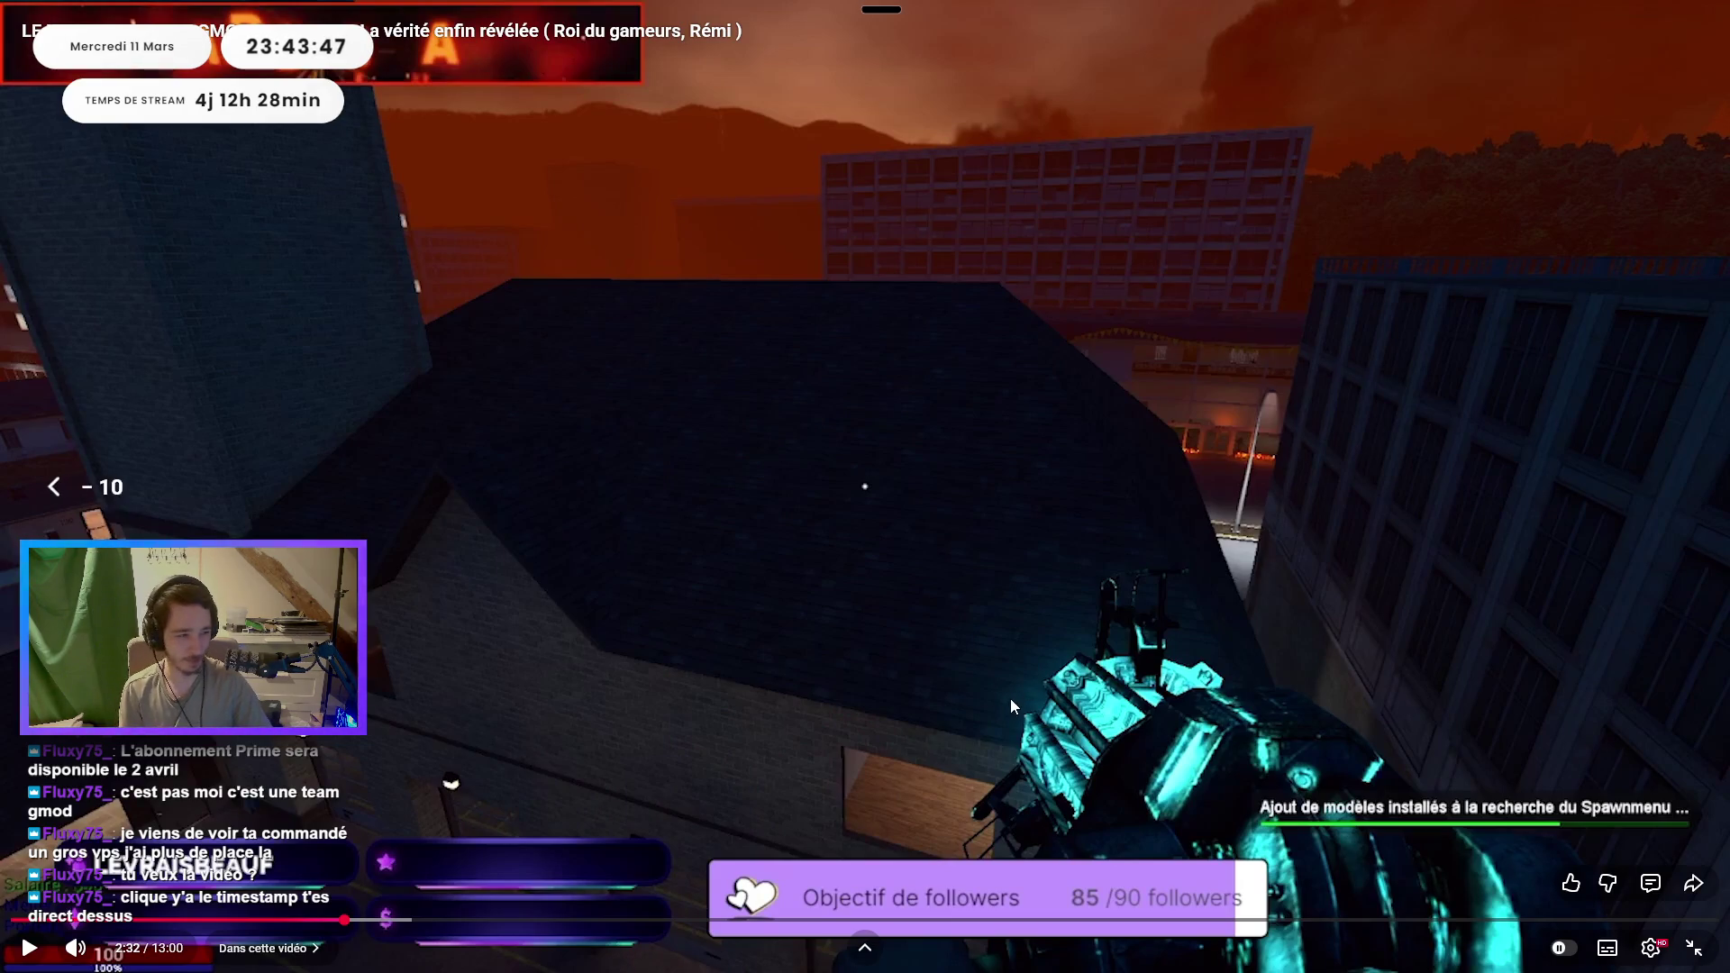
{"action": "key", "text": "space"}
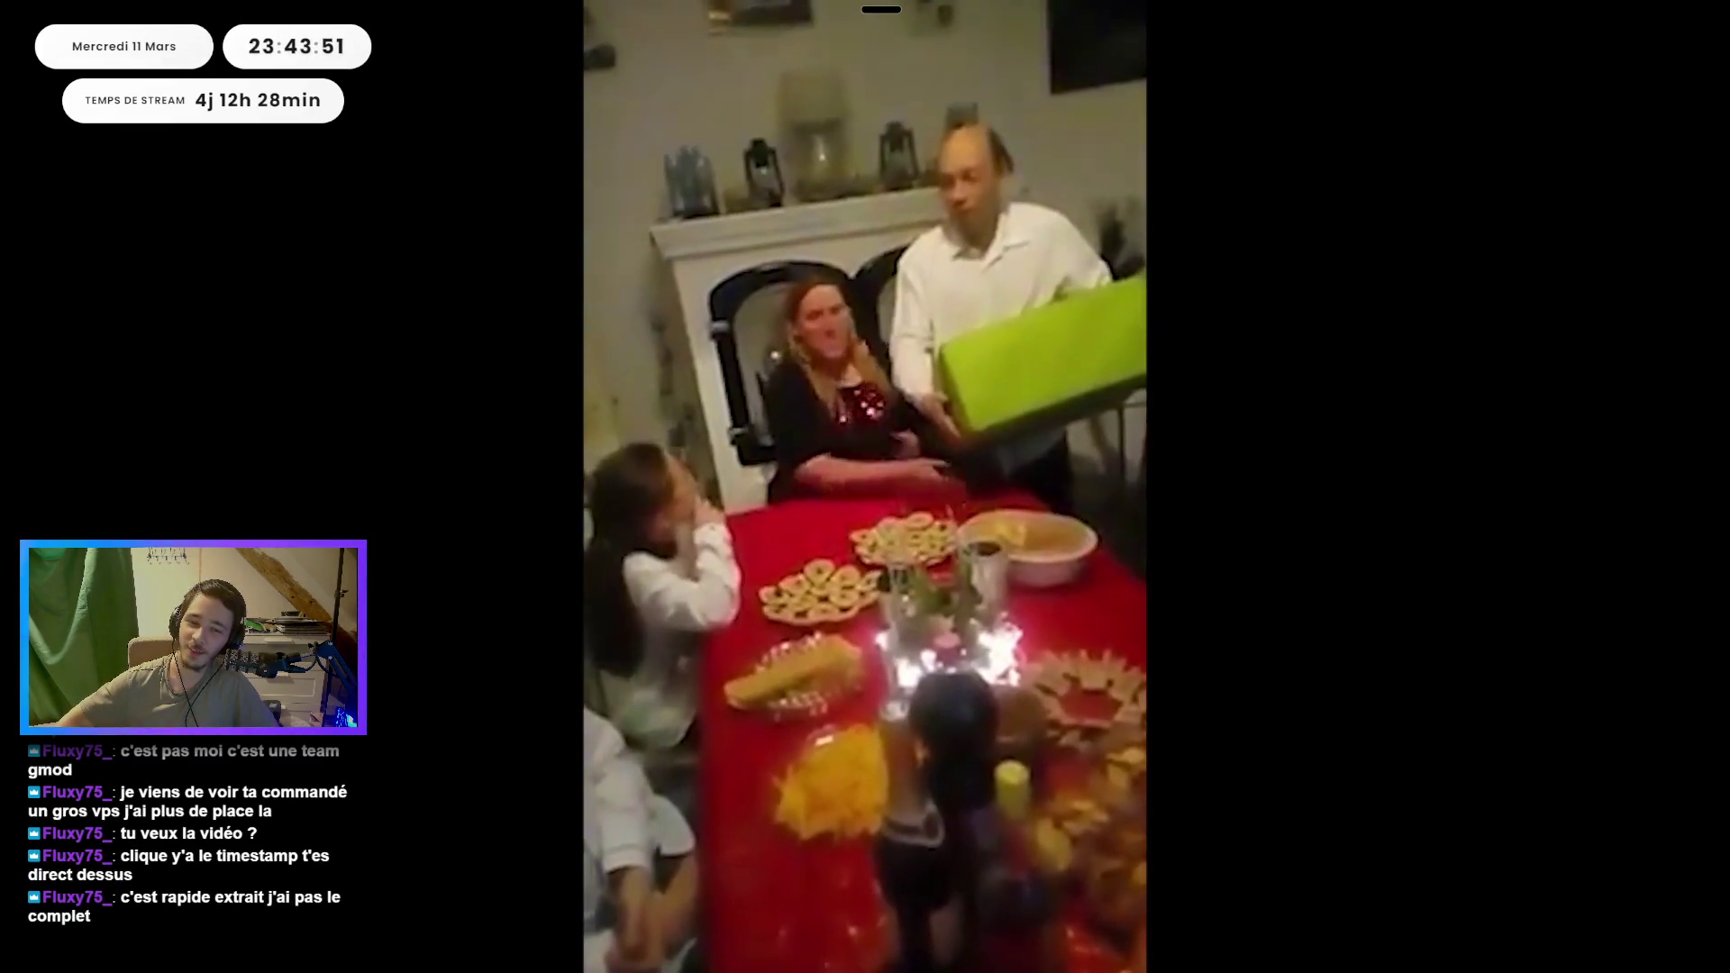
{"action": "key", "text": "Escape"}
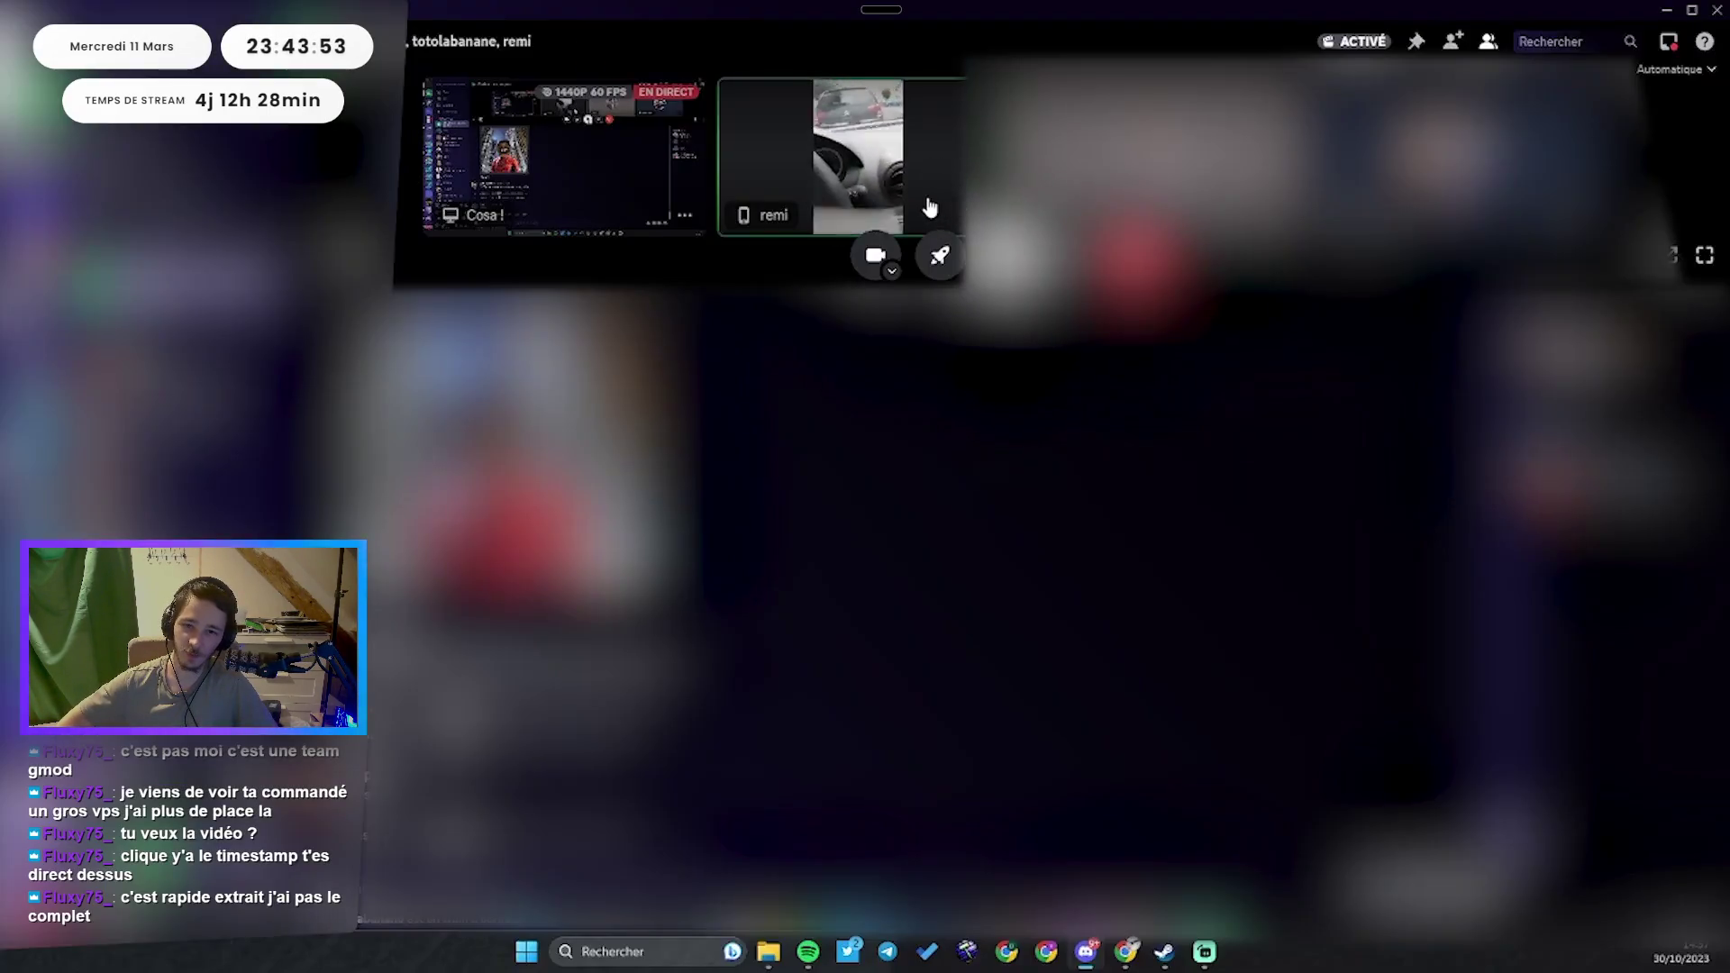
{"action": "left_click", "coordinate": [930, 207]}
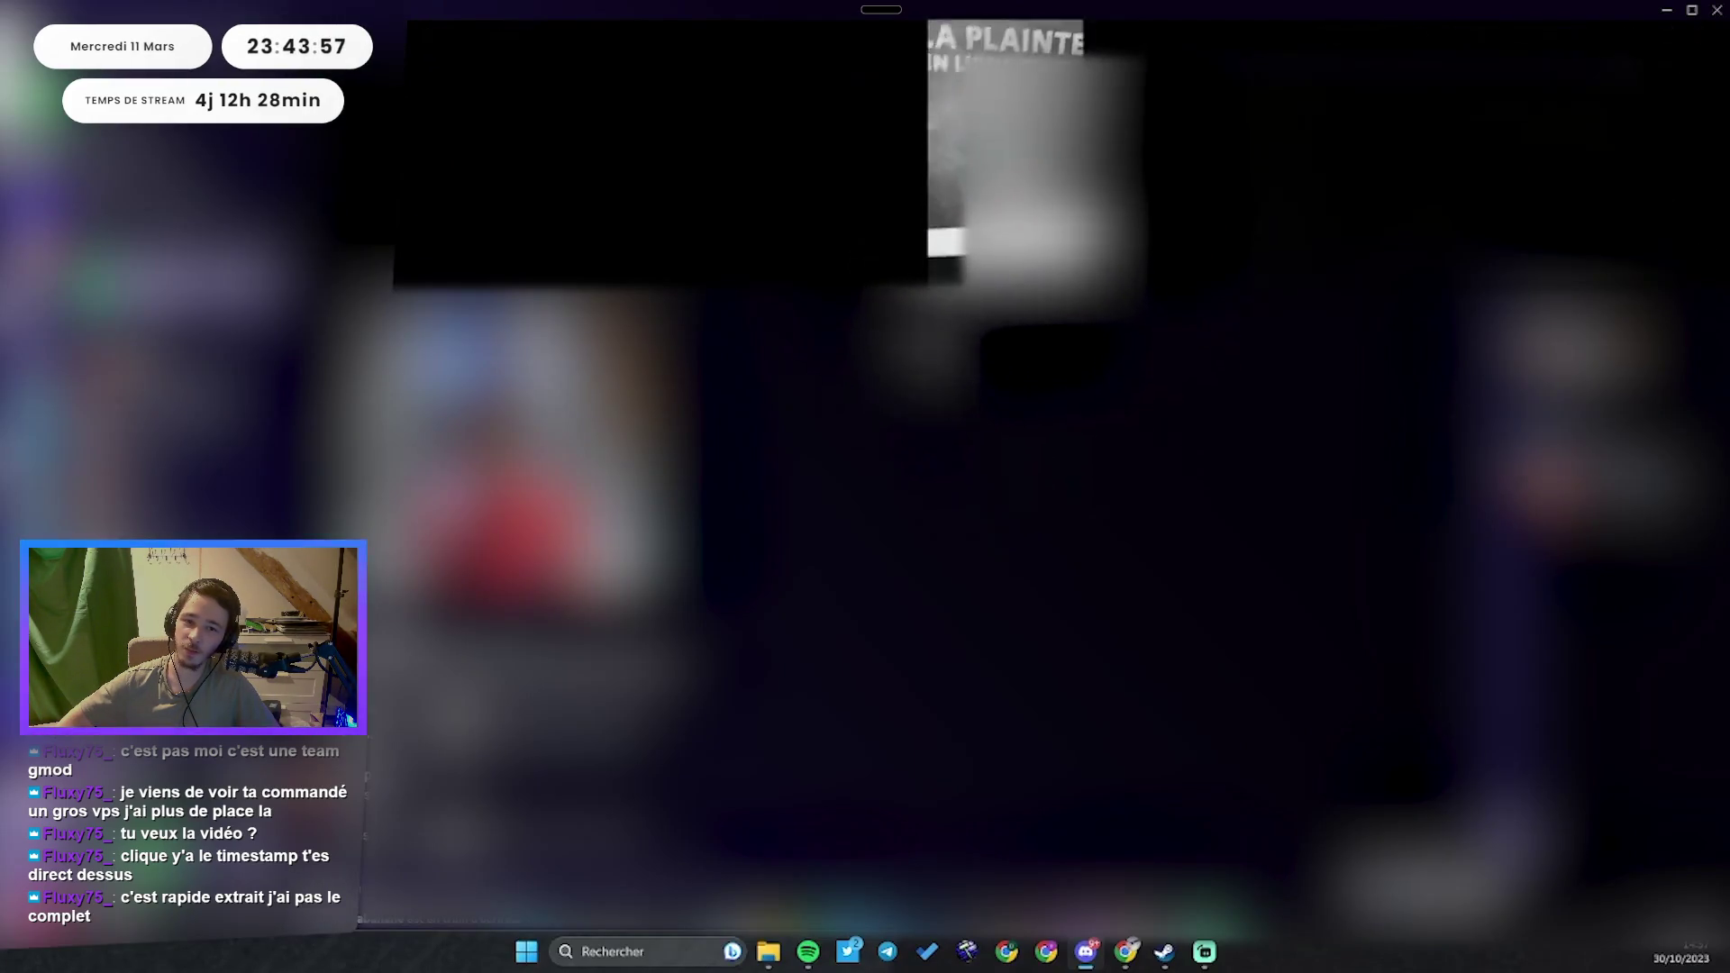
{"action": "key", "text": "Escape"}
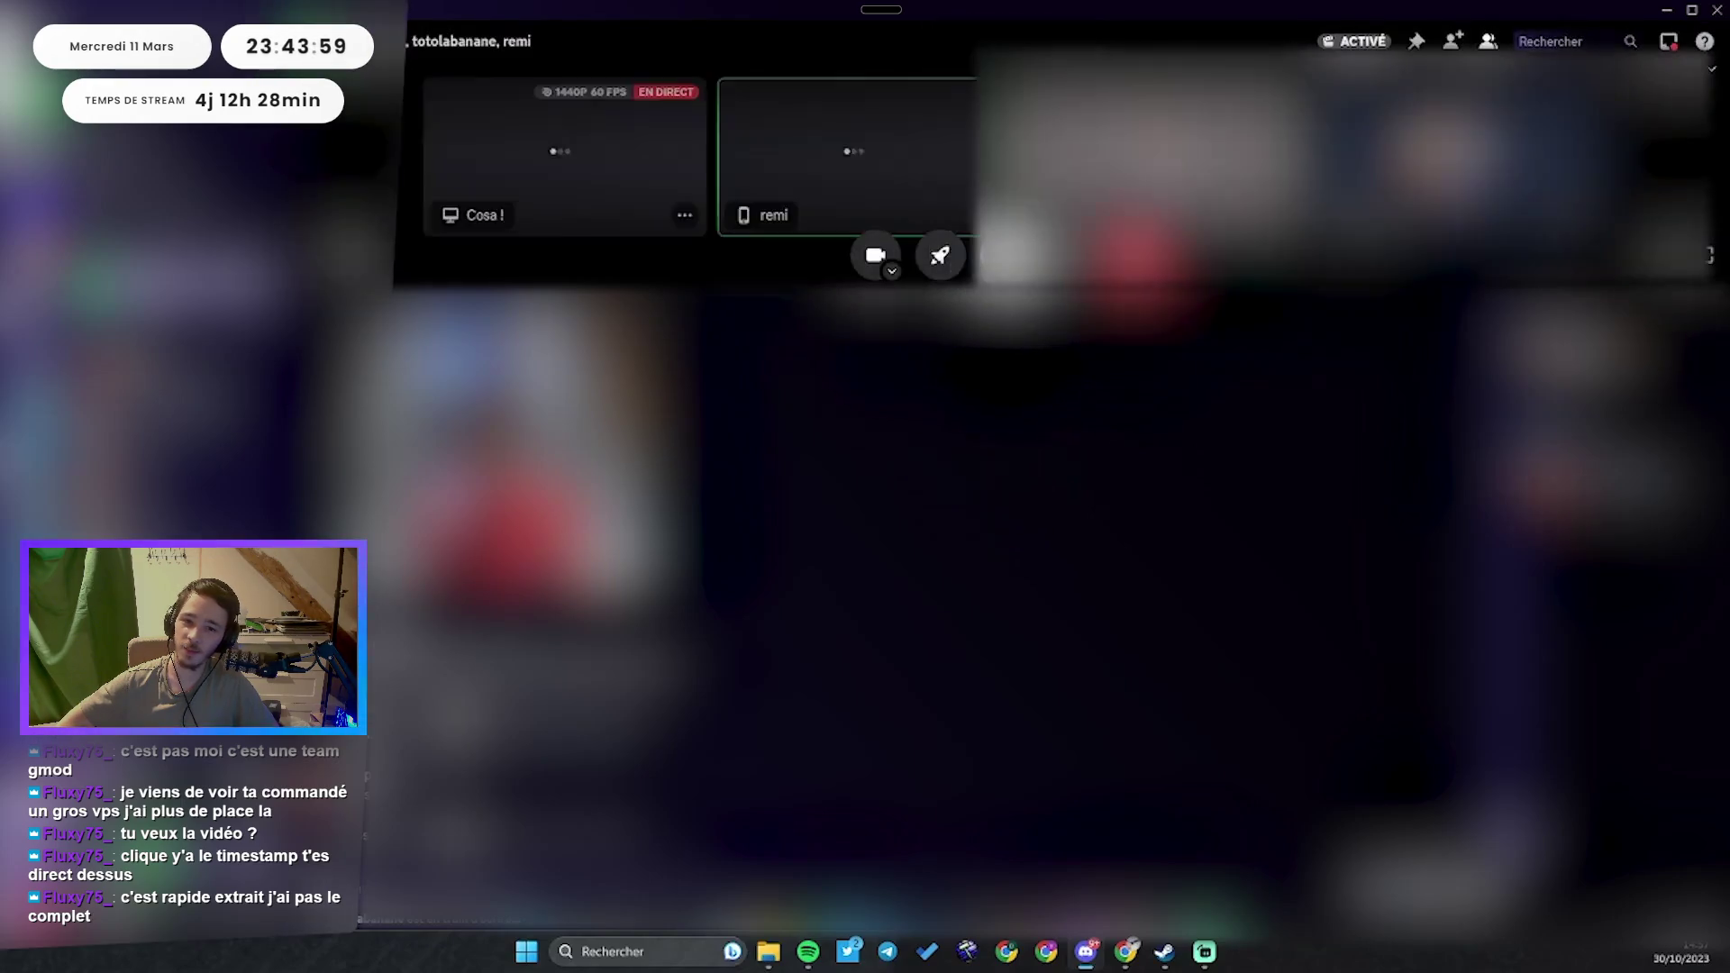
{"action": "left_click", "coordinate": [946, 185]}
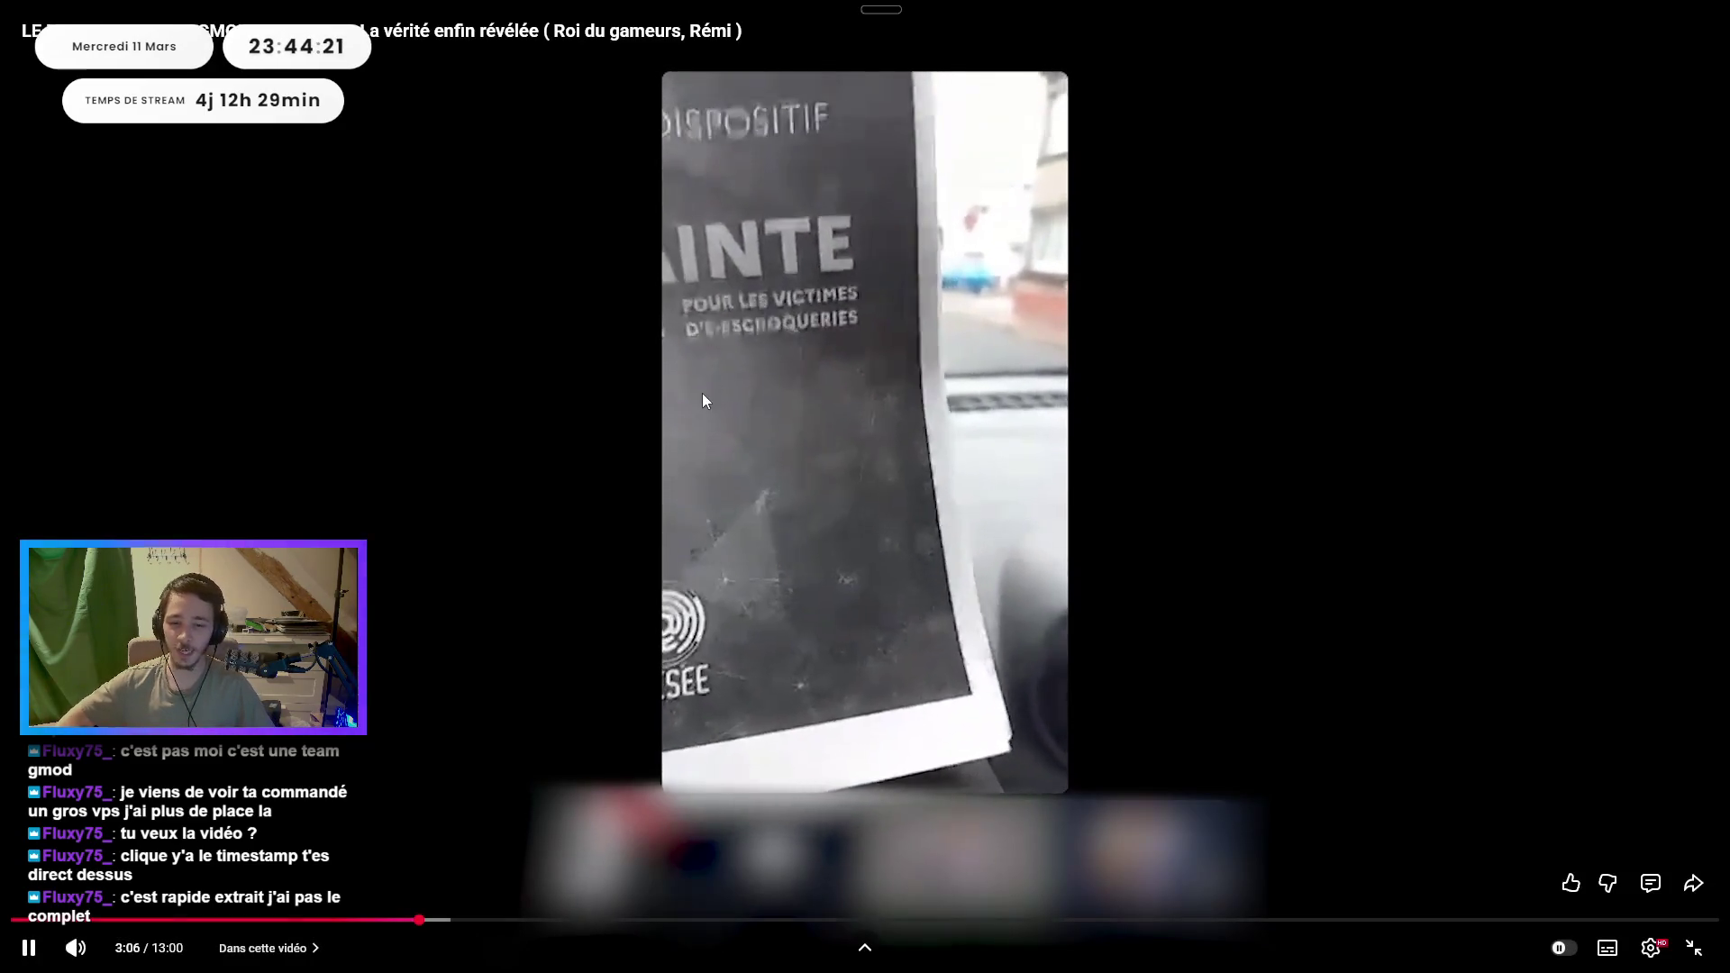
Watch on to 3:23, pause there, and leave fullscreen.
{"action": "key", "text": "space"}
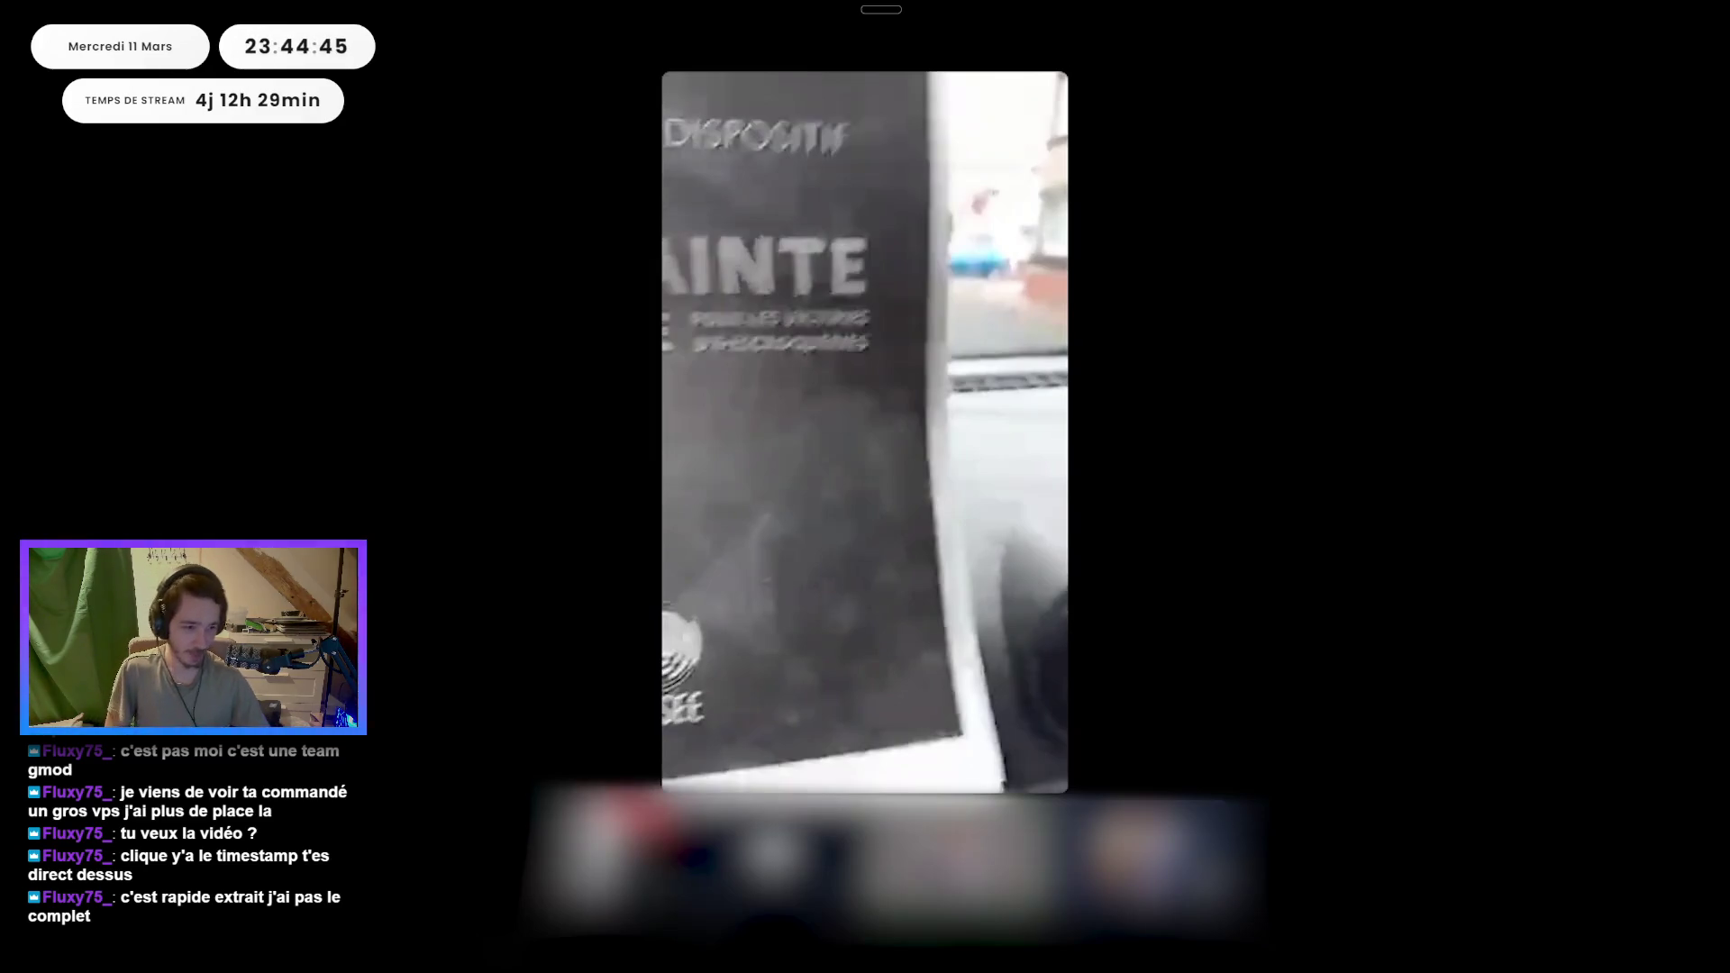
{"action": "left_click", "coordinate": [1085, 467]}
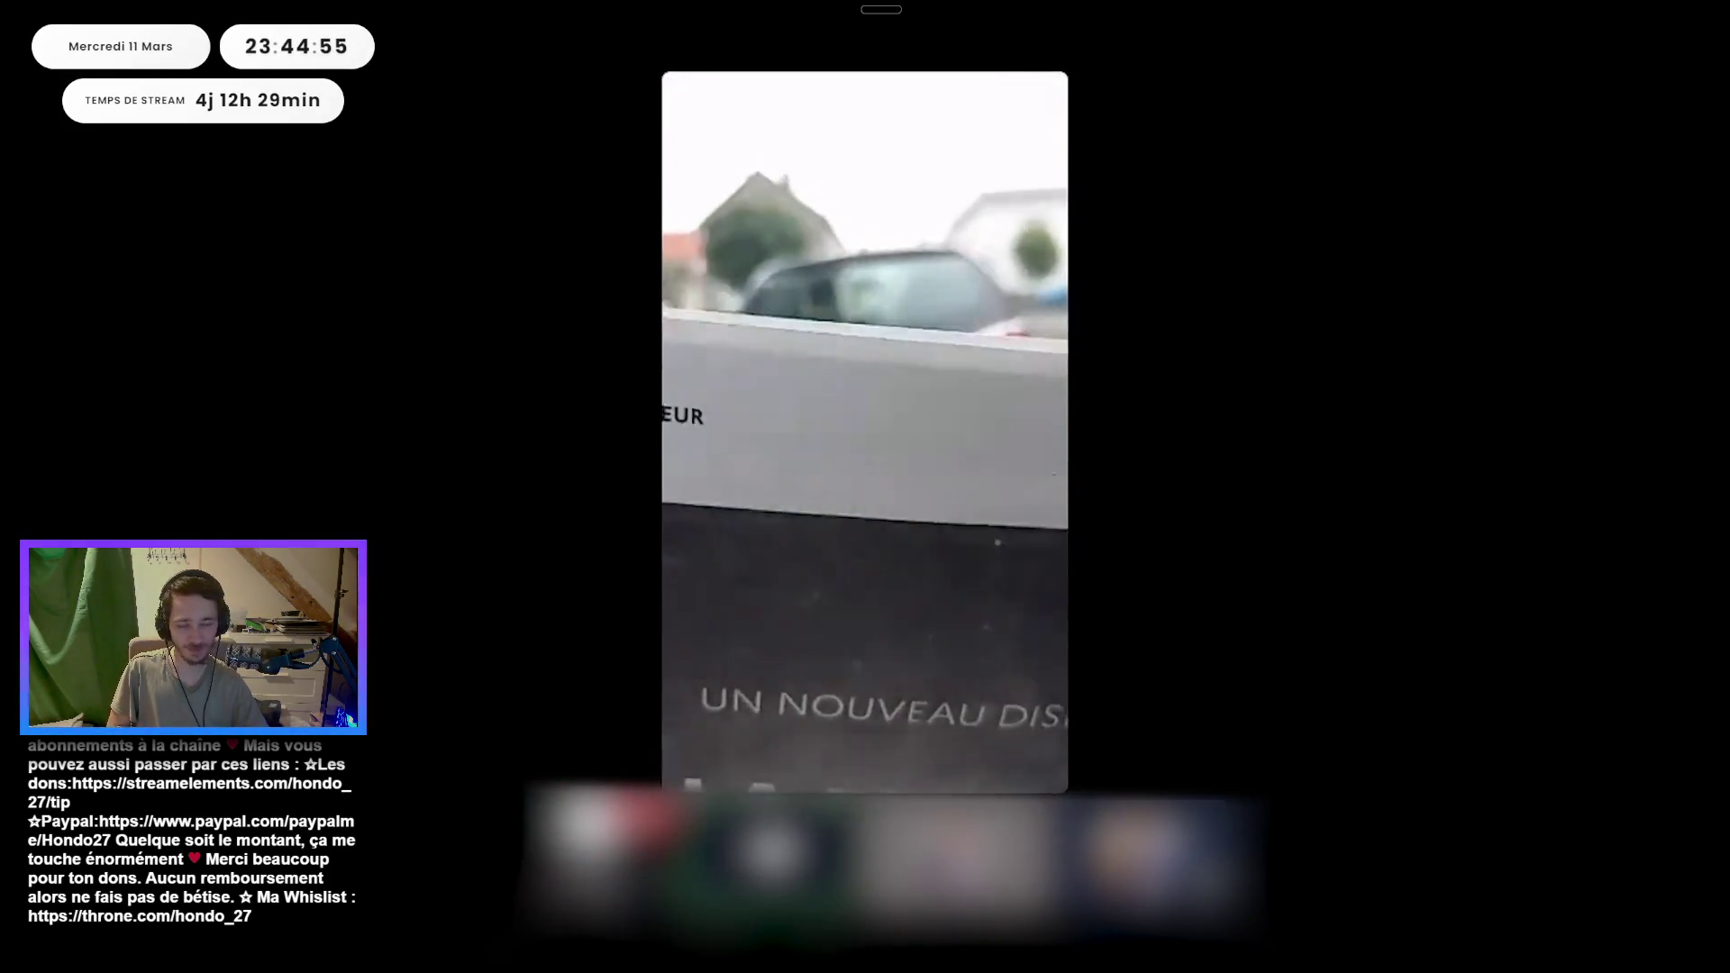
{"action": "mouse_move", "coordinate": [1267, 516]}
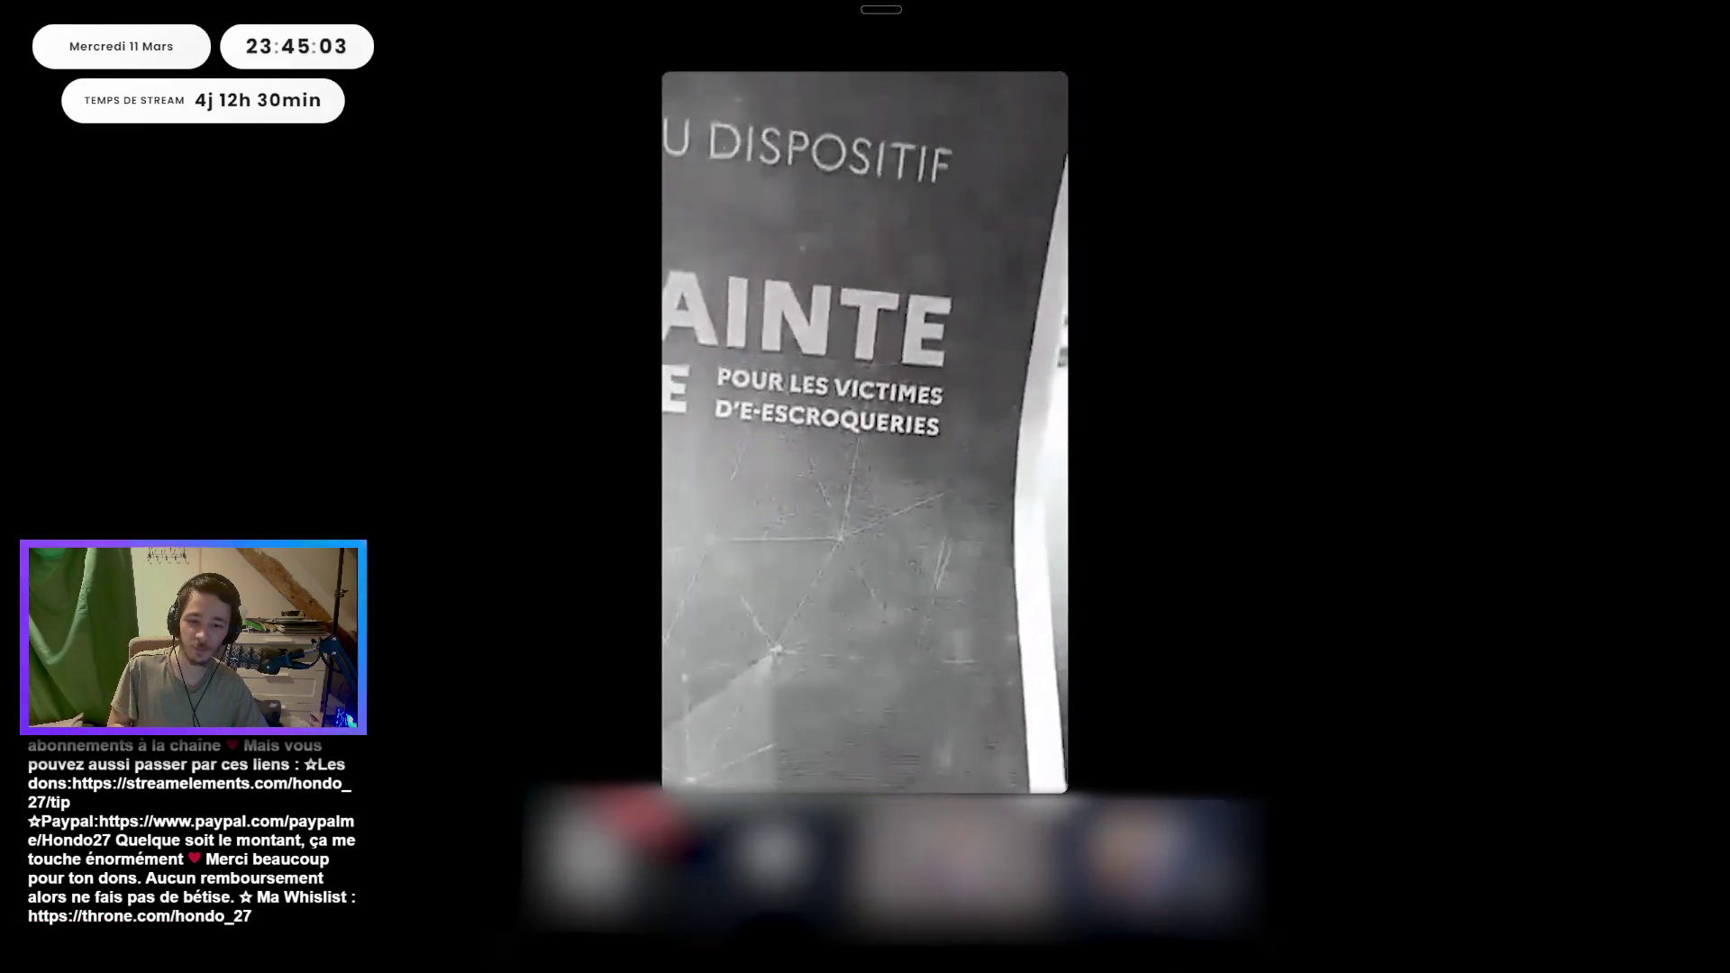
{"action": "key", "text": "space"}
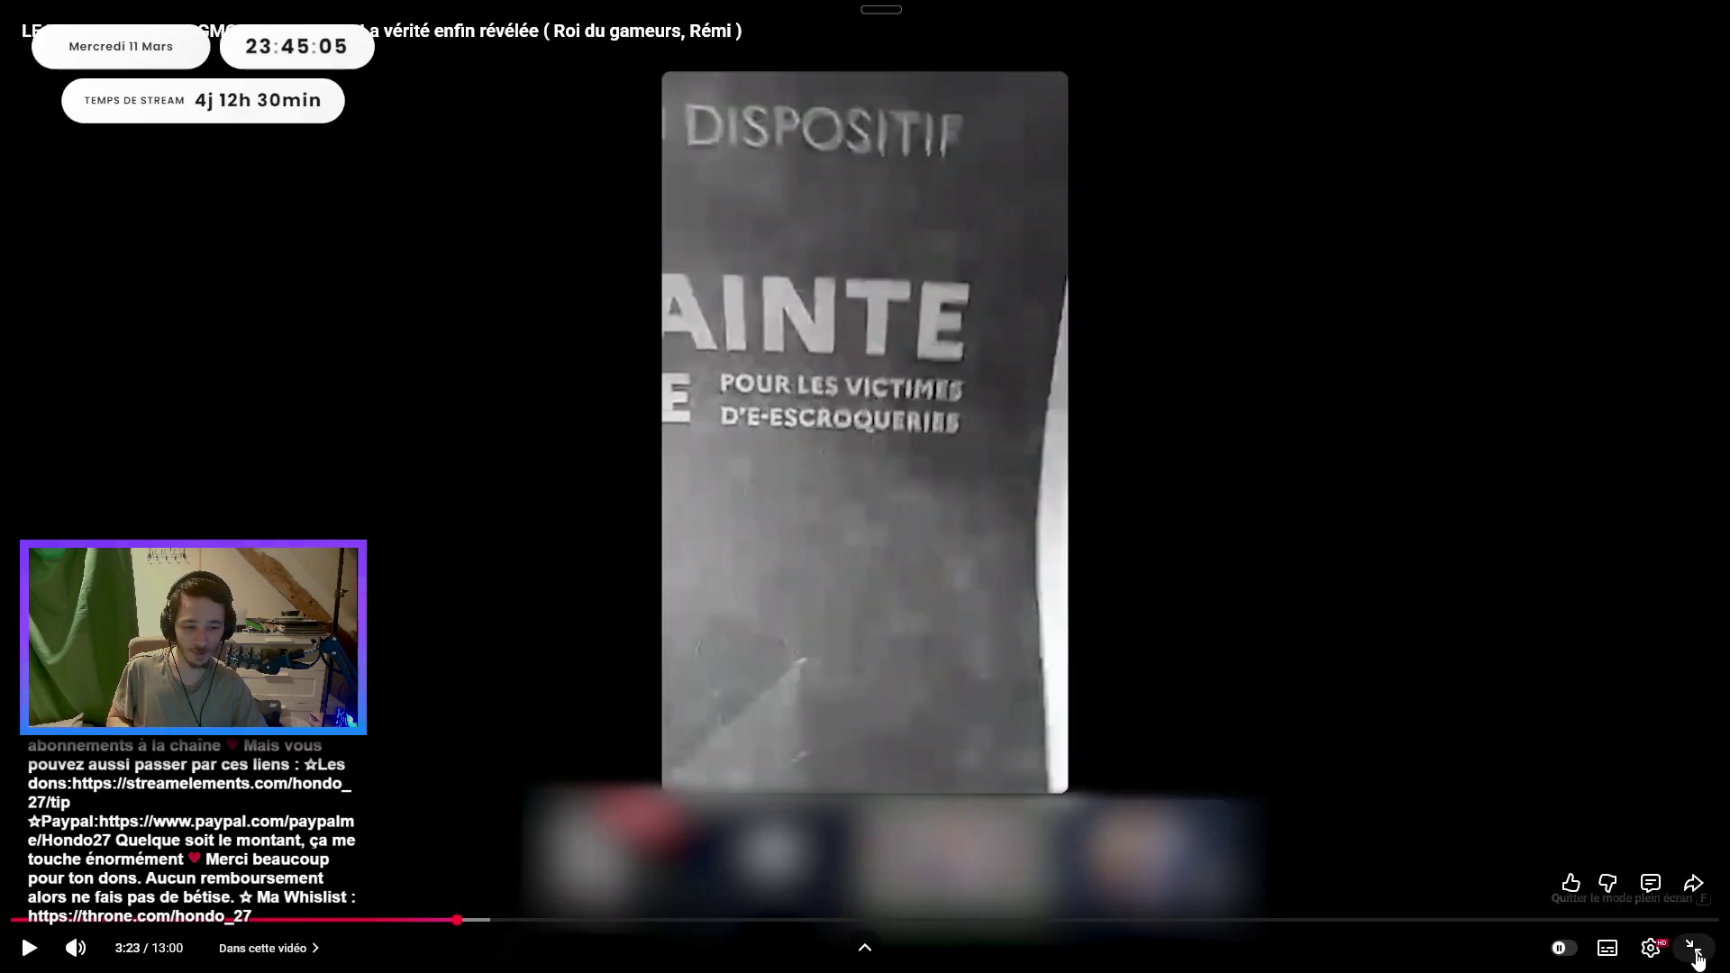
{"action": "left_click", "coordinate": [1694, 948]}
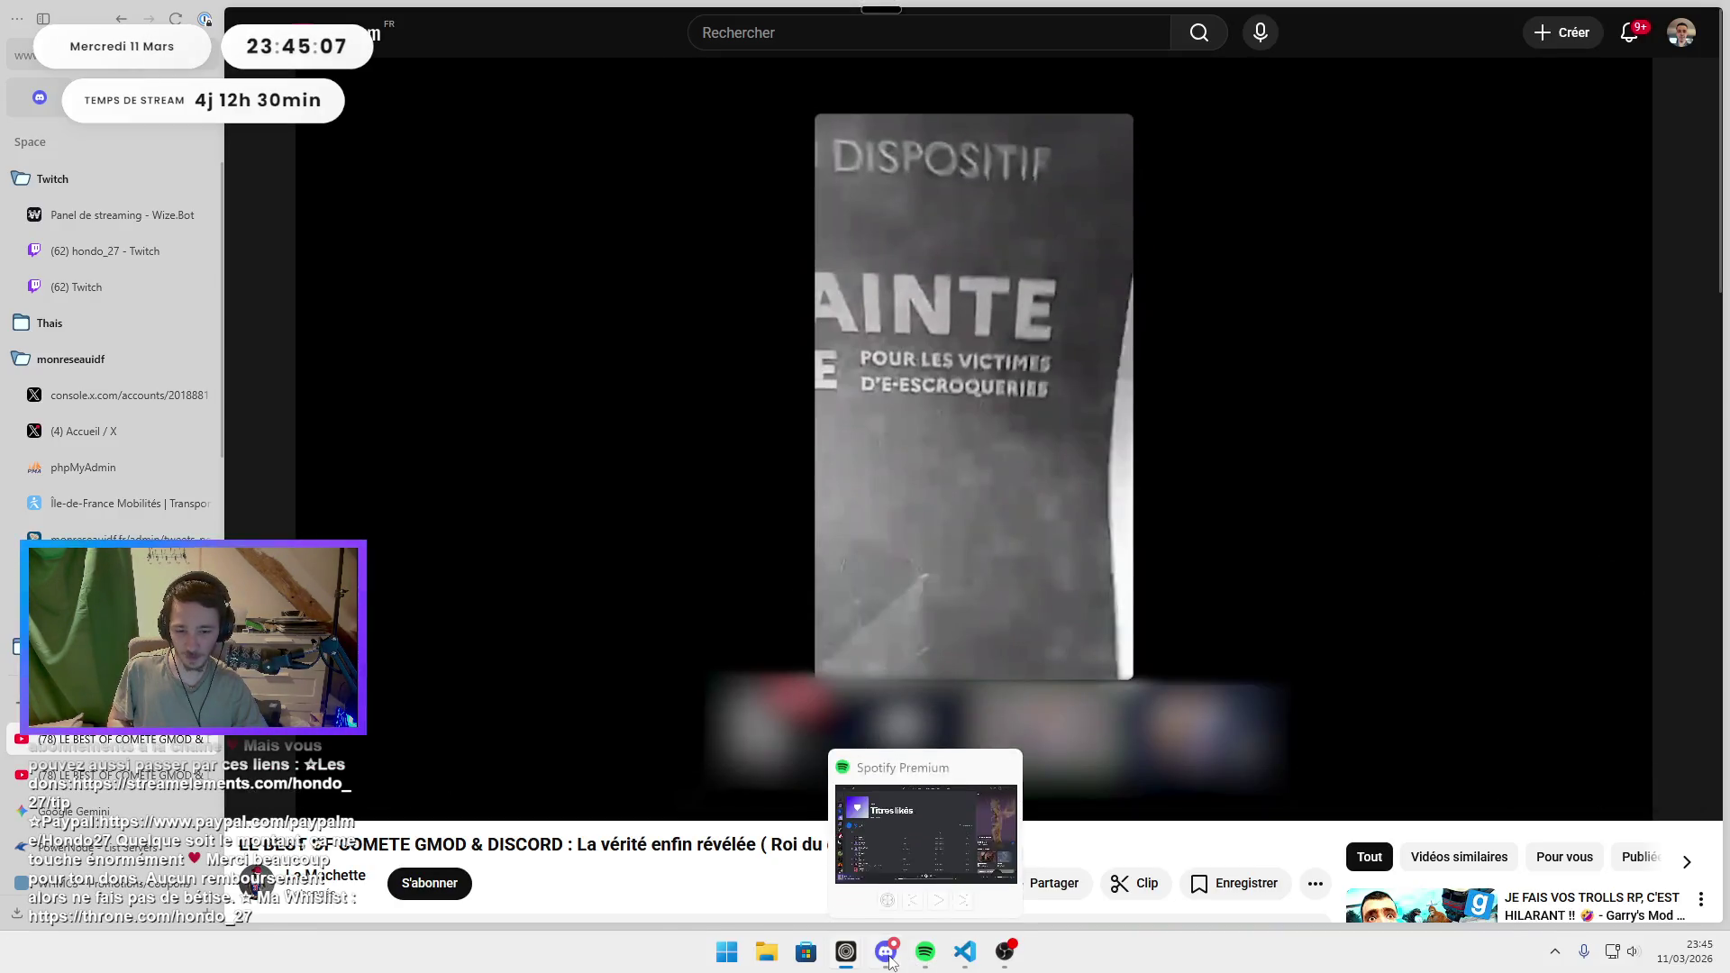
Return to the Discord conversation from the taskbar.
{"action": "left_click", "coordinate": [886, 951]}
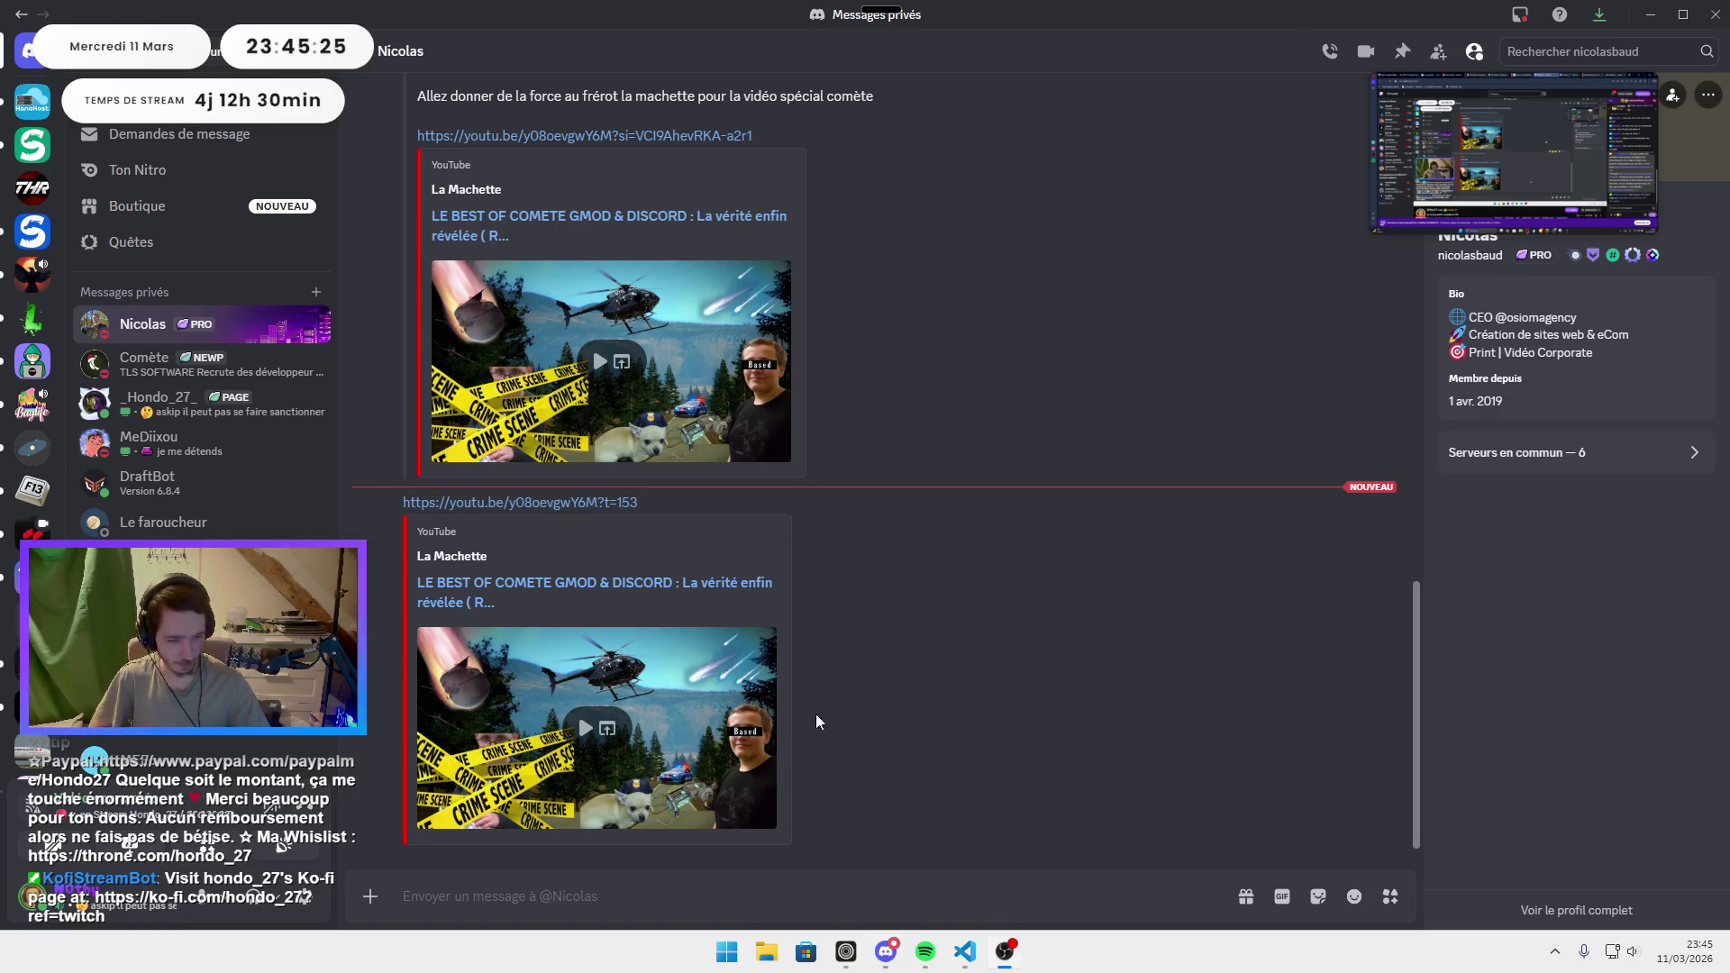
Restore the video browser window, then minimise it to reveal Discord.
{"action": "mouse_move", "coordinate": [837, 962]}
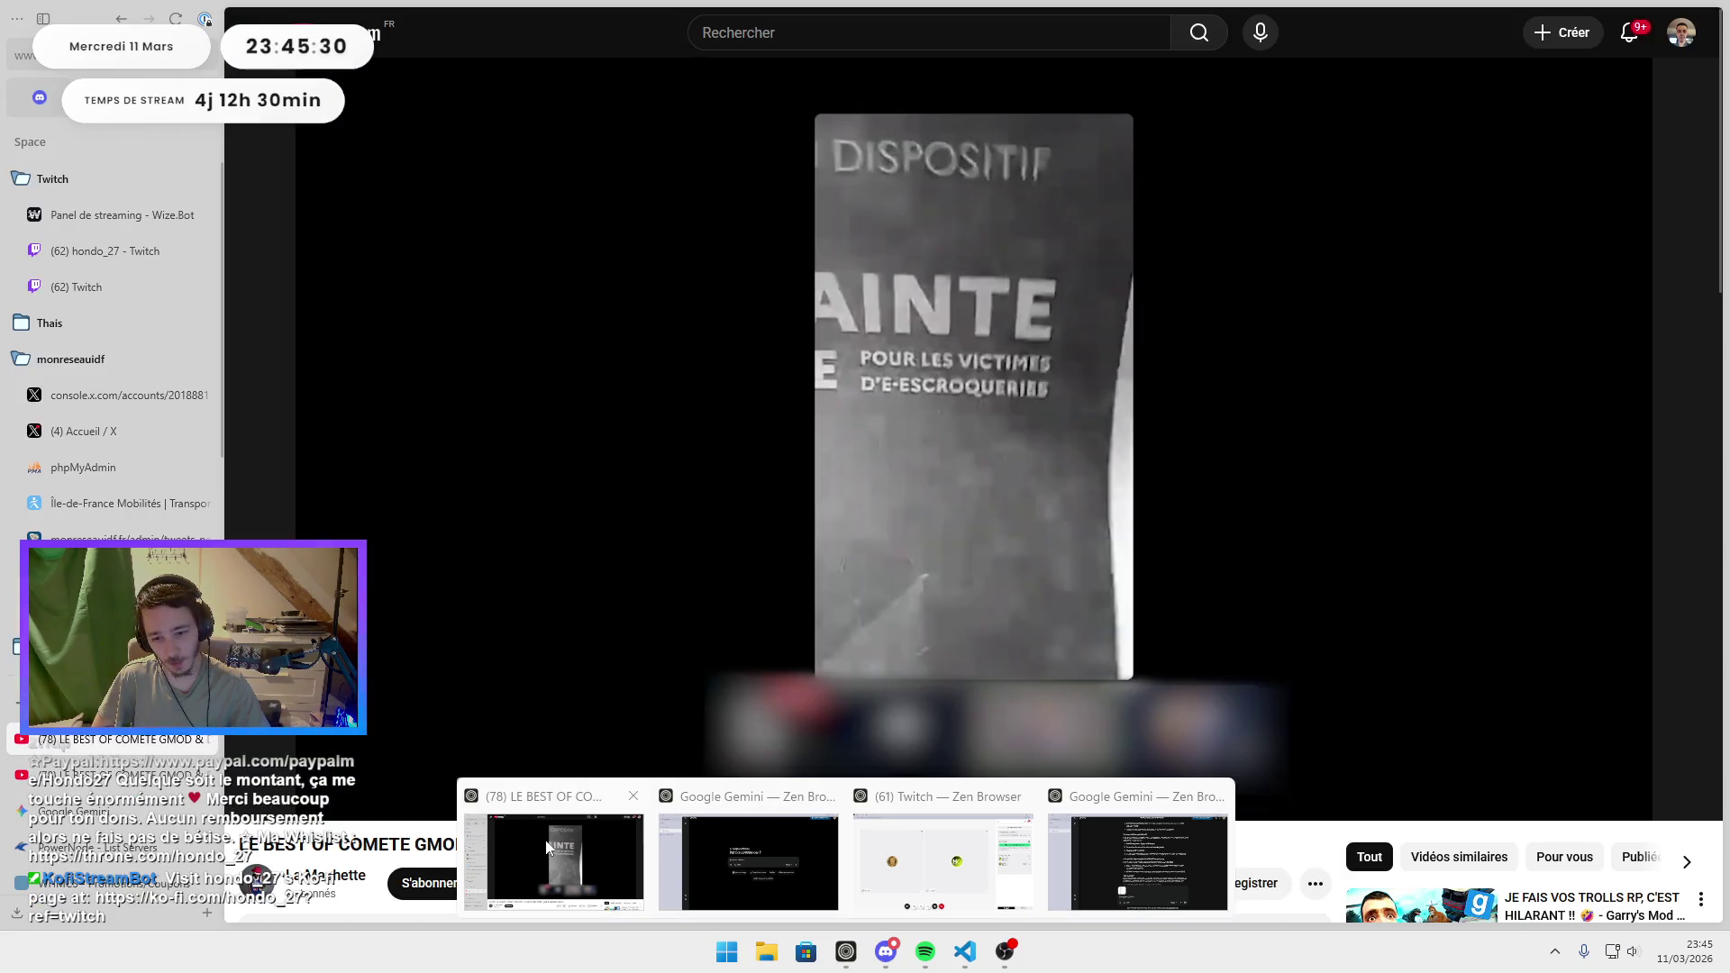
{"action": "left_click", "coordinate": [547, 842]}
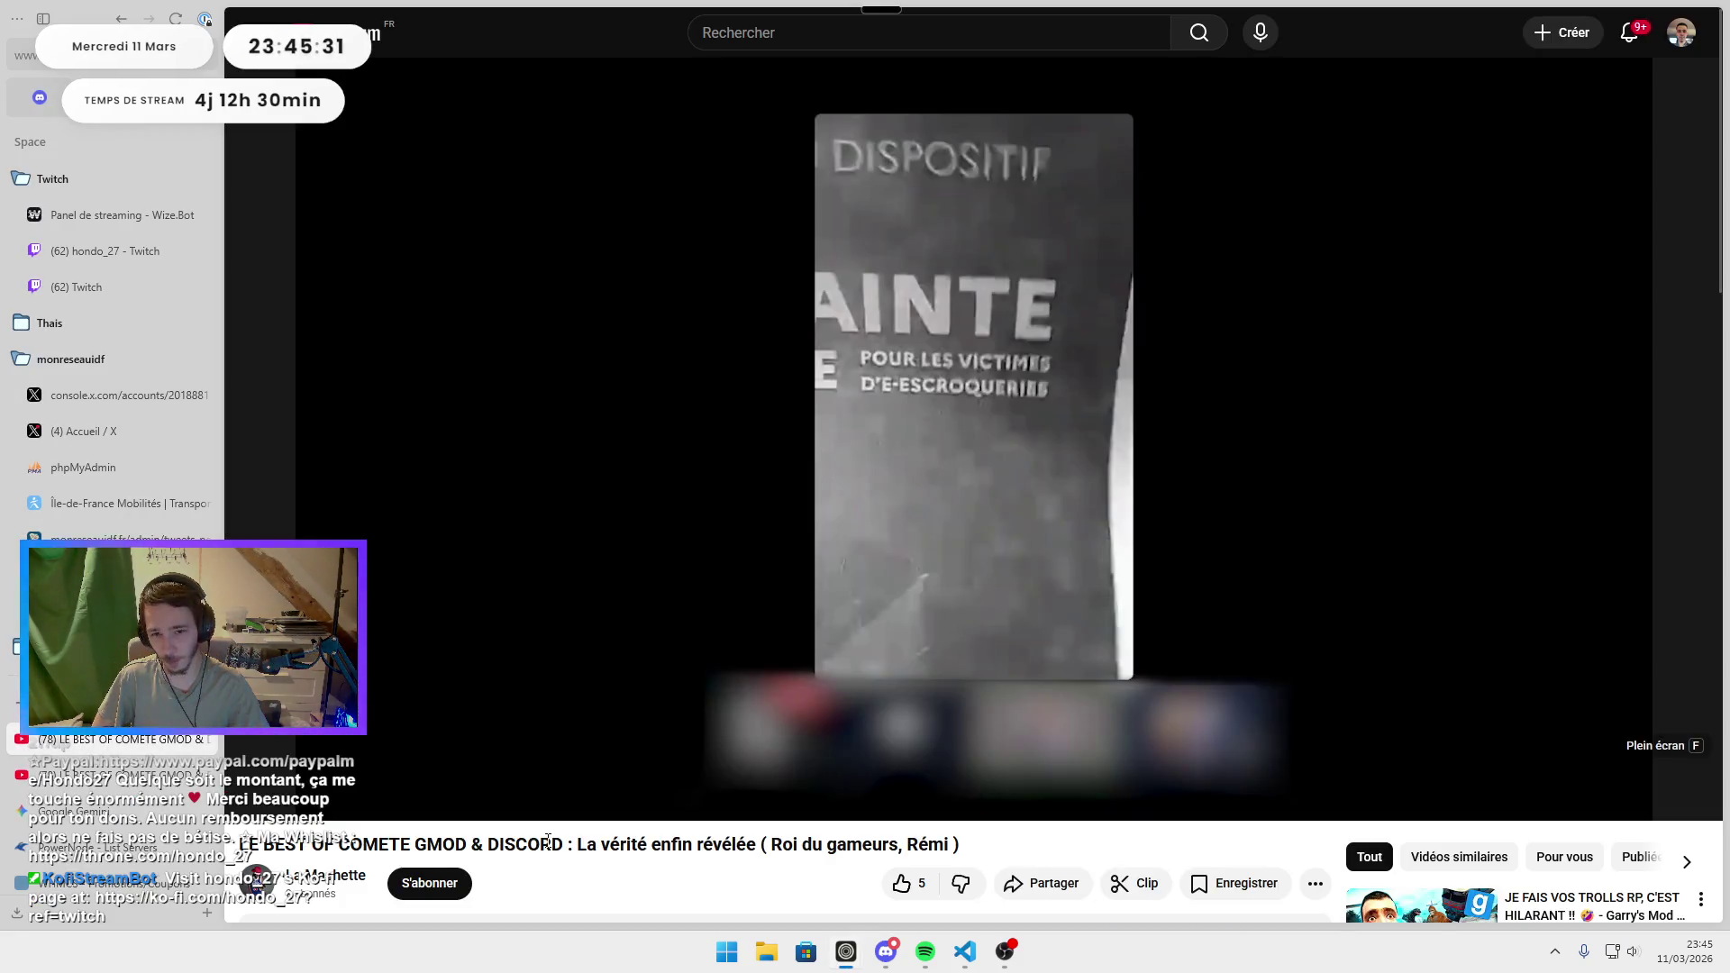
{"action": "mouse_move", "coordinate": [427, 11]}
{"action": "left_mouse_down"}
{"action": "mouse_move", "coordinate": [708, 466]}
{"action": "mouse_move", "coordinate": [754, 373]}
{"action": "mouse_move", "coordinate": [764, 174]}
{"action": "mouse_move", "coordinate": [388, 25]}
{"action": "mouse_move", "coordinate": [397, 7]}
{"action": "left_mouse_up"}
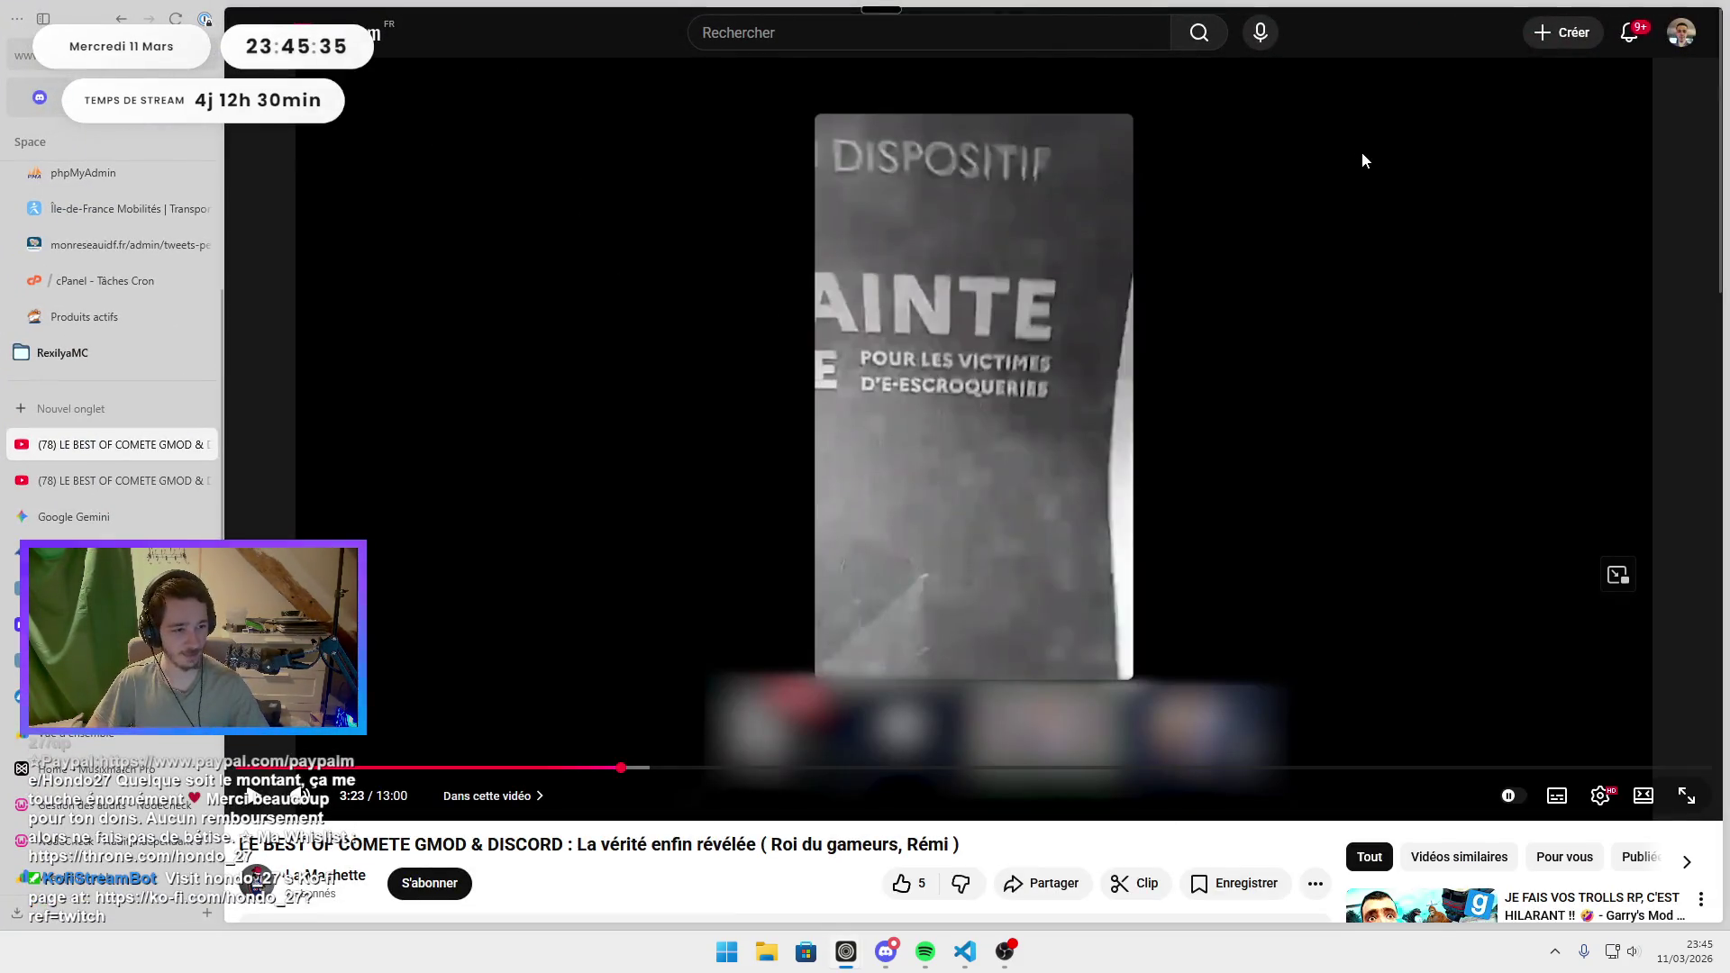
{"action": "key", "text": "super+Down"}
{"action": "key", "text": "super+Down"}
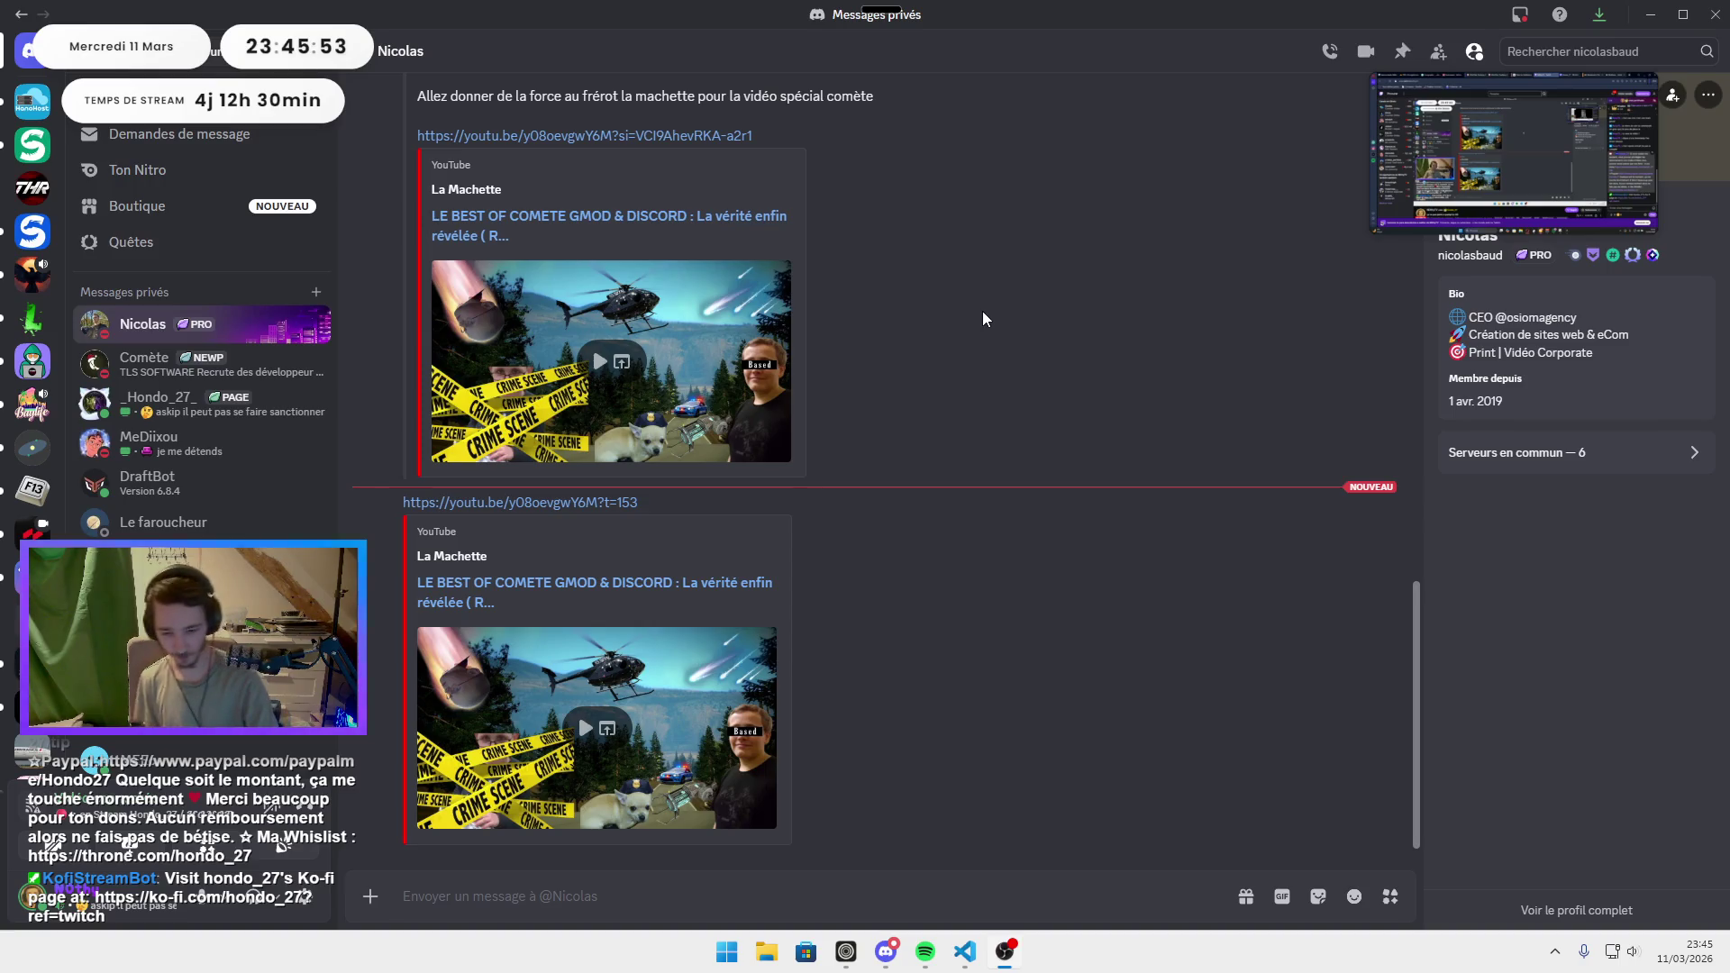
Close the YouTube video tab and minimise Discord to show the desktop.
{"action": "mouse_move", "coordinate": [845, 951]}
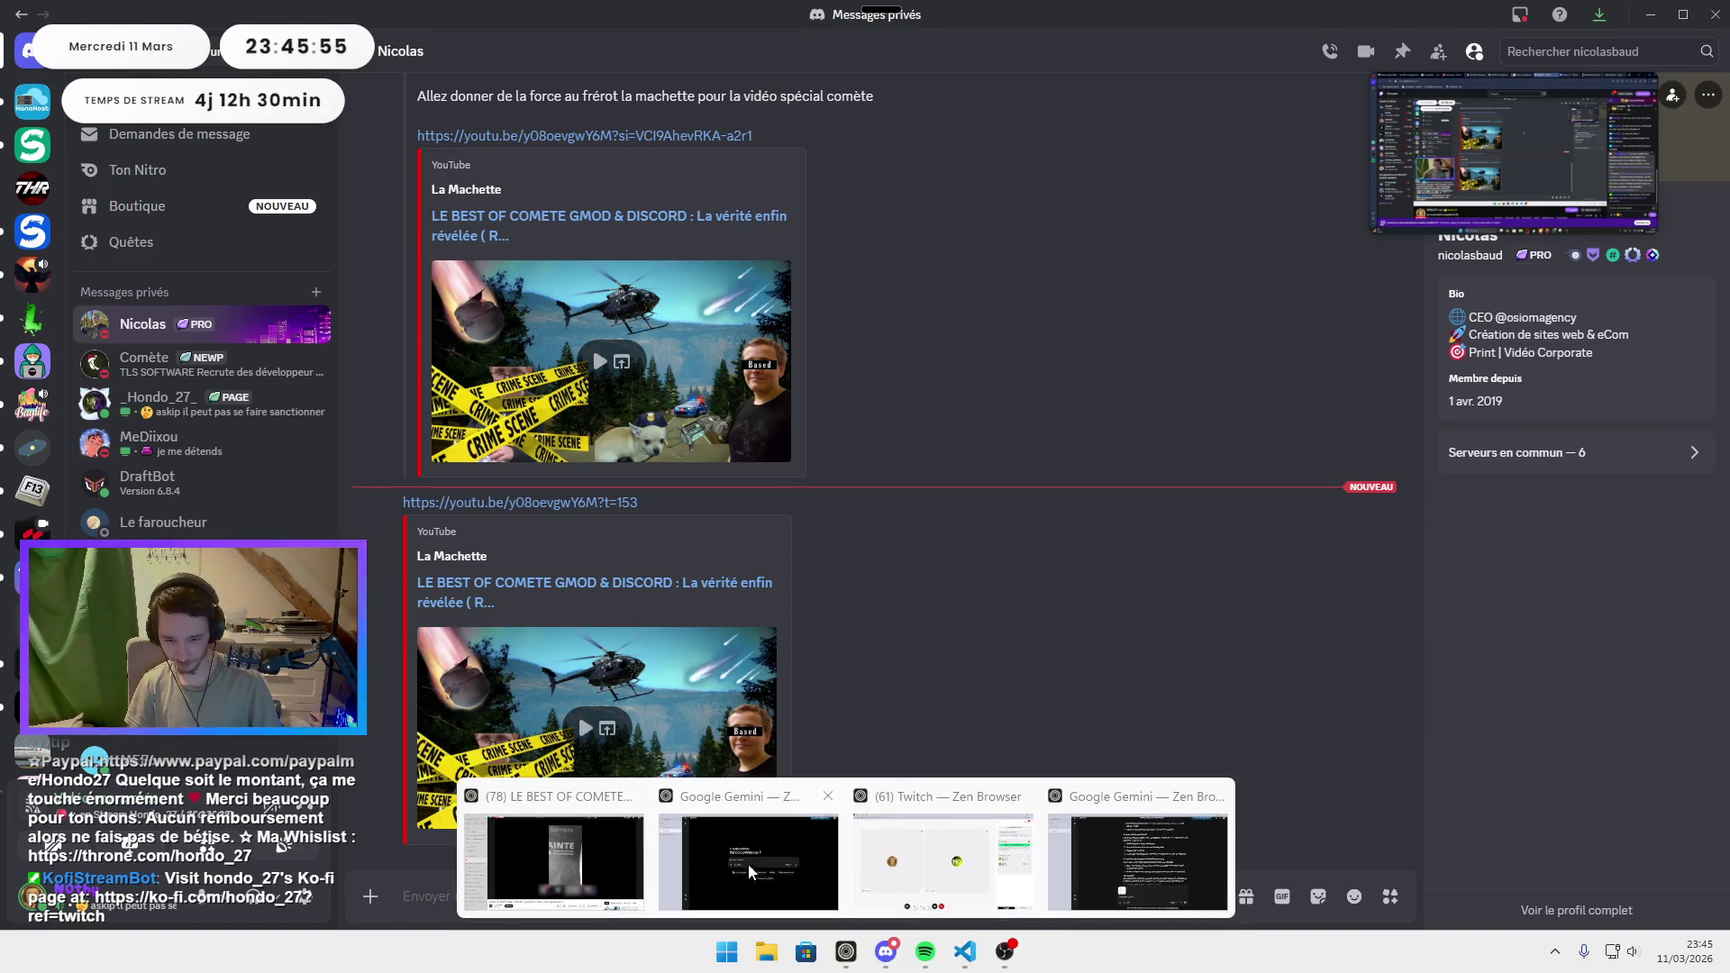
{"action": "left_click", "coordinate": [582, 841]}
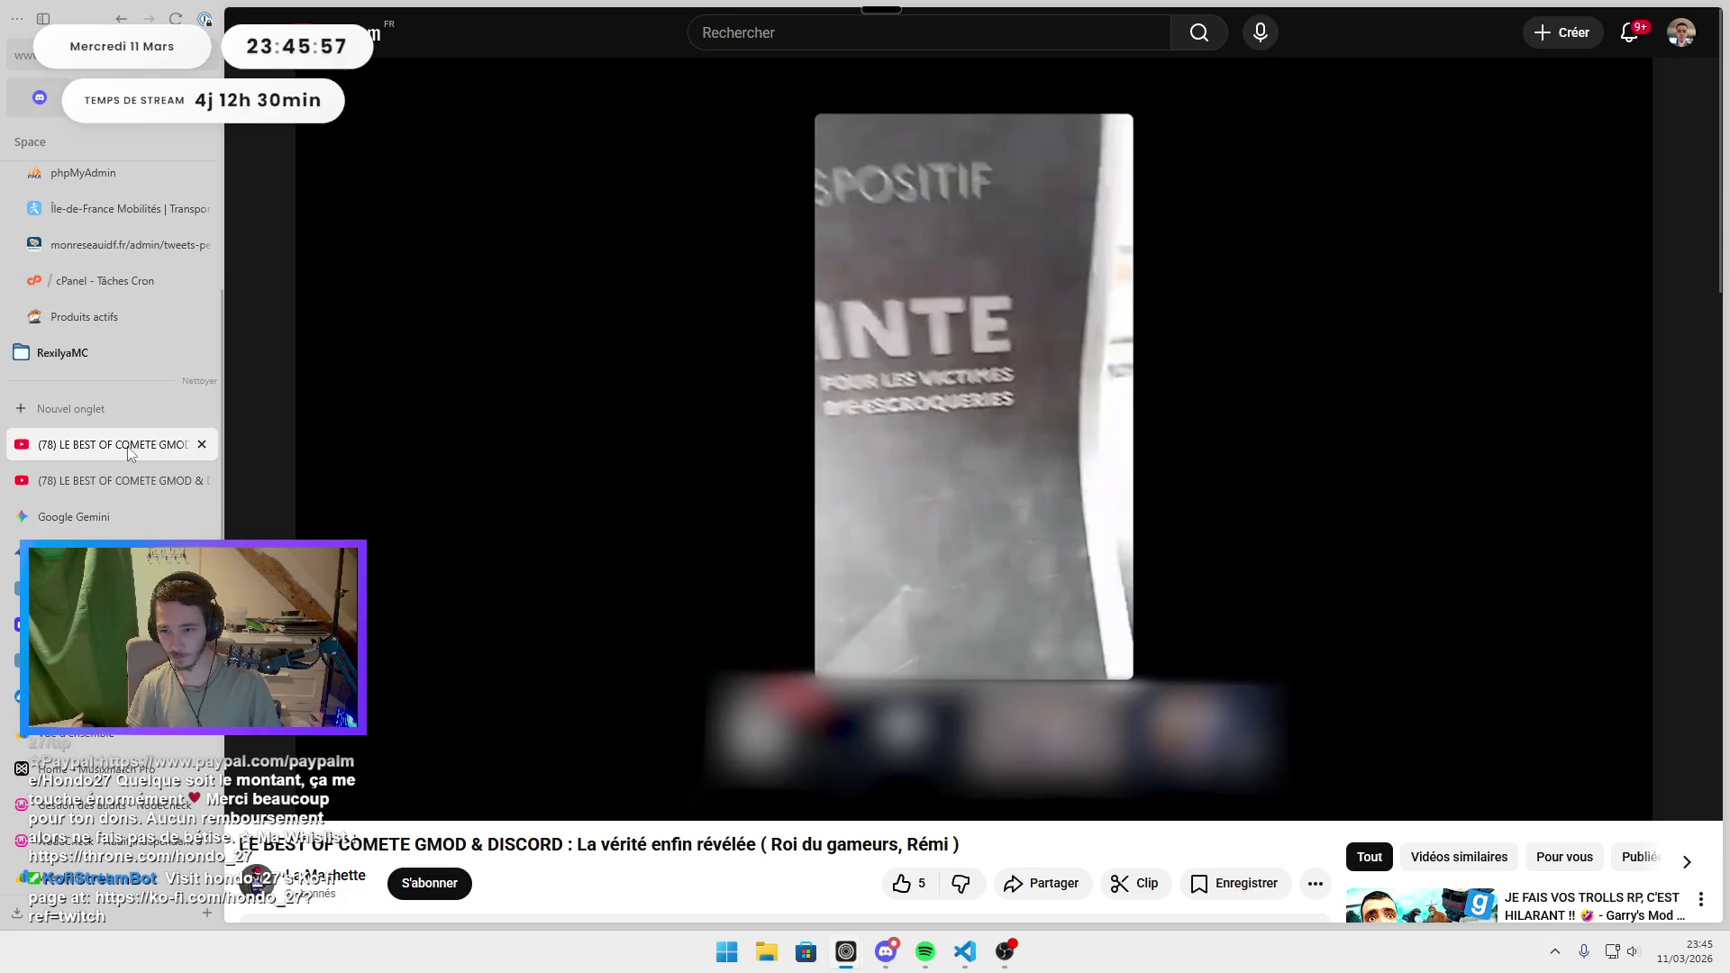
{"action": "middle_click", "coordinate": [127, 446]}
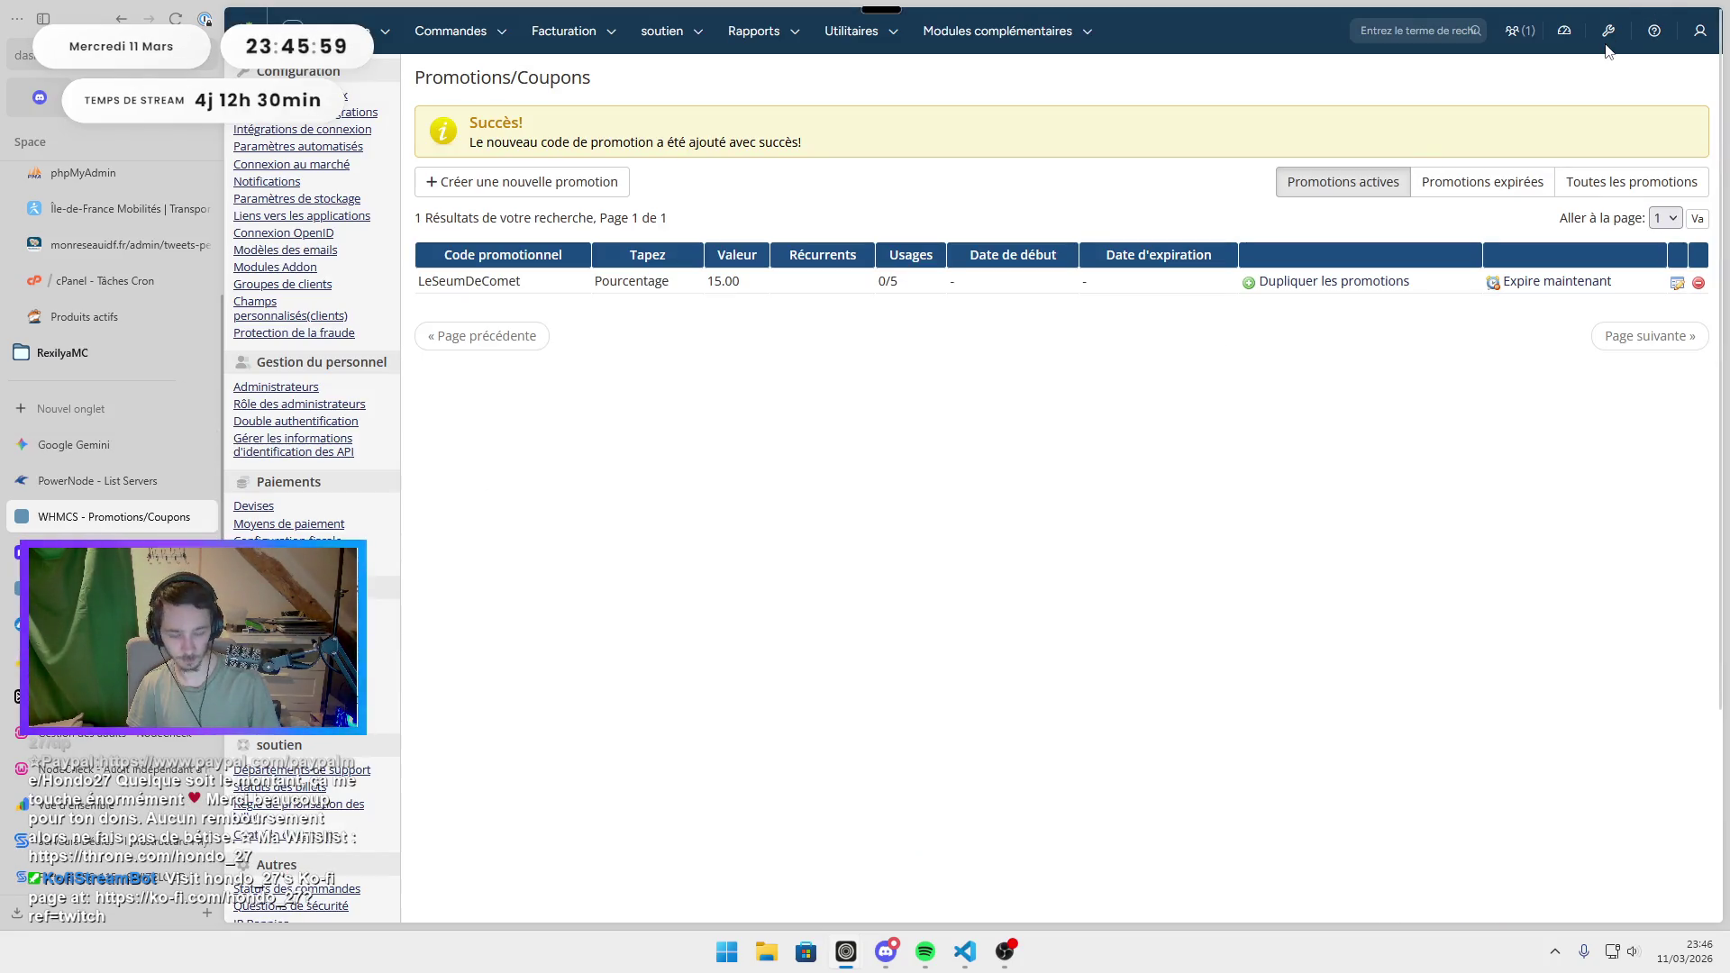
{"action": "left_click", "coordinate": [885, 952]}
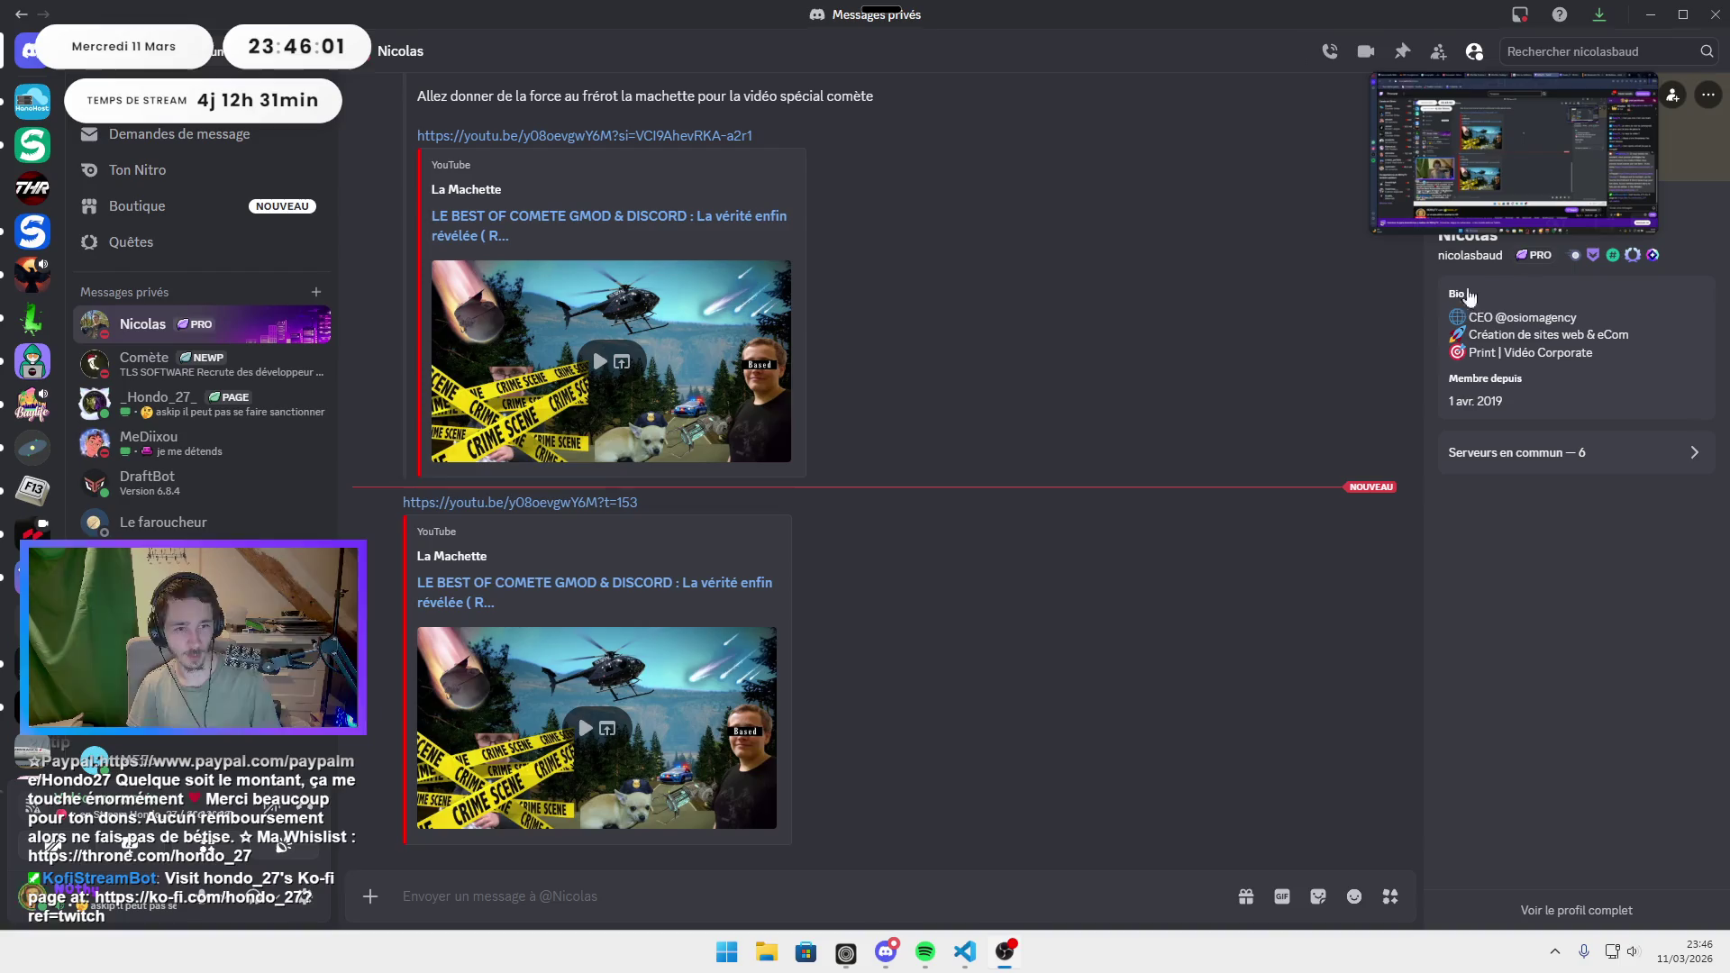
{"action": "mouse_move", "coordinate": [921, 947]}
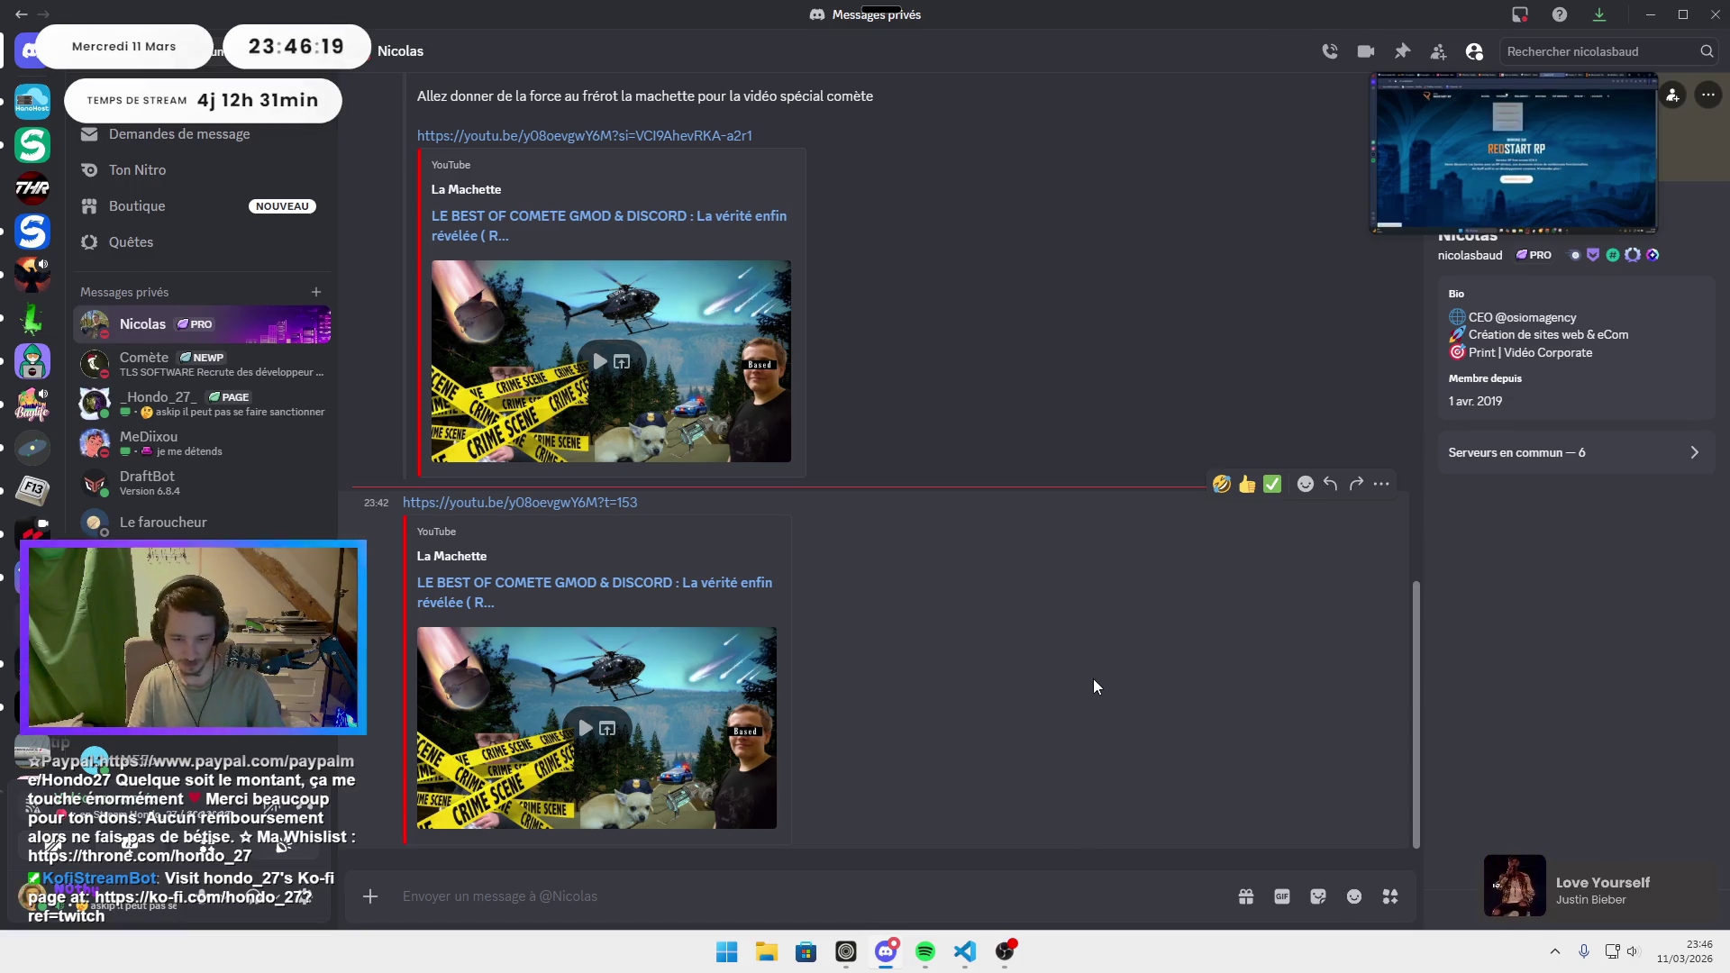
{"action": "left_click", "coordinate": [1649, 14]}
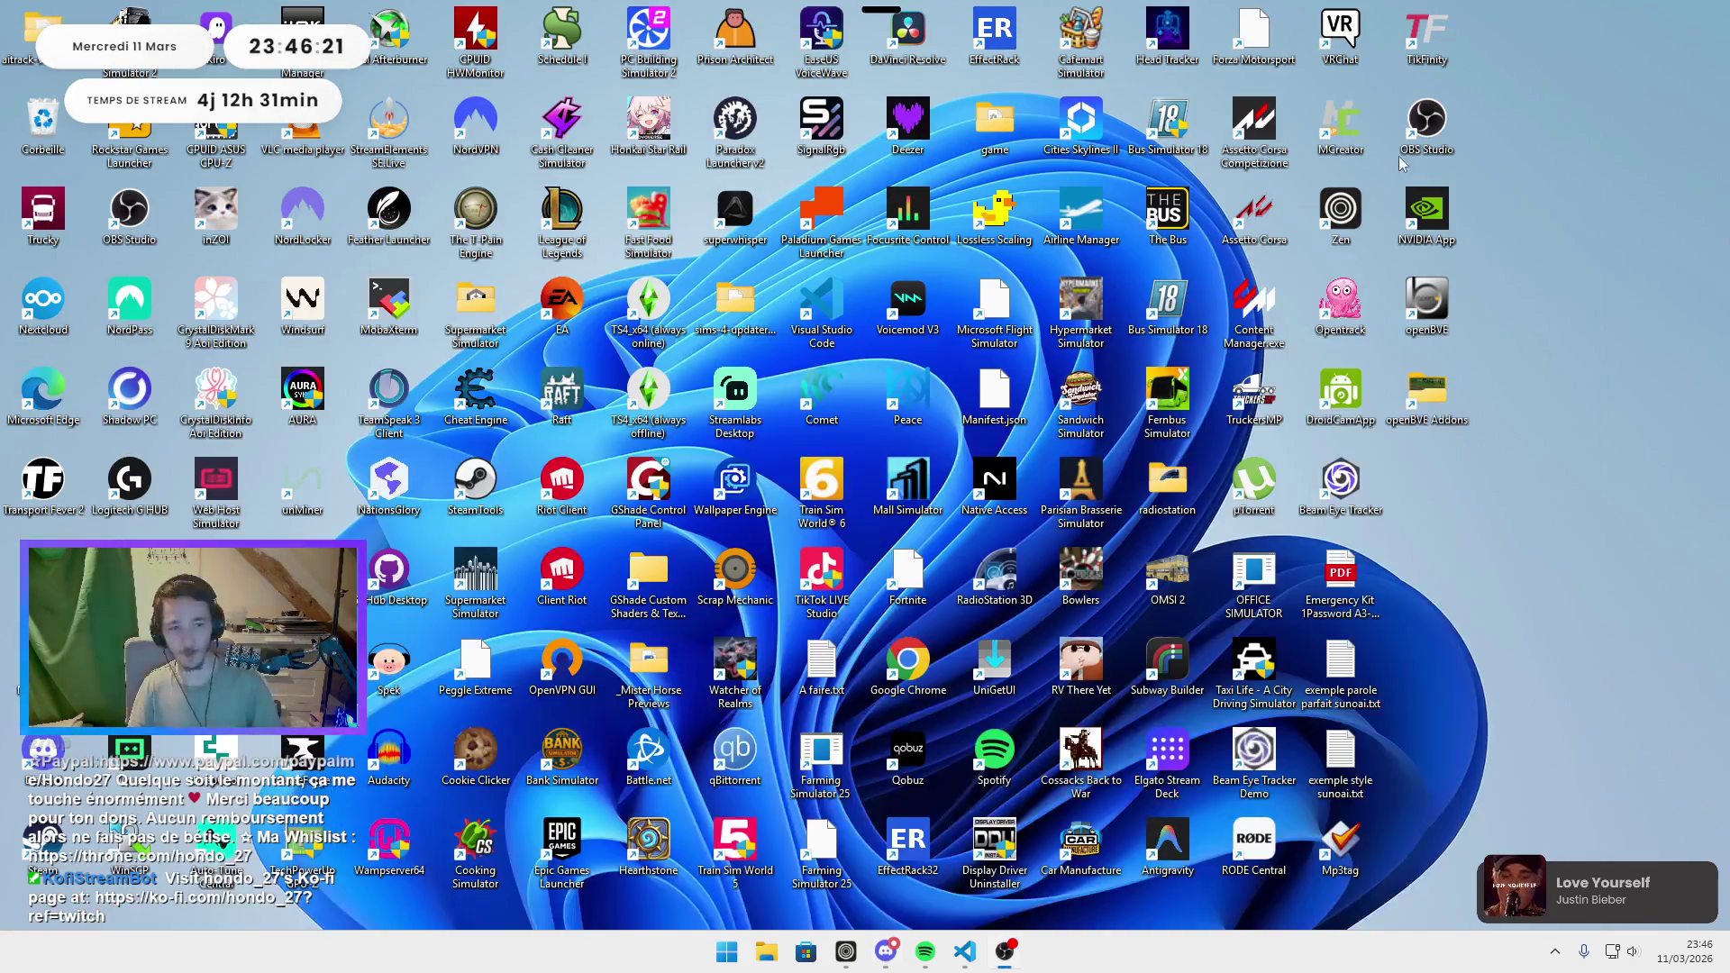
In the WHMCS browser window, search 'maps' in a new tab and pick Google Maps.
{"action": "mouse_move", "coordinate": [862, 943]}
{"action": "left_click", "coordinate": [552, 865]}
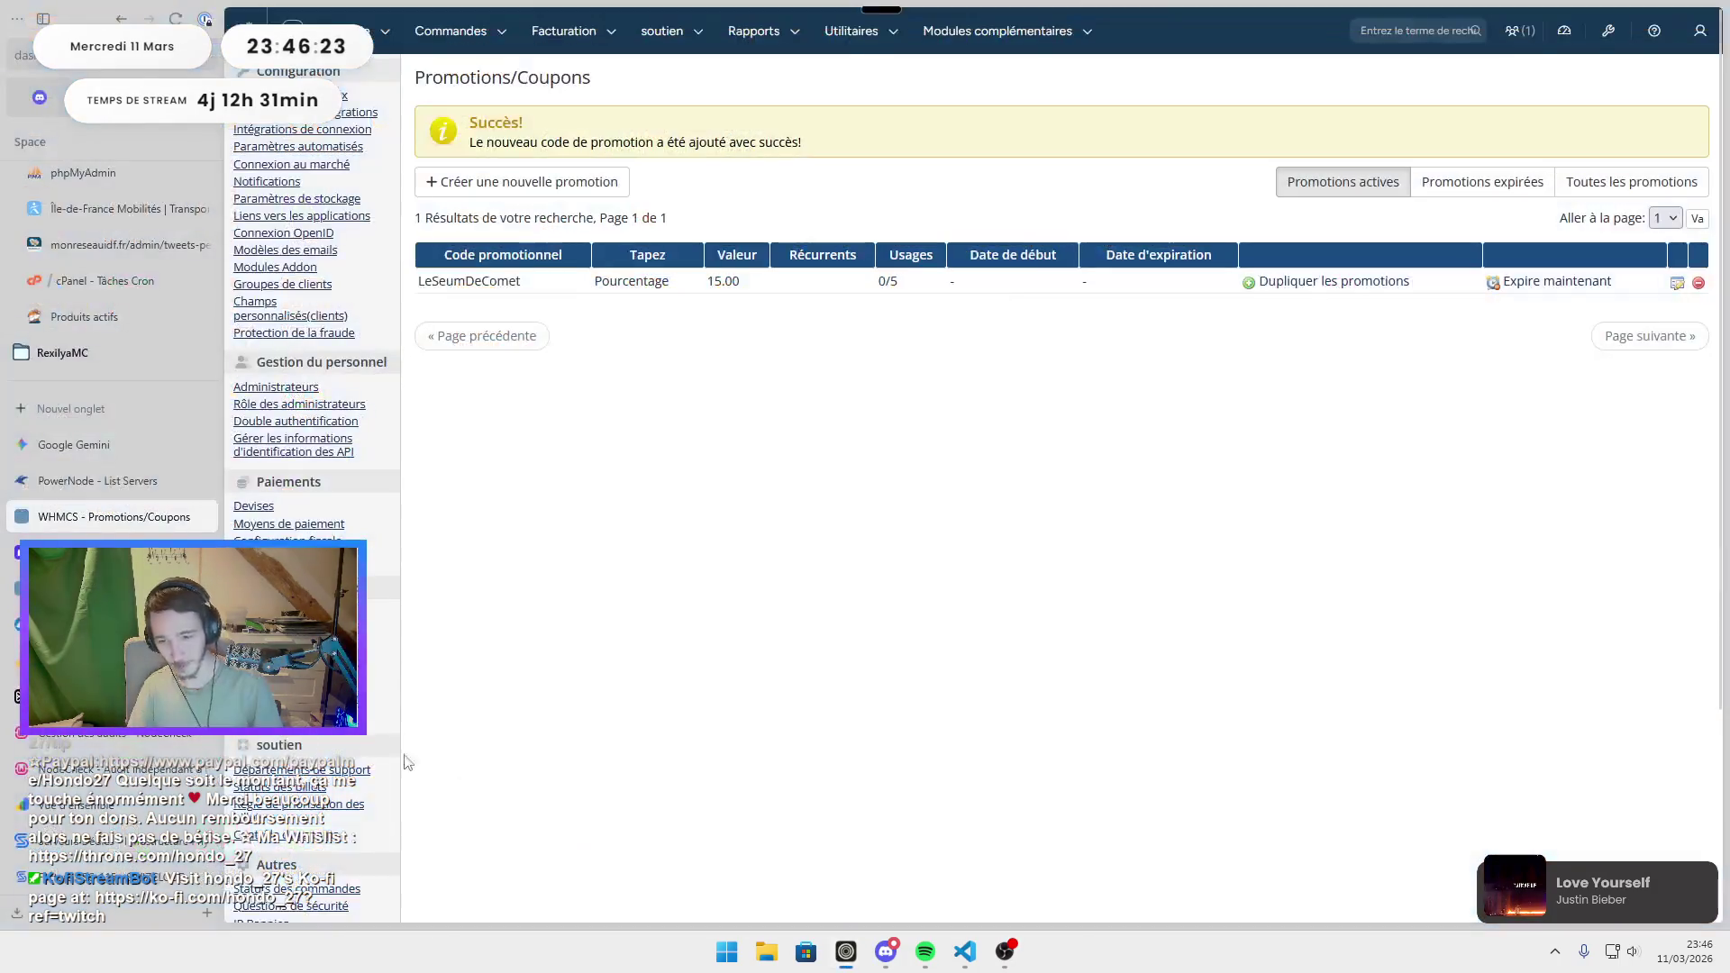
{"action": "key", "text": "ctrl+t"}
{"action": "type", "text": "maps"}
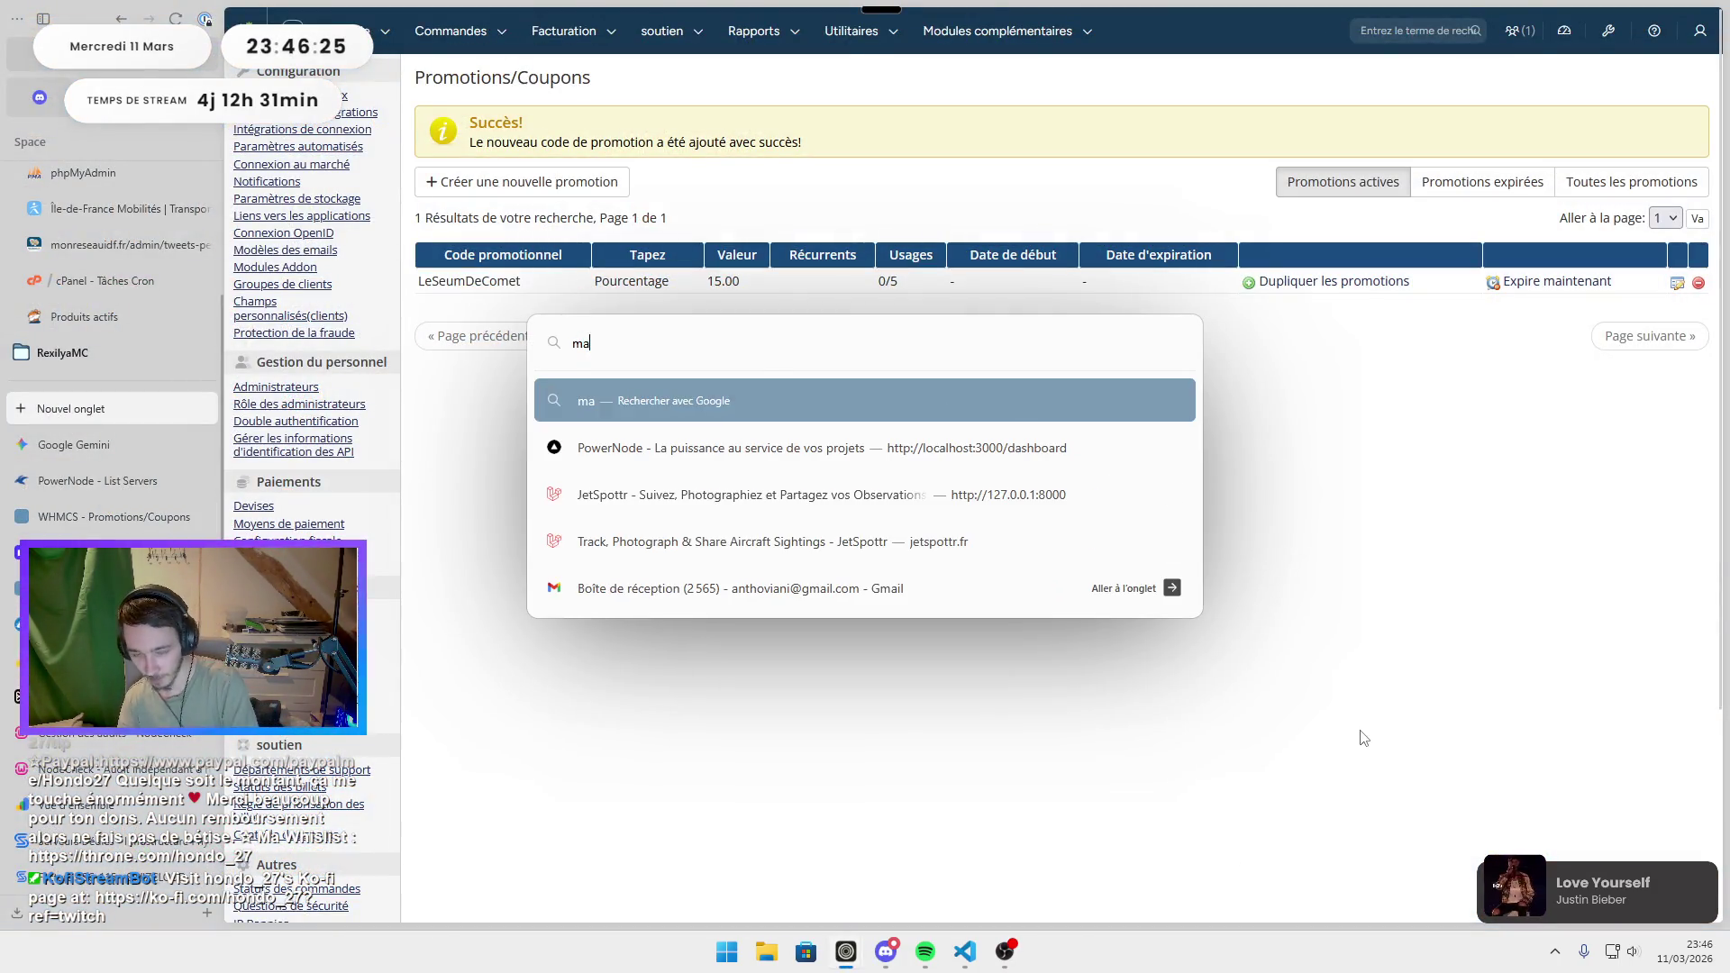
{"action": "key", "text": "Return"}
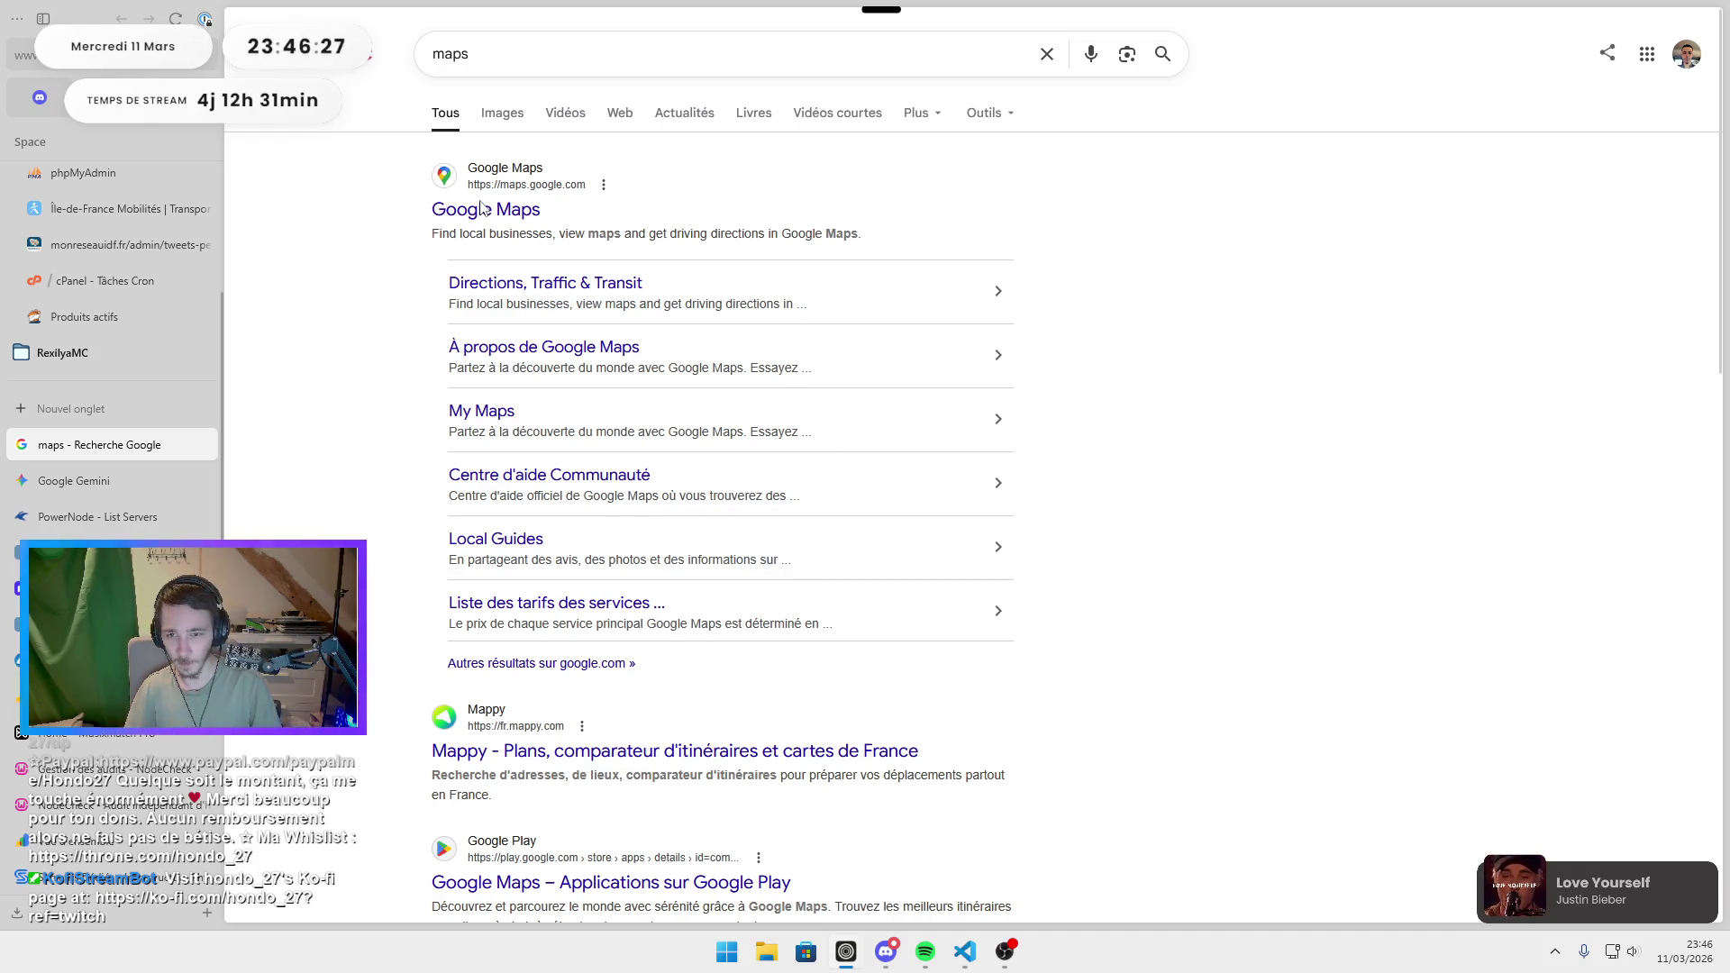
{"action": "left_click", "coordinate": [482, 208]}
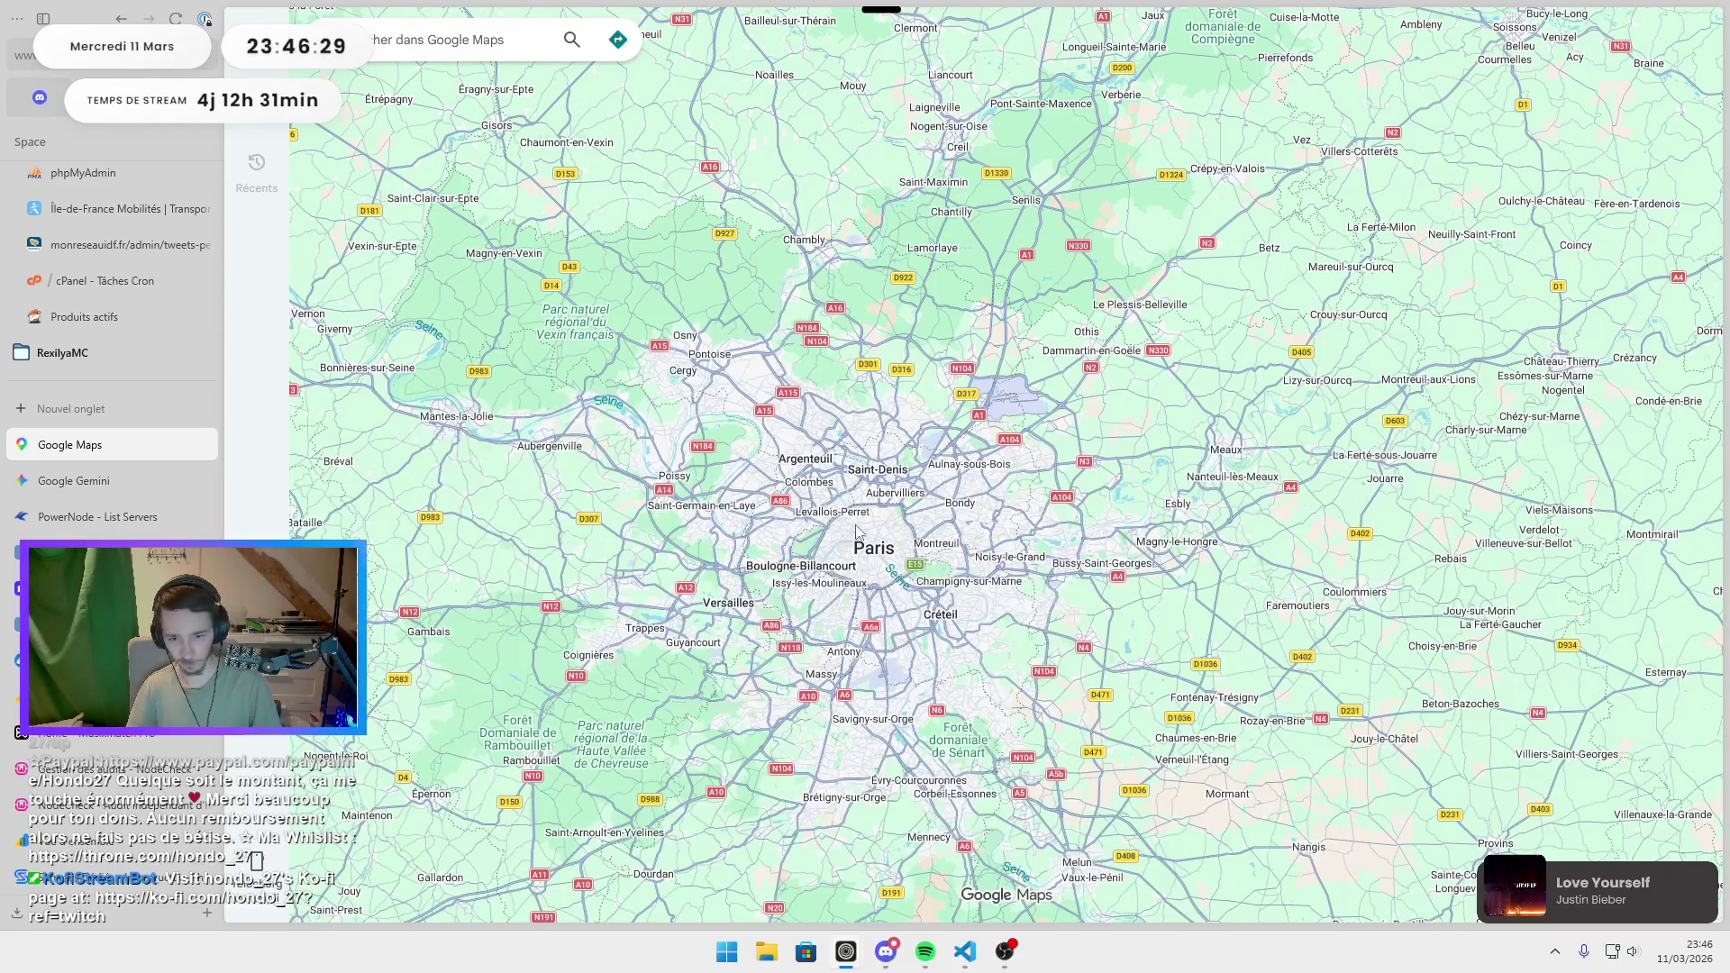
Navigate the map south of Paris past Dourdan to Saint-Arnoult-en-Yvelines and open First Pizza.
{"action": "scroll", "coordinate": [1169, 550], "scroll_direction": "down", "scroll_amount": 3}
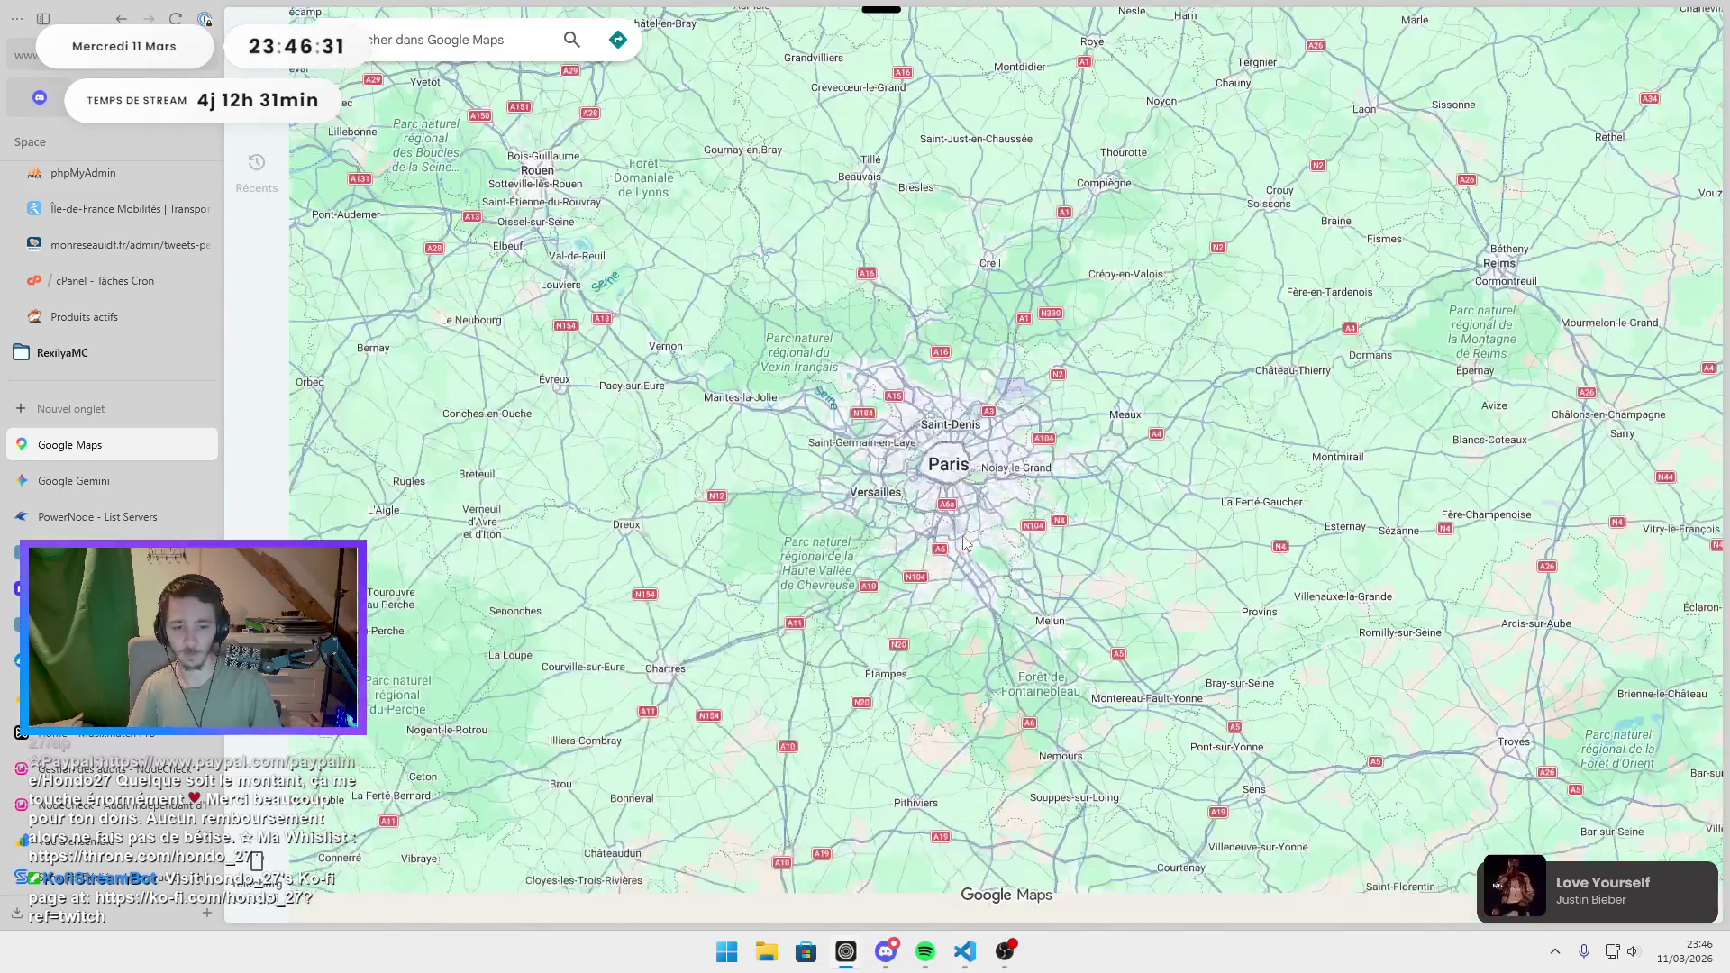
{"action": "left_click_drag", "start_coordinate": [1258, 770], "coordinate": [838, 405]}
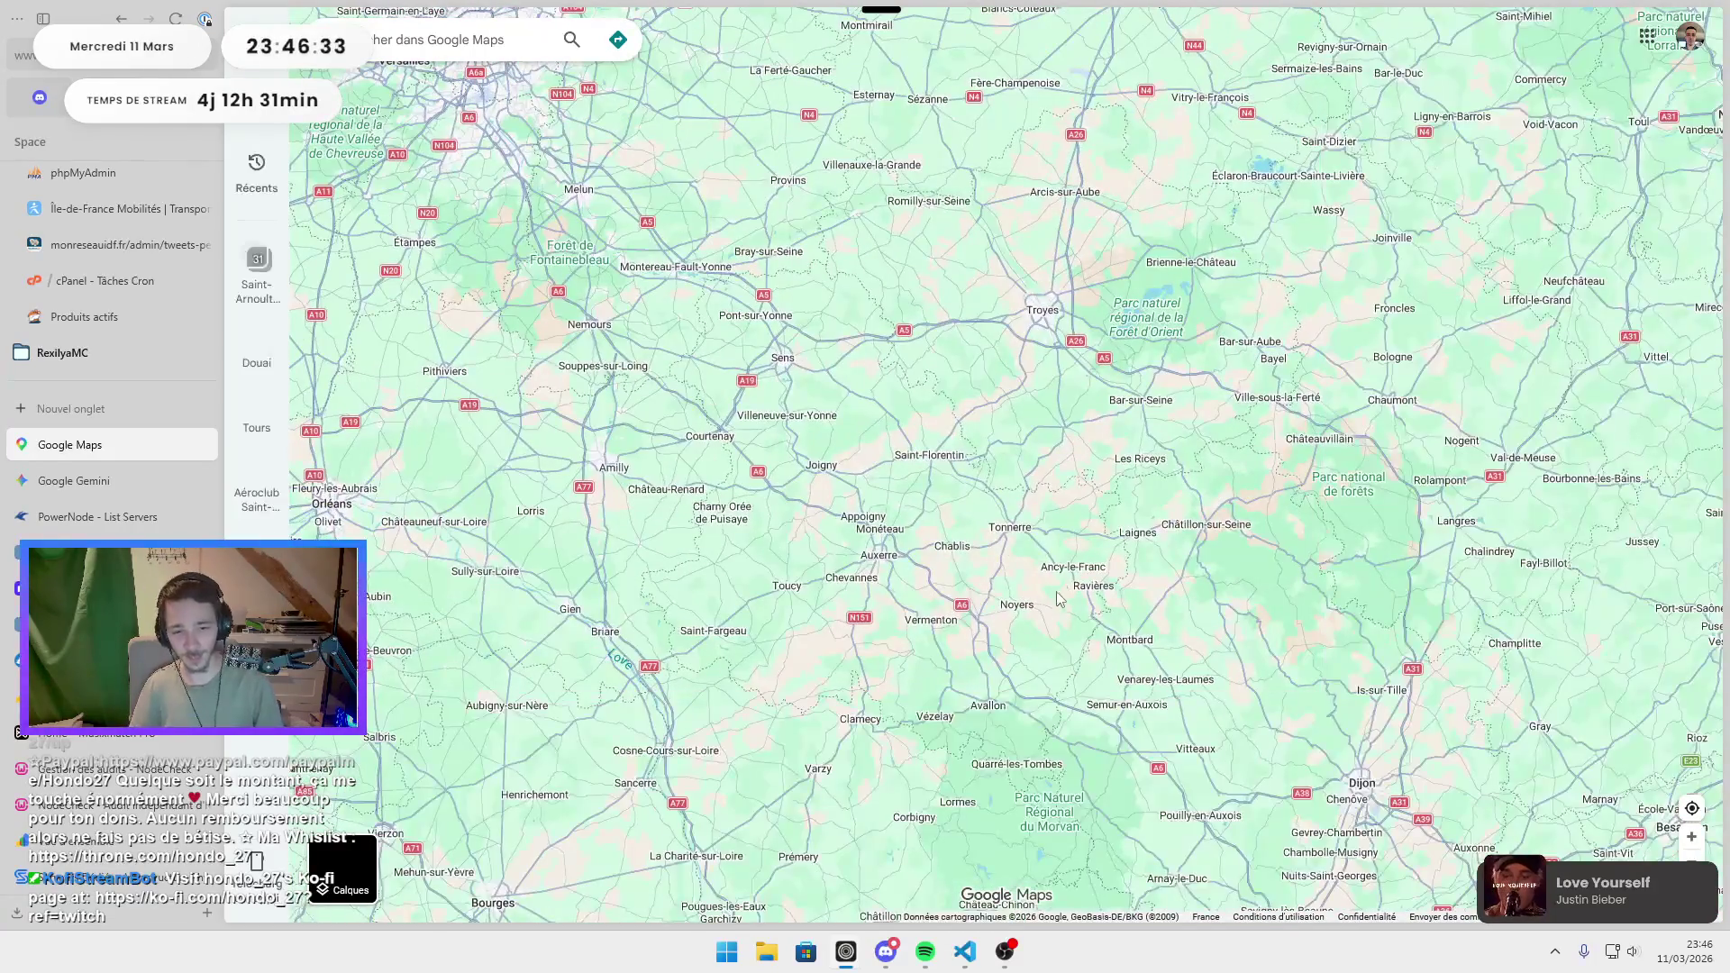
{"action": "mouse_move", "coordinate": [697, 185]}
{"action": "left_mouse_down"}
{"action": "mouse_move", "coordinate": [792, 261]}
{"action": "mouse_move", "coordinate": [900, 520]}
{"action": "mouse_move", "coordinate": [1099, 491]}
{"action": "left_mouse_up"}
{"action": "scroll", "coordinate": [859, 371], "scroll_direction": "up", "scroll_amount": 4}
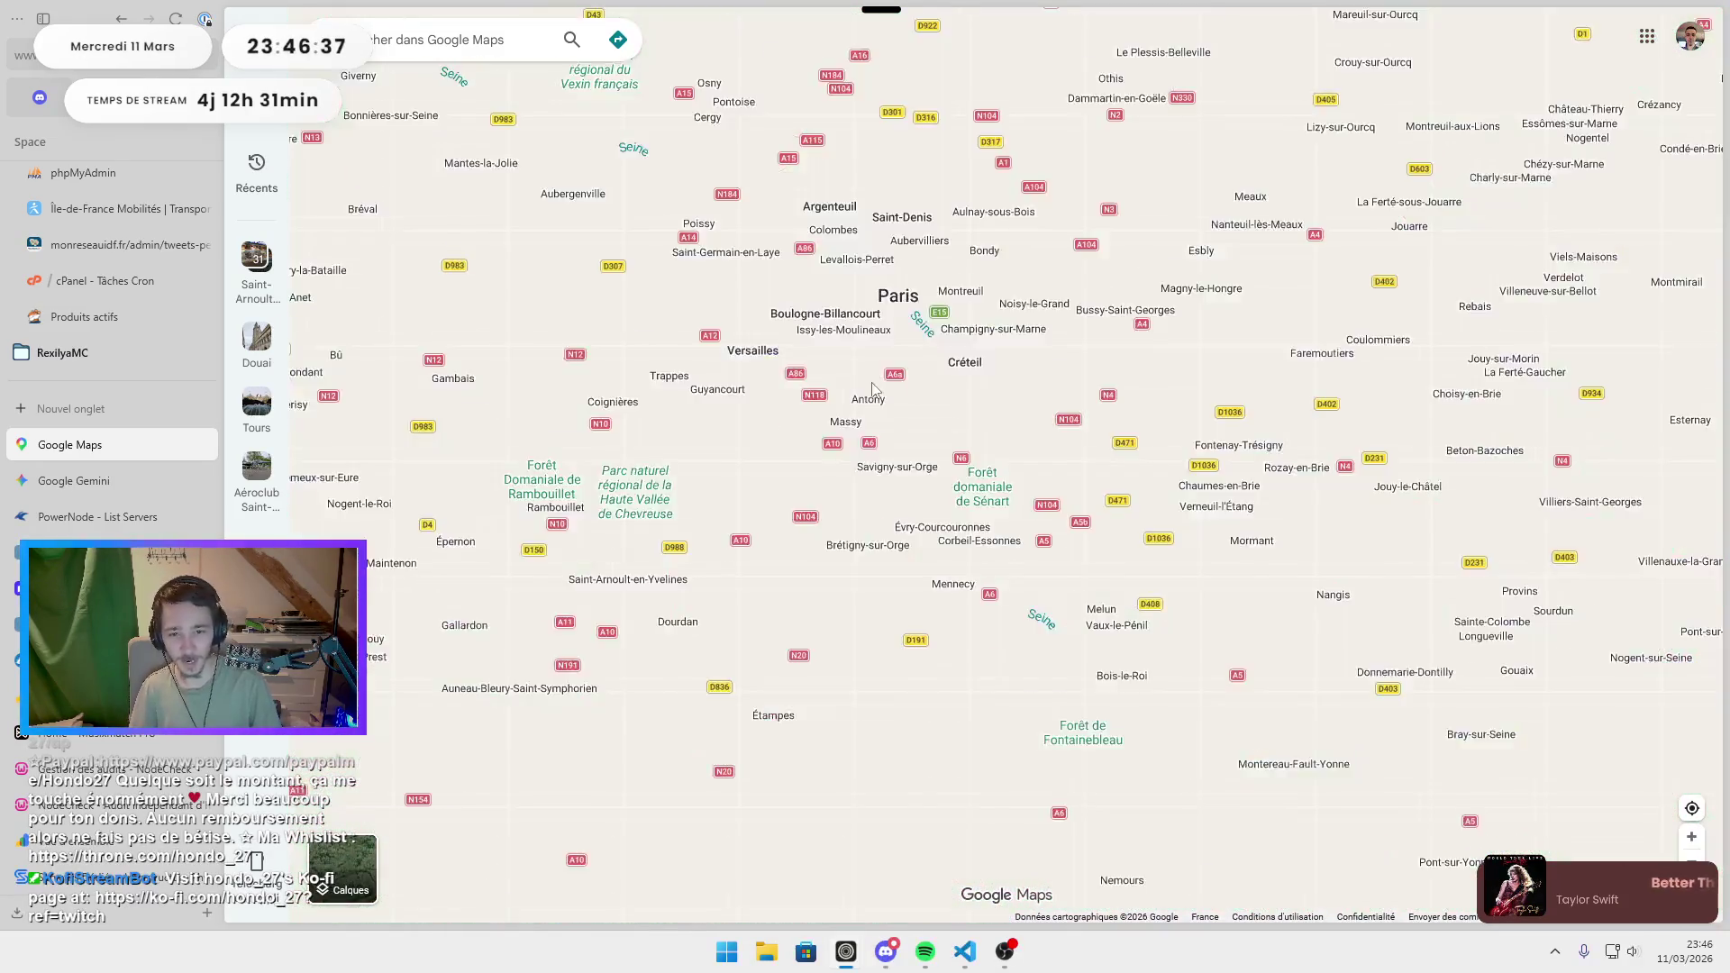
{"action": "left_click_drag", "start_coordinate": [687, 547], "coordinate": [717, 539]}
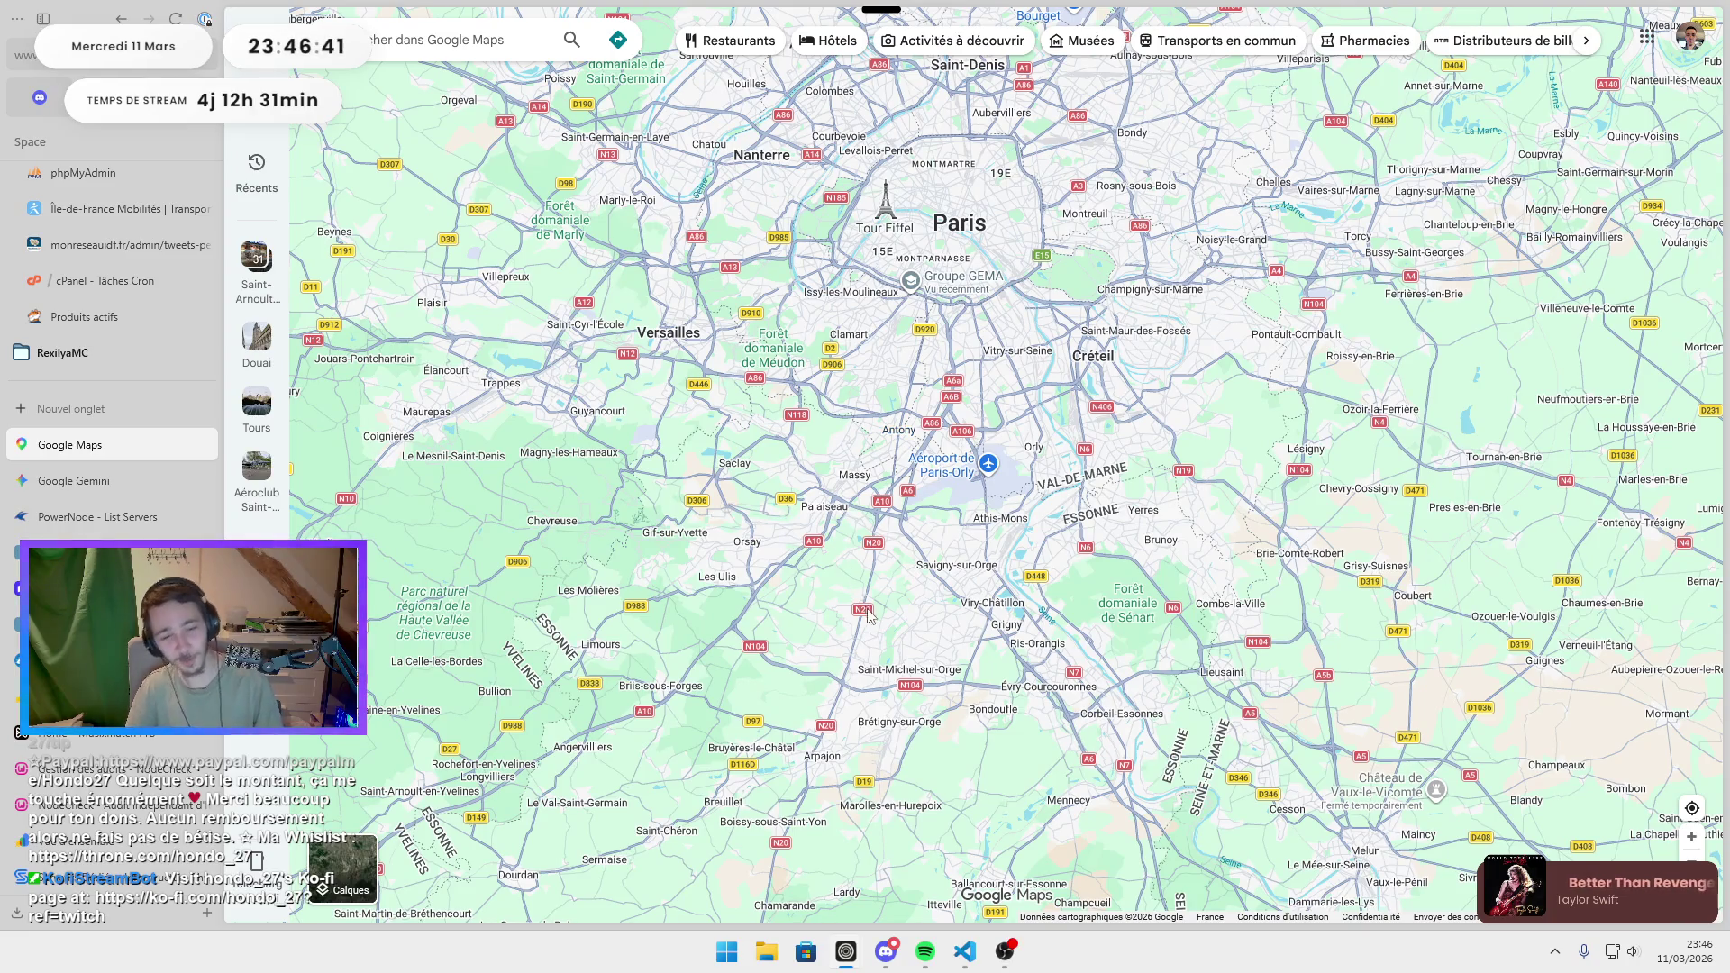
{"action": "key", "text": "Down"}
{"action": "key", "text": "Down"}
{"action": "key", "text": "Down"}
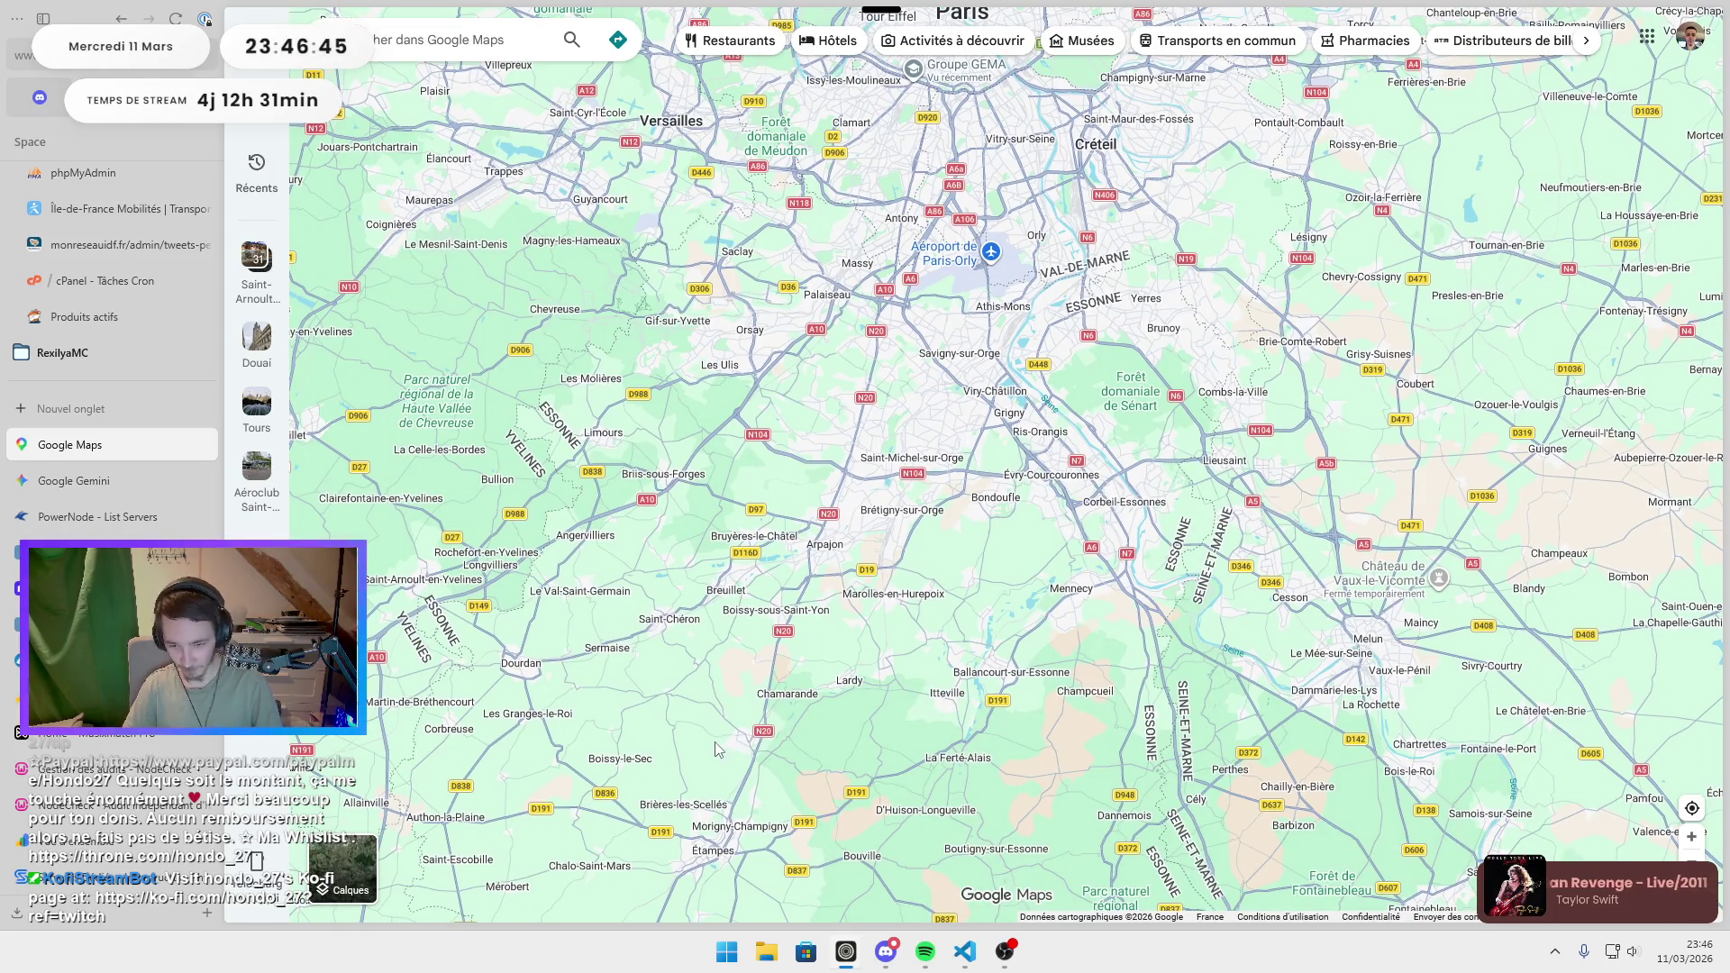
{"action": "scroll", "coordinate": [494, 689], "scroll_direction": "up", "scroll_amount": 1}
{"action": "mouse_move", "coordinate": [502, 668]}
{"action": "left_mouse_down"}
{"action": "mouse_move", "coordinate": [672, 694]}
{"action": "mouse_move", "coordinate": [943, 698]}
{"action": "left_mouse_up"}
{"action": "scroll", "coordinate": [796, 594], "scroll_direction": "up", "scroll_amount": 2}
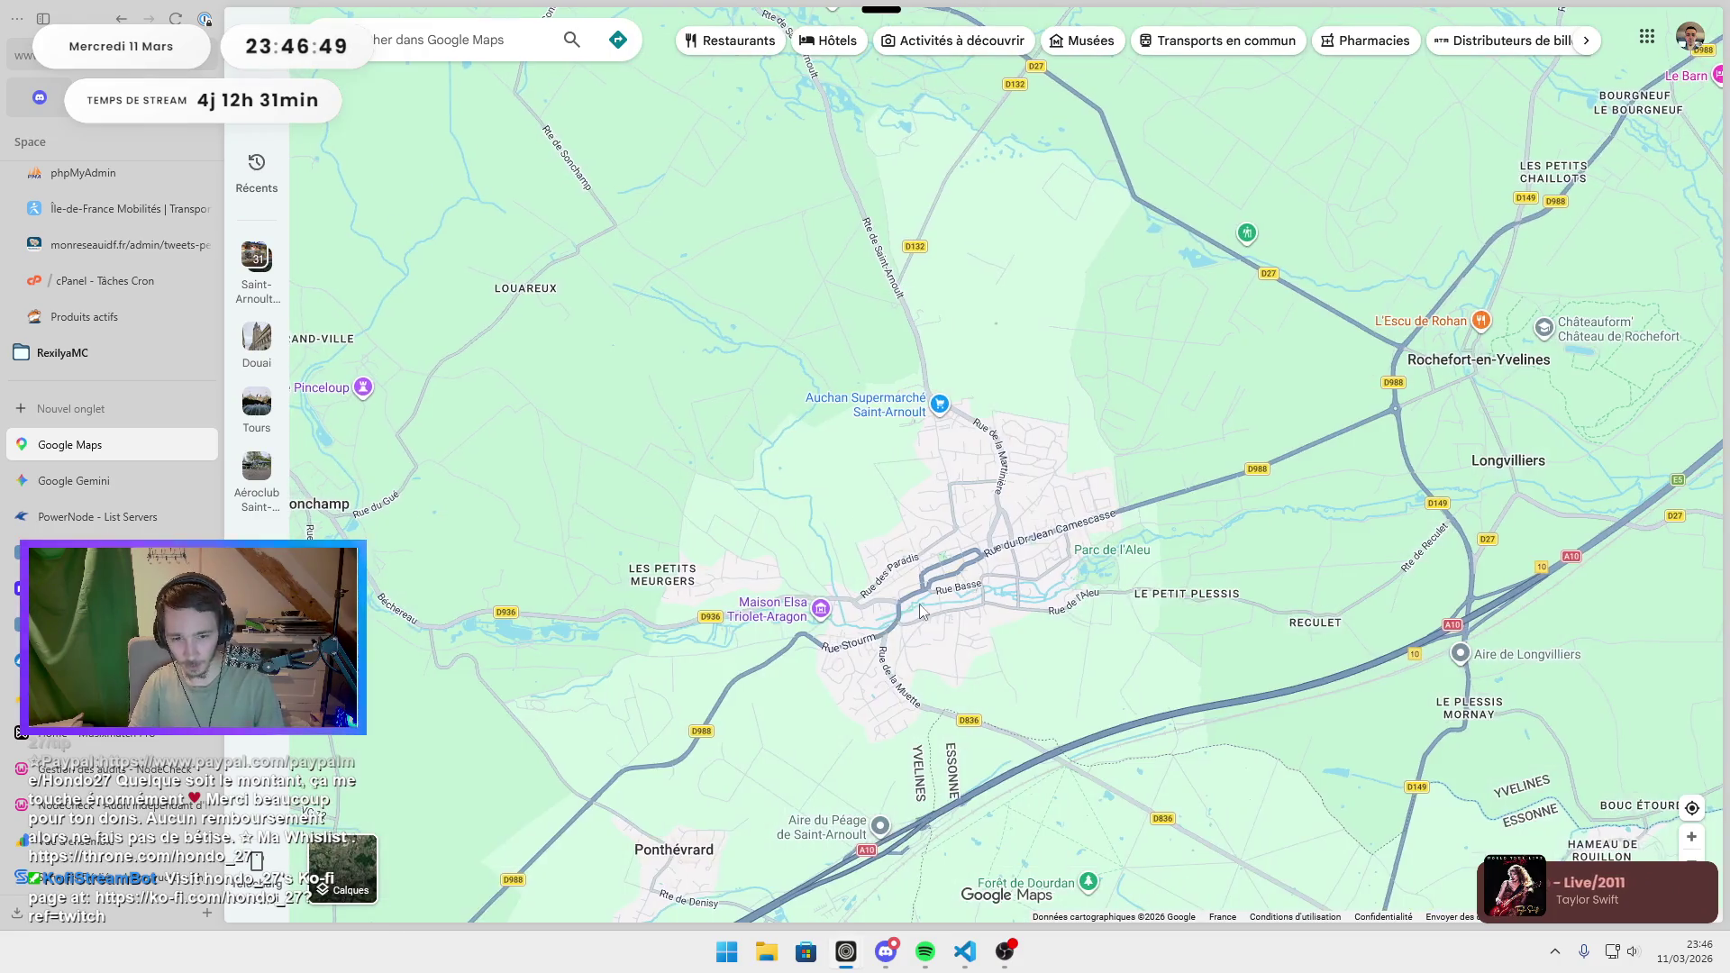
{"action": "scroll", "coordinate": [928, 602], "scroll_direction": "up", "scroll_amount": 2}
{"action": "scroll", "coordinate": [1034, 518], "scroll_direction": "up", "scroll_amount": 2}
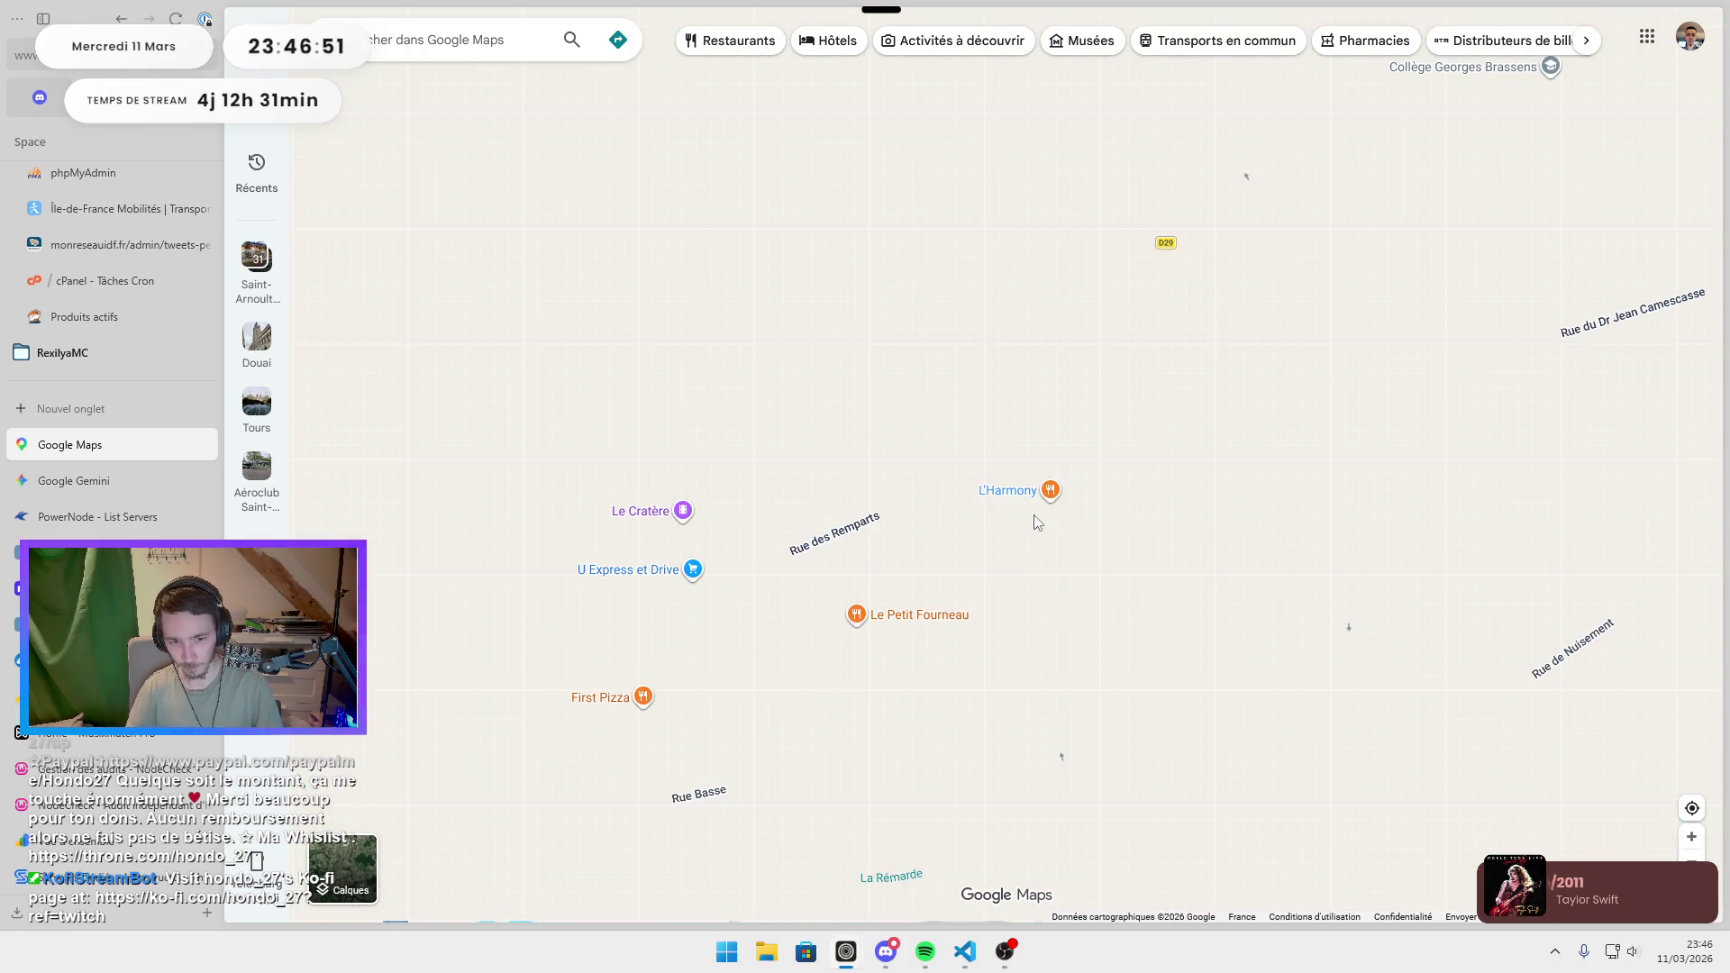
{"action": "left_click", "coordinate": [645, 693]}
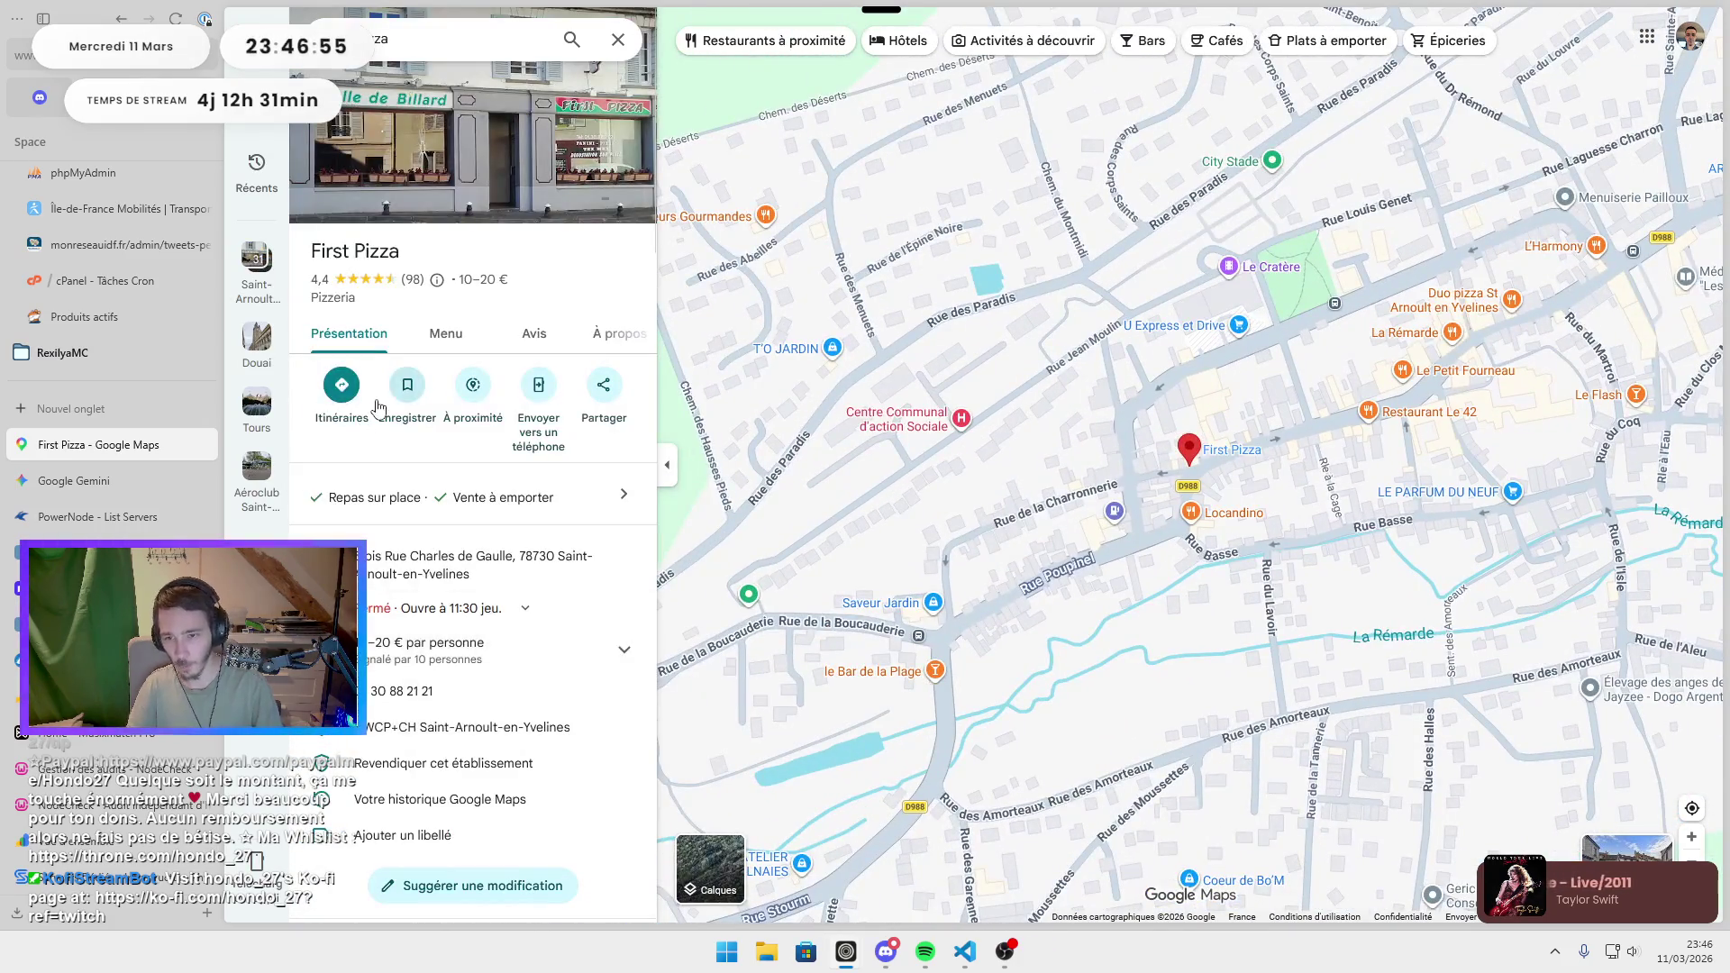
Browse First Pizza's menu and pizza photos, then open Locandino's details.
{"action": "left_click", "coordinate": [435, 358]}
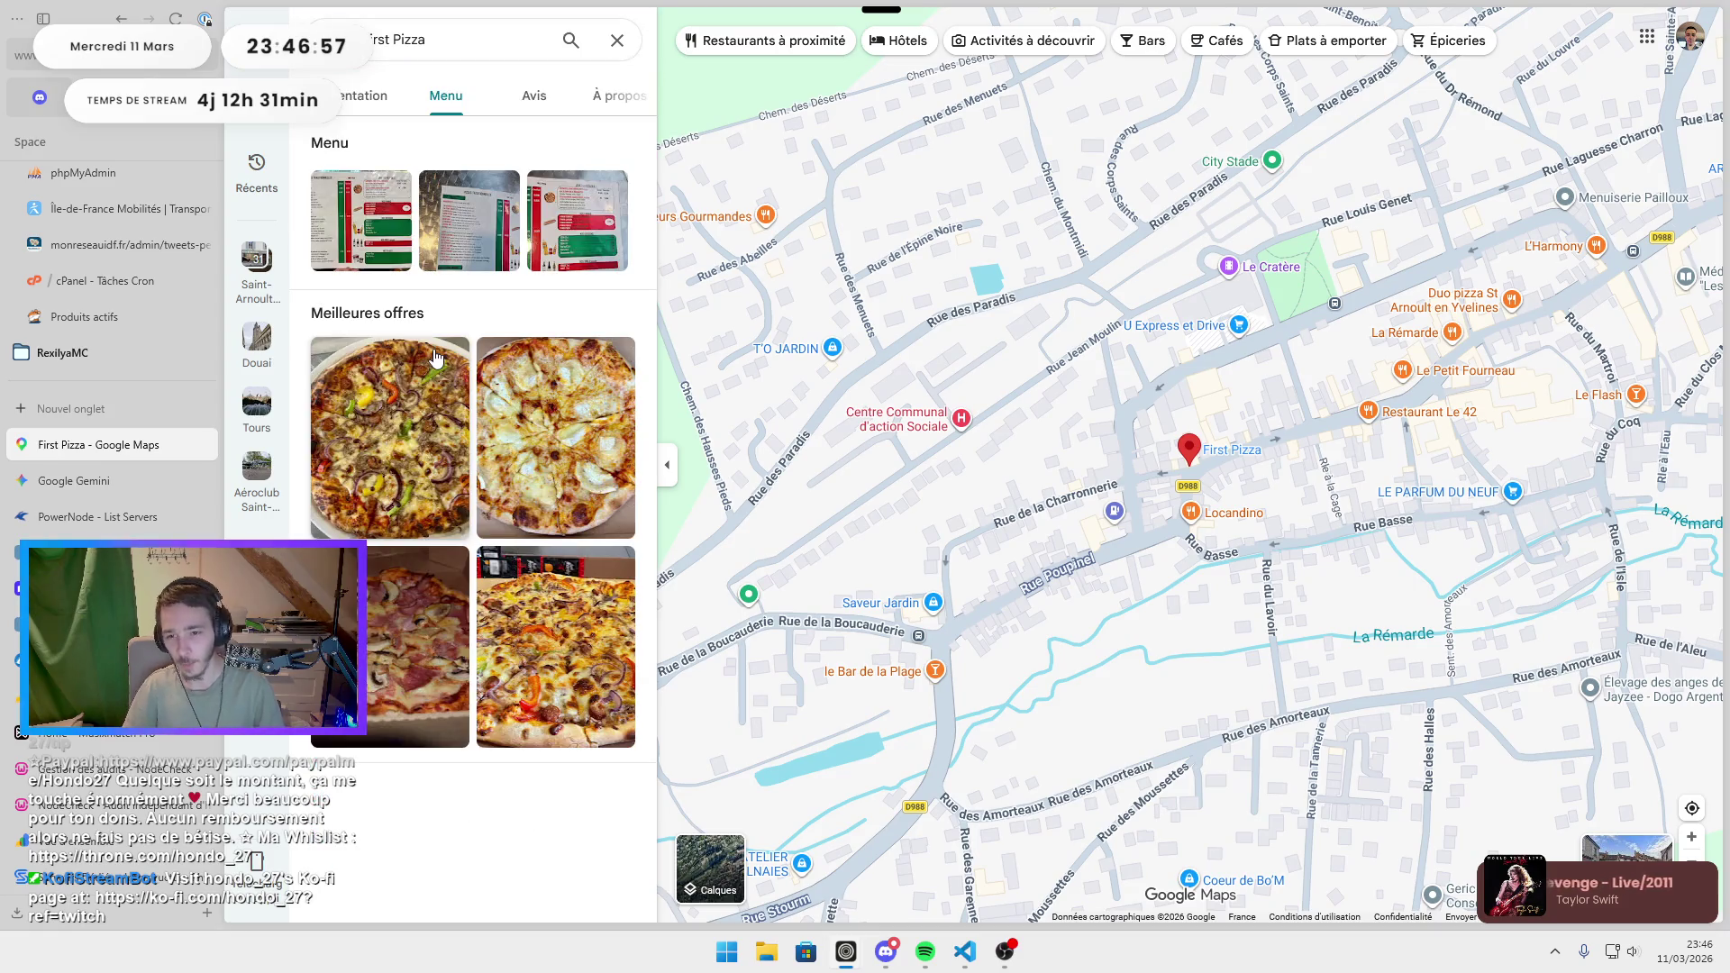
{"action": "left_click", "coordinate": [549, 678]}
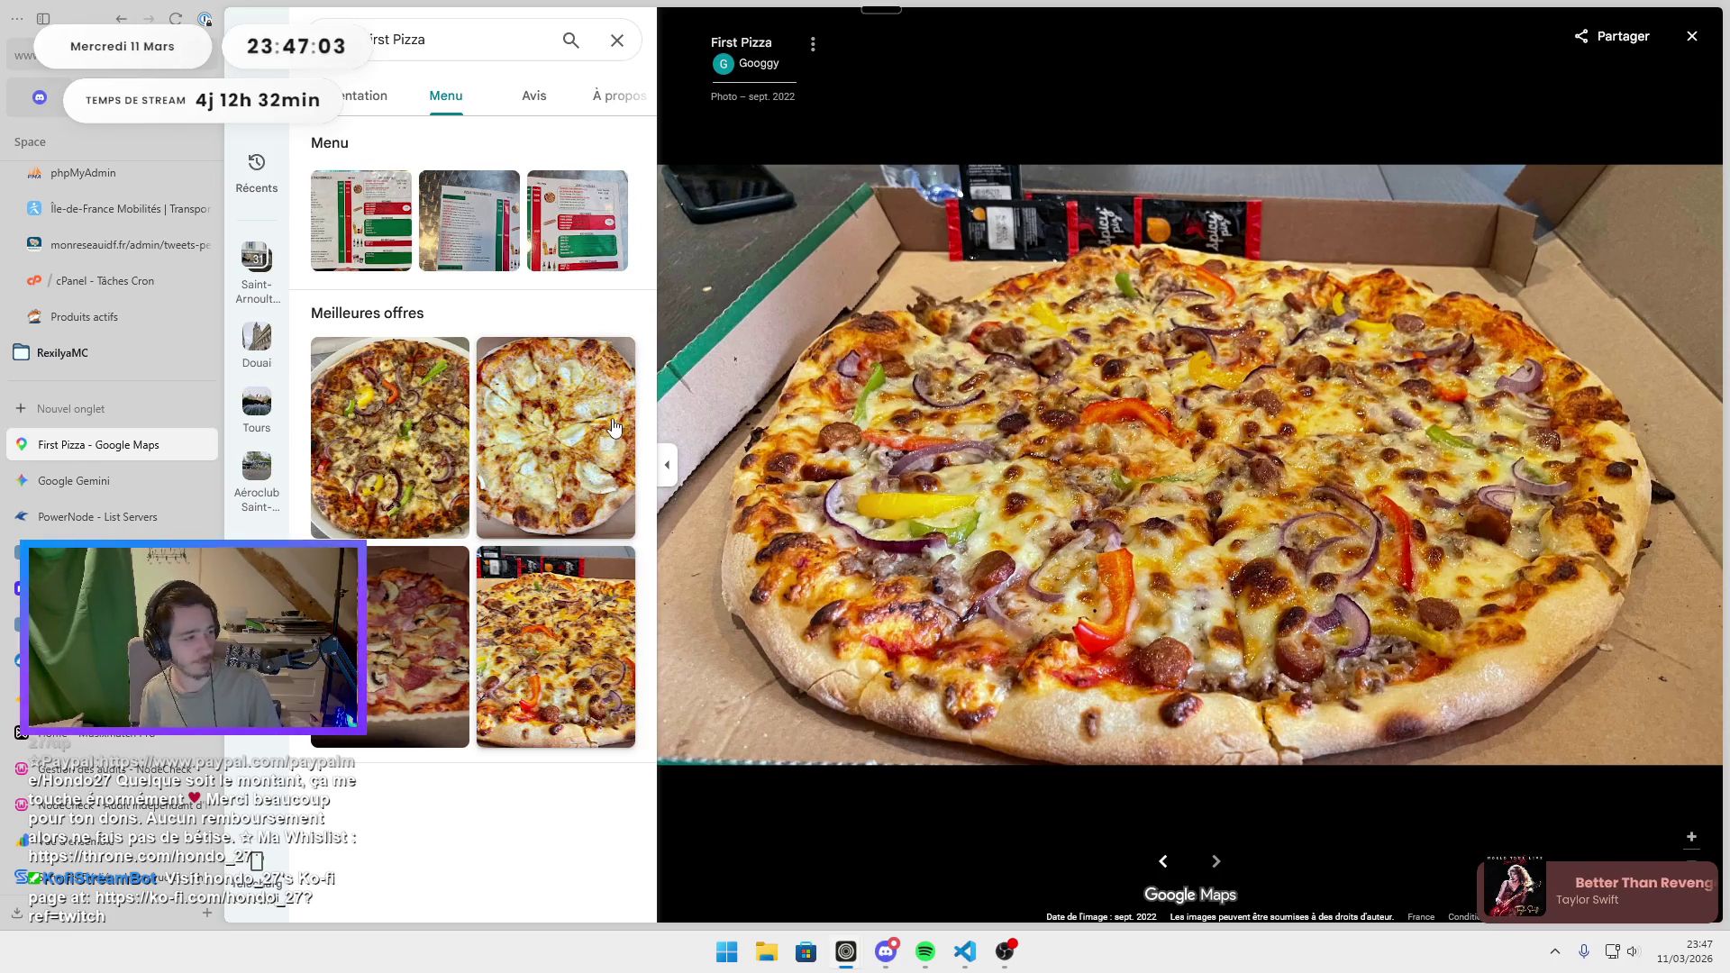
{"action": "left_click", "coordinate": [358, 260]}
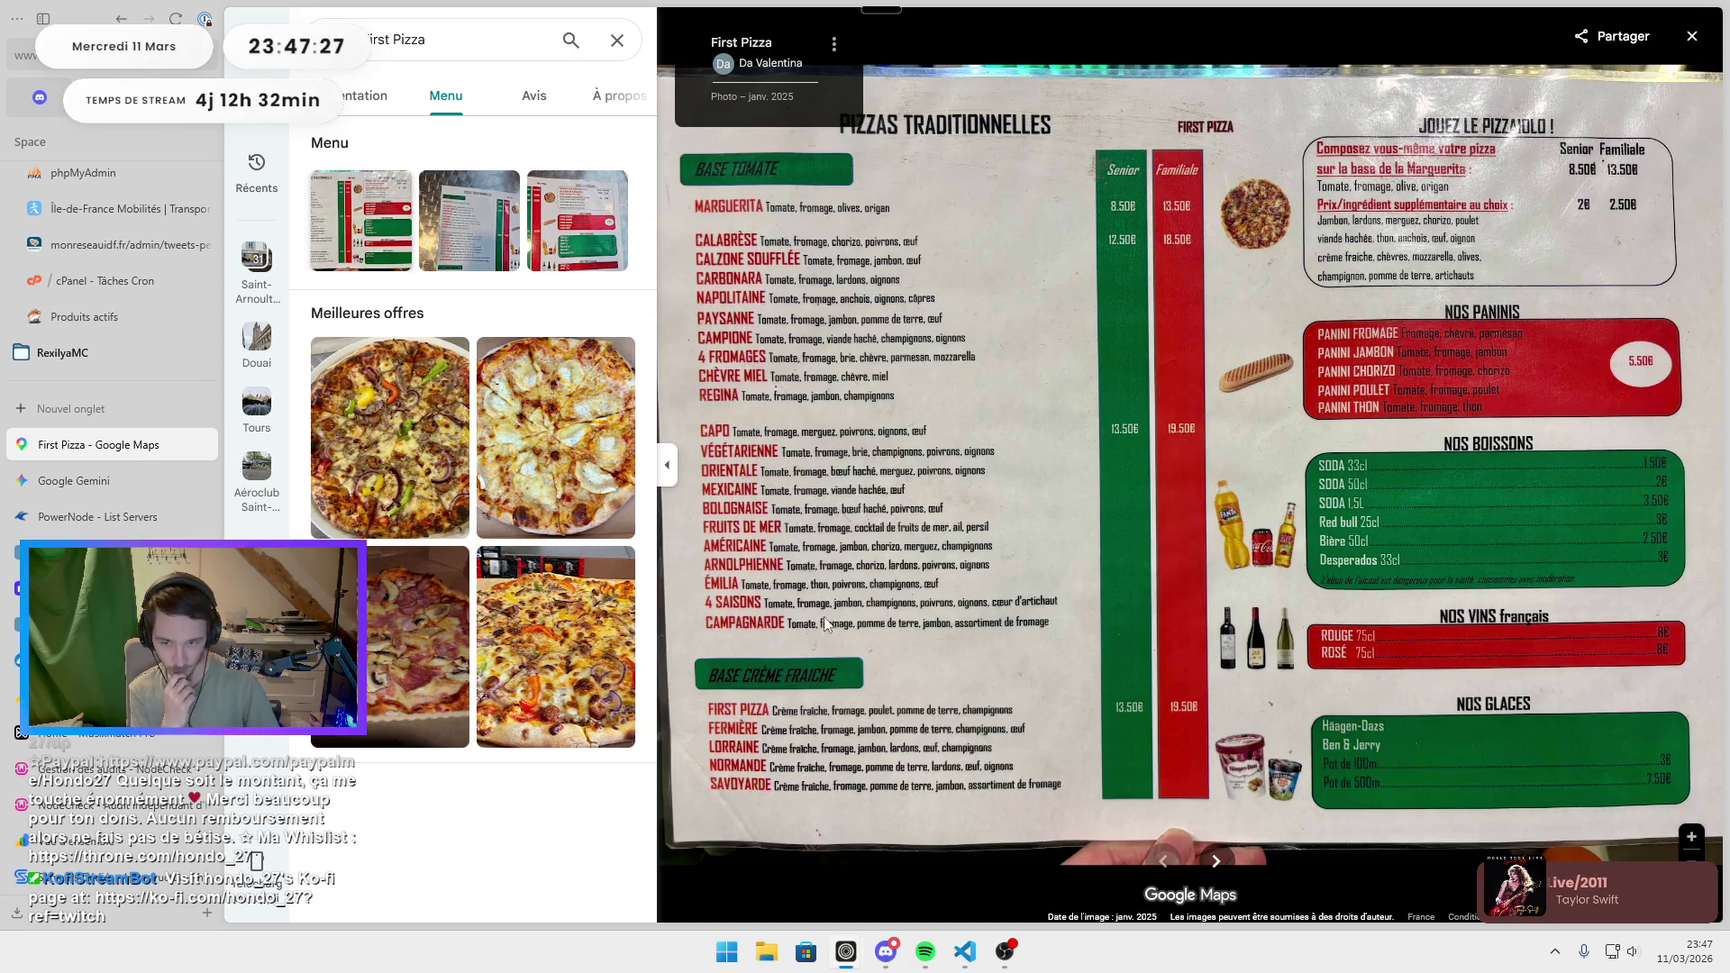
{"action": "left_click", "coordinate": [1691, 36]}
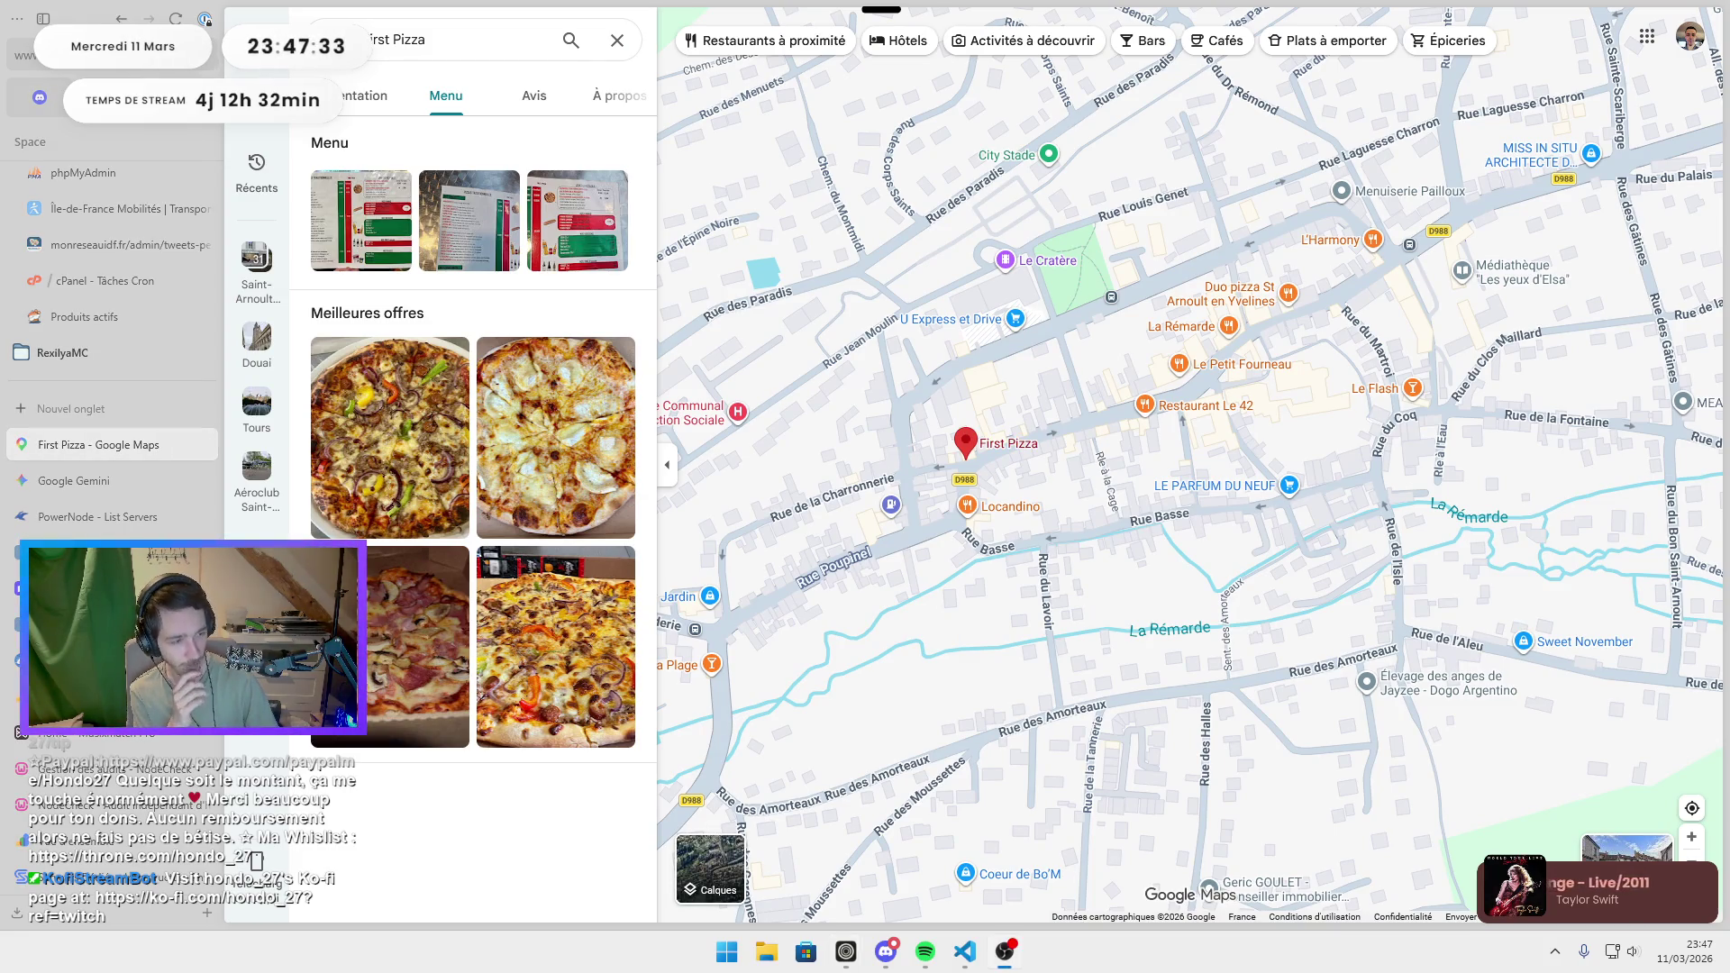
{"action": "left_click", "coordinate": [970, 518]}
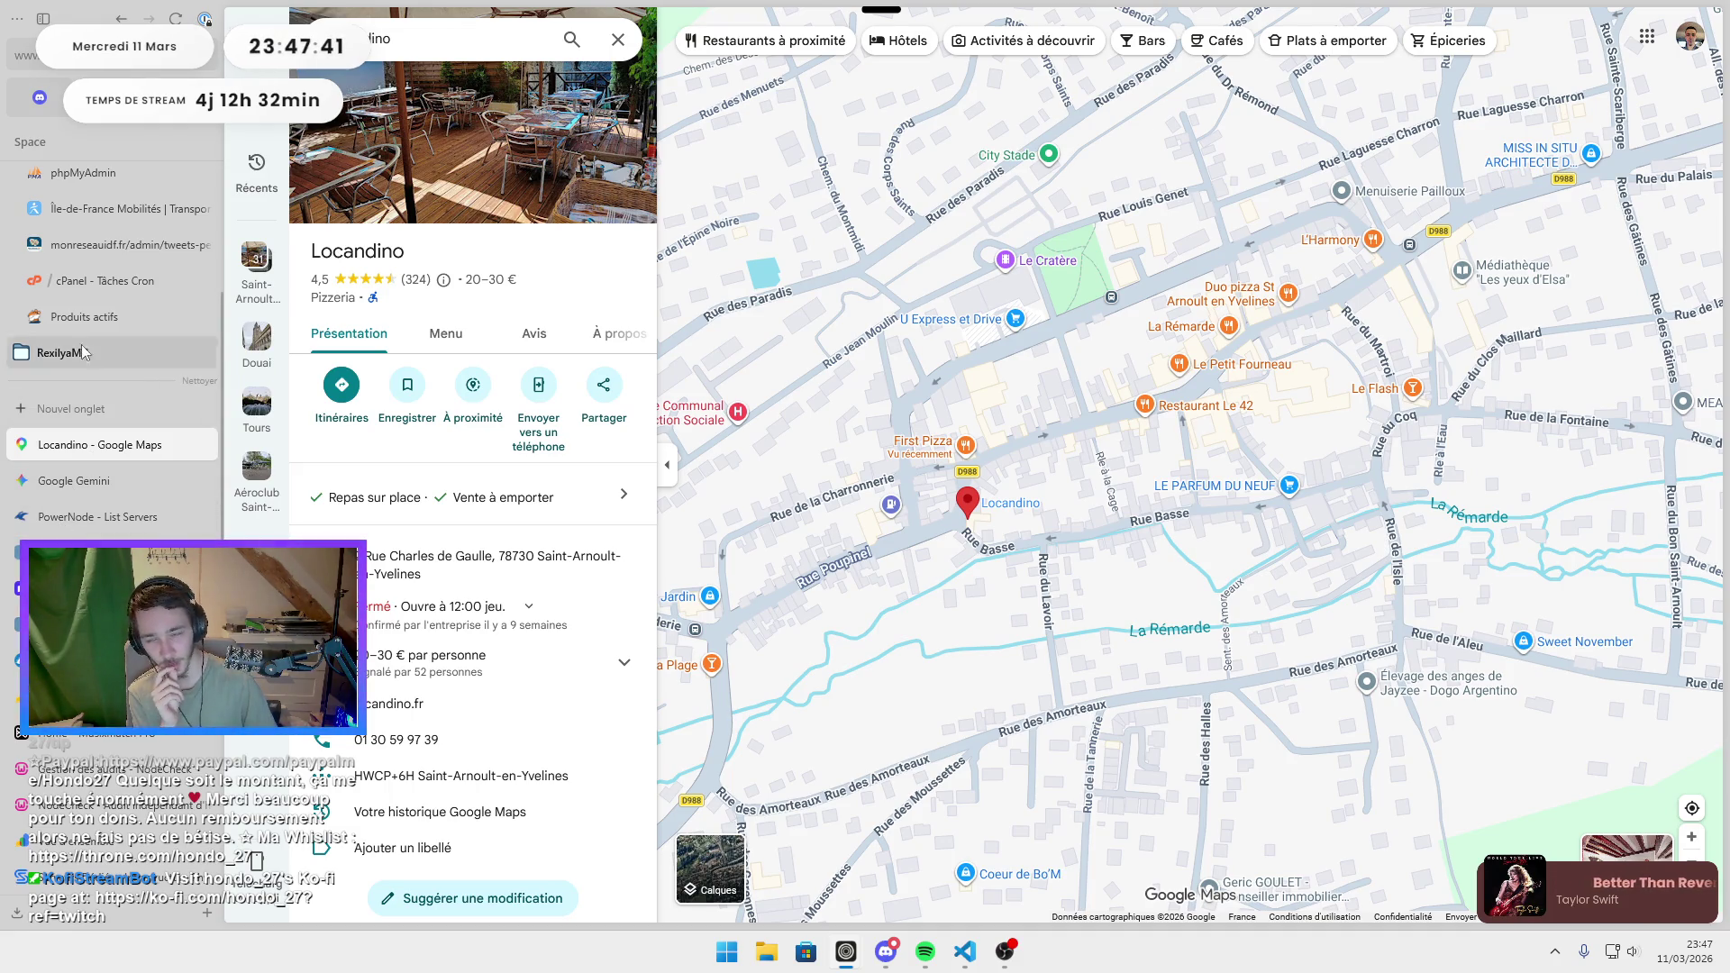
{"action": "left_click", "coordinate": [91, 411]}
{"action": "type", "text": "powernode.fr"}
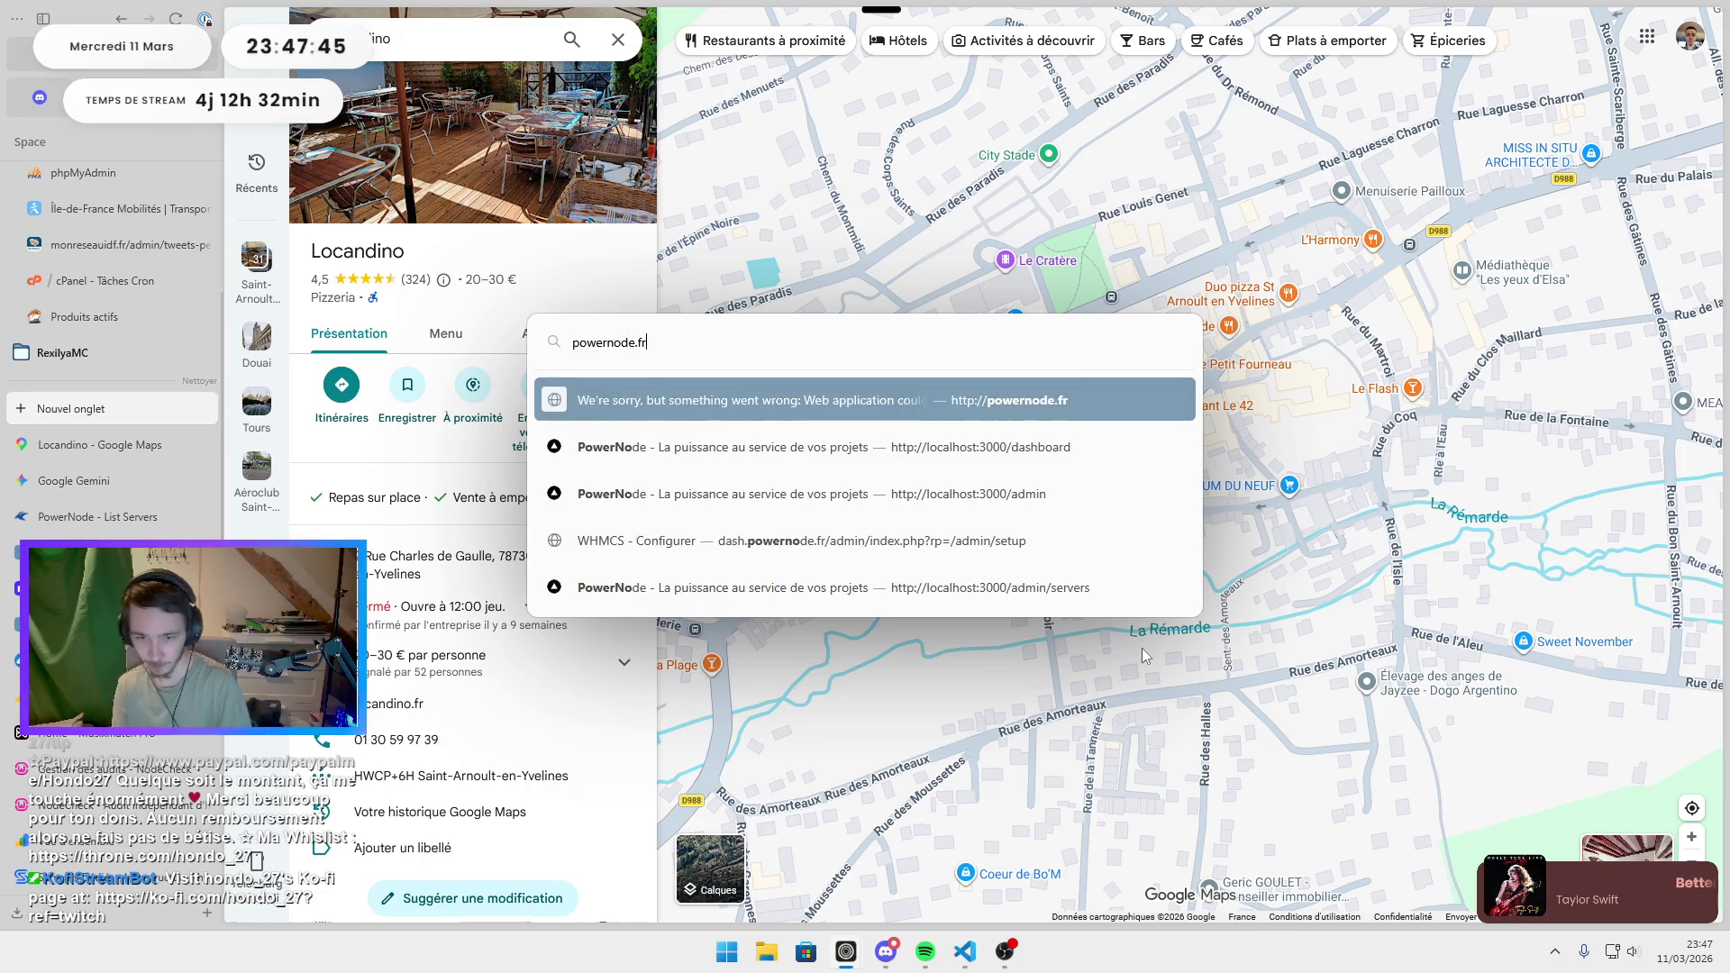
{"action": "key", "text": "Return"}
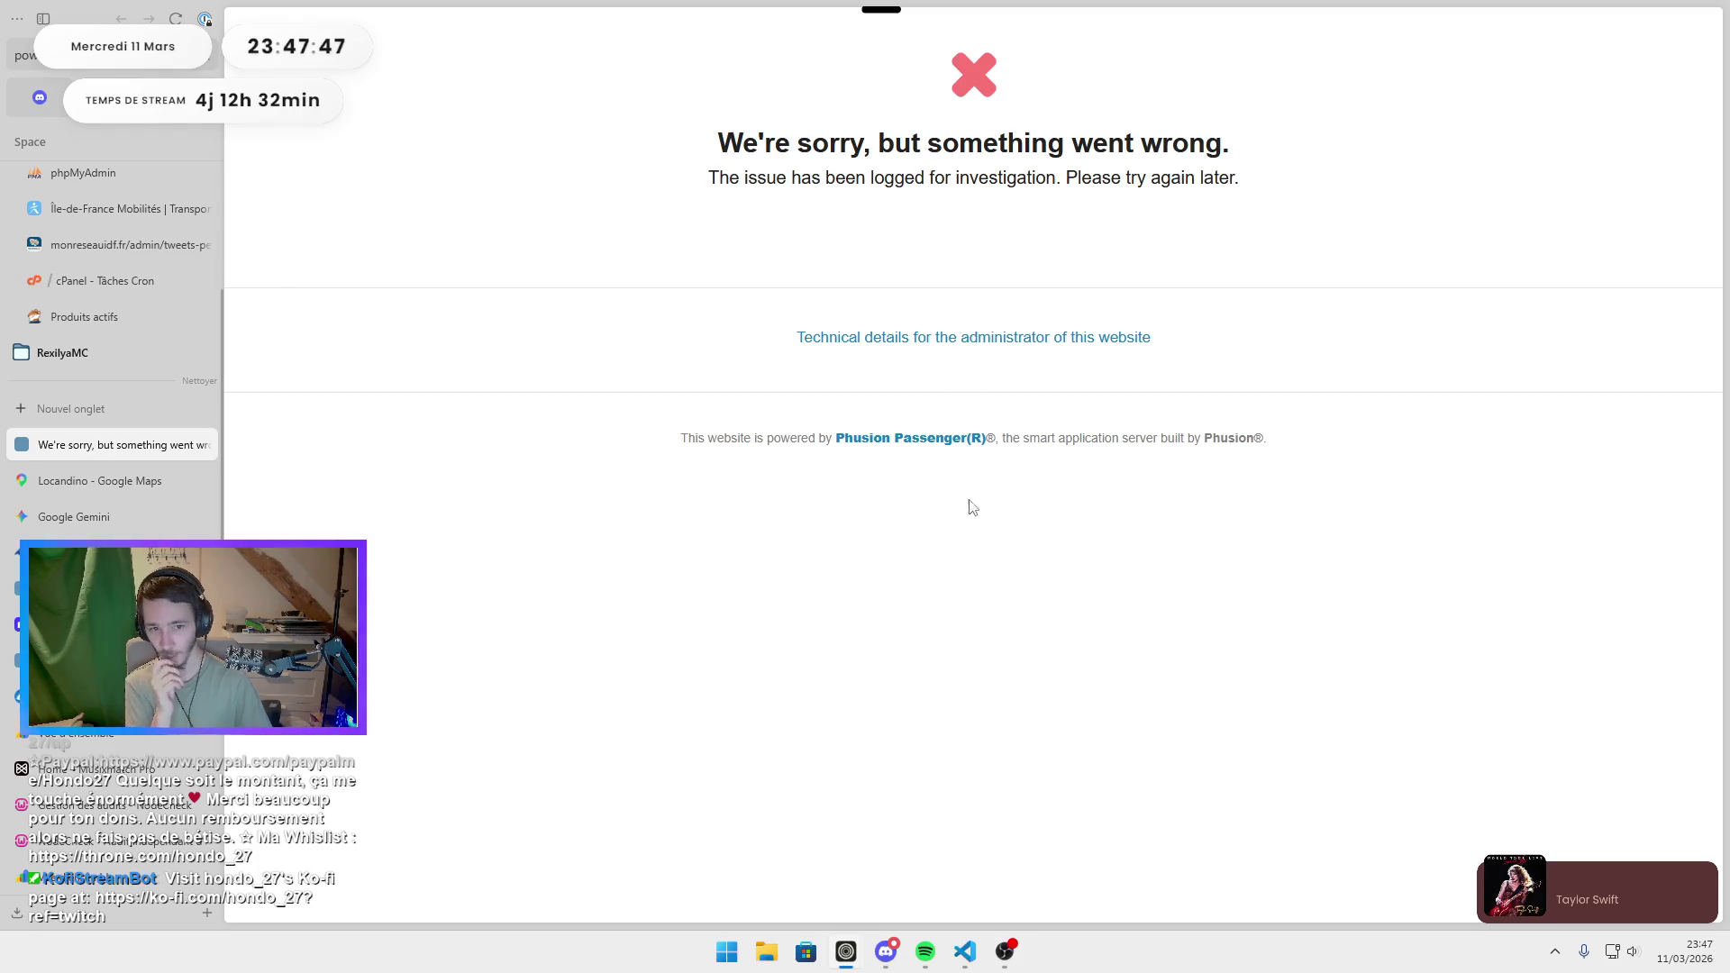
{"action": "left_click", "coordinate": [88, 64]}
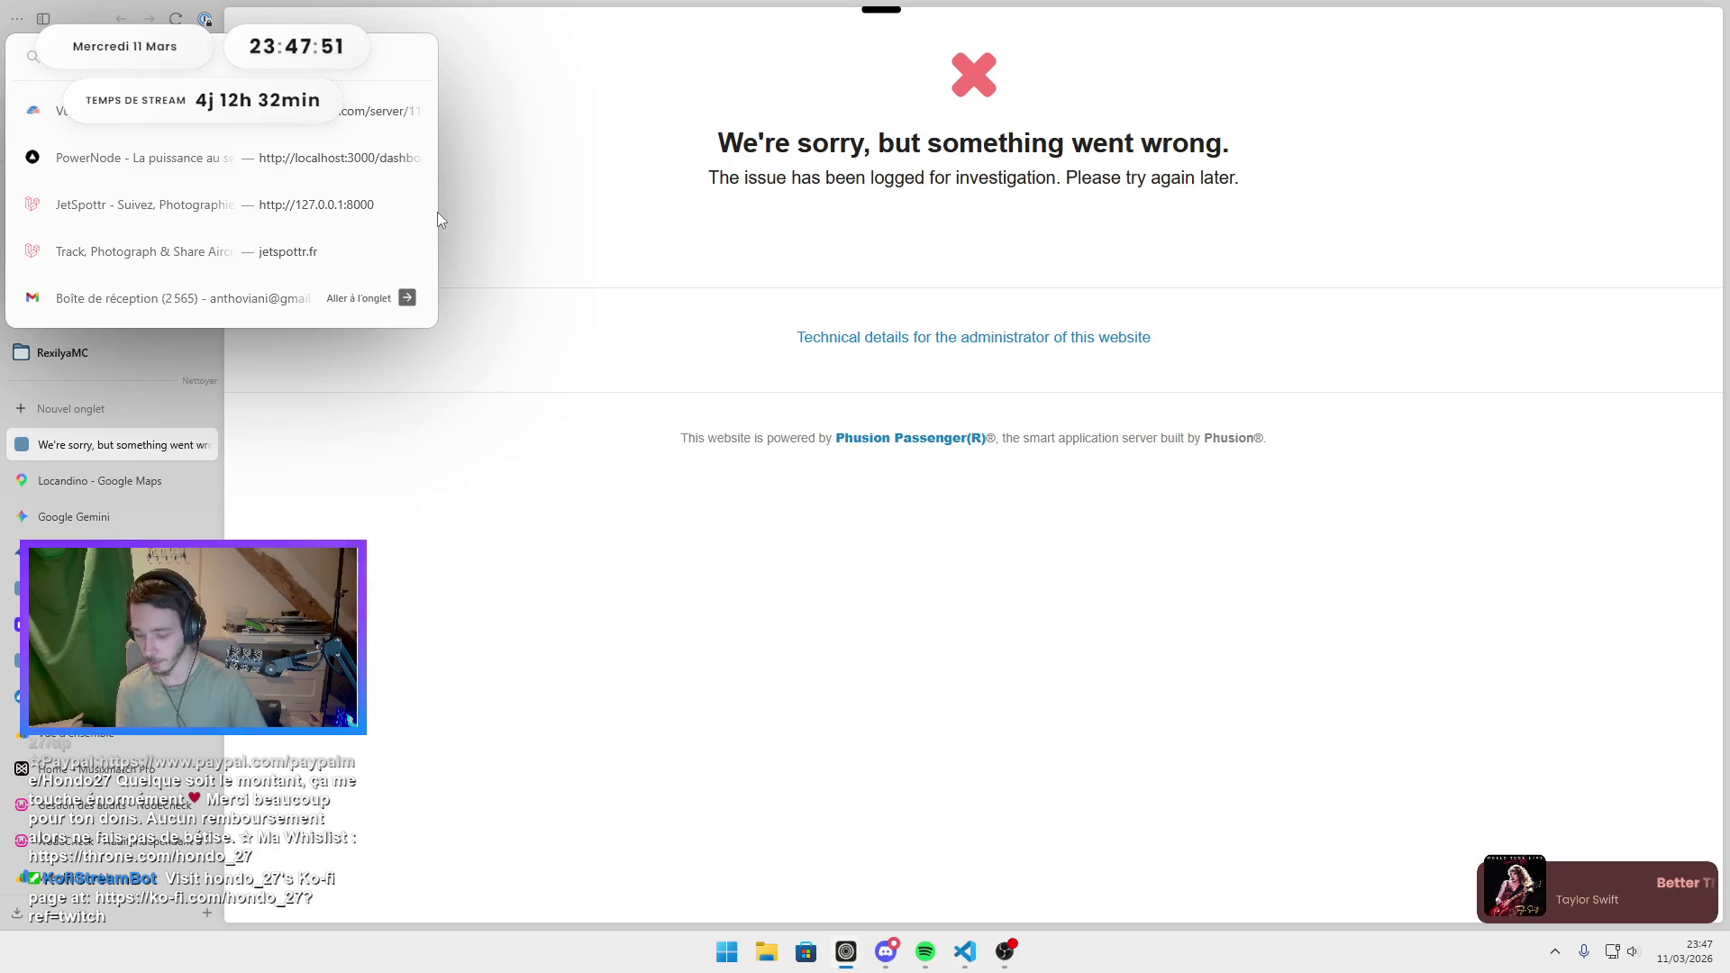
{"action": "key", "text": "ctrl+v"}
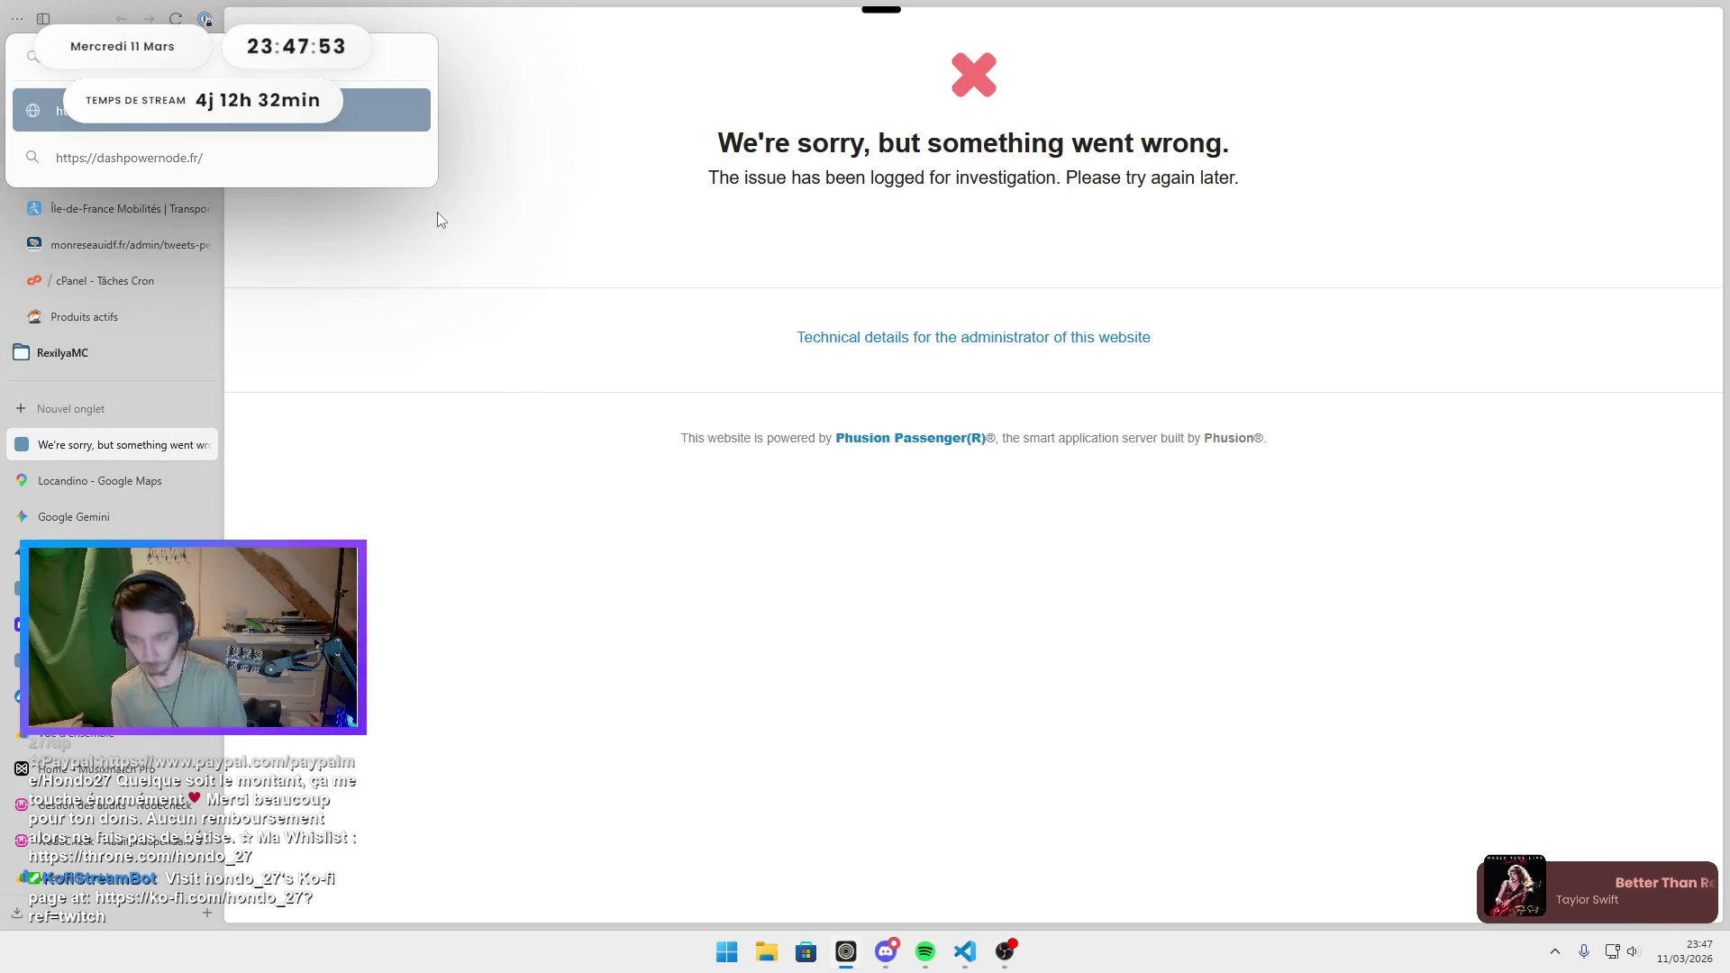
{"action": "key", "text": "Return"}
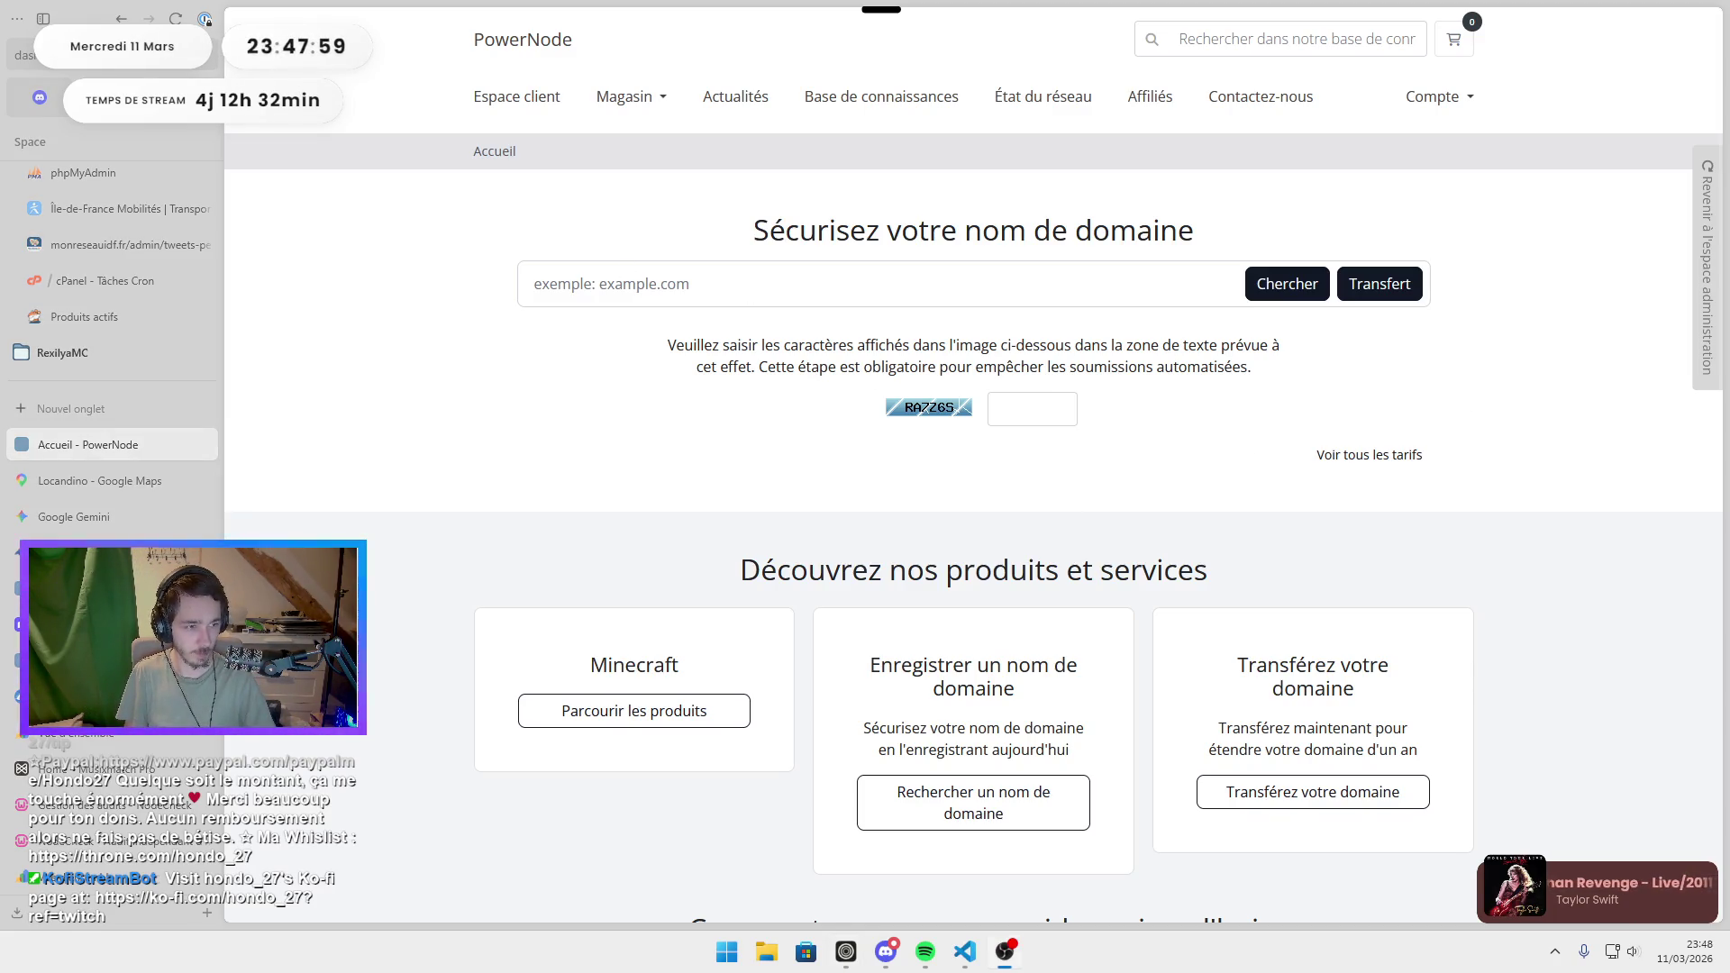
{"action": "left_click", "coordinate": [101, 480]}
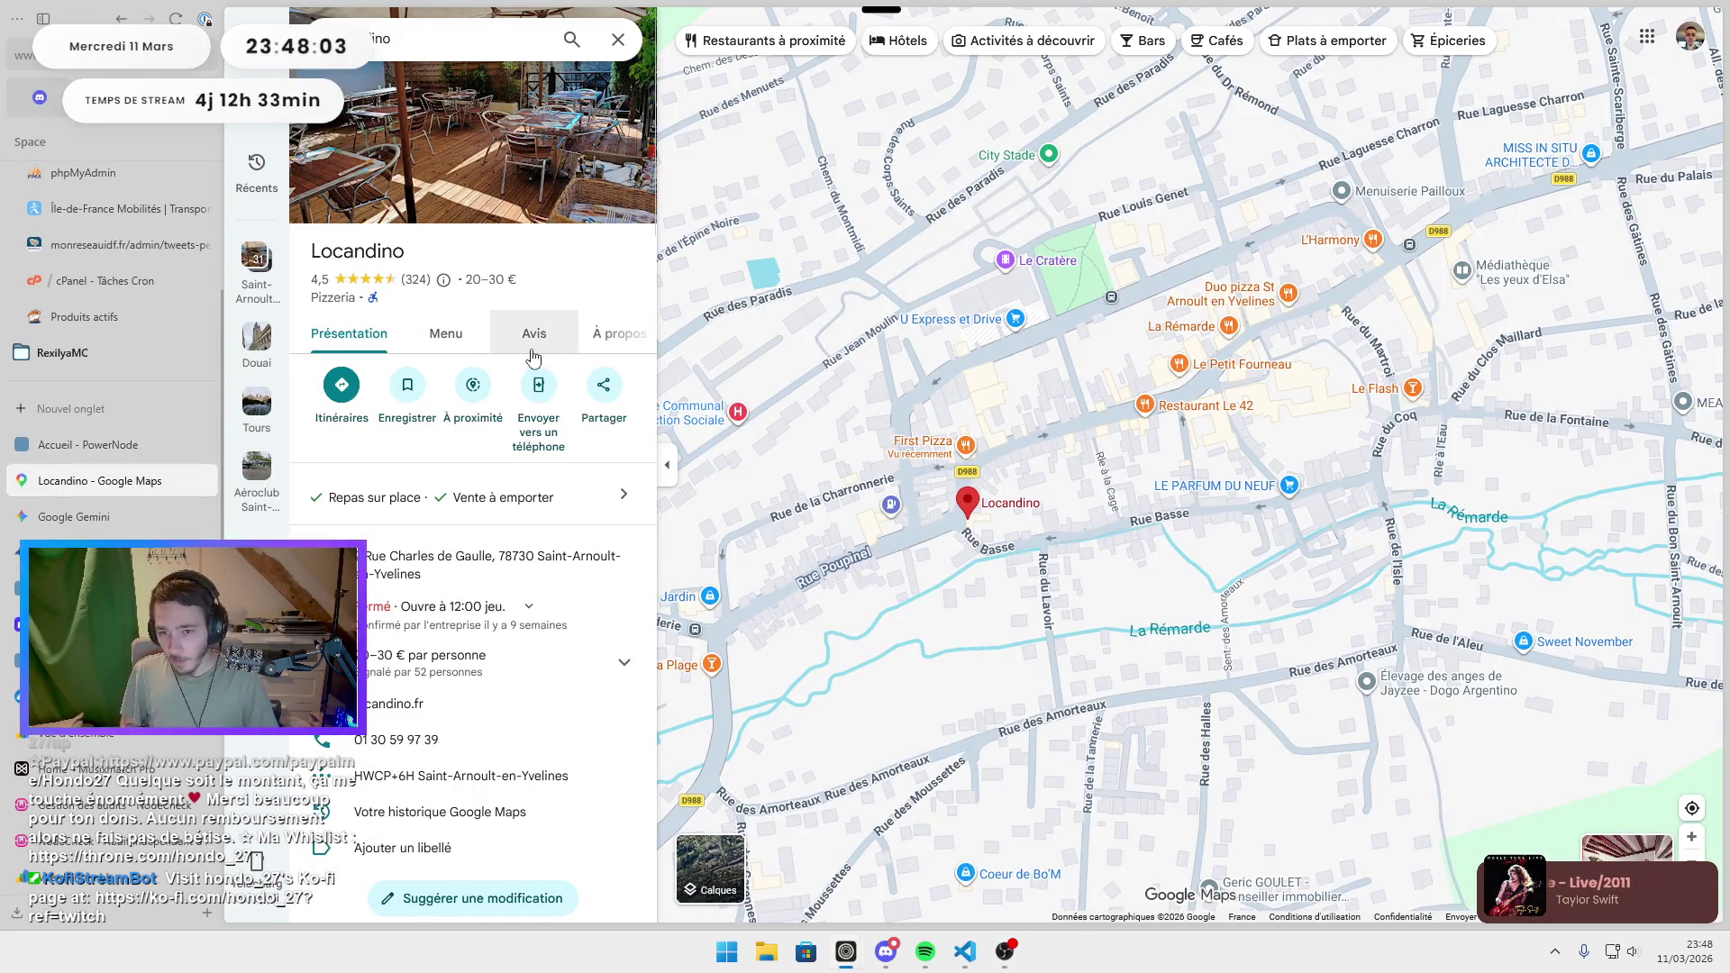
Browse Locandino's photo gallery, including the ham and mushroom pizza, then return to its details.
{"action": "scroll", "coordinate": [502, 501], "scroll_direction": "down", "scroll_amount": 5}
{"action": "scroll", "coordinate": [502, 501], "scroll_direction": "down", "scroll_amount": 6}
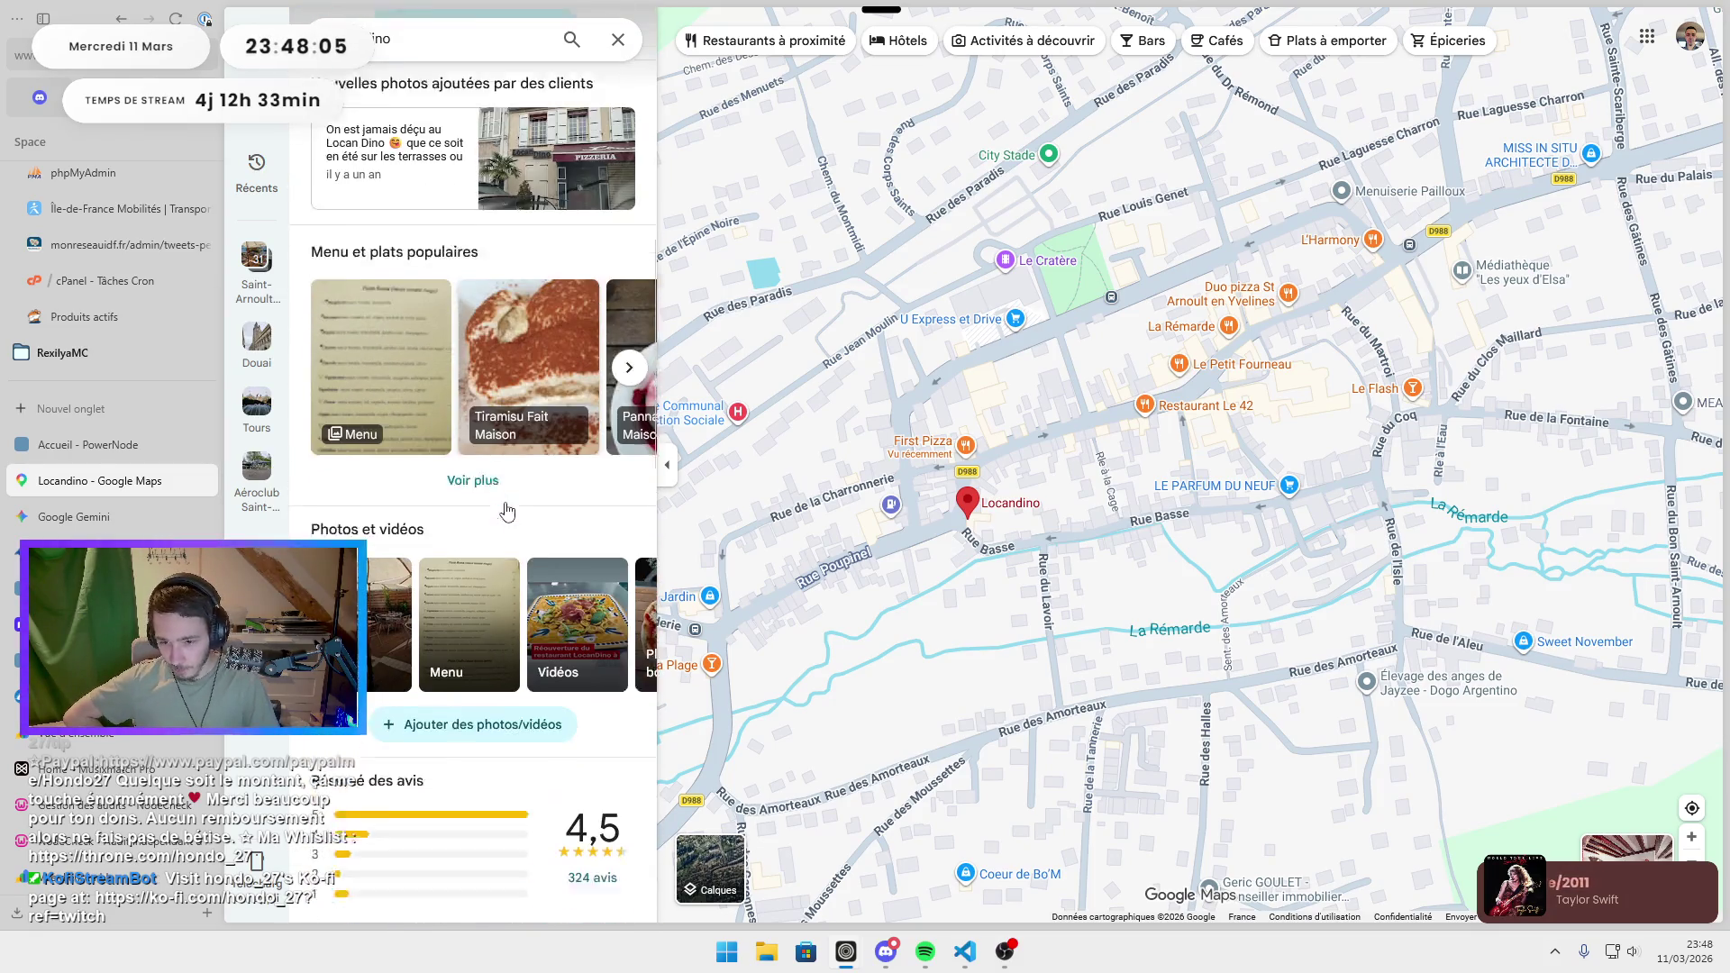
{"action": "left_click", "coordinate": [378, 565]}
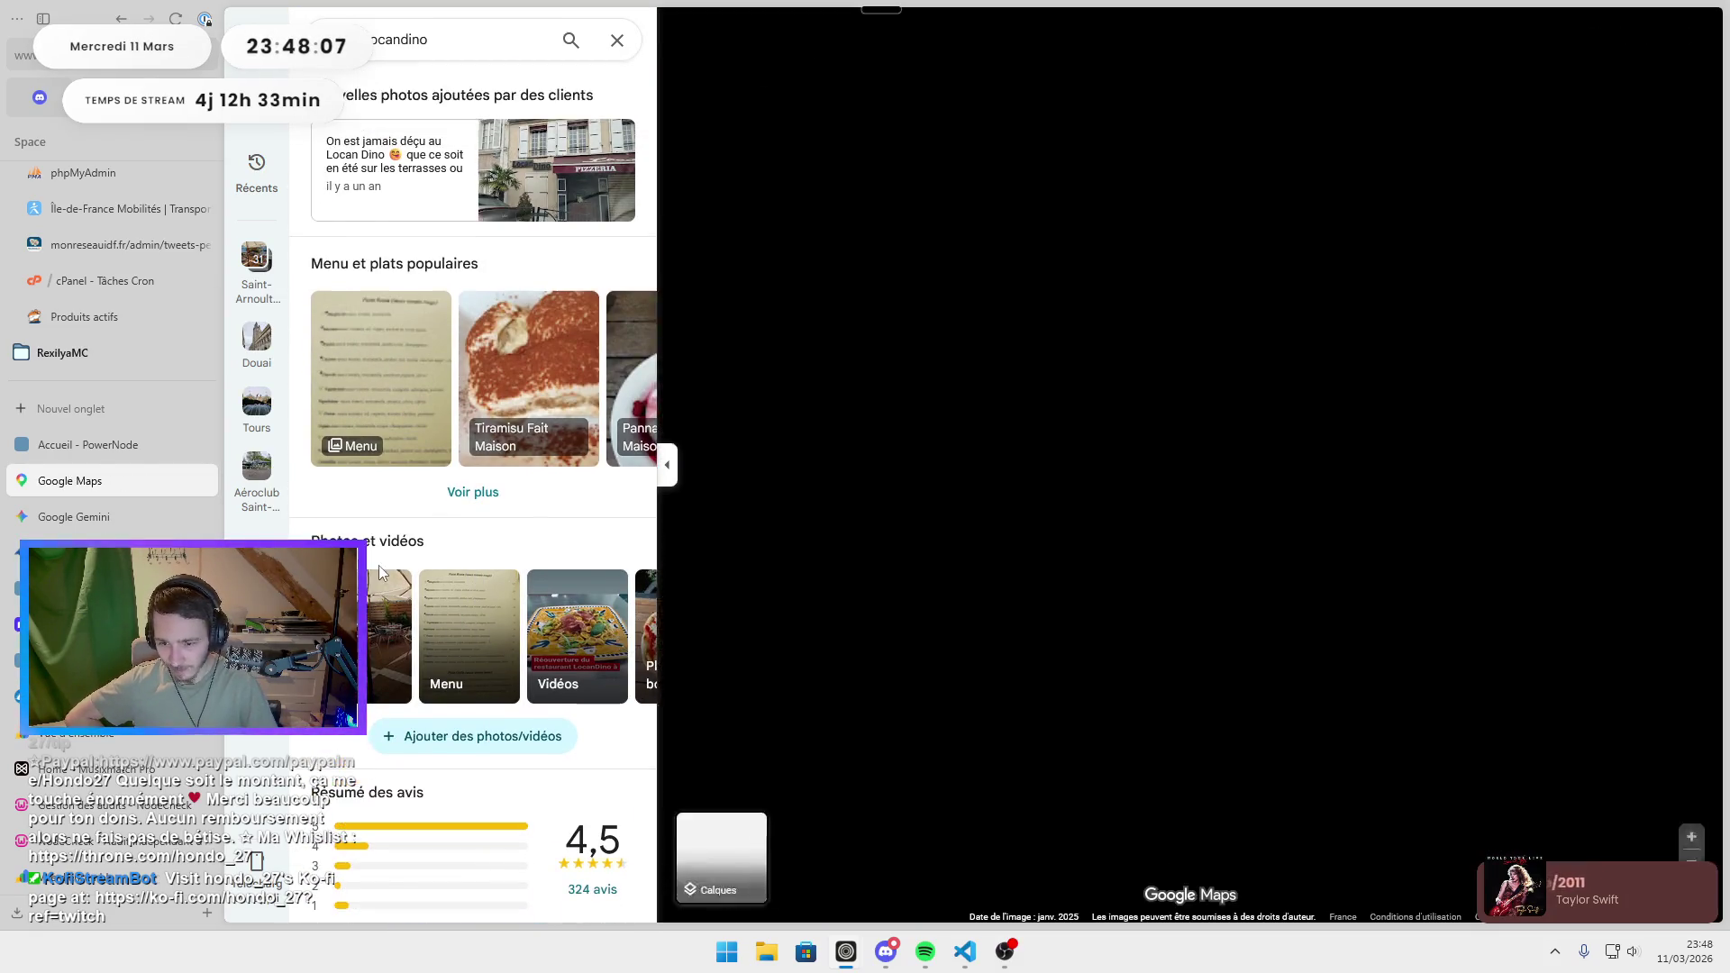
{"action": "scroll", "coordinate": [395, 559], "scroll_direction": "down", "scroll_amount": 6}
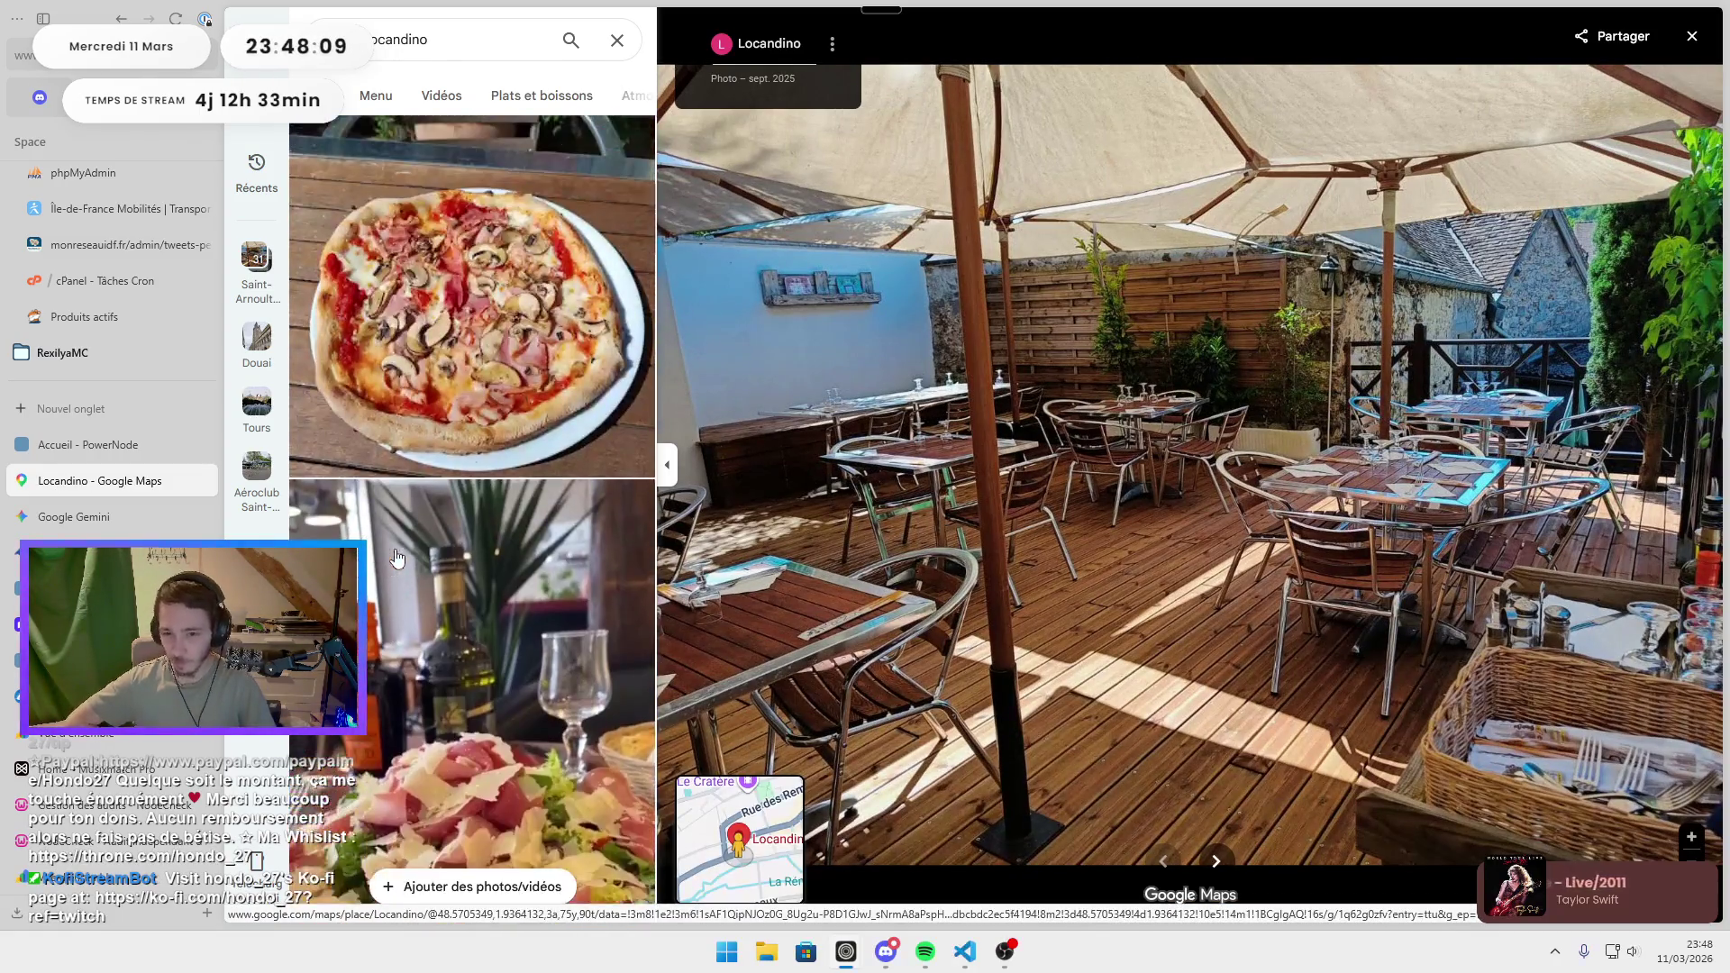
{"action": "left_click", "coordinate": [428, 401]}
{"action": "scroll", "coordinate": [428, 401], "scroll_direction": "down", "scroll_amount": 15}
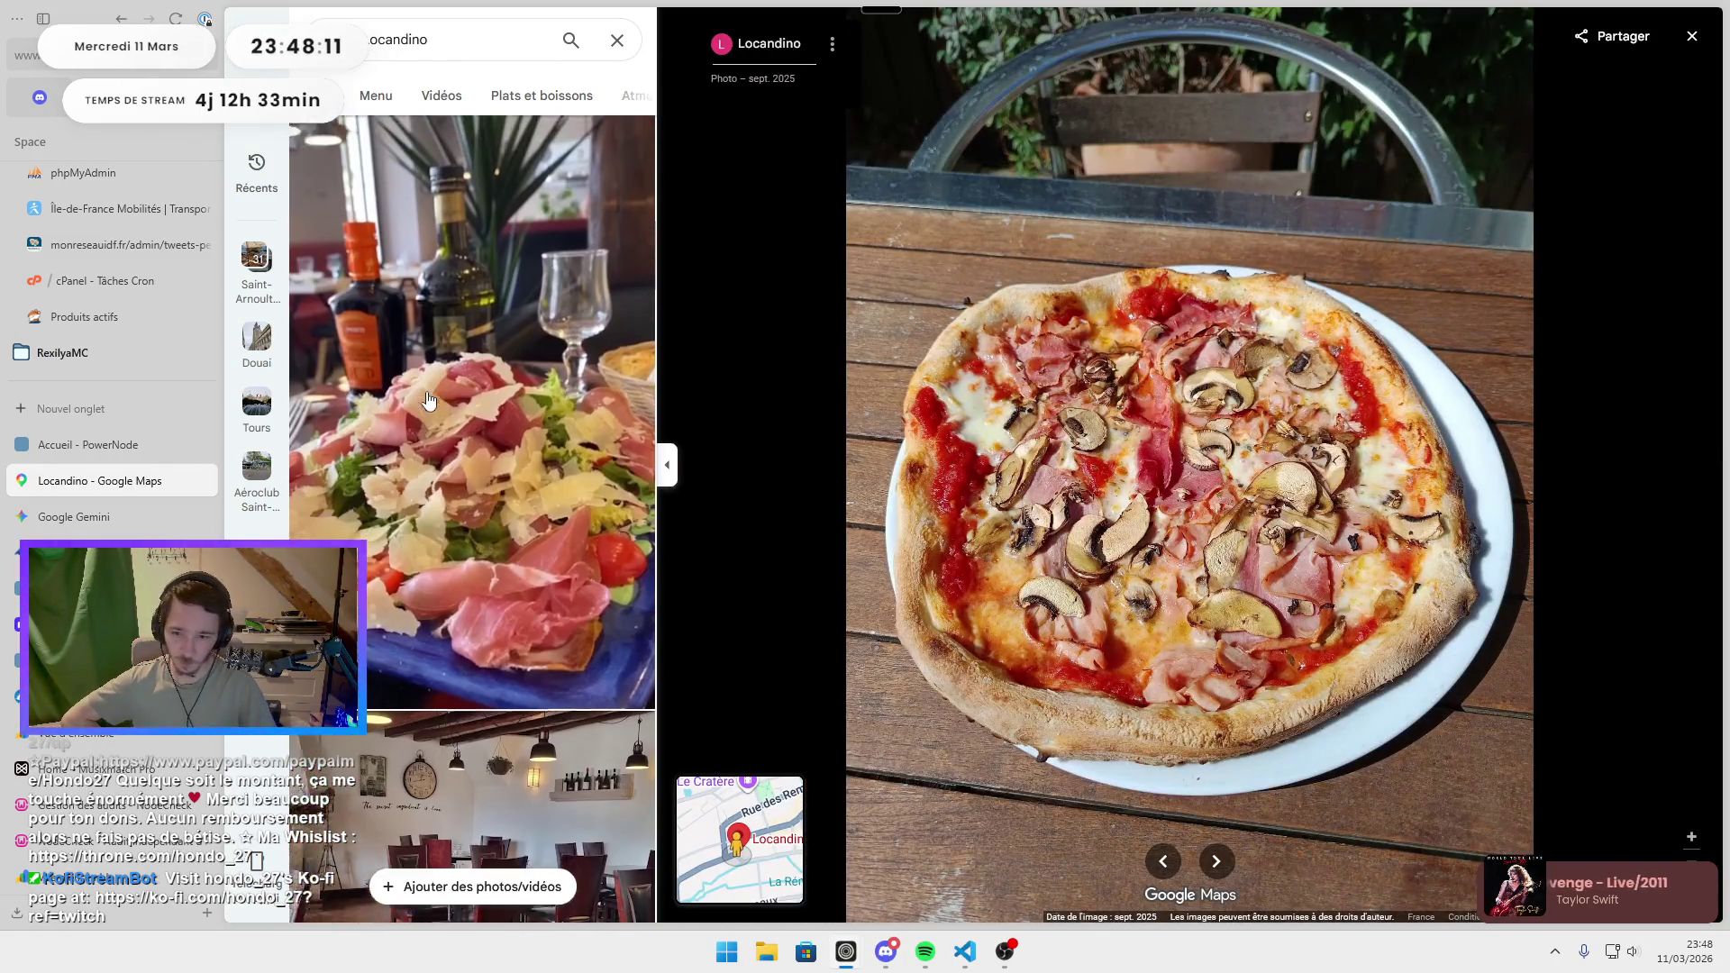
{"action": "scroll", "coordinate": [414, 443], "scroll_direction": "down", "scroll_amount": 14}
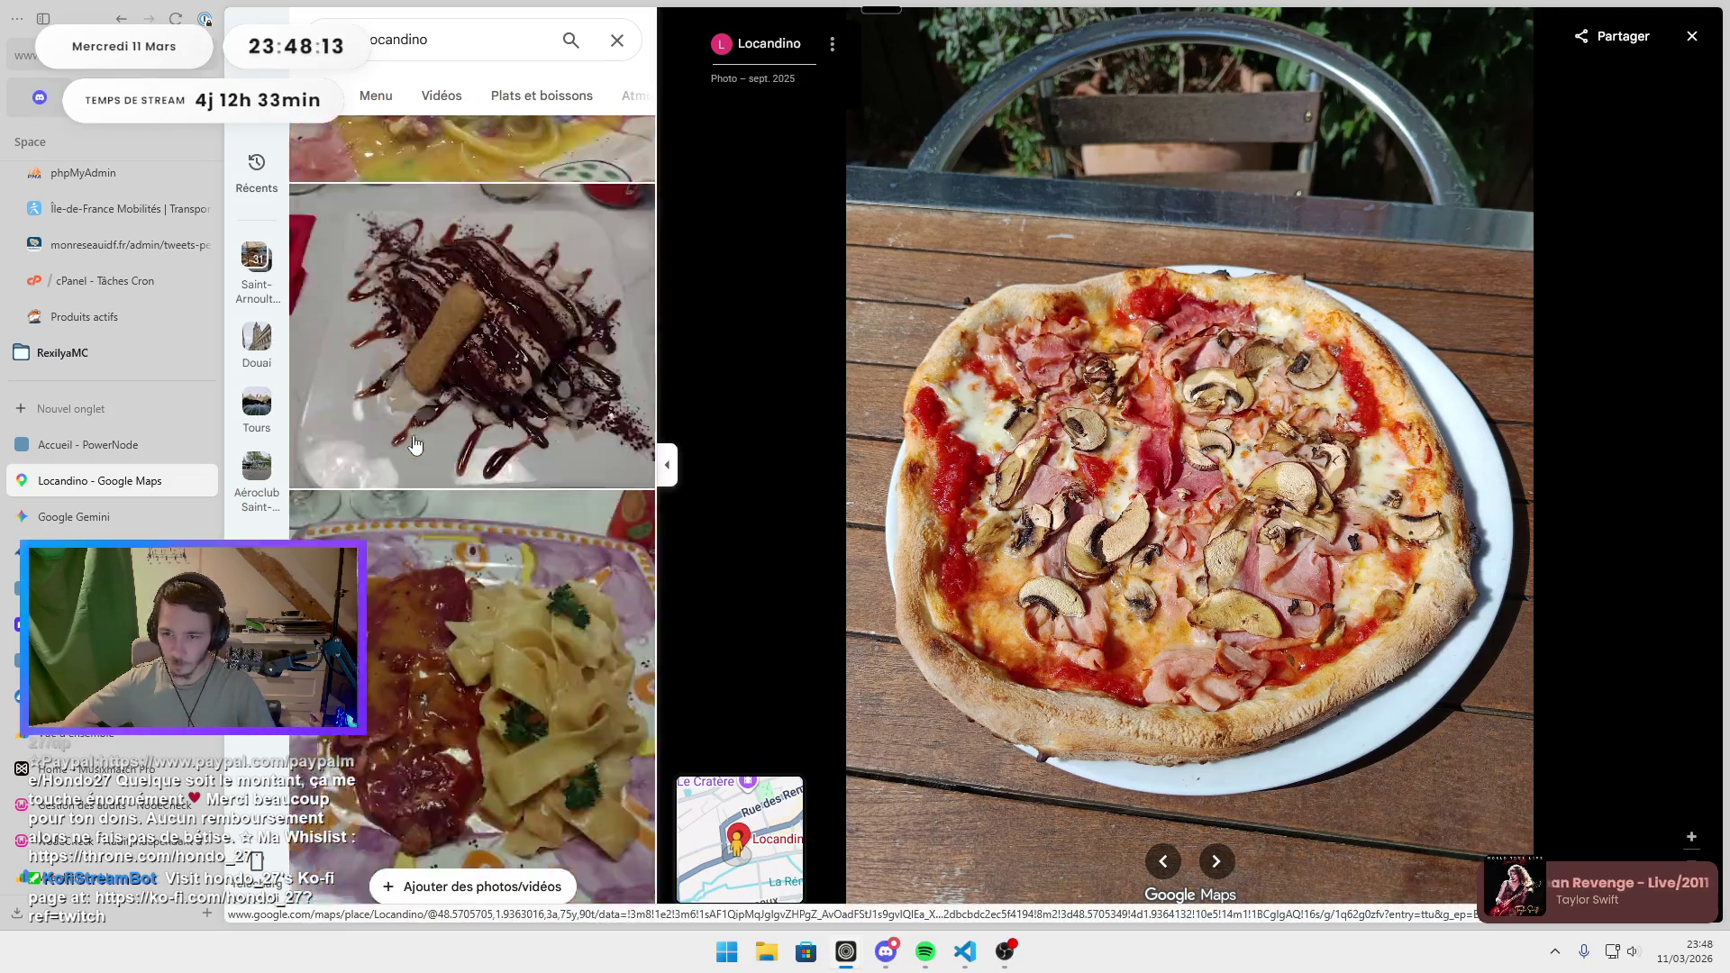
{"action": "scroll", "coordinate": [414, 443], "scroll_direction": "up", "scroll_amount": 7}
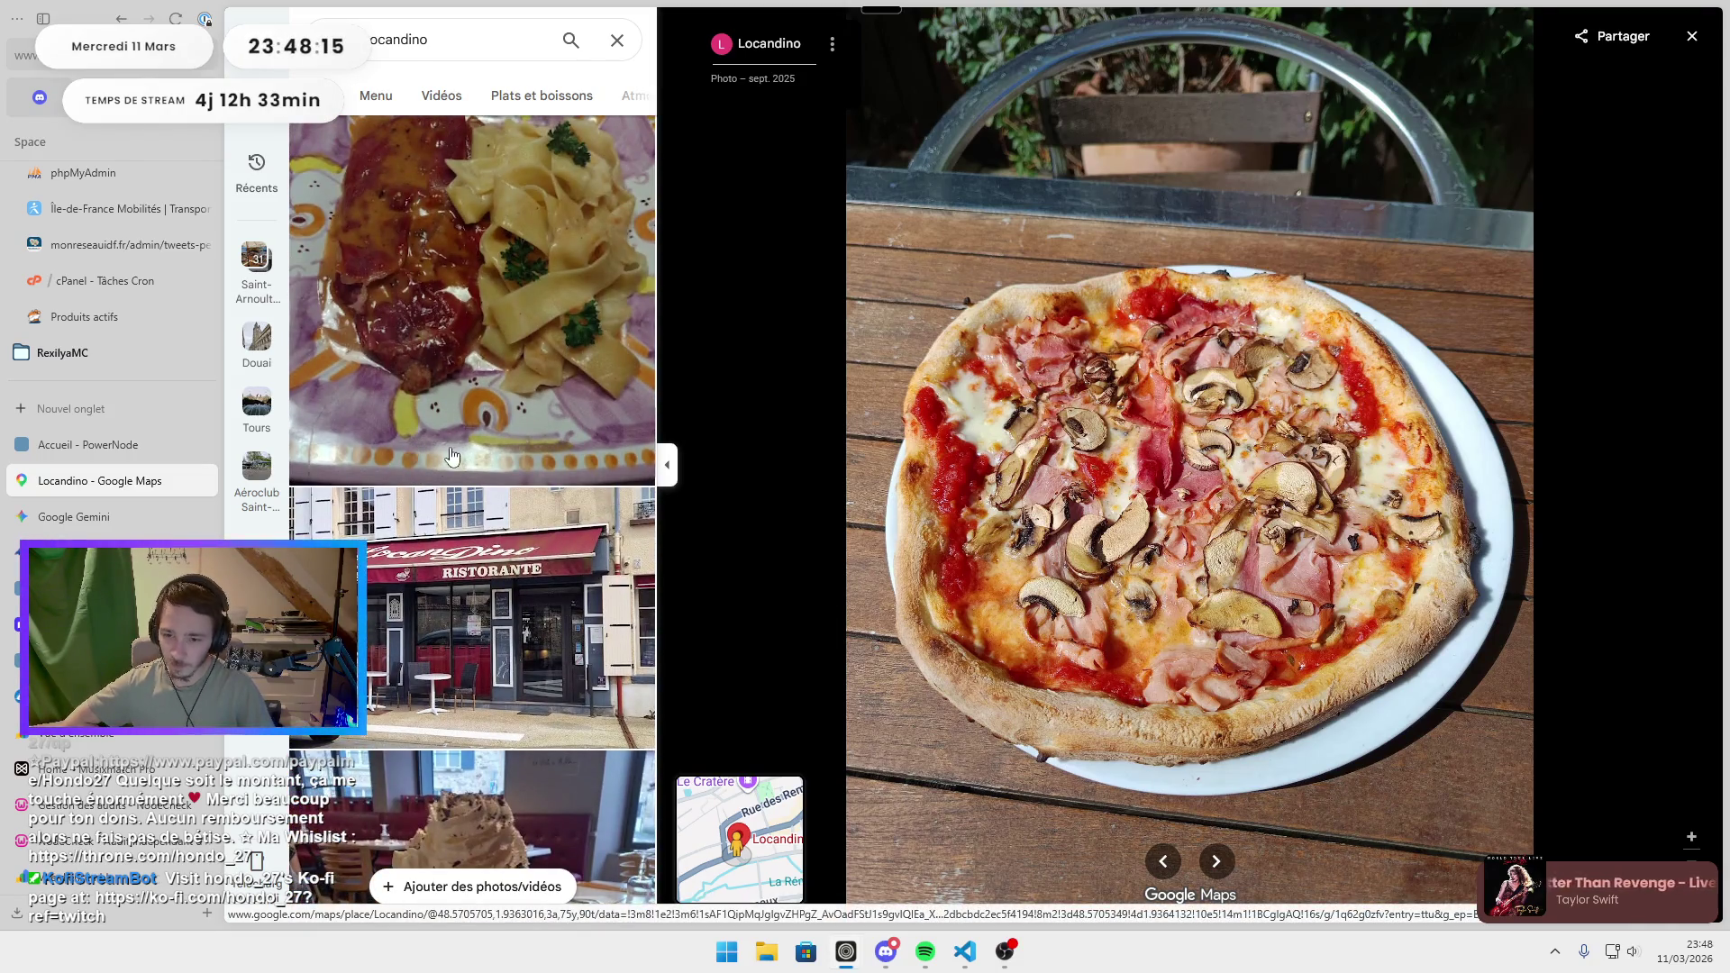
{"action": "scroll", "coordinate": [475, 440], "scroll_direction": "down", "scroll_amount": 12}
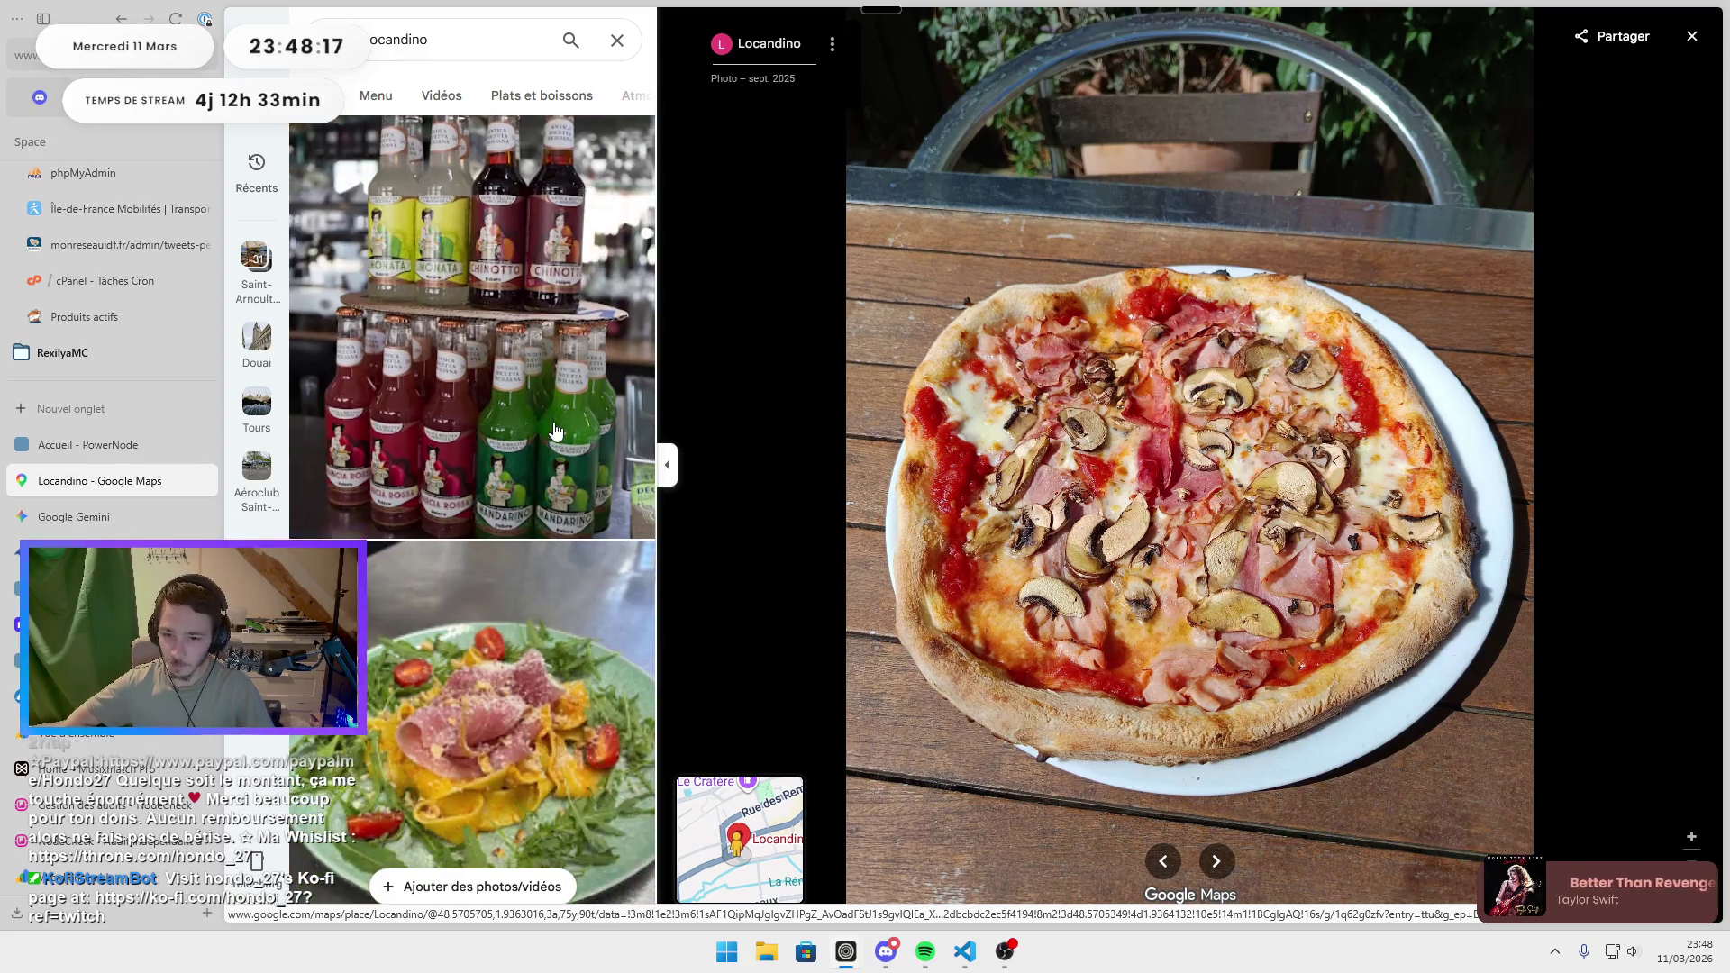
{"action": "scroll", "coordinate": [555, 431], "scroll_direction": "down", "scroll_amount": 15}
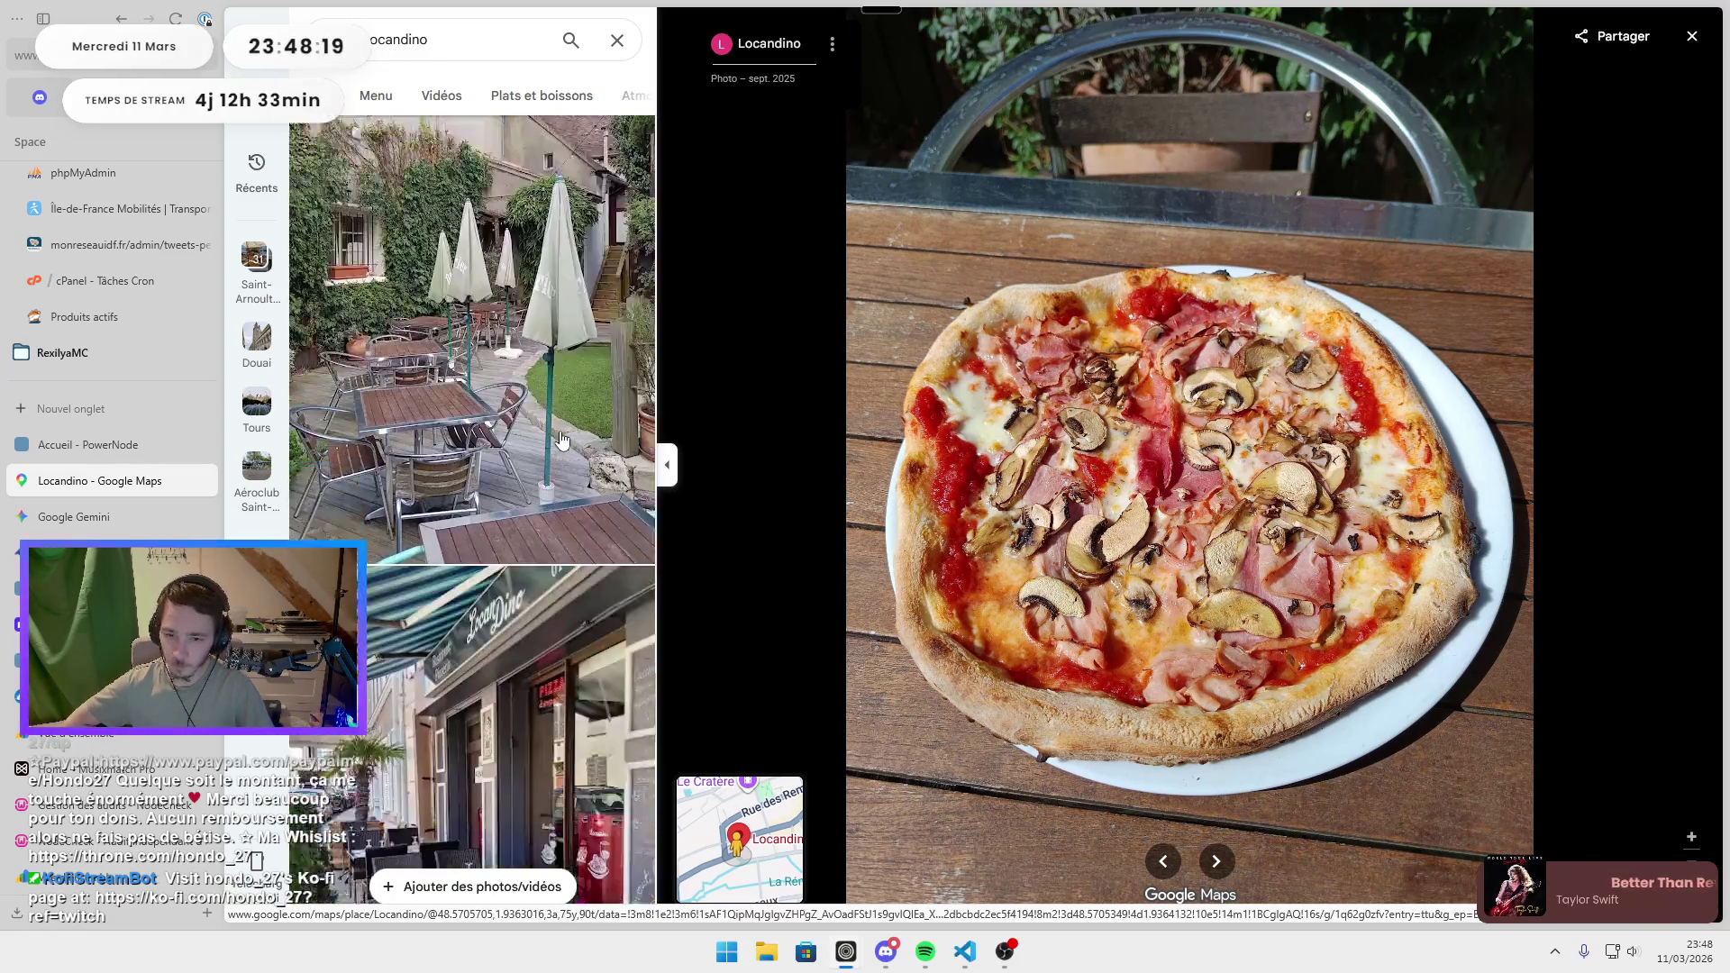
{"action": "scroll", "coordinate": [568, 446], "scroll_direction": "down", "scroll_amount": 10}
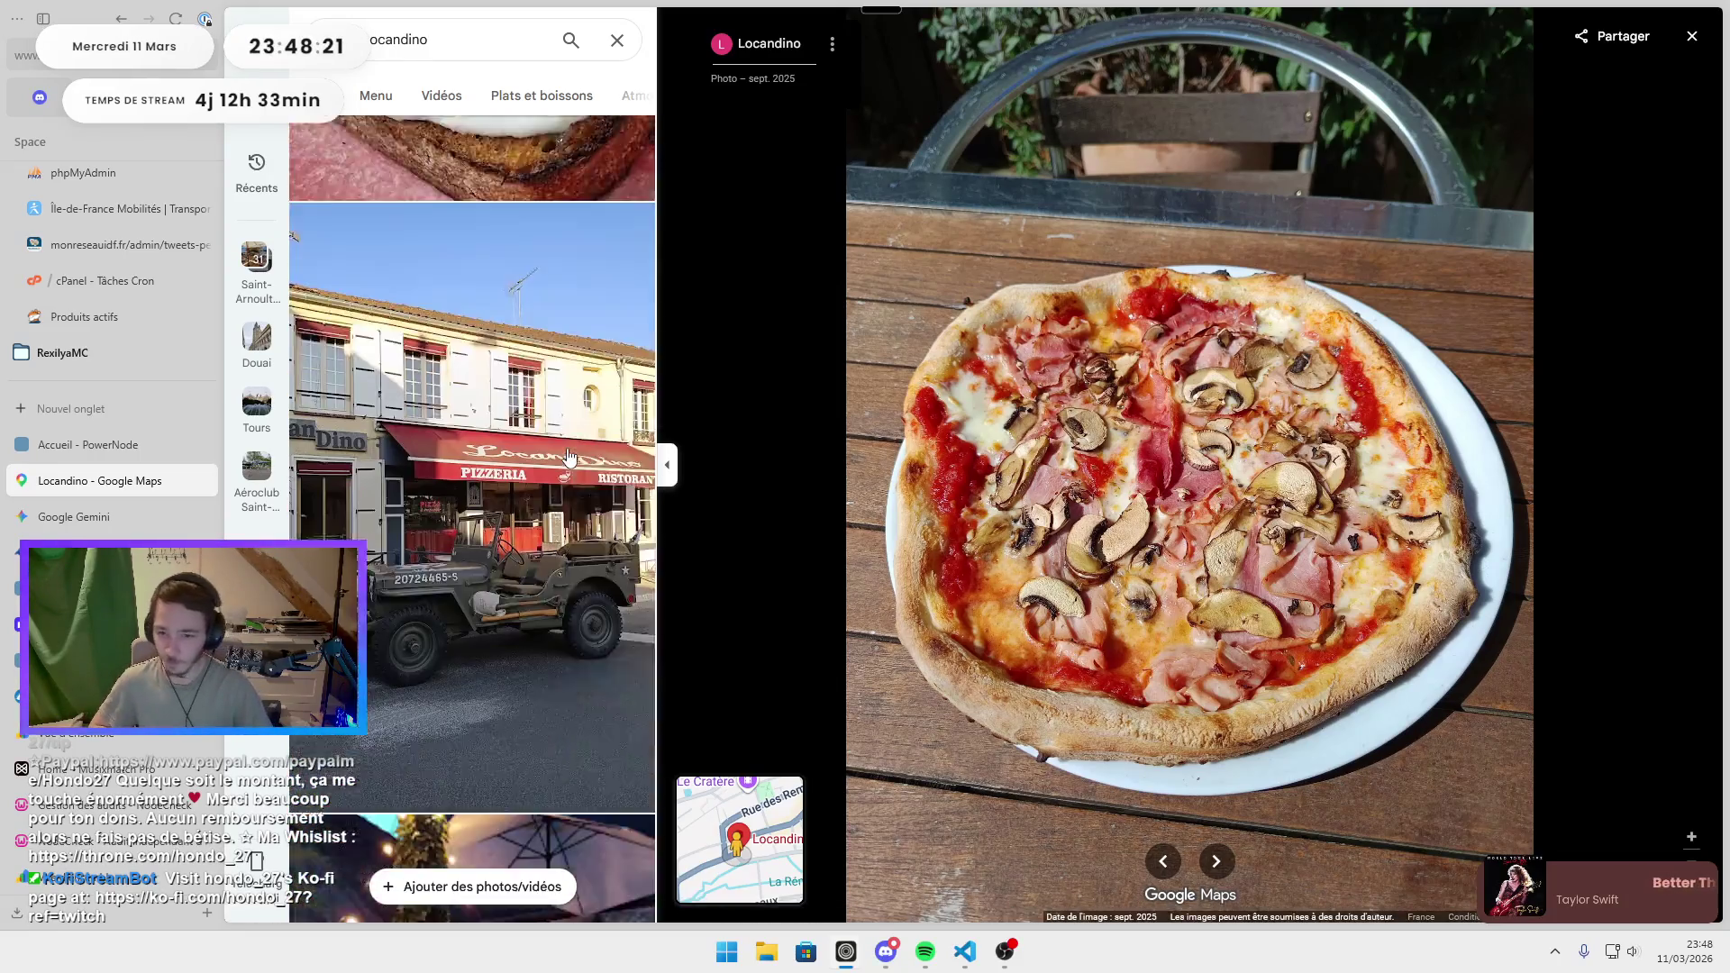
{"action": "scroll", "coordinate": [569, 457], "scroll_direction": "down", "scroll_amount": 6}
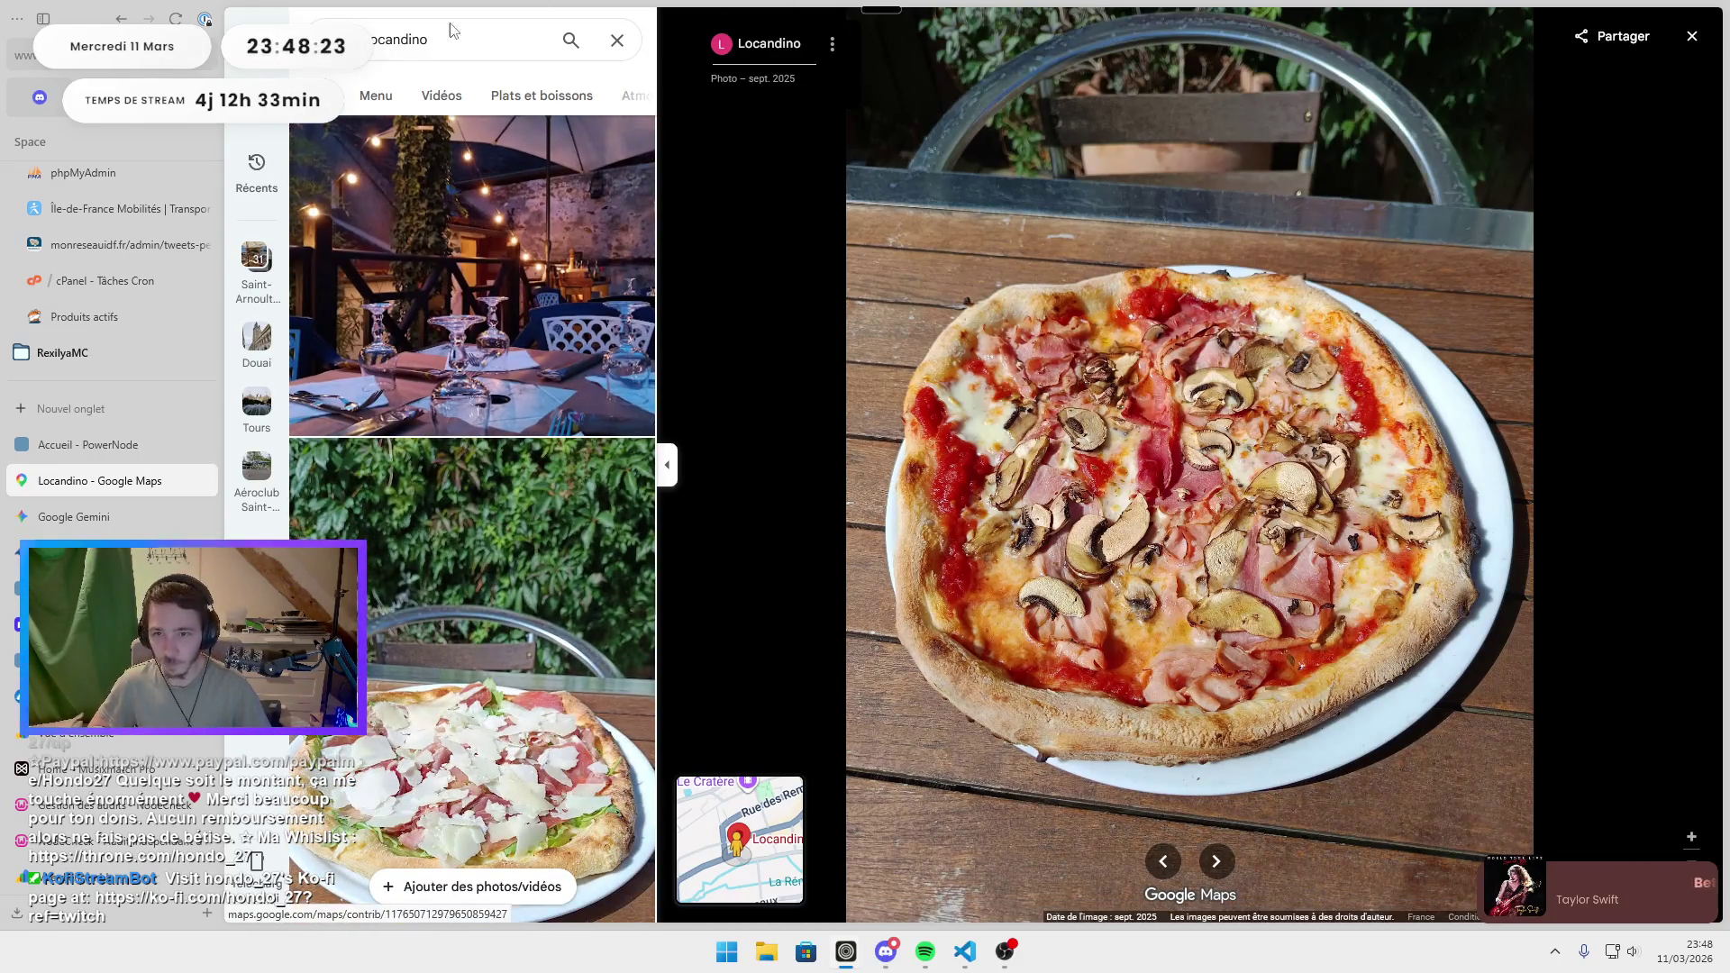
{"action": "left_click", "coordinate": [329, 39]}
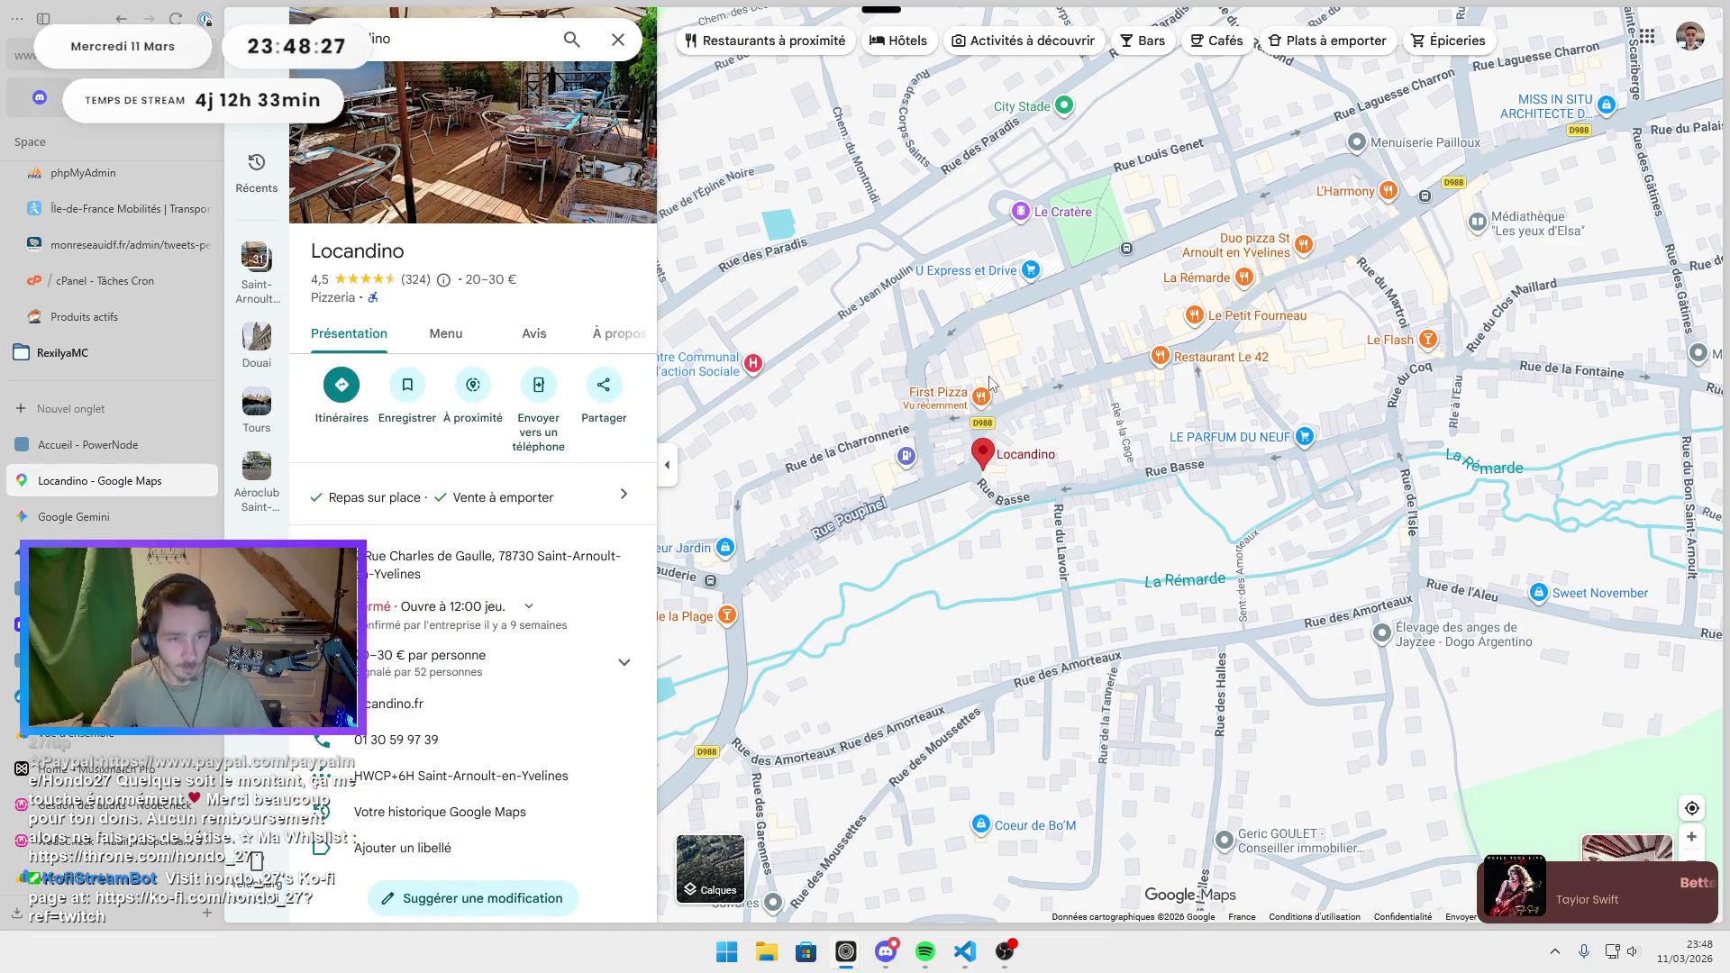
Open Duo pizza St Arnoult en Yvelines and browse its Pizza and Plats et boissons photos.
{"action": "left_click", "coordinate": [1307, 249]}
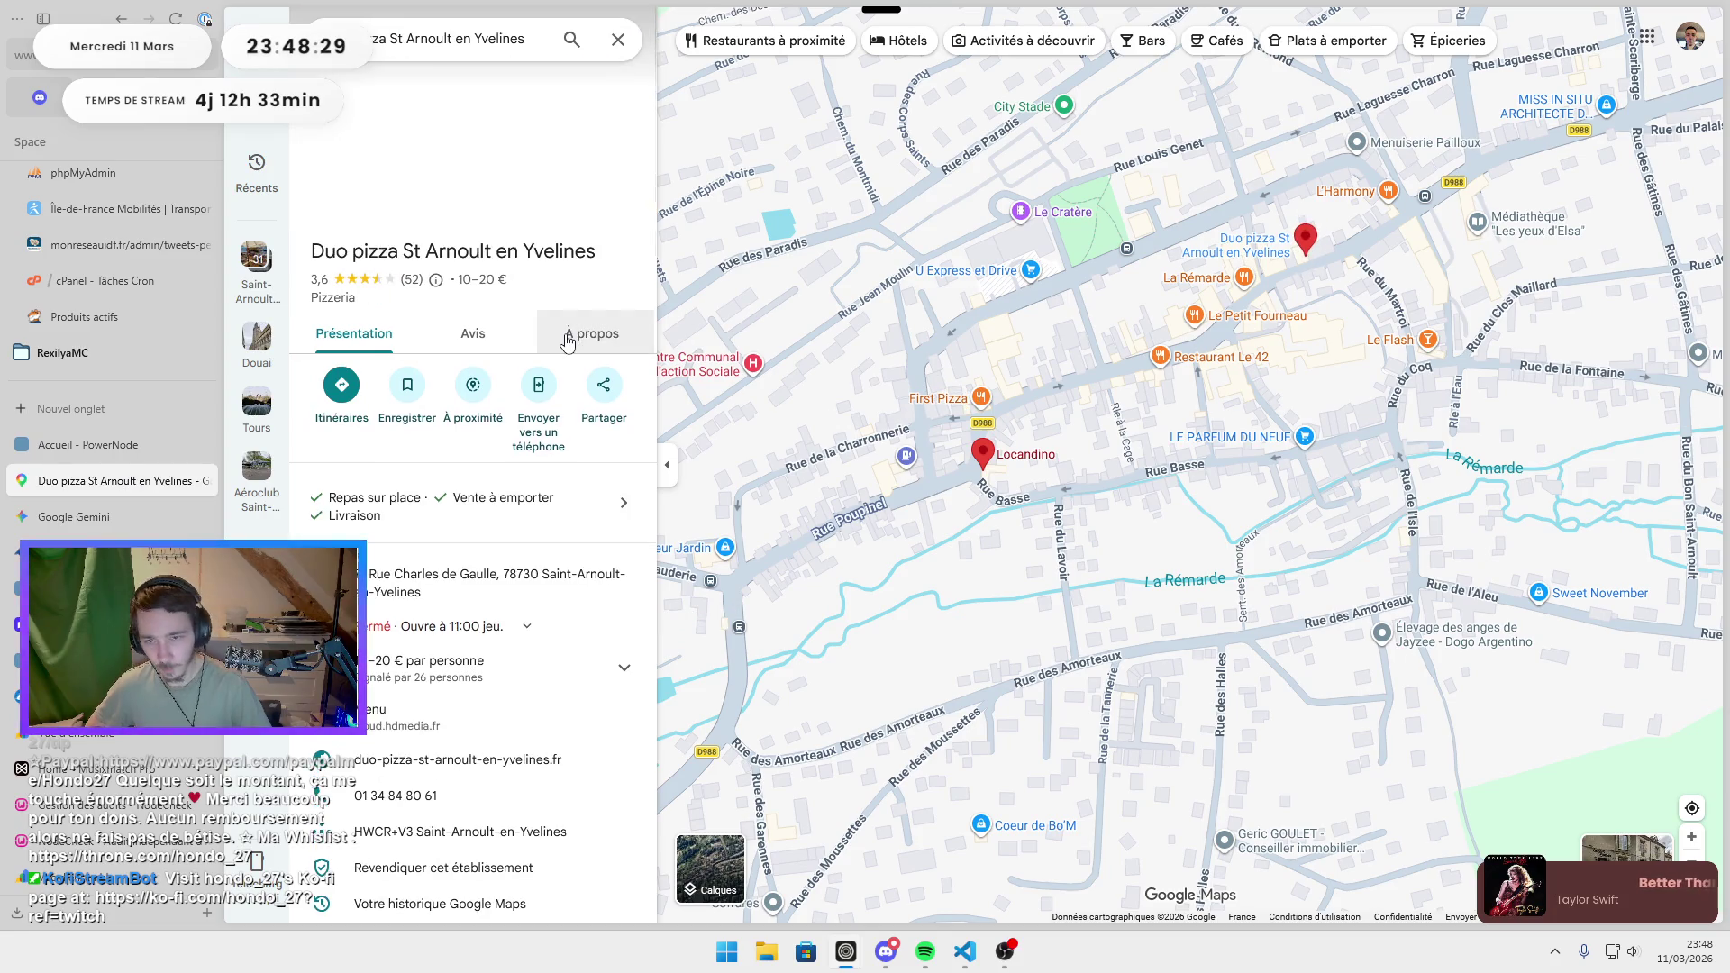
{"action": "scroll", "coordinate": [485, 659], "scroll_direction": "down", "scroll_amount": 6}
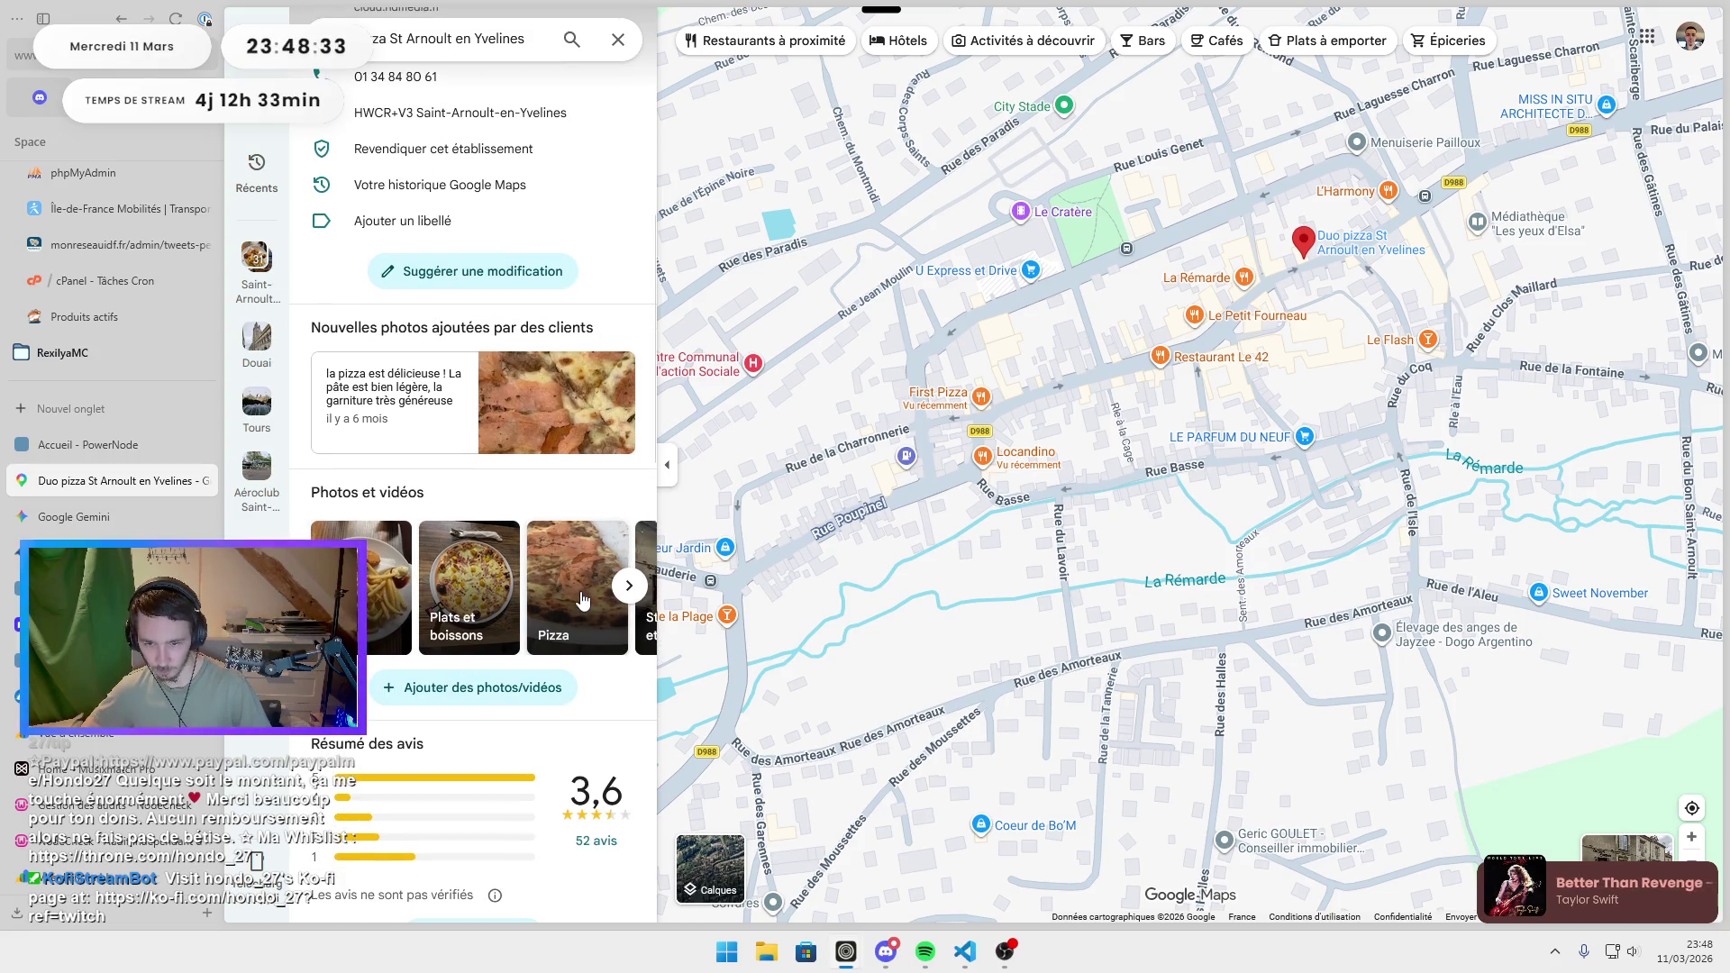
{"action": "left_click", "coordinate": [580, 591]}
{"action": "scroll", "coordinate": [505, 486], "scroll_direction": "down", "scroll_amount": 8}
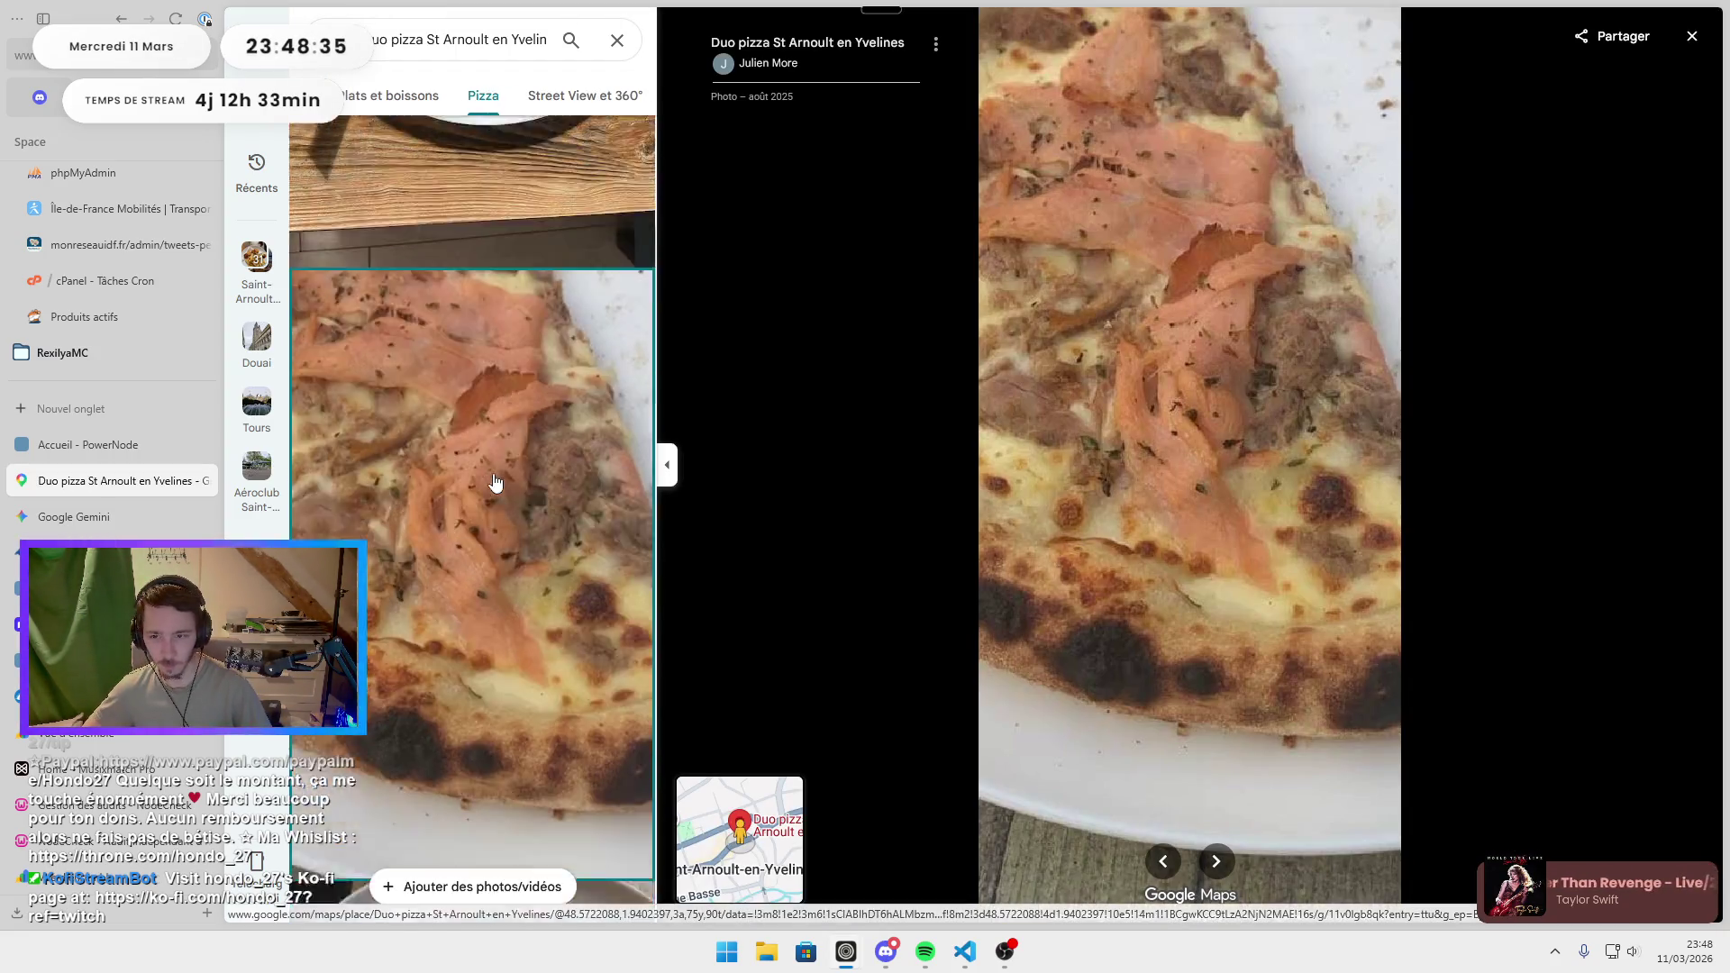
{"action": "left_click", "coordinate": [509, 477]}
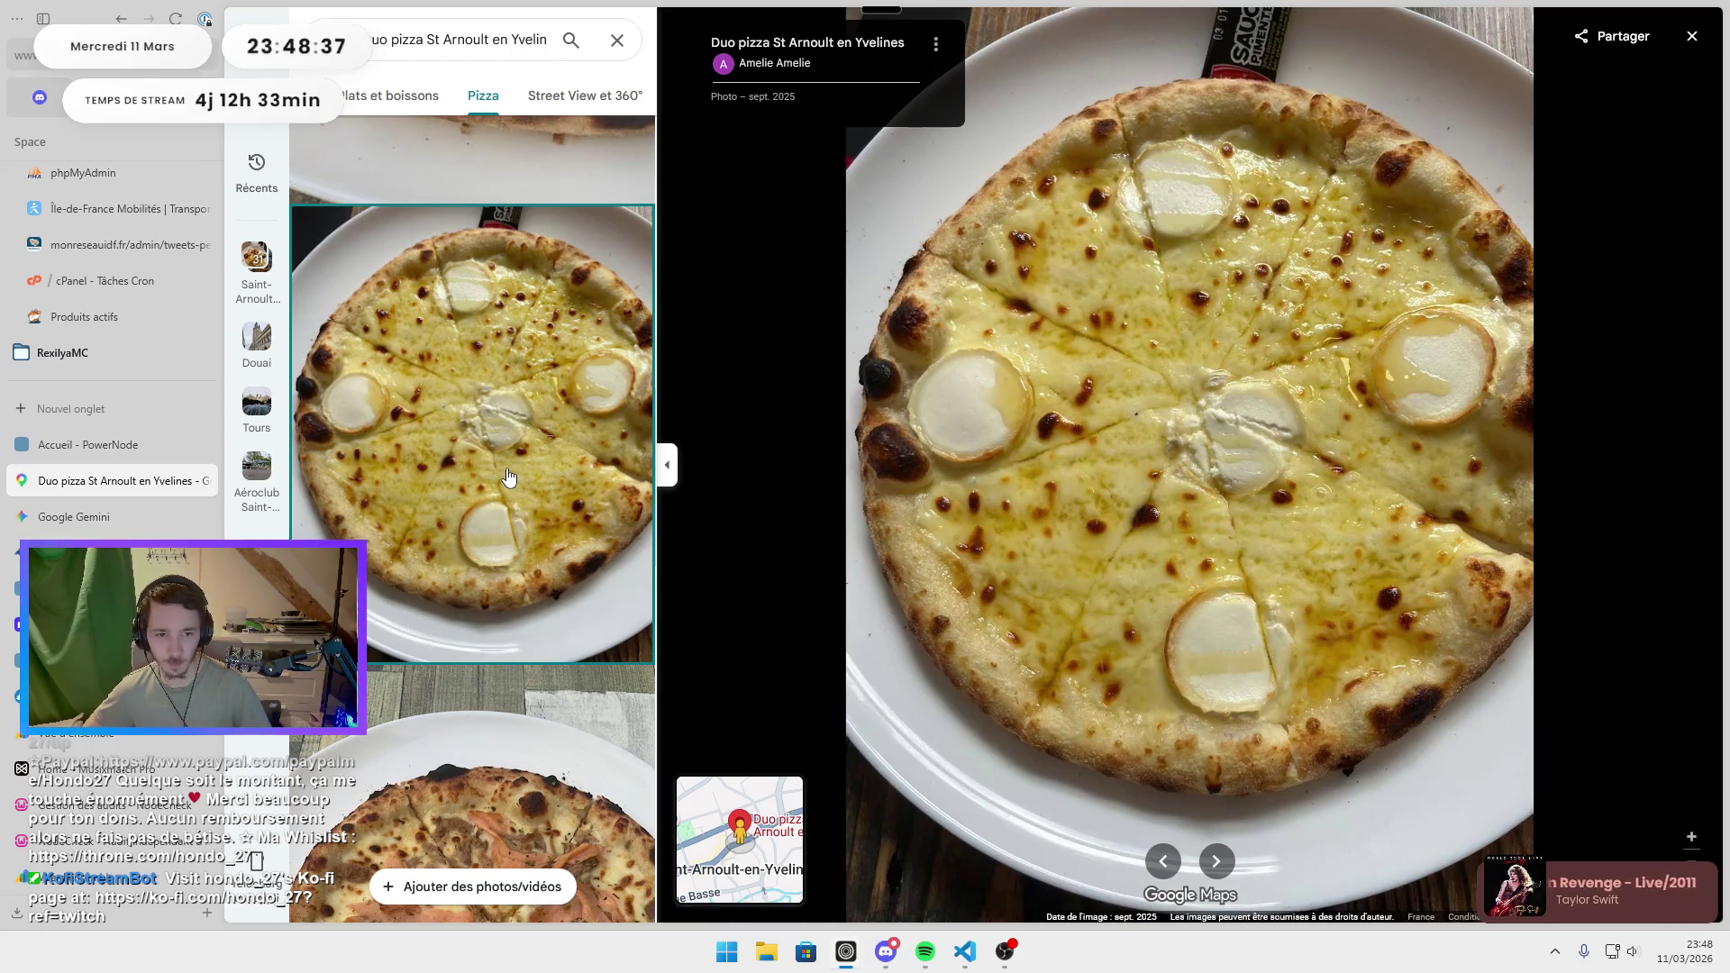
{"action": "scroll", "coordinate": [509, 477], "scroll_direction": "down", "scroll_amount": 3}
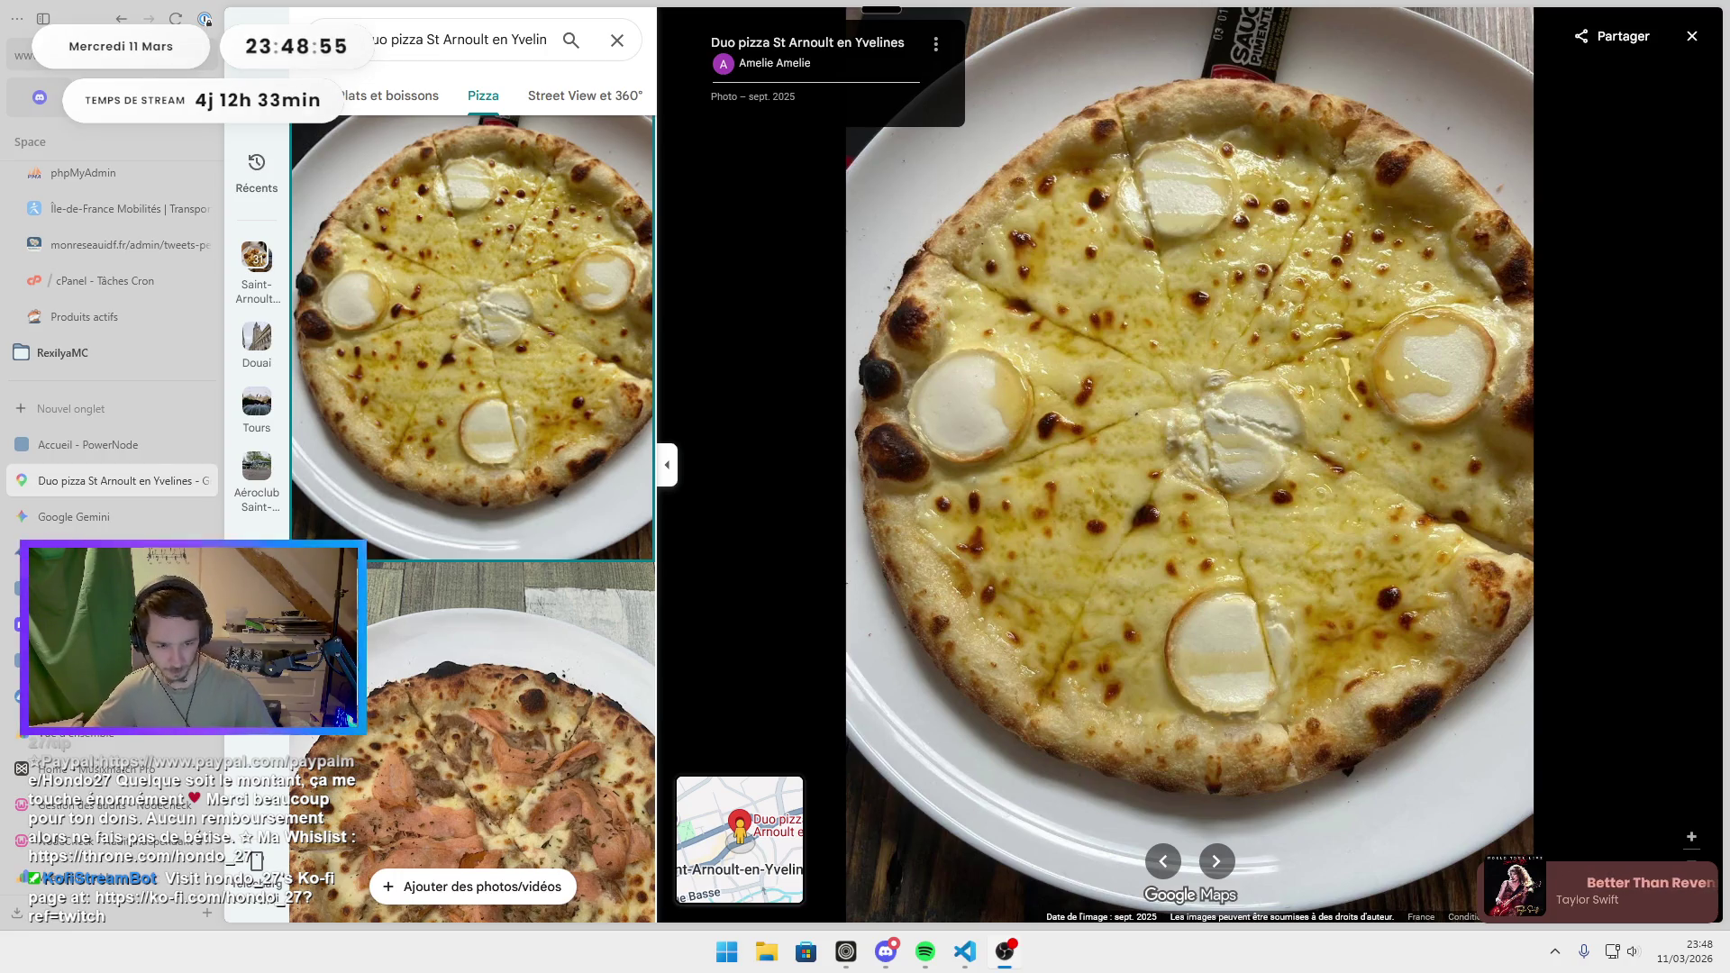
{"action": "left_click", "coordinate": [345, 99]}
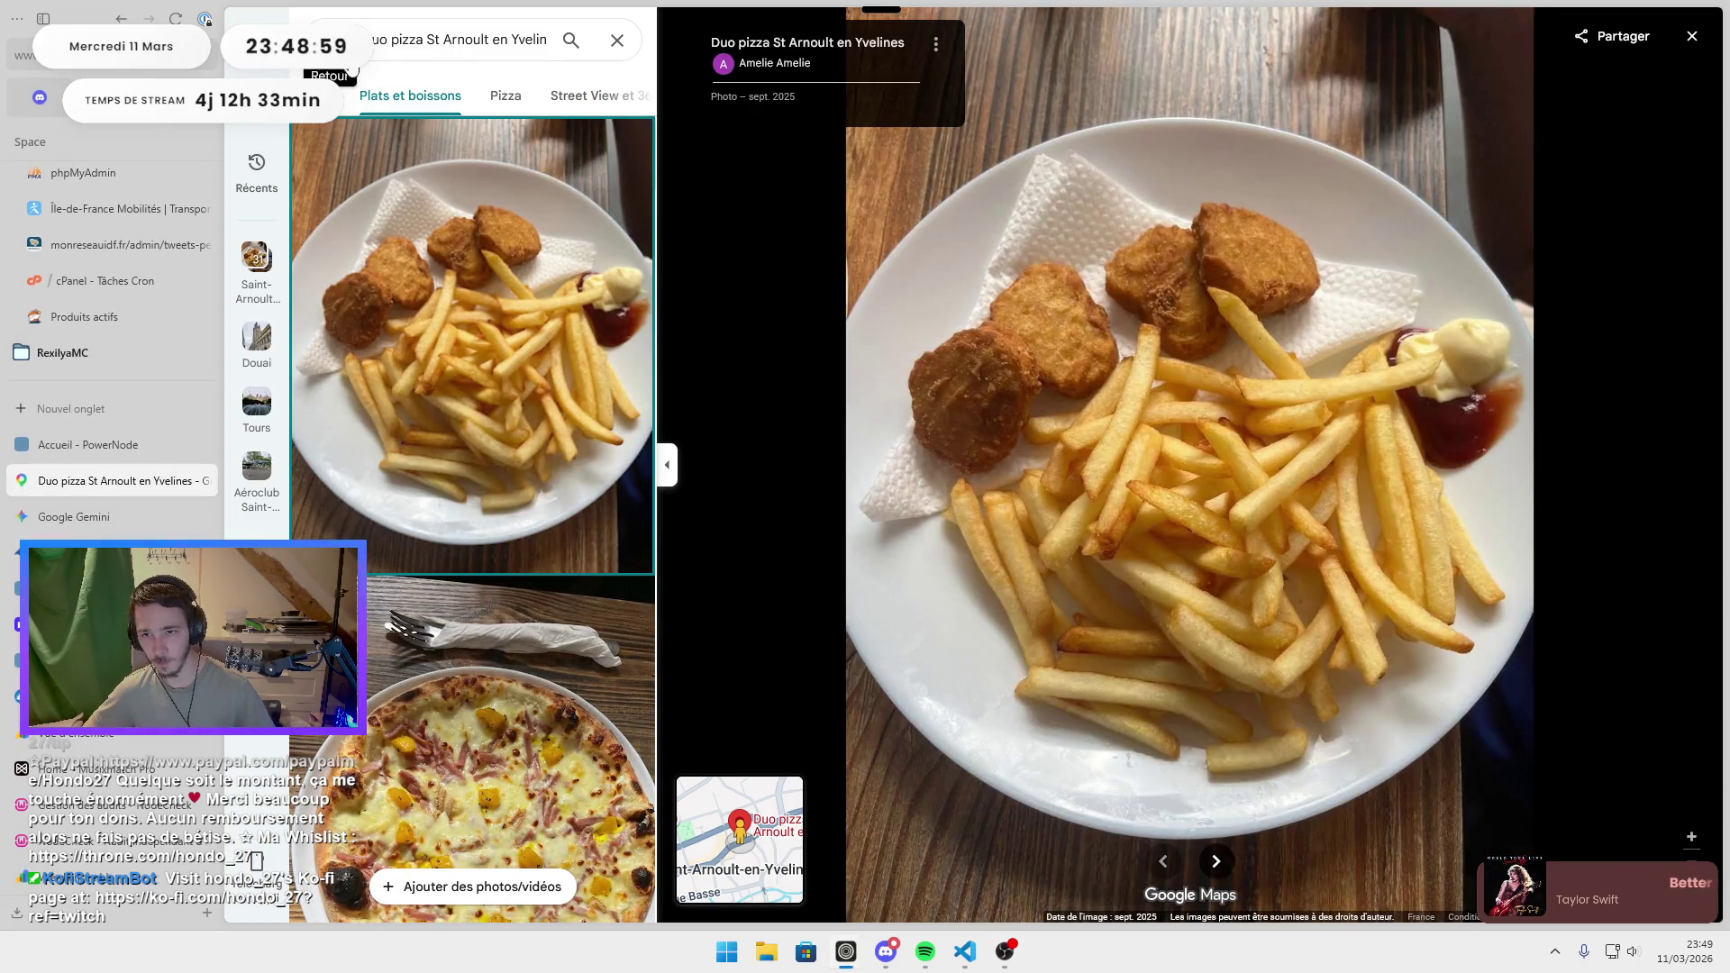
{"action": "left_click", "coordinate": [352, 69]}
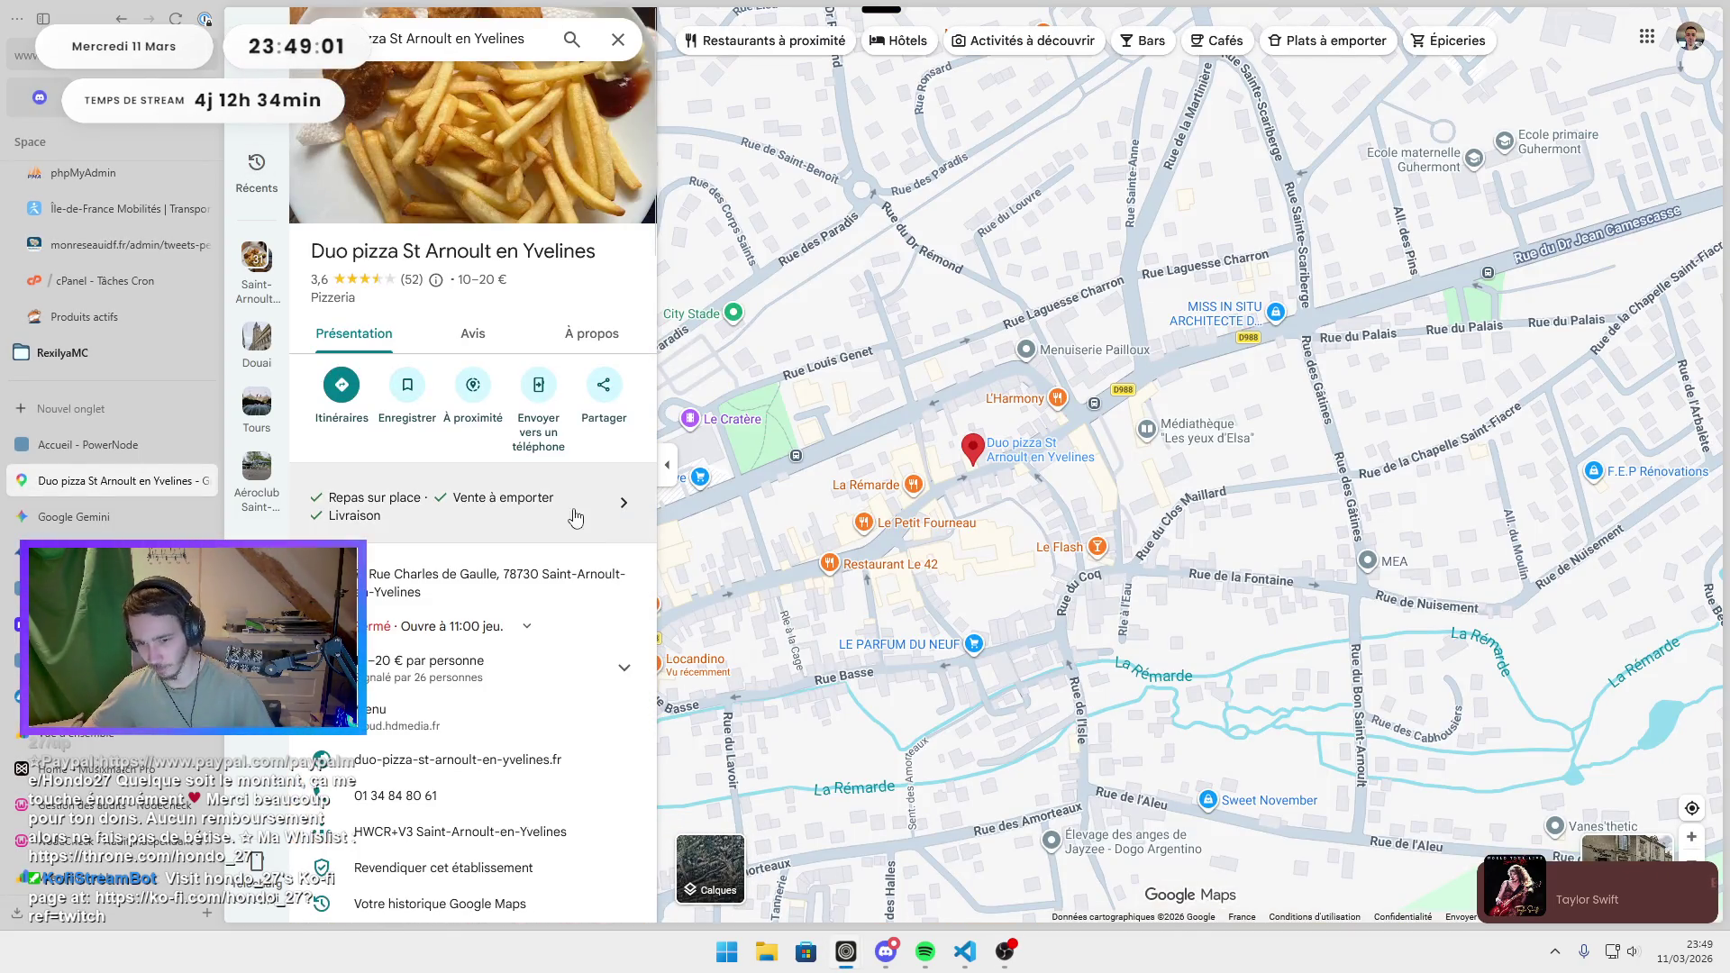
Expand and collapse Duo pizza's opening hours, then open its PDF menu.
{"action": "left_click", "coordinate": [487, 628]}
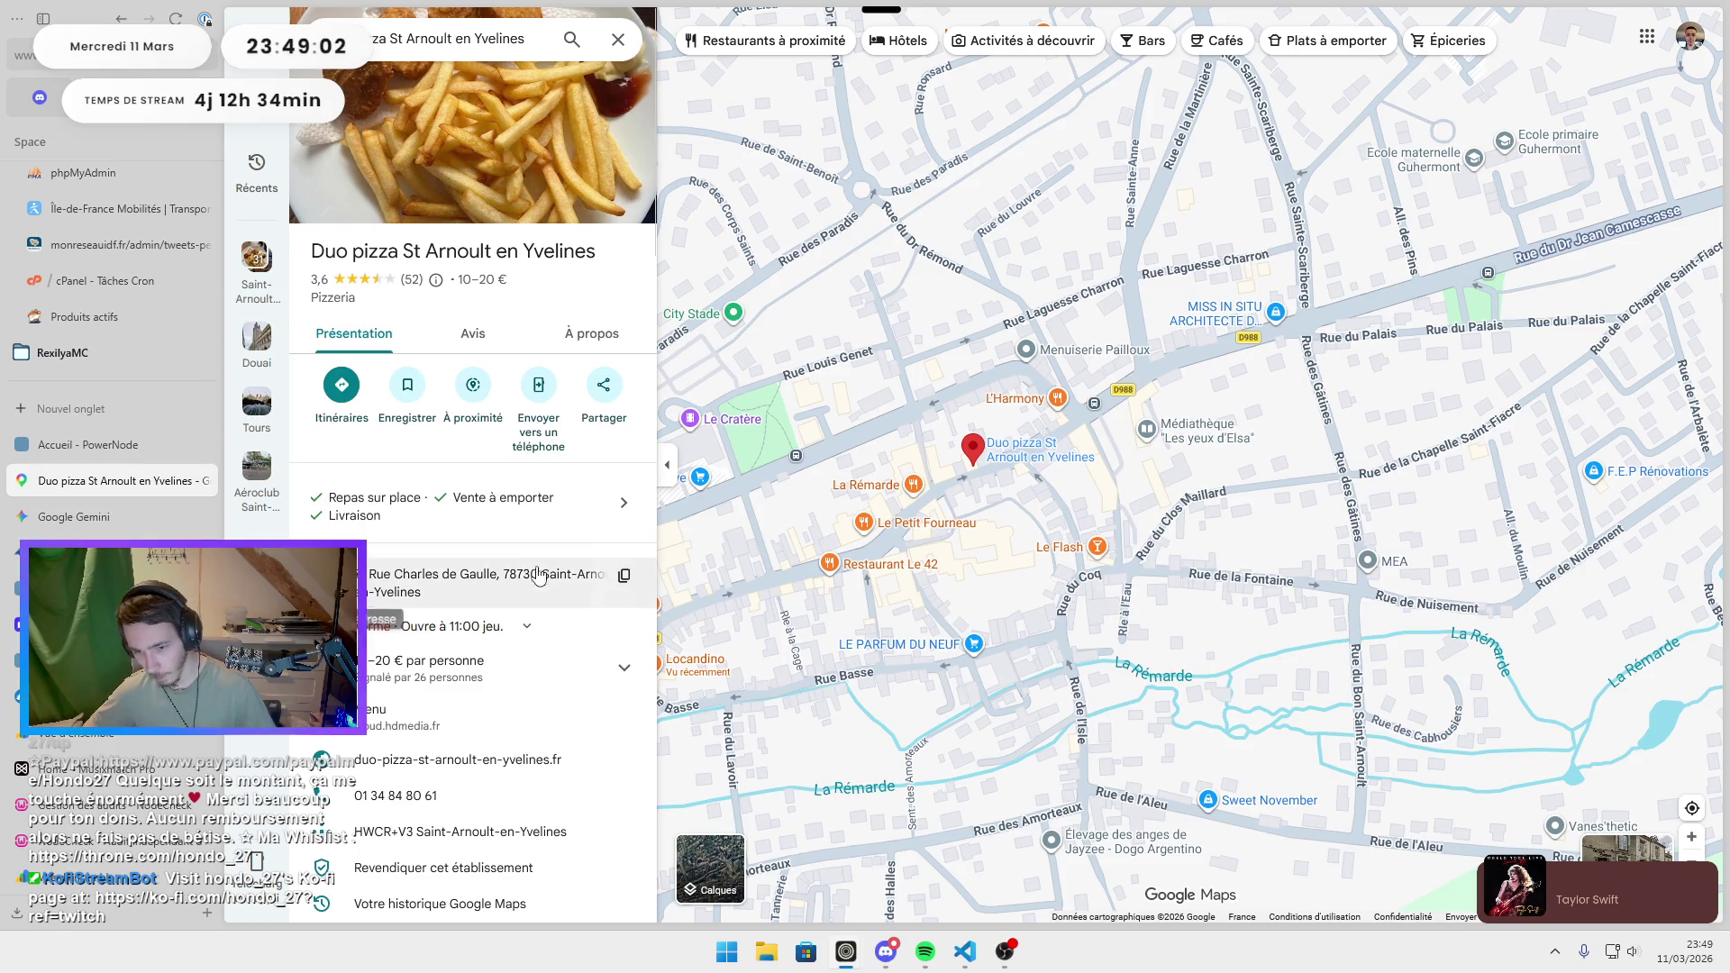
{"action": "left_click", "coordinate": [487, 628]}
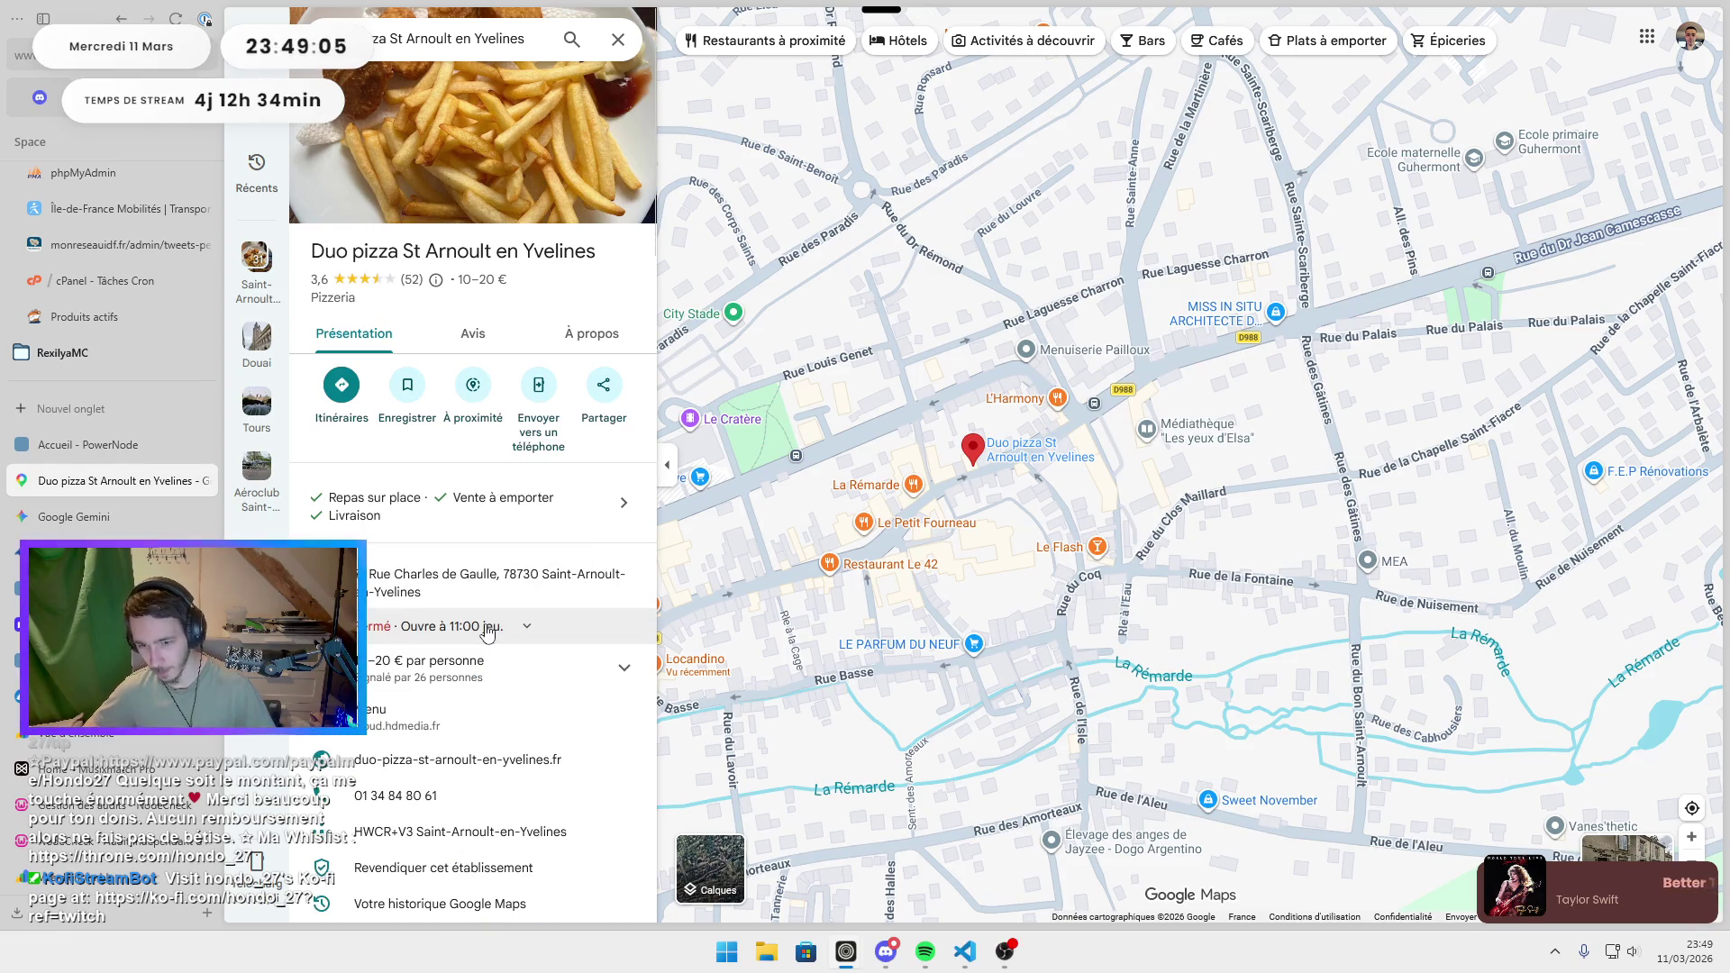
{"action": "left_click", "coordinate": [460, 705]}
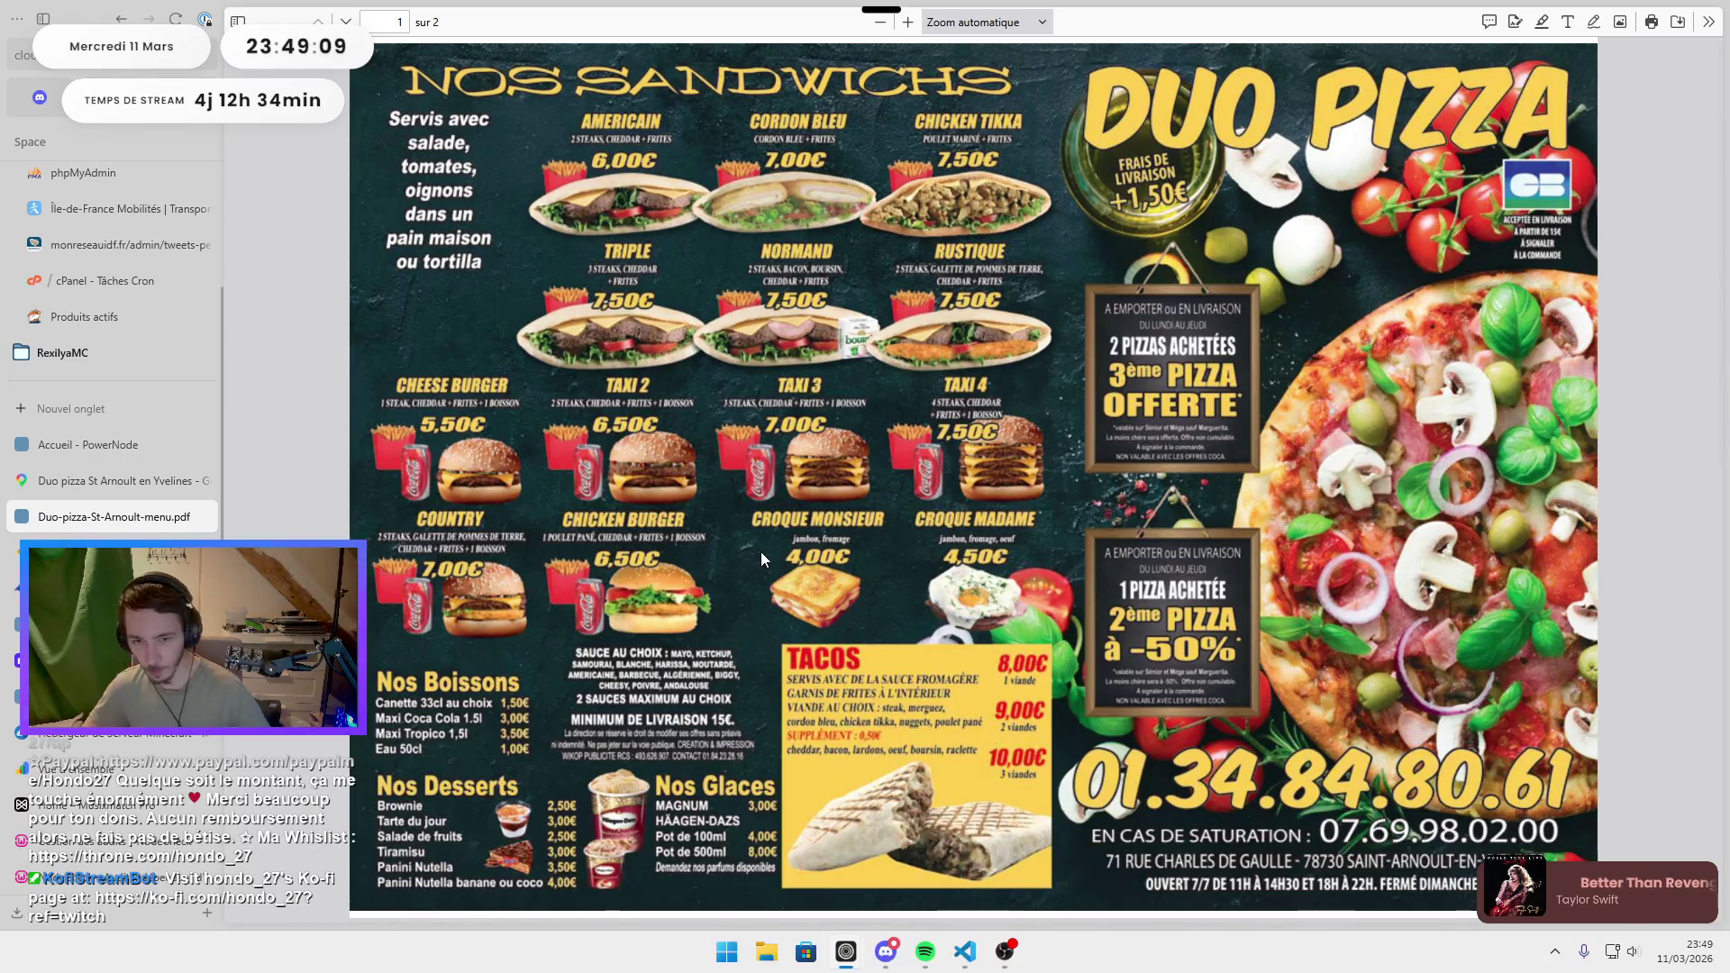
Scroll through the Duo pizza menu PDF pages, then switch back to the Duo pizza map tab.
{"action": "scroll", "coordinate": [1085, 690], "scroll_direction": "down", "scroll_amount": 3}
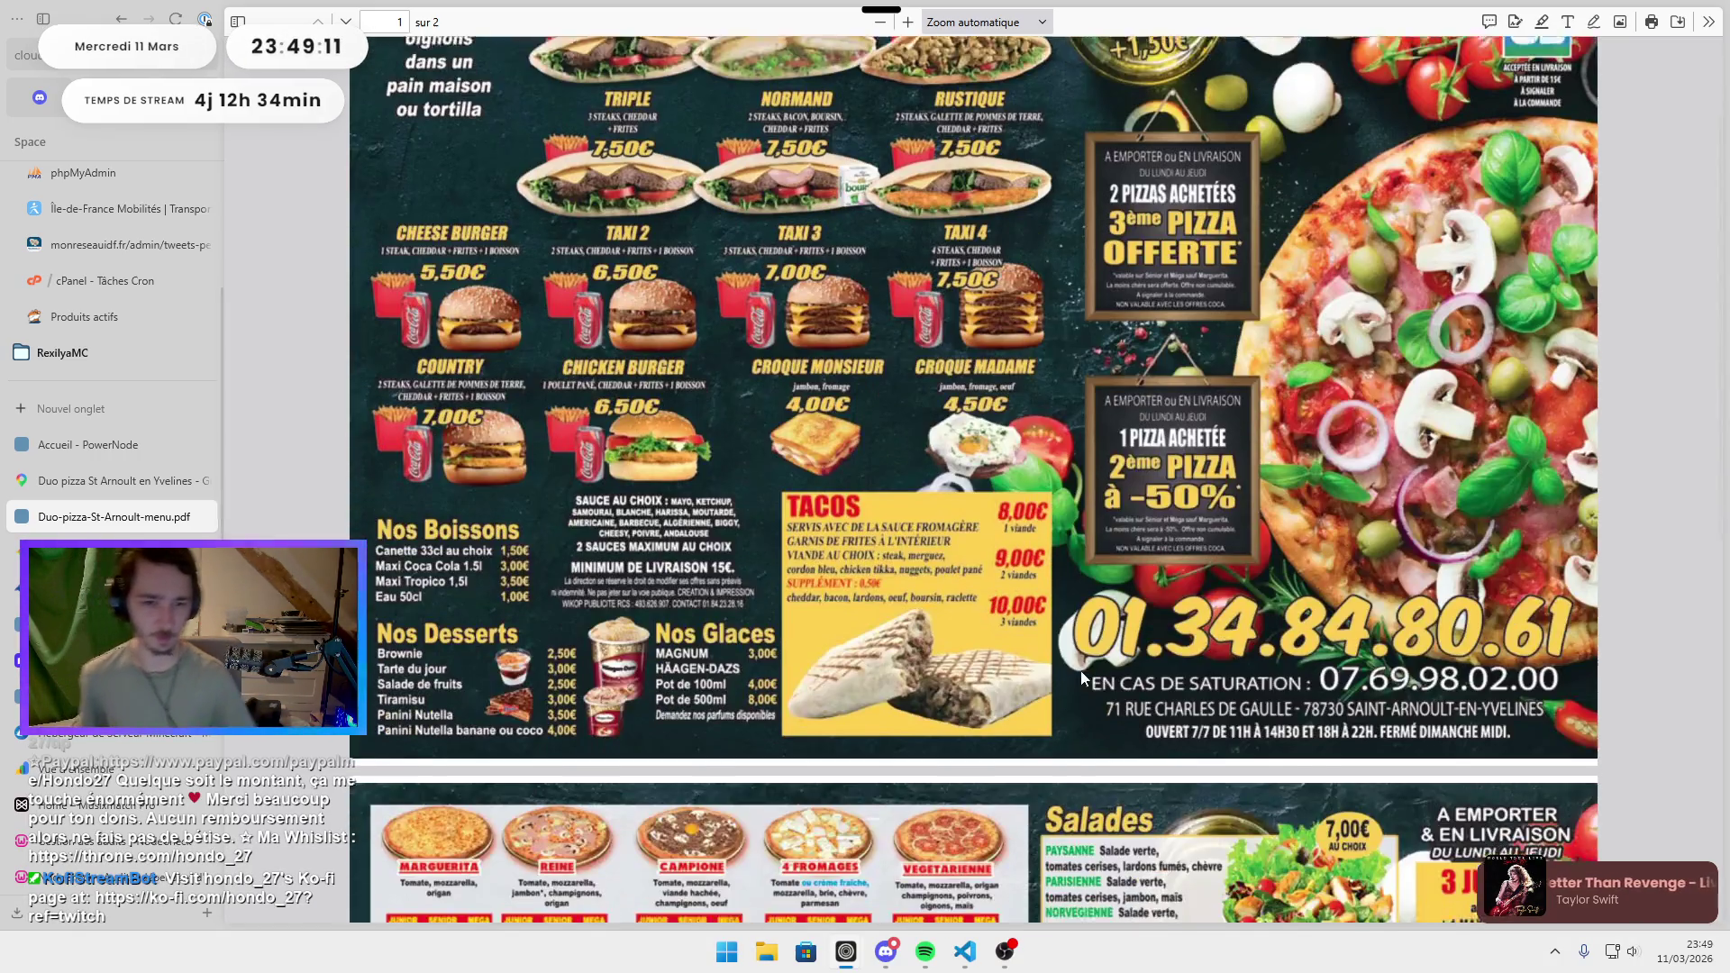
{"action": "scroll", "coordinate": [1081, 678], "scroll_direction": "down", "scroll_amount": 1}
{"action": "scroll", "coordinate": [1085, 662], "scroll_direction": "up", "scroll_amount": 4}
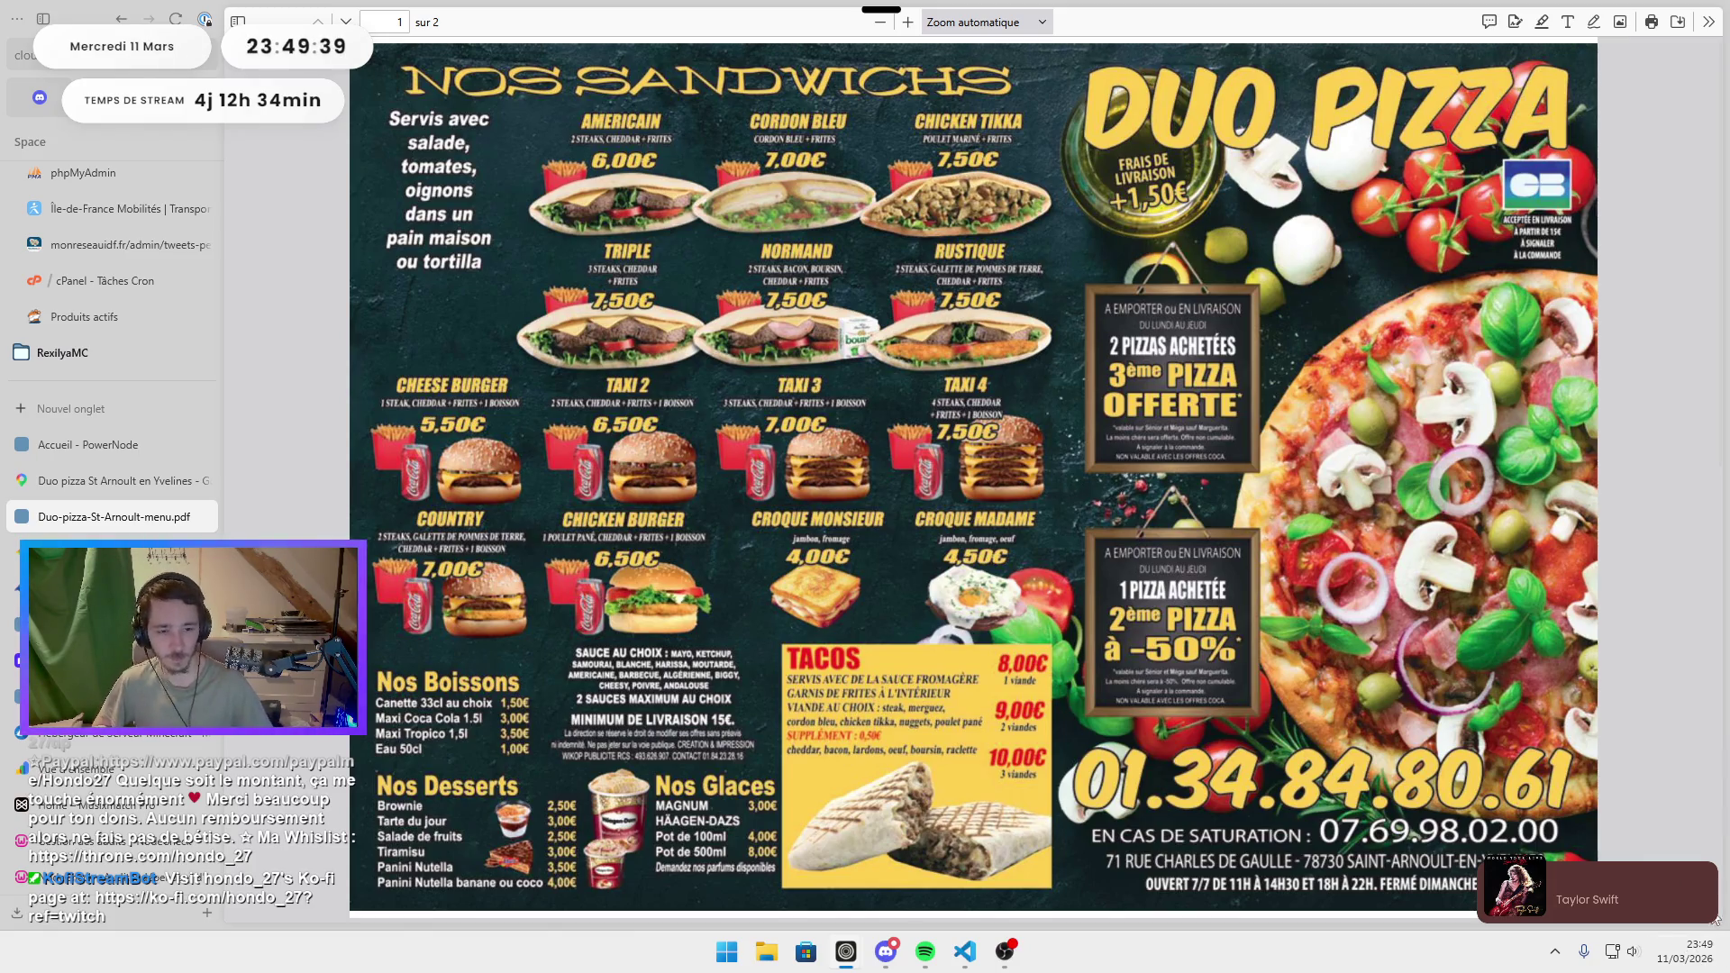
{"action": "left_click", "coordinate": [85, 478]}
Browse the PowerNode home, cPanel cron jobs and Espace Technique tabs, then open the Cloudflare WARP tray window.
{"action": "left_click", "coordinate": [99, 445]}
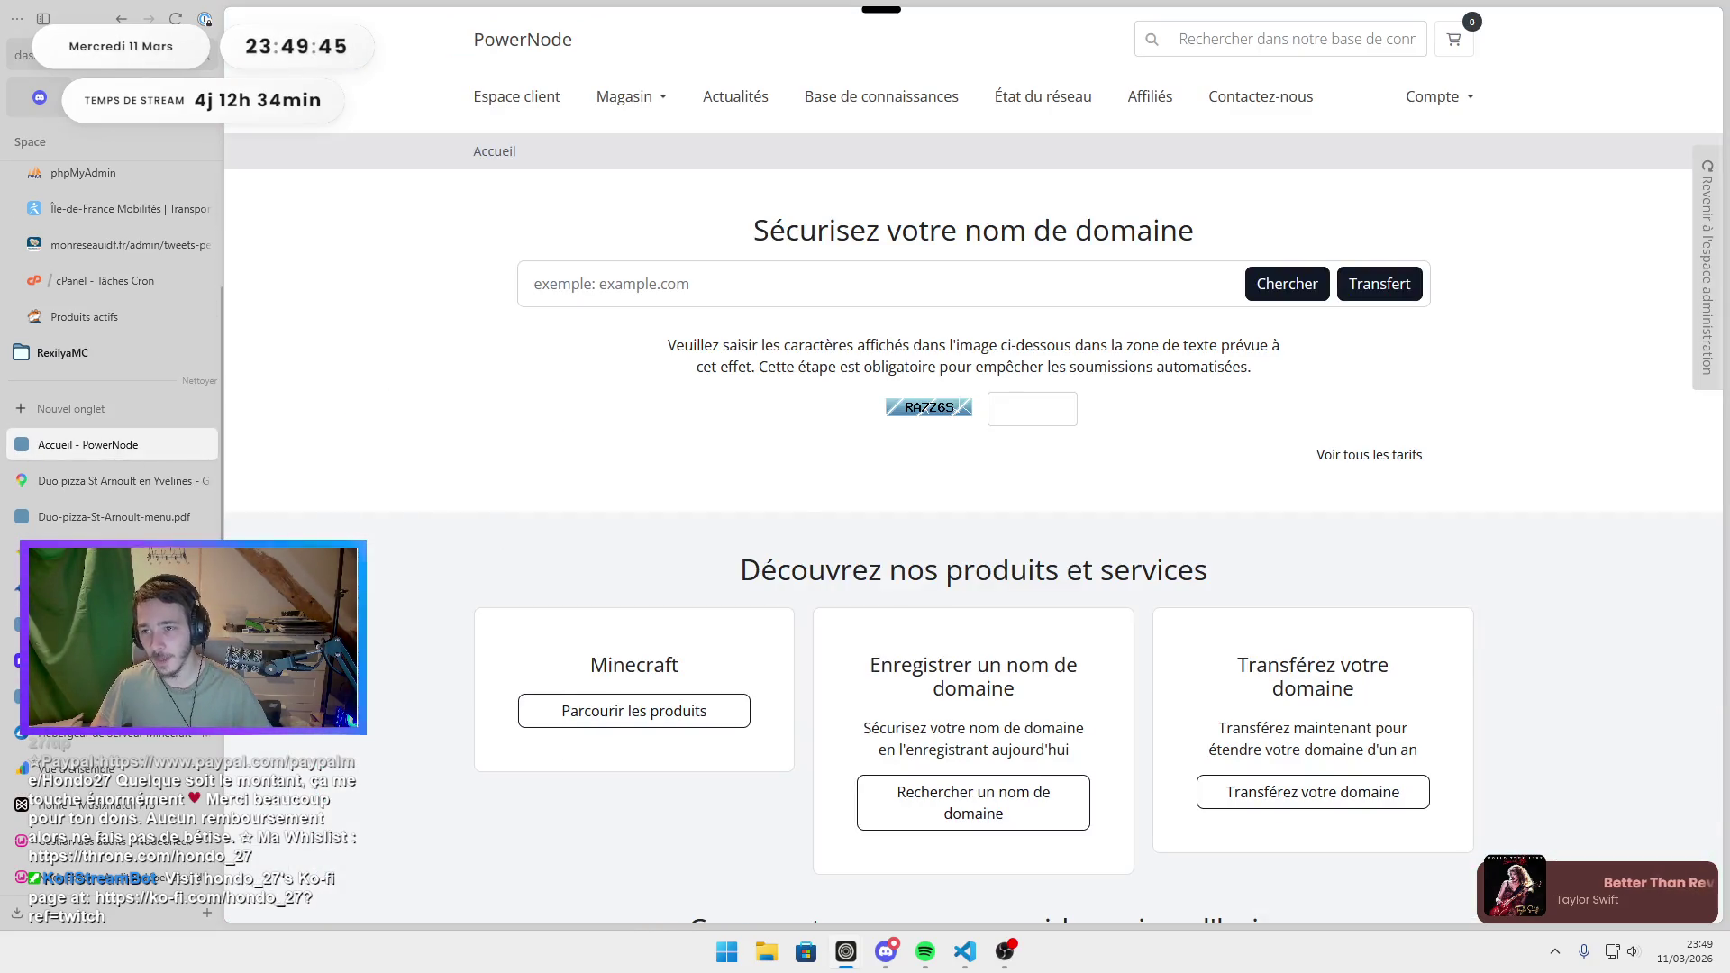
{"action": "key", "text": "ctrl+t"}
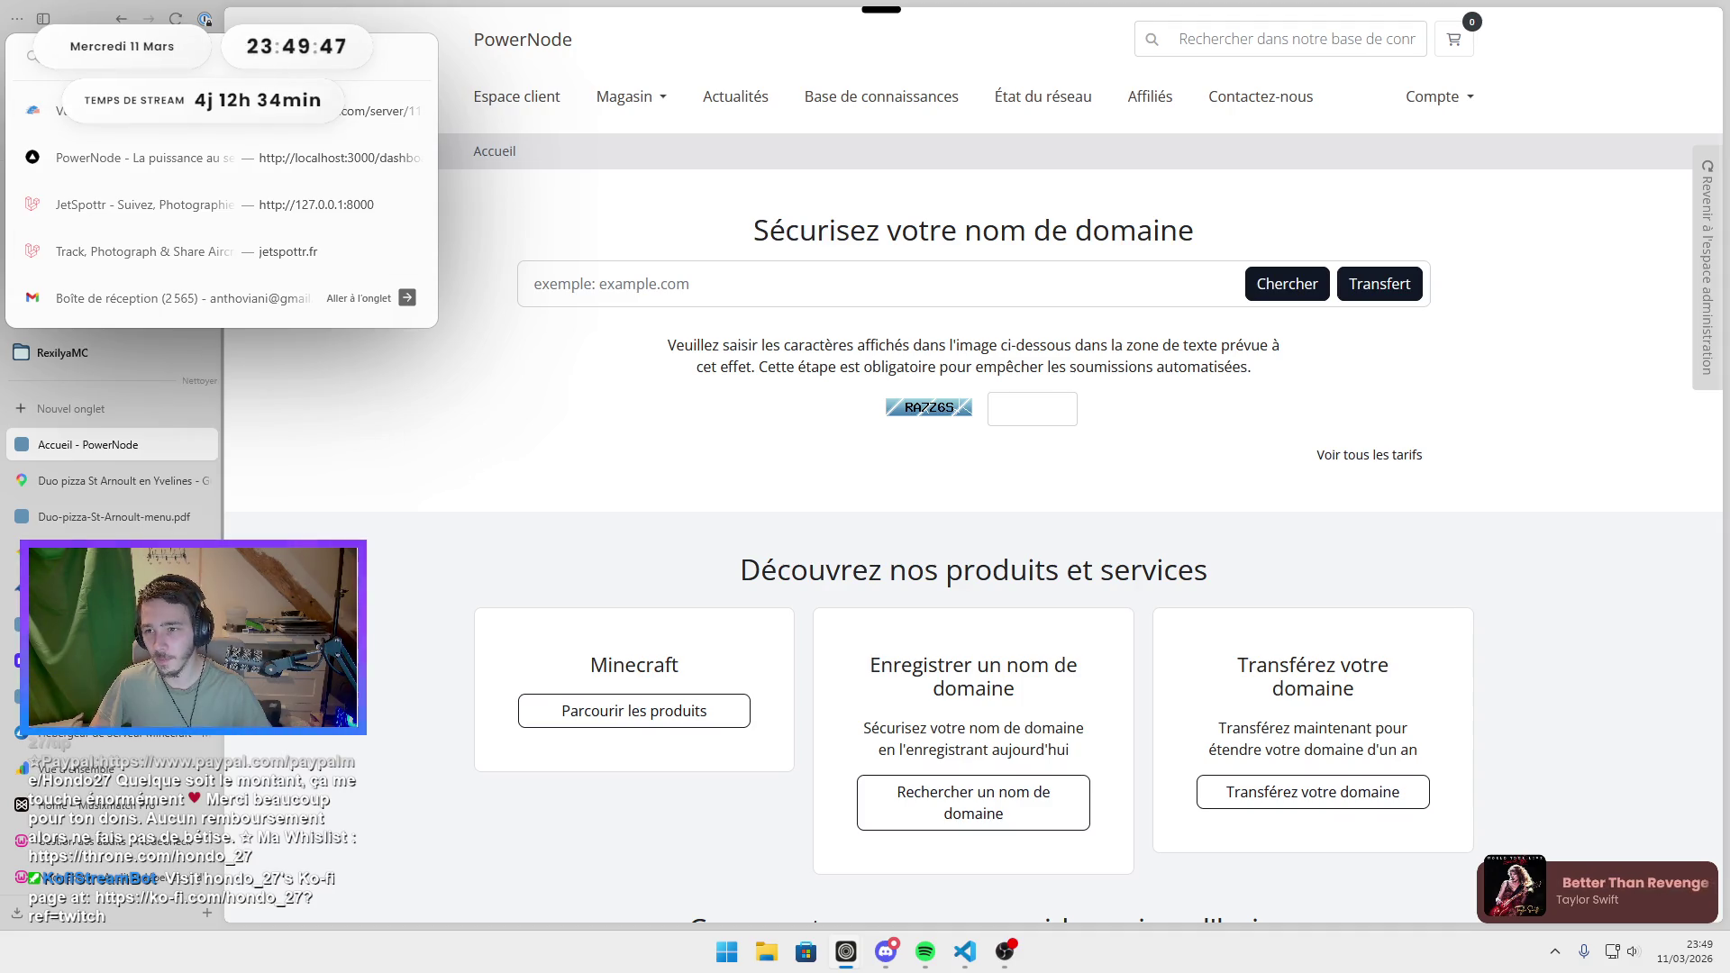
{"action": "key", "text": "Escape"}
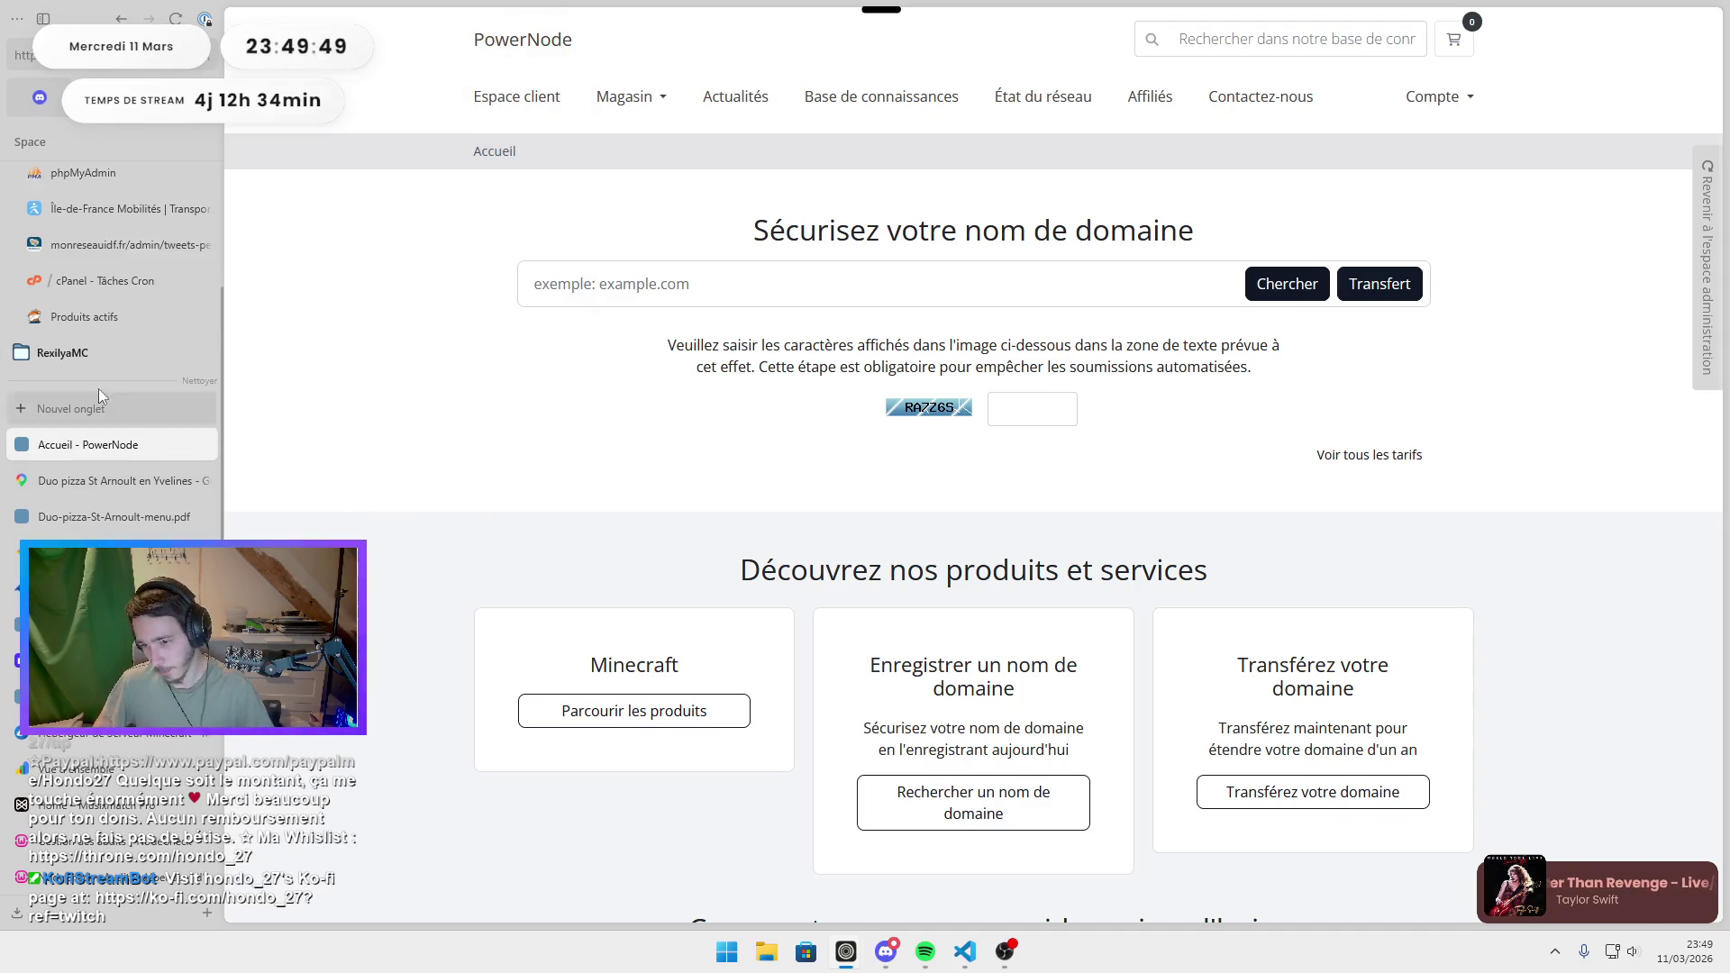
{"action": "left_click", "coordinate": [78, 283]}
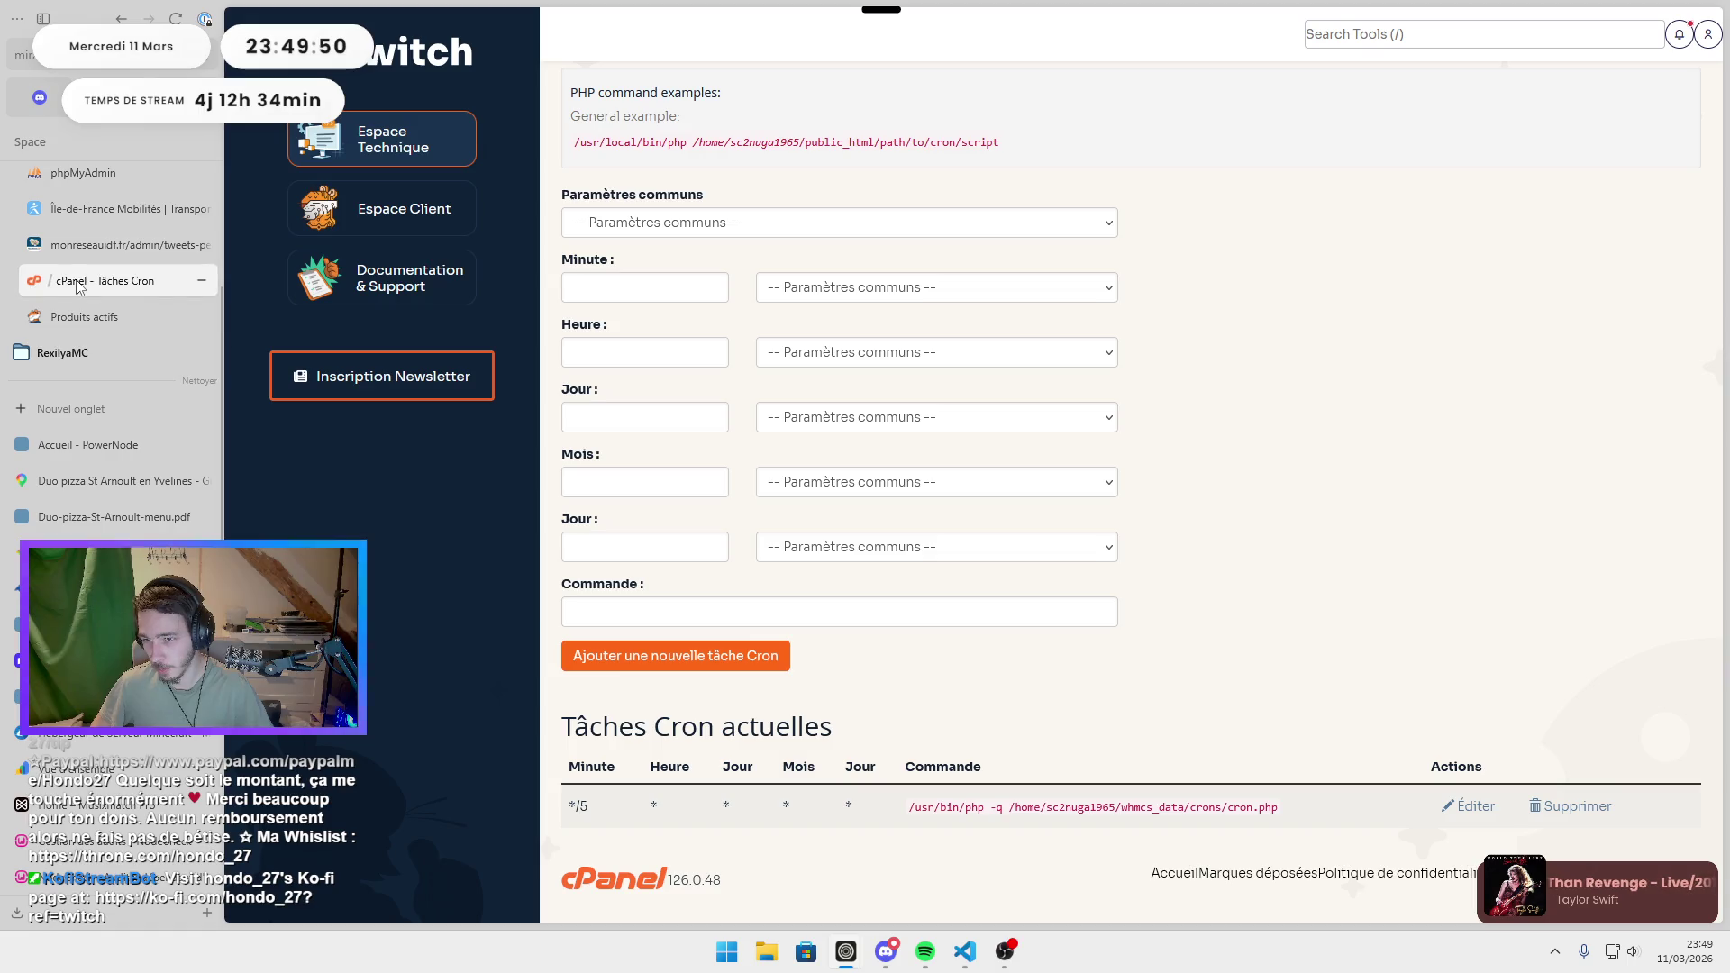
{"action": "left_click", "coordinate": [382, 139]}
{"action": "key", "text": "ctrl+Tab"}
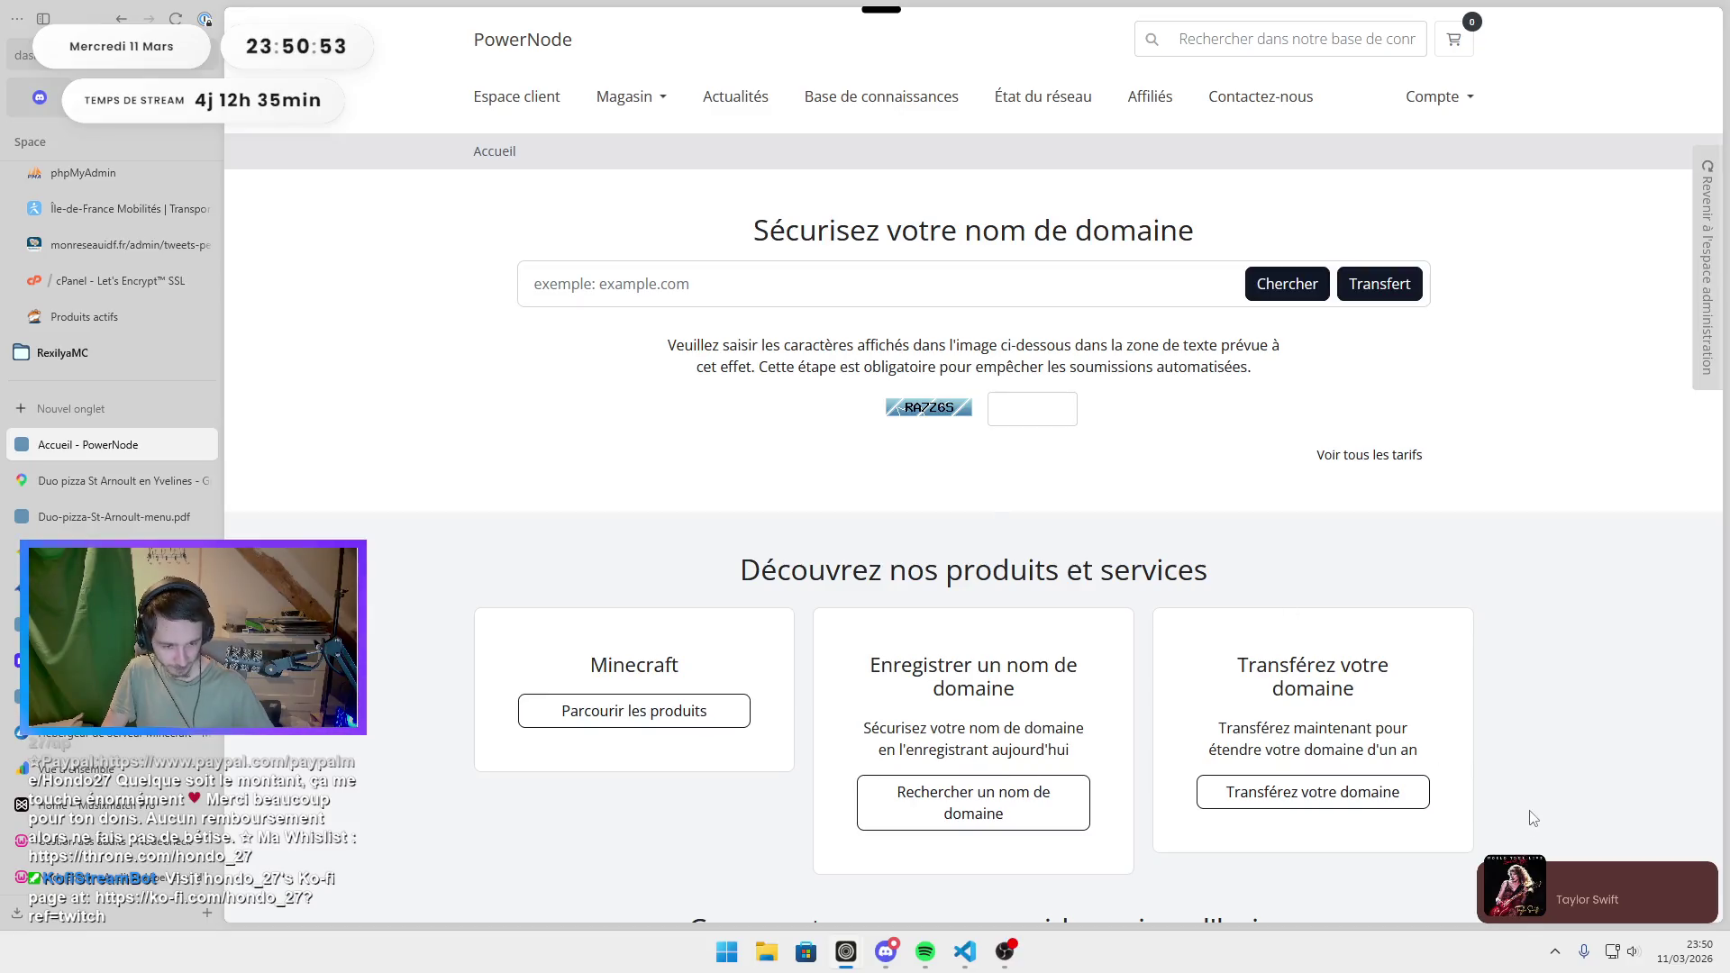
{"action": "left_click", "coordinate": [1554, 954]}
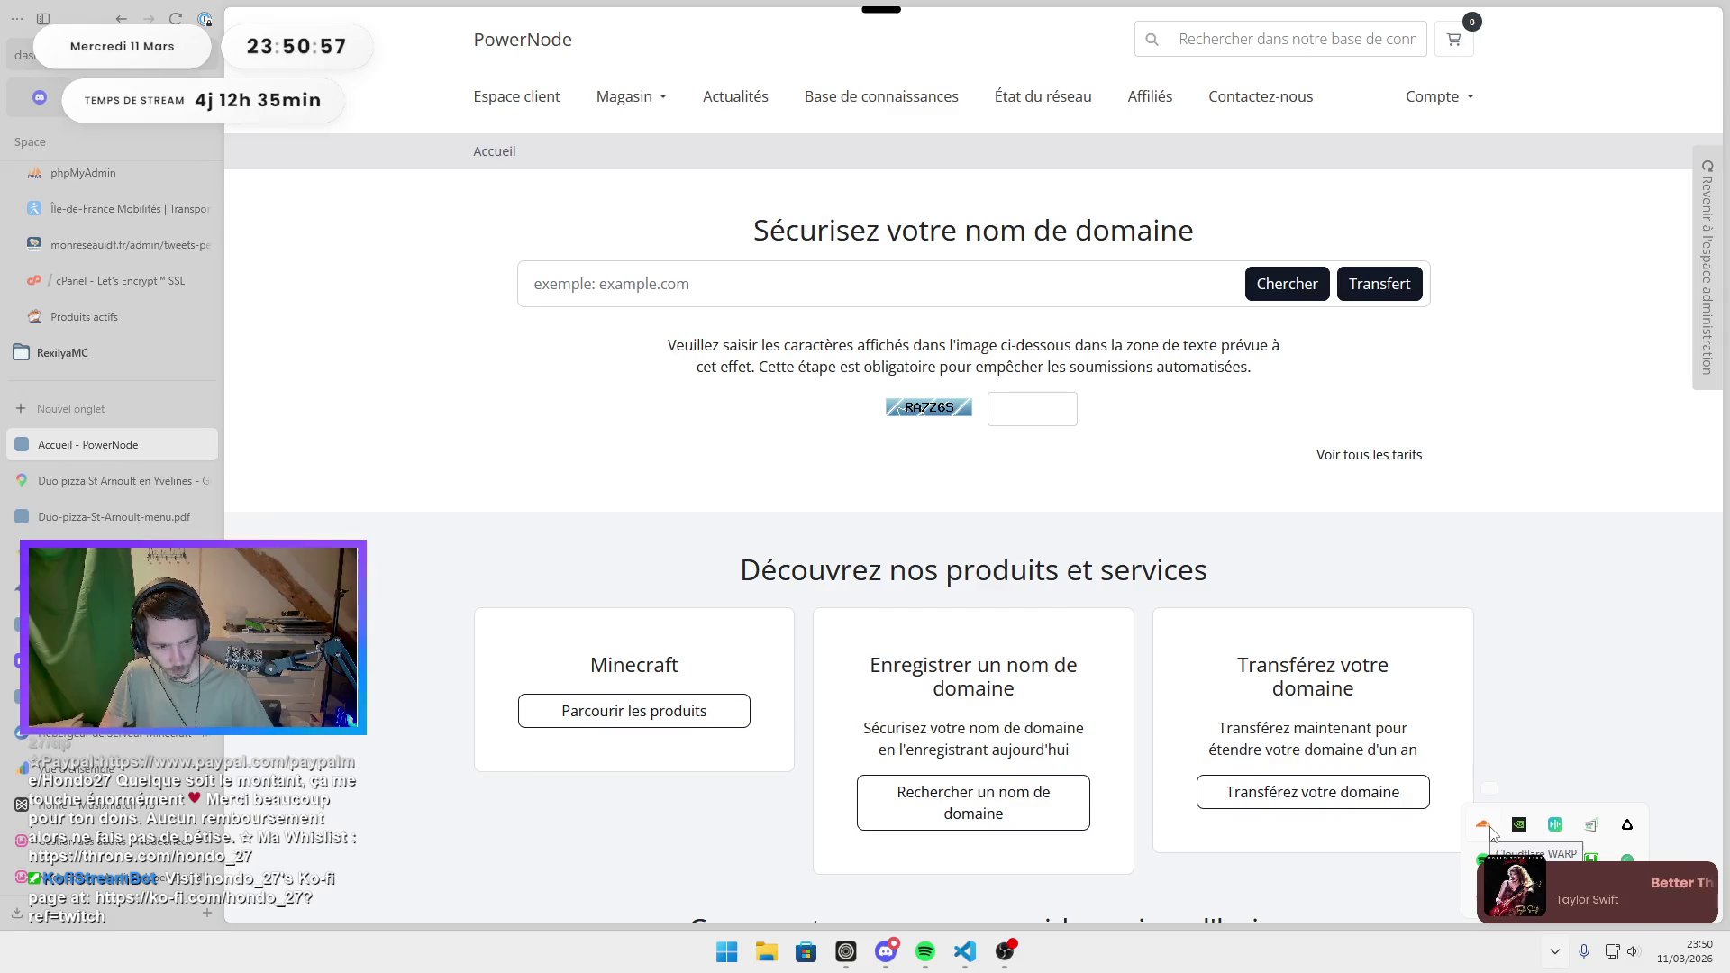
{"action": "left_click", "coordinate": [1483, 824]}
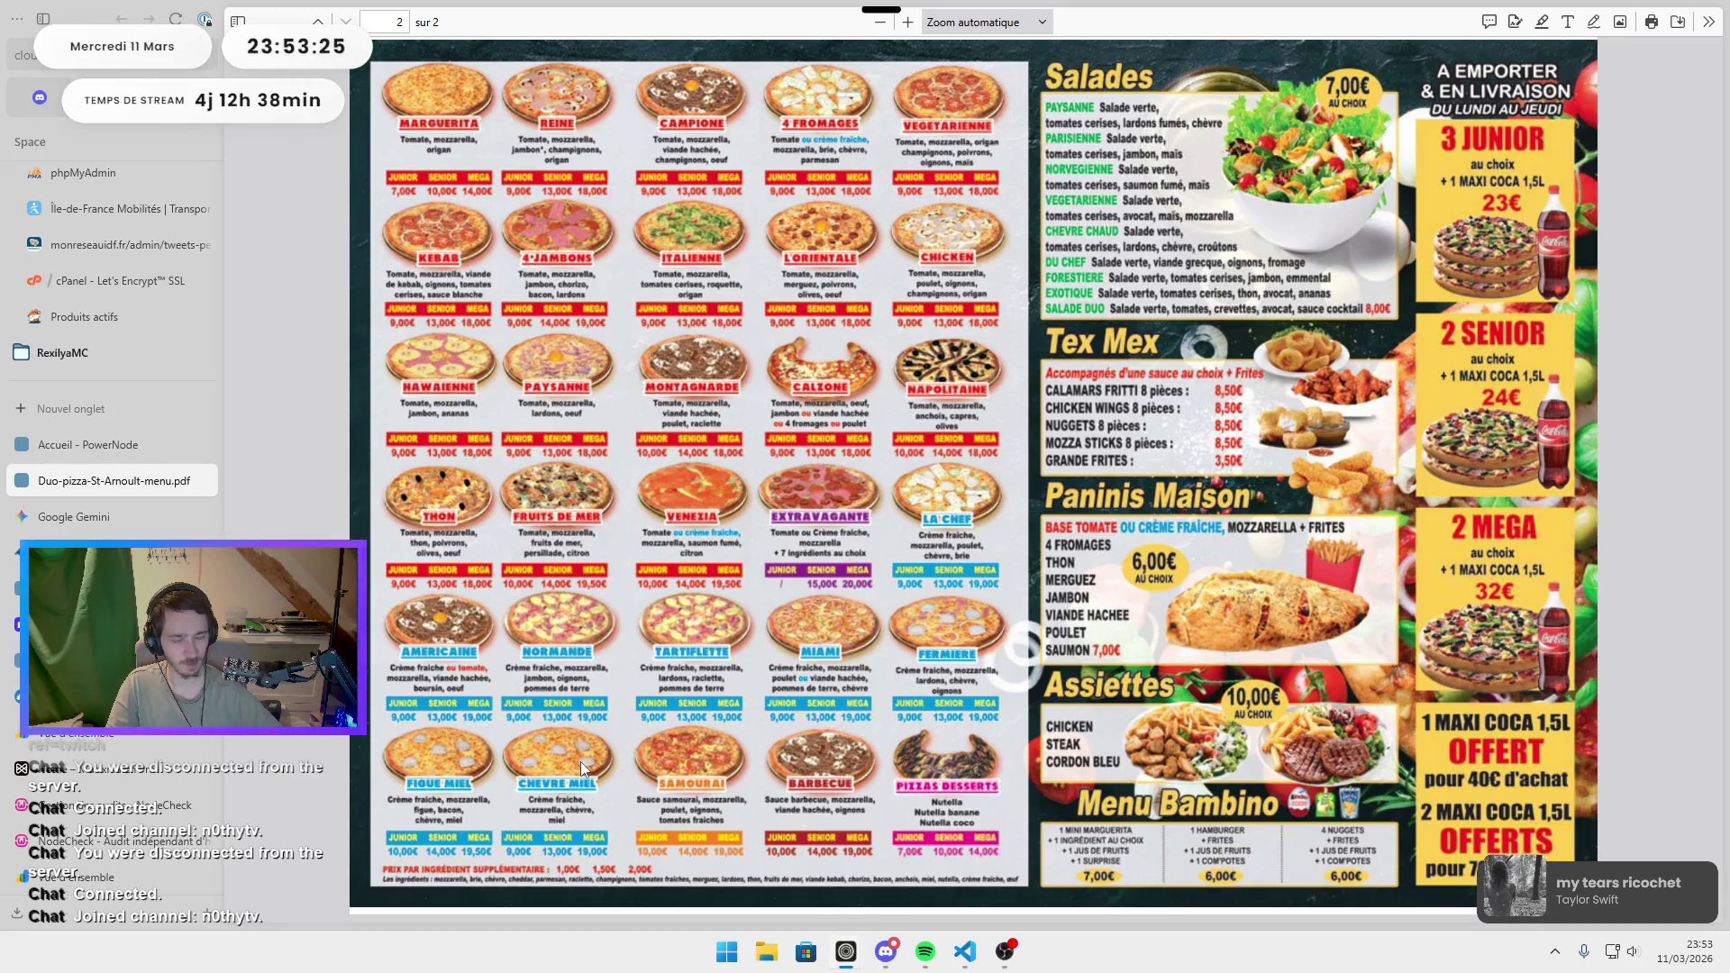
{"action": "left_click", "coordinate": [886, 951]}
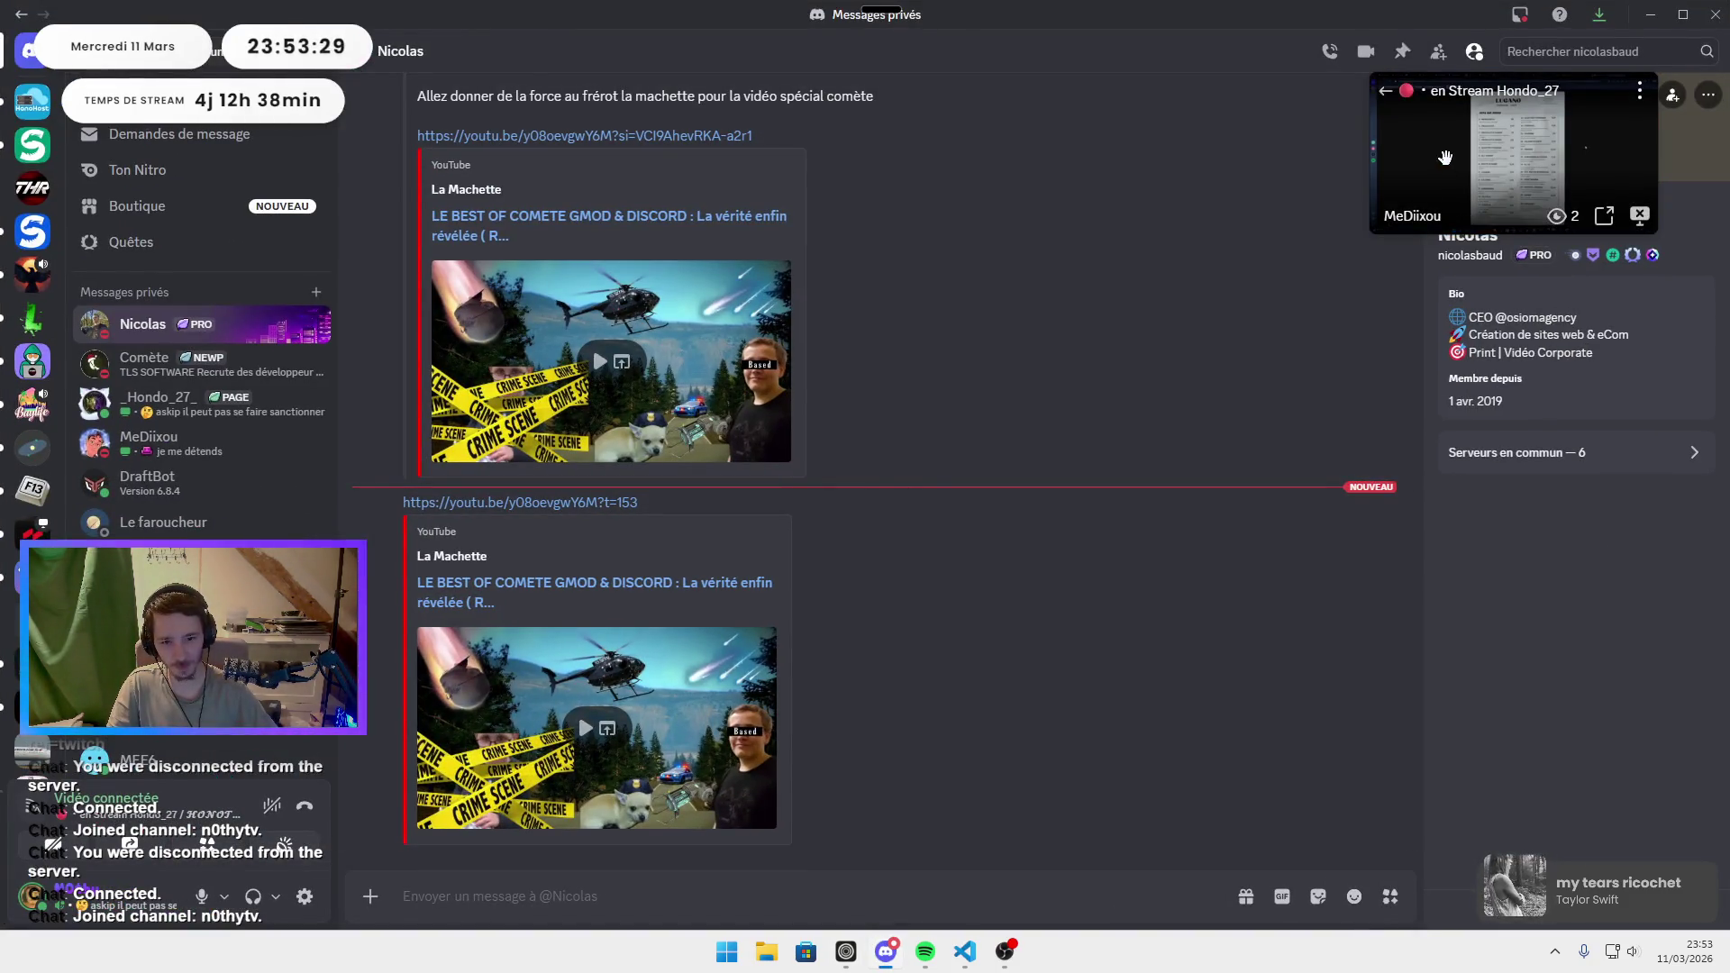
{"action": "left_click", "coordinate": [1445, 157]}
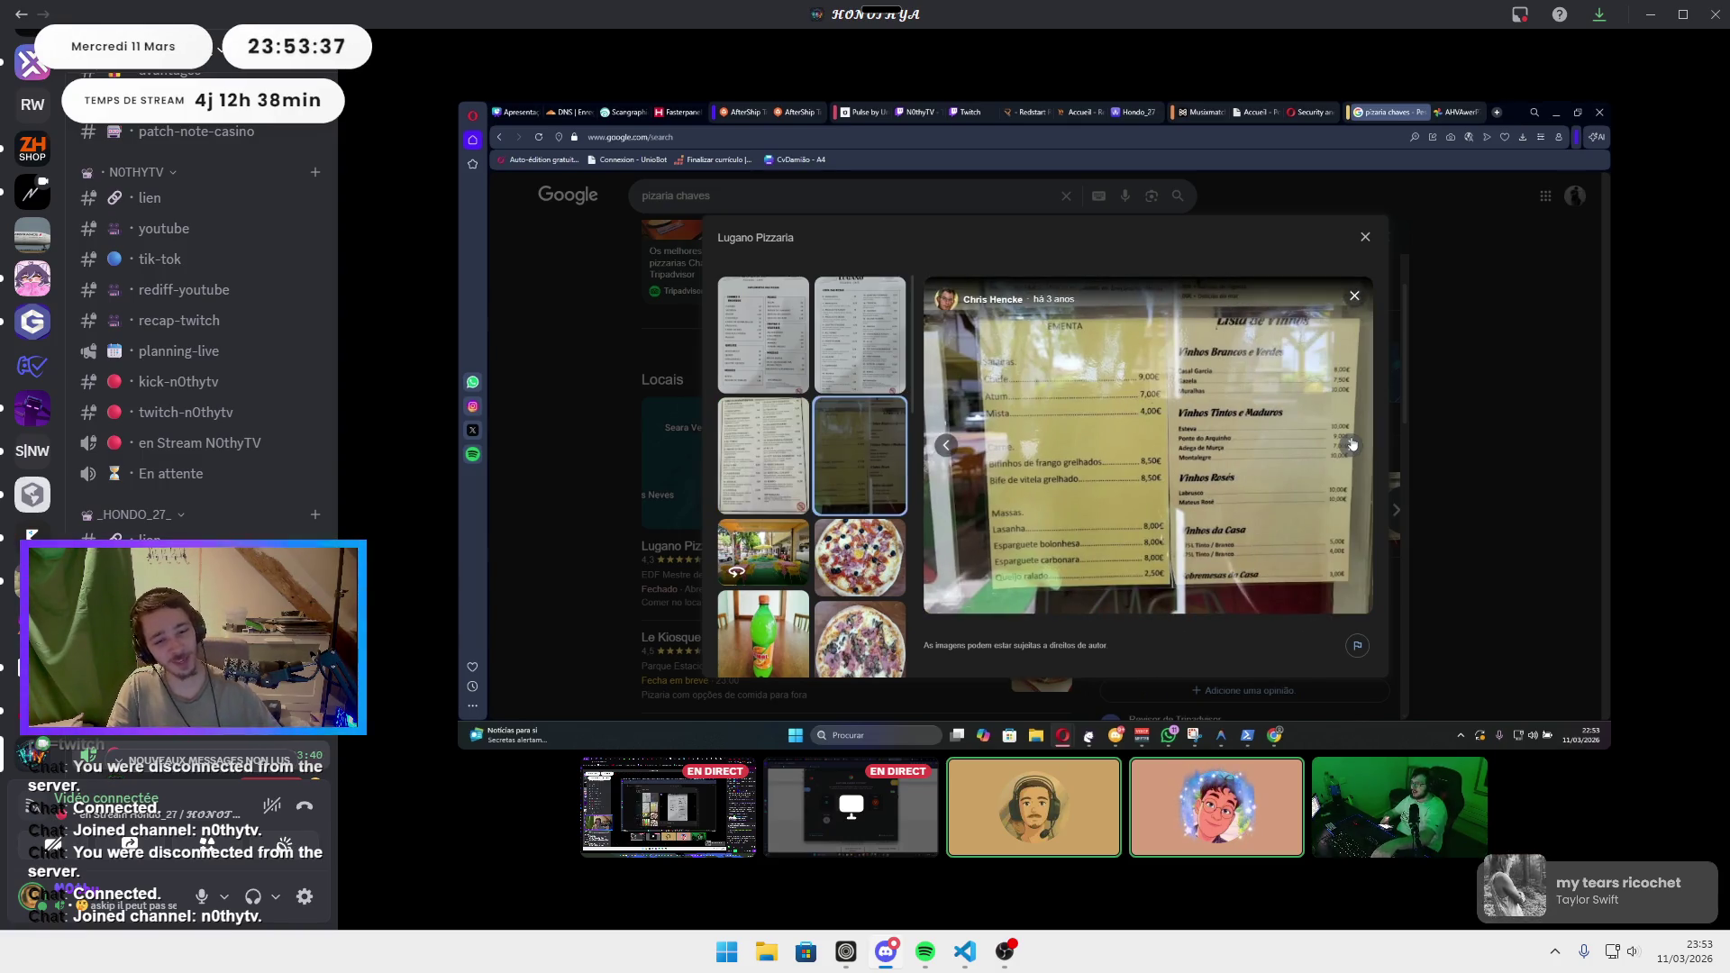
{"action": "scroll", "coordinate": [199, 360], "scroll_direction": "down", "scroll_amount": 3}
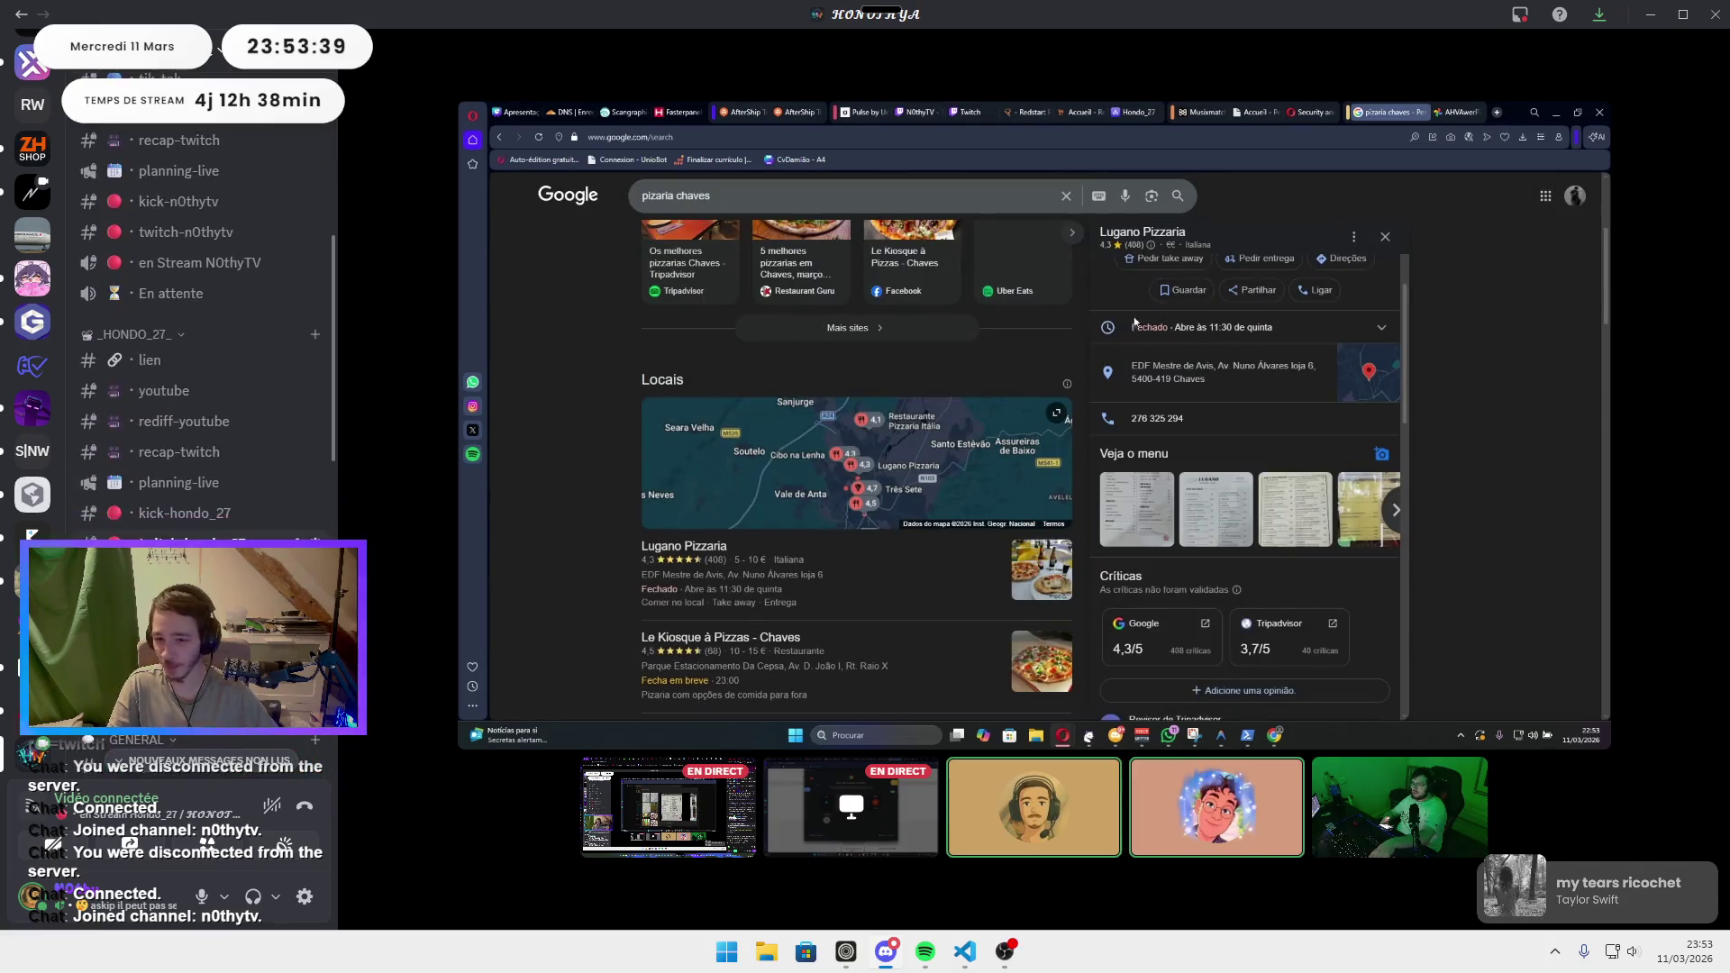
{"action": "scroll", "coordinate": [199, 360], "scroll_direction": "down", "scroll_amount": 1}
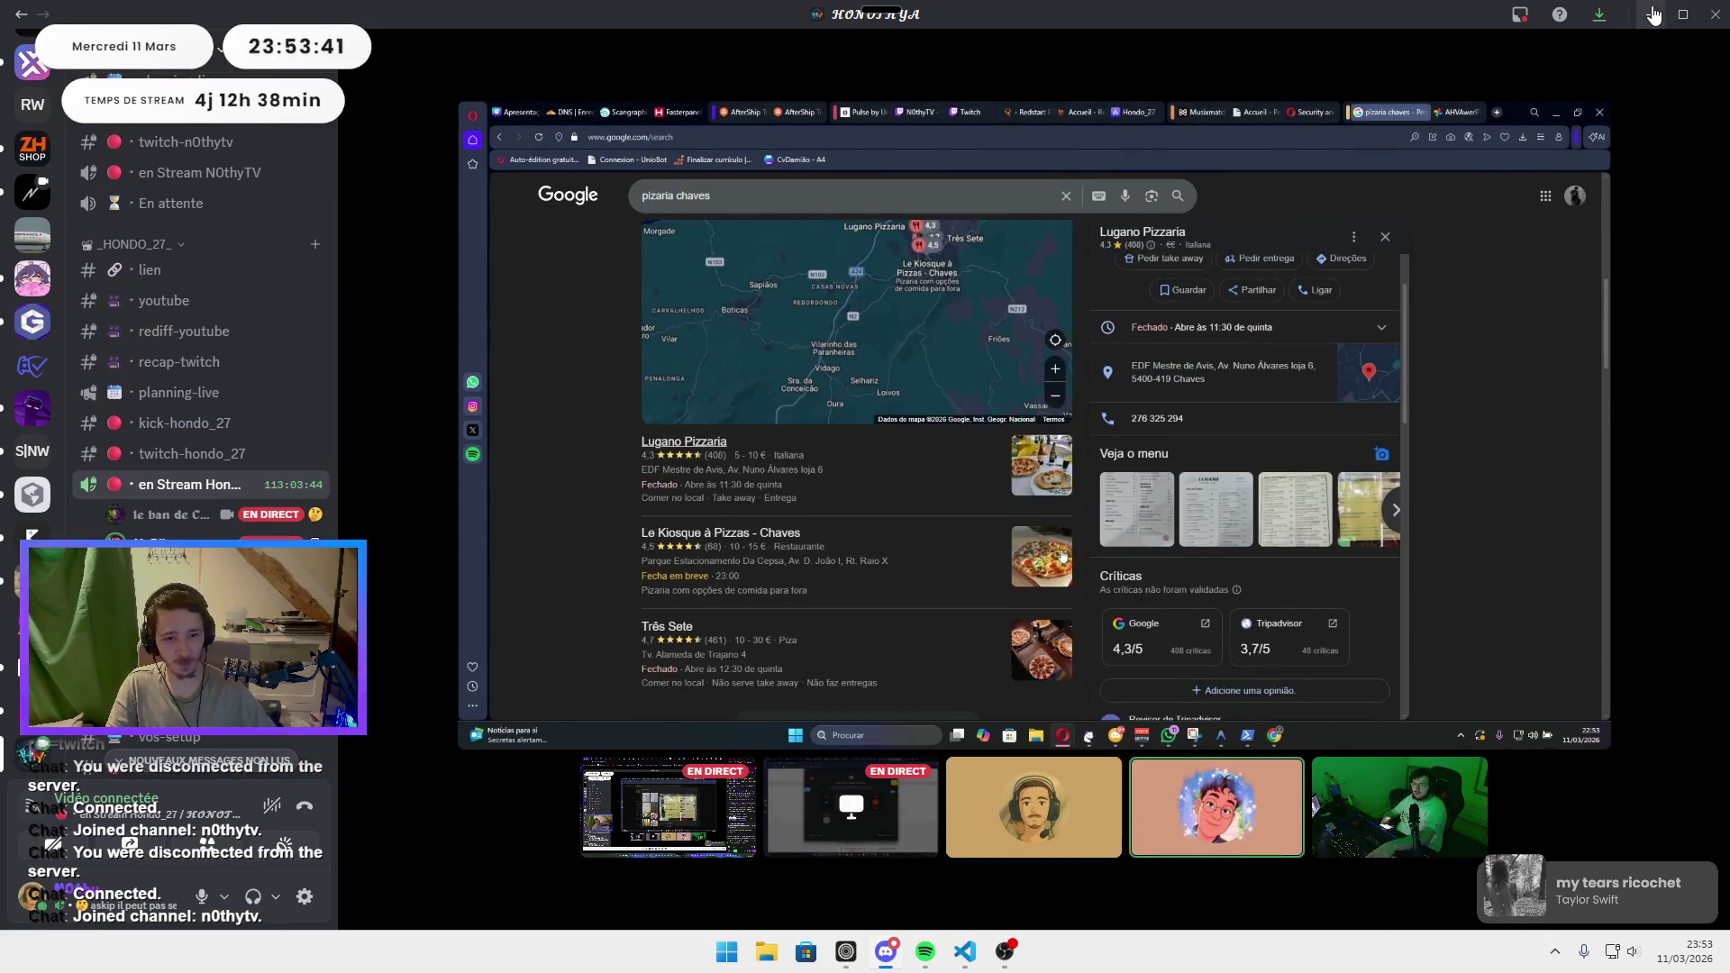
{"action": "left_click", "coordinate": [1654, 14]}
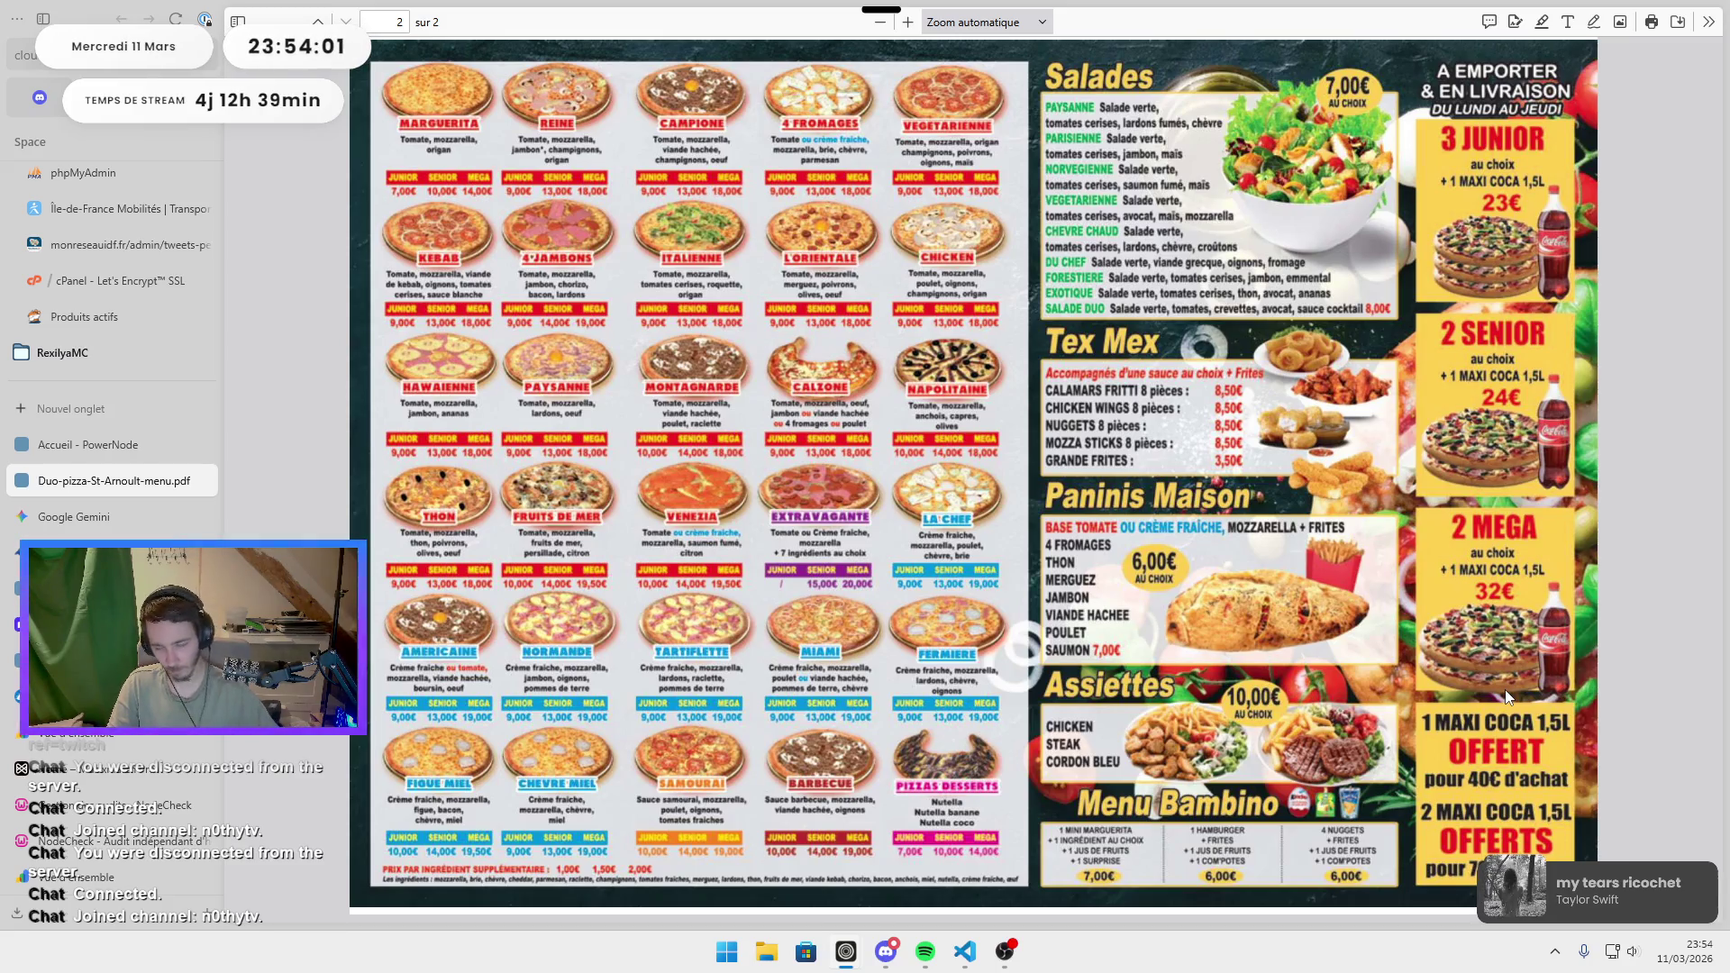
{"action": "middle_click", "coordinate": [115, 489]}
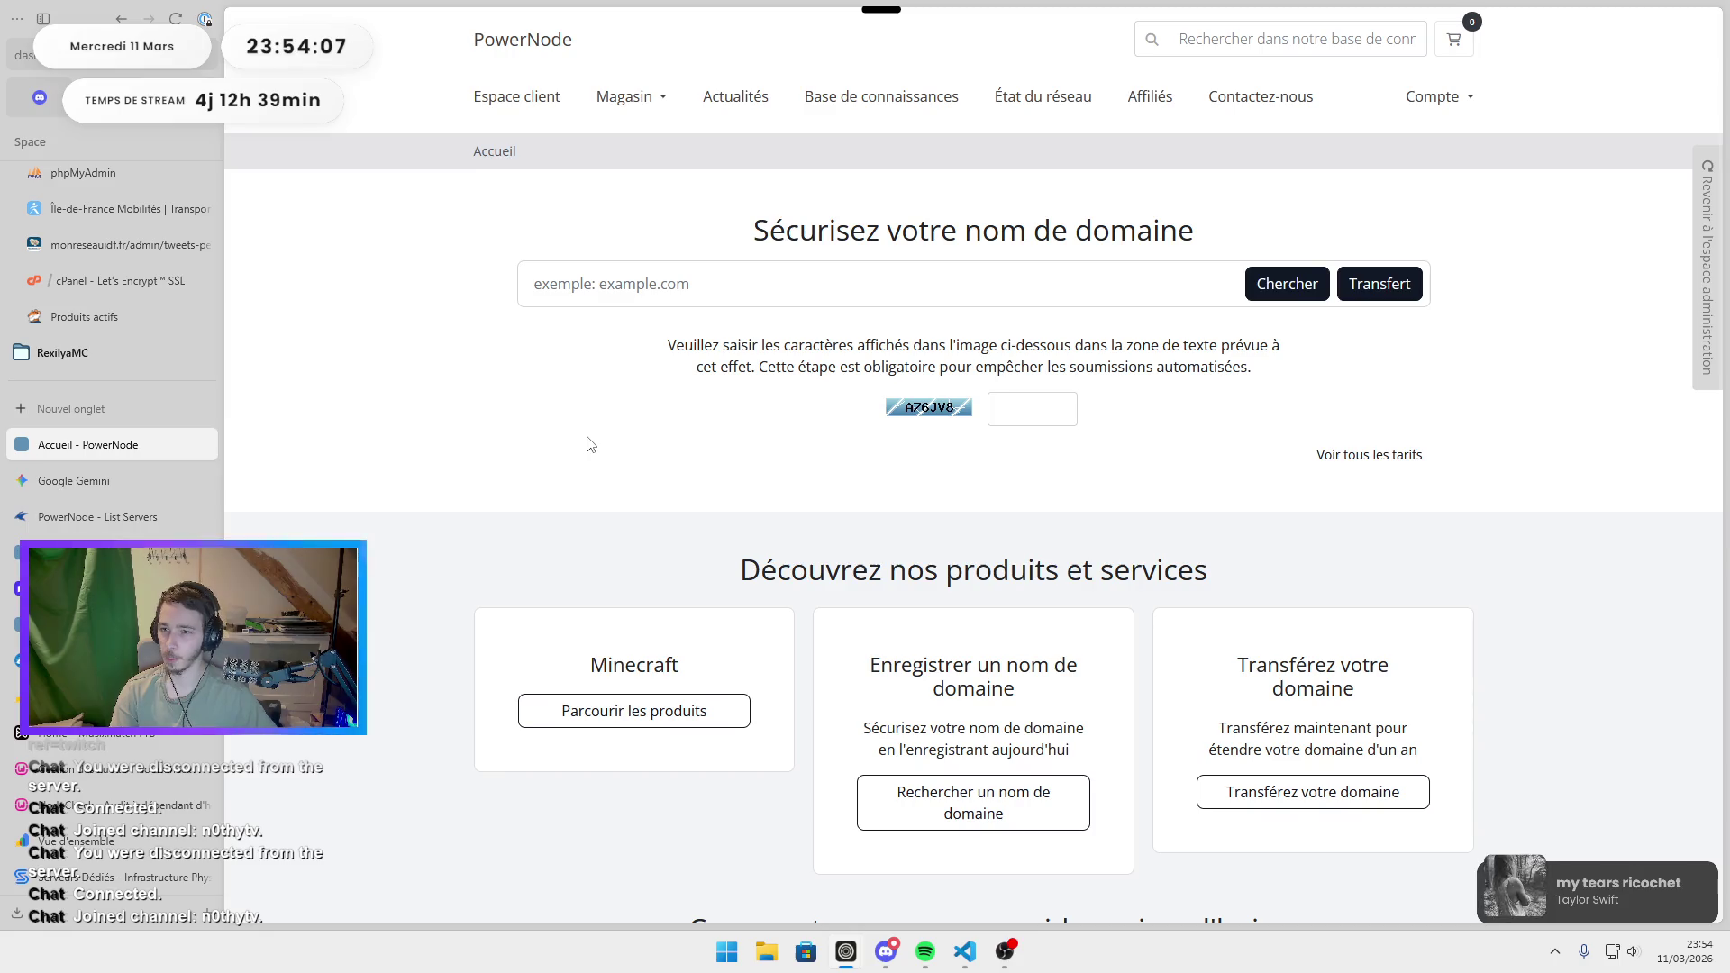
Switch to the WHMCS Promotions/Coupons tab and open Santé & mises à jour from the setup menu.
{"action": "left_click", "coordinate": [76, 519]}
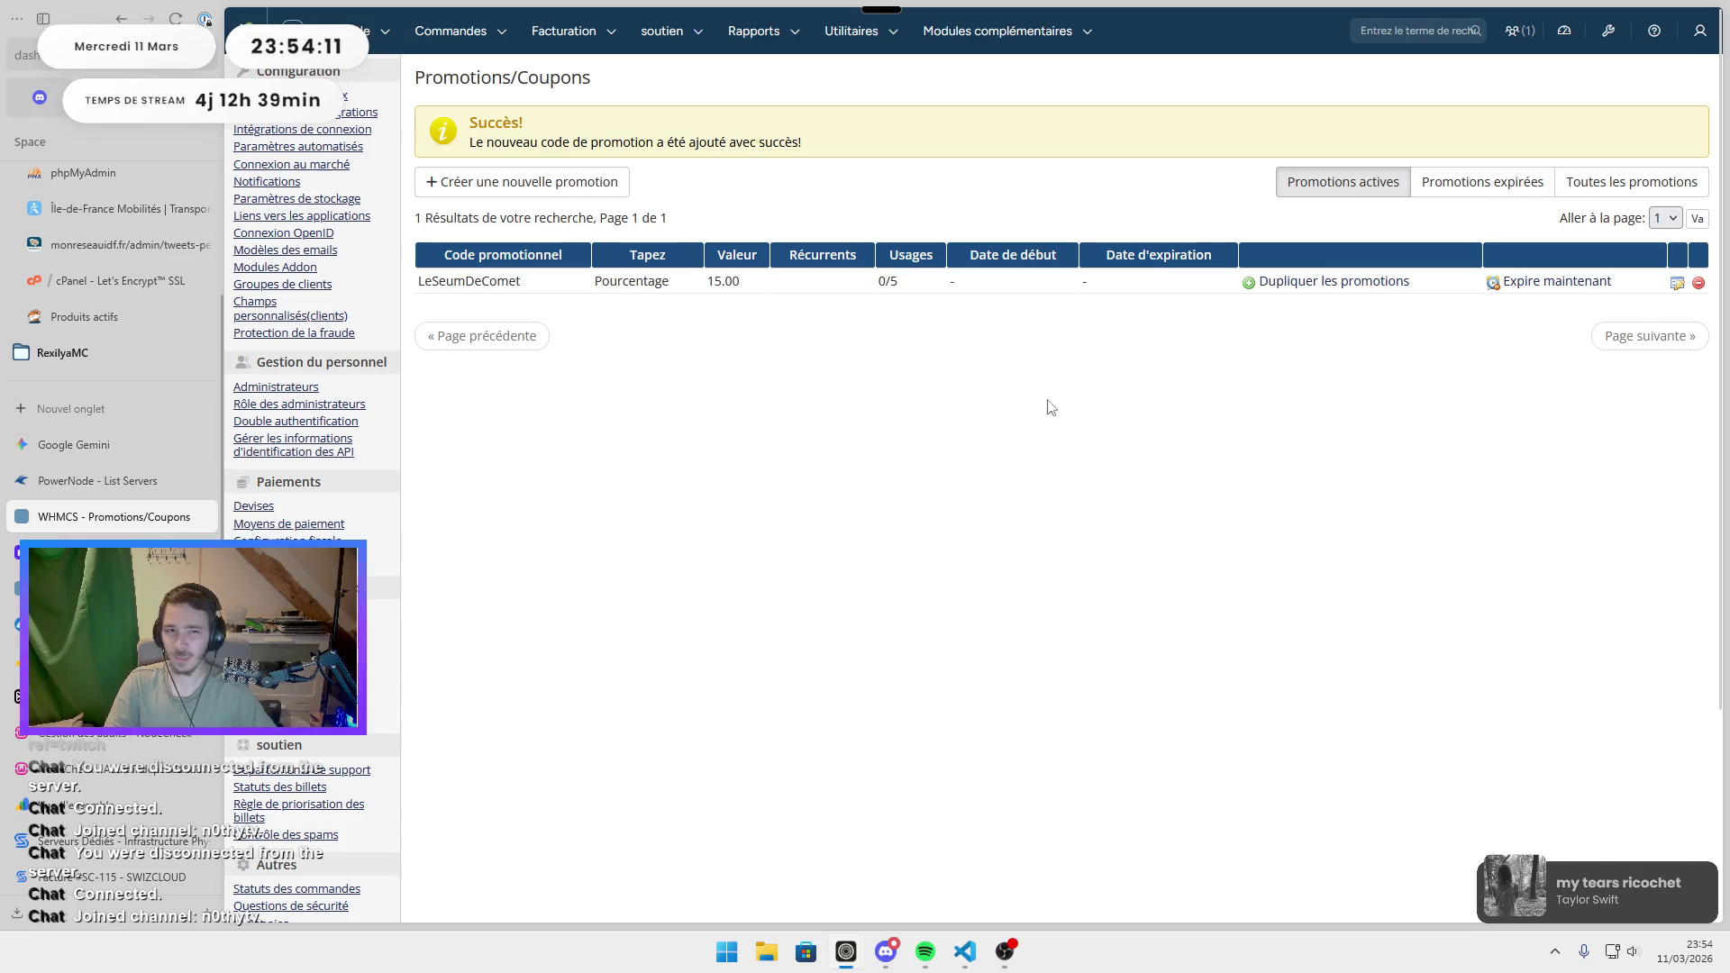
{"action": "left_click", "coordinate": [1611, 34]}
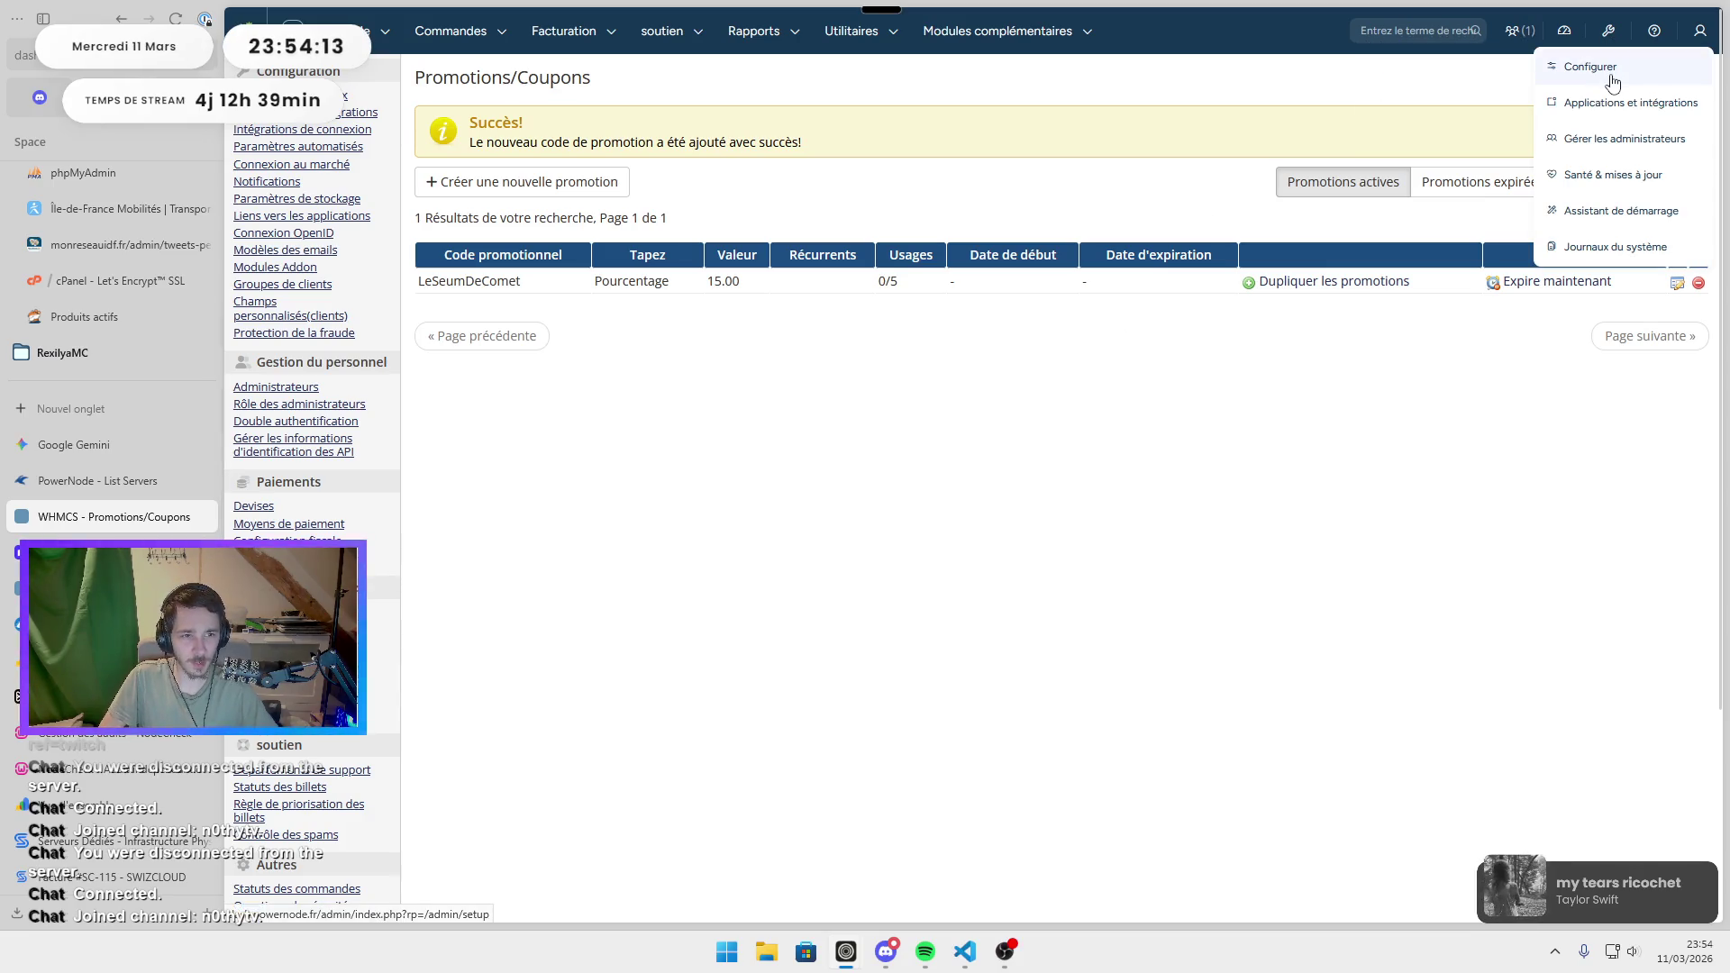
{"action": "left_click", "coordinate": [1613, 175]}
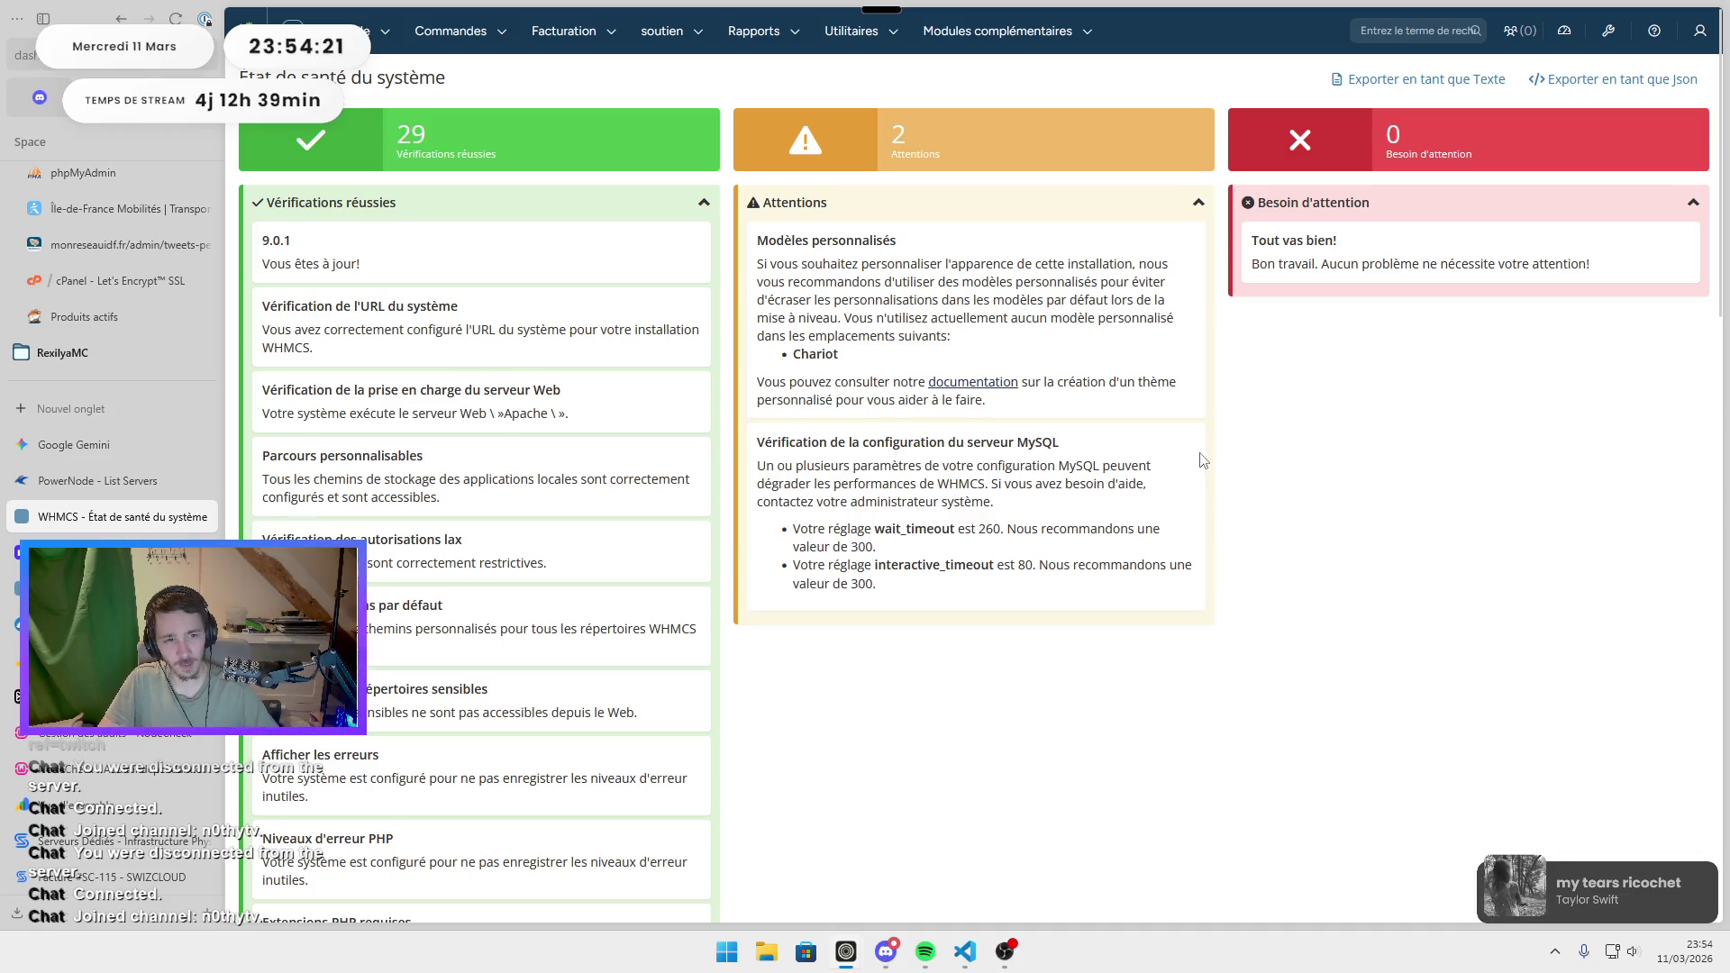
Scroll the System Health page, then move via the Gemini tab to the PowerNode panel's Nodes list.
{"action": "scroll", "coordinate": [559, 351], "scroll_direction": "down", "scroll_amount": 5}
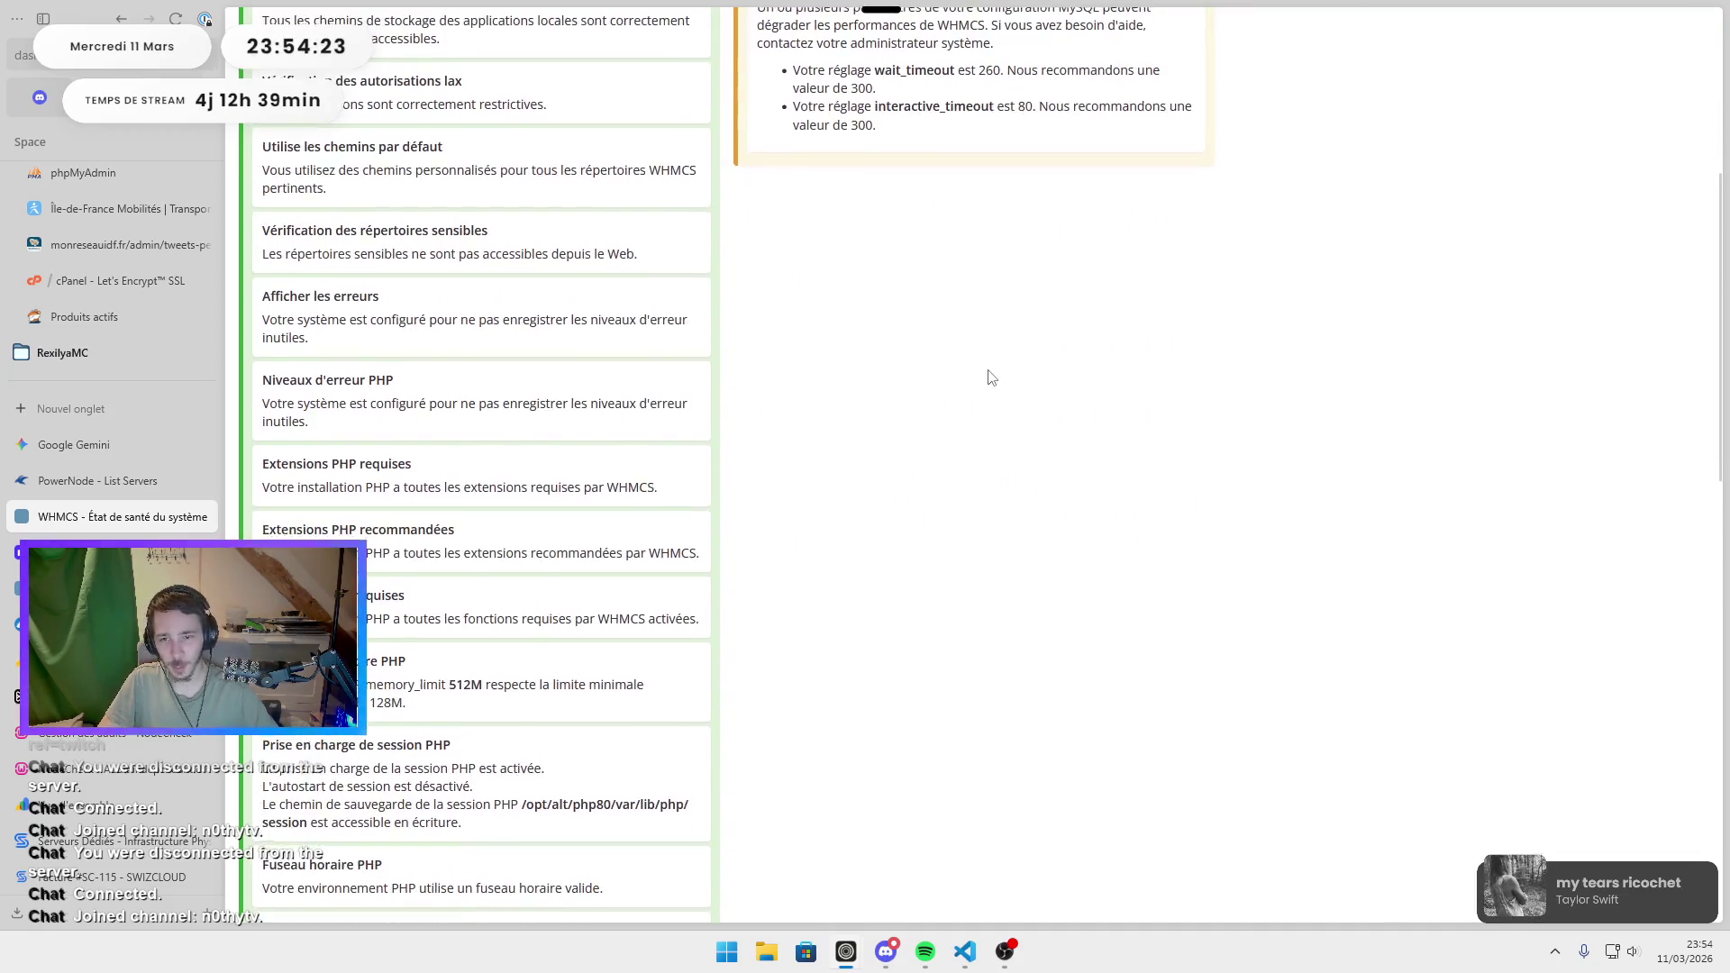
{"action": "scroll", "coordinate": [901, 361], "scroll_direction": "up", "scroll_amount": 5}
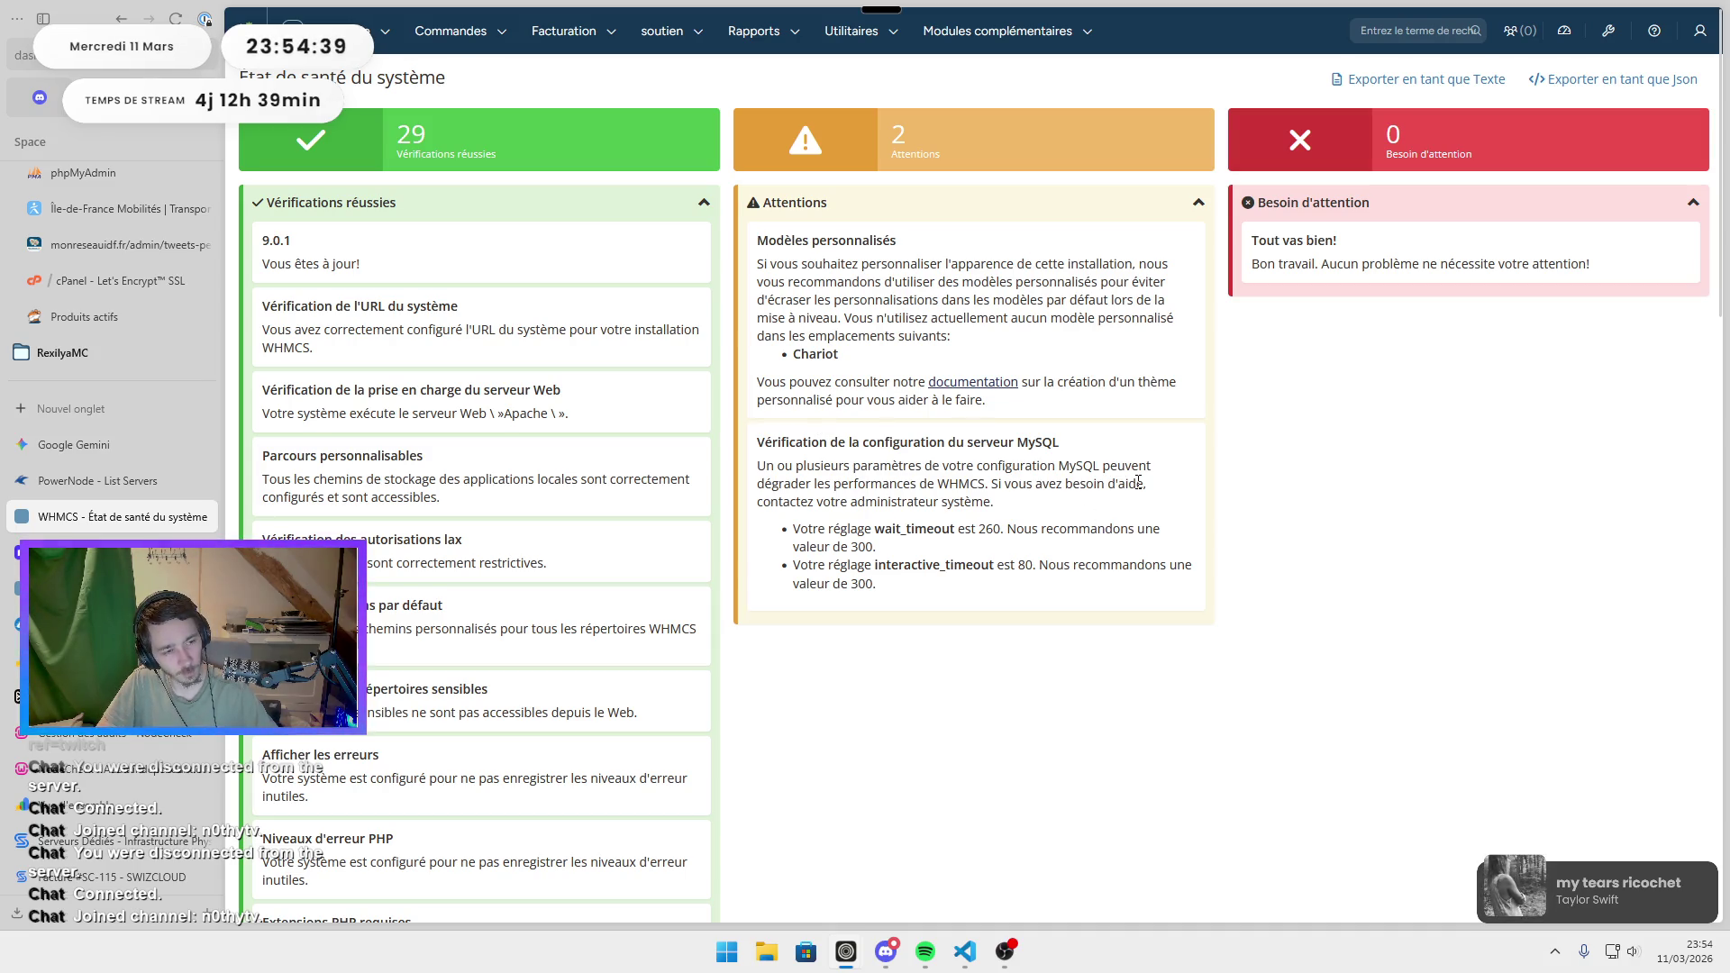
{"action": "left_click", "coordinate": [72, 444]}
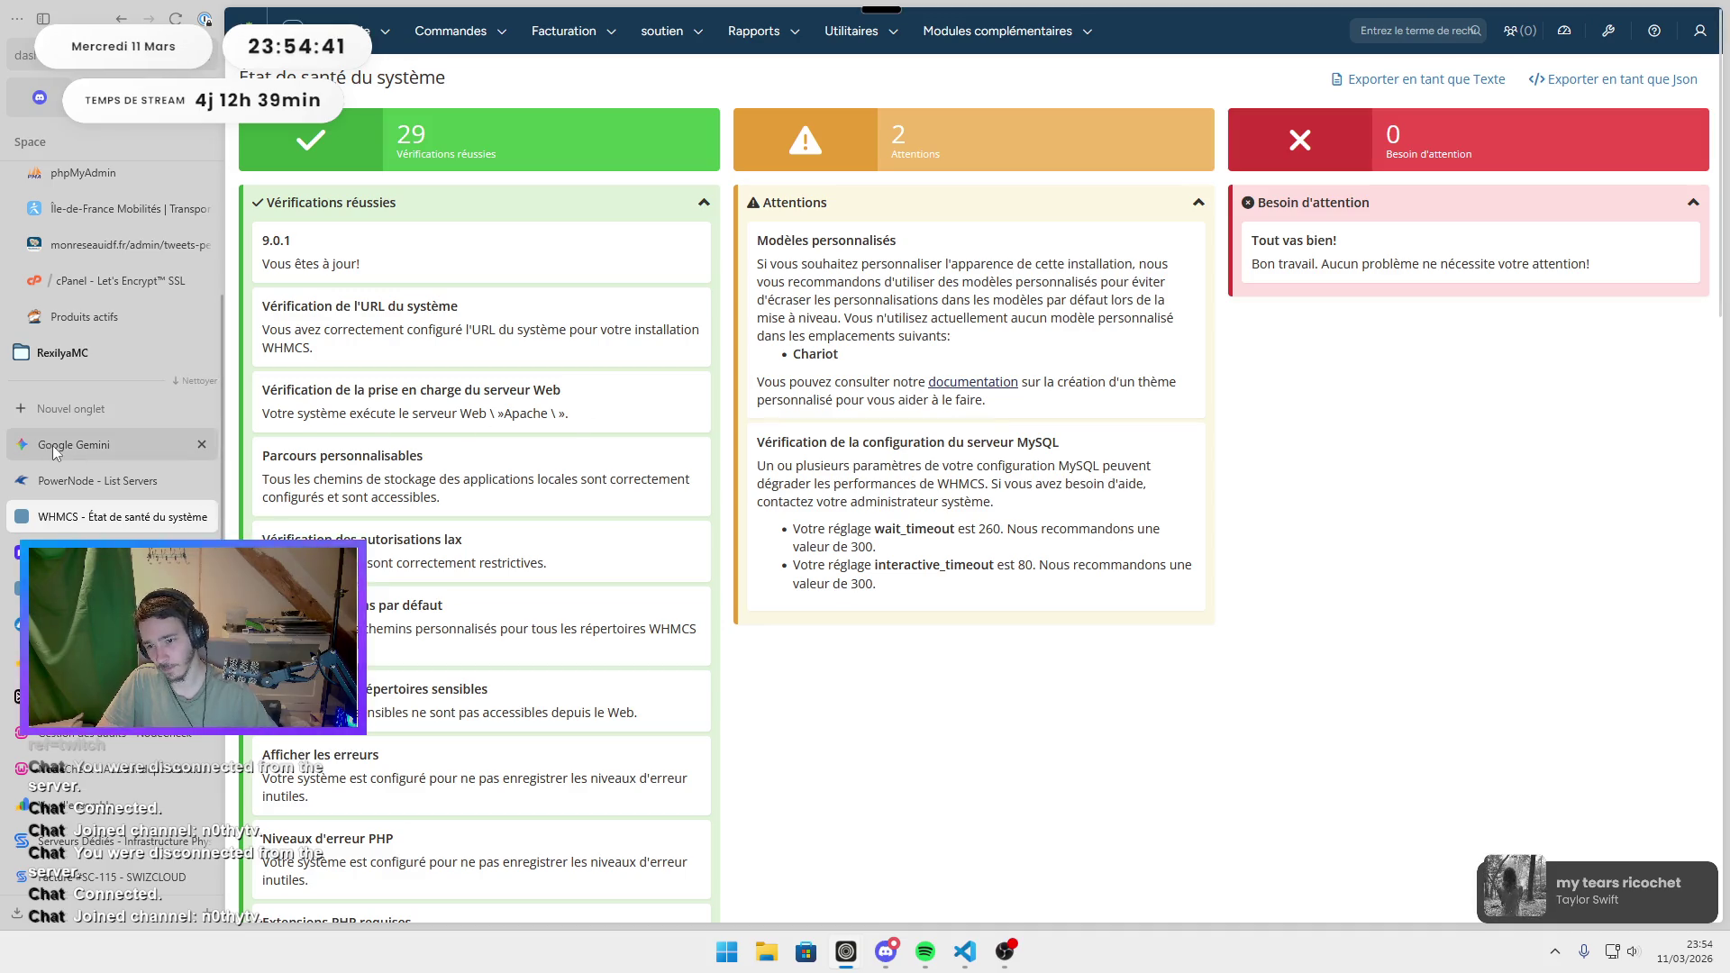
{"action": "left_click", "coordinate": [84, 480]}
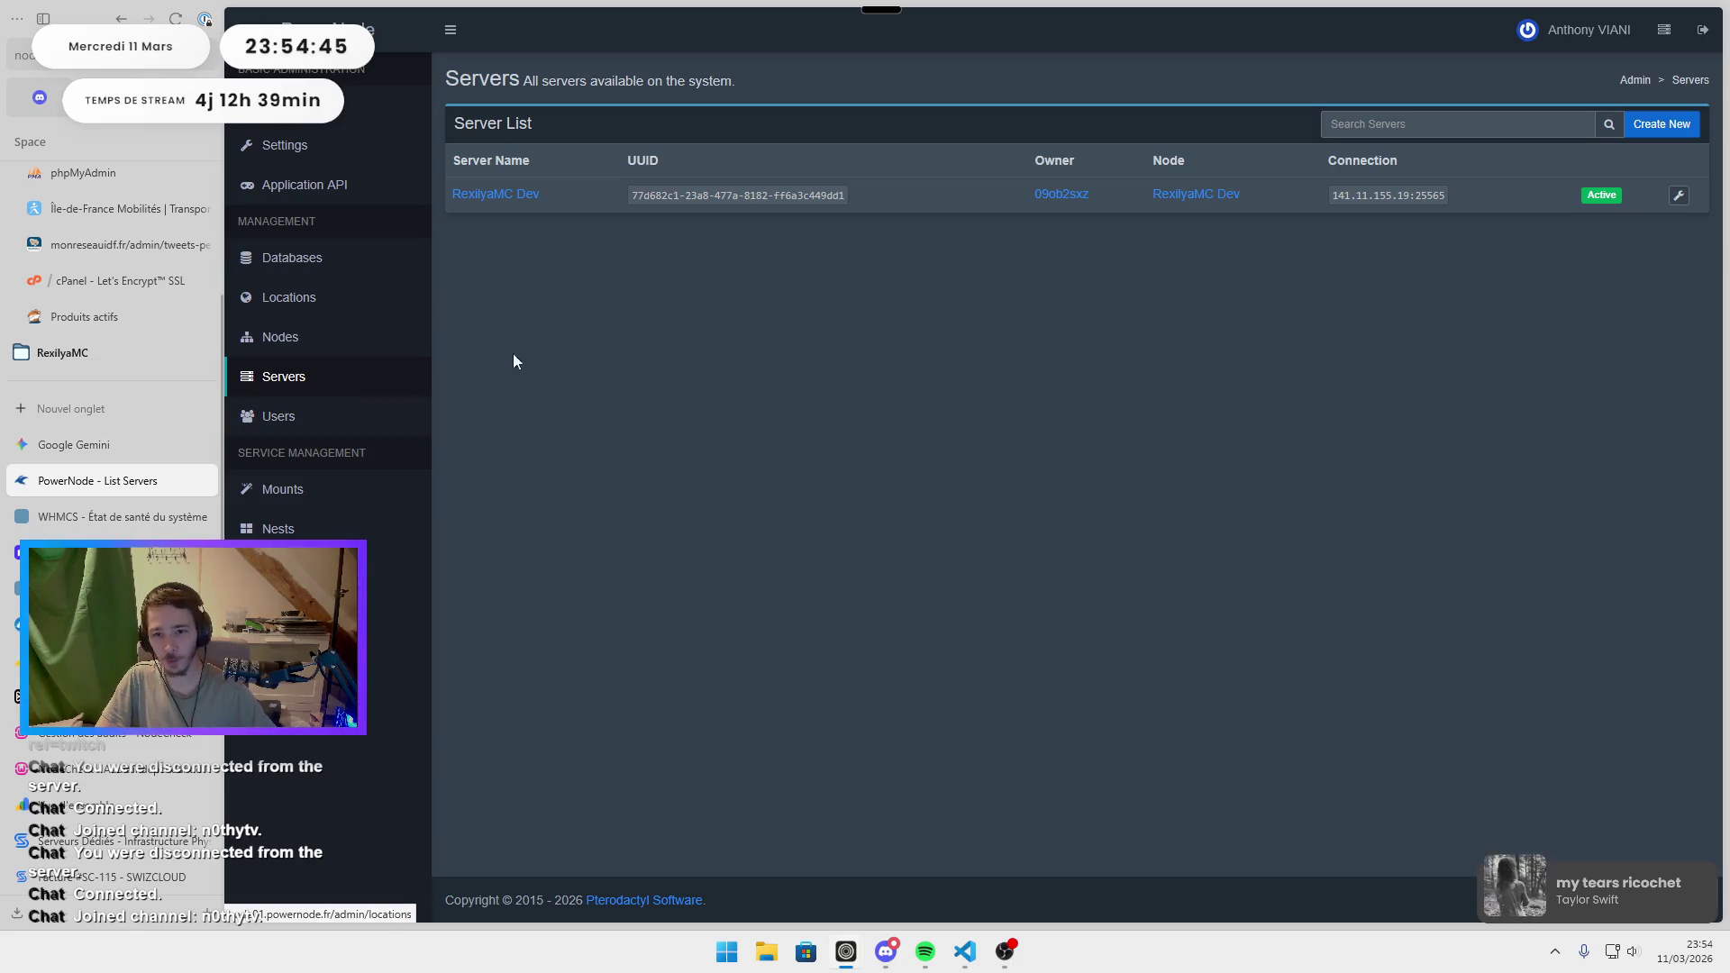
{"action": "left_click", "coordinate": [334, 349]}
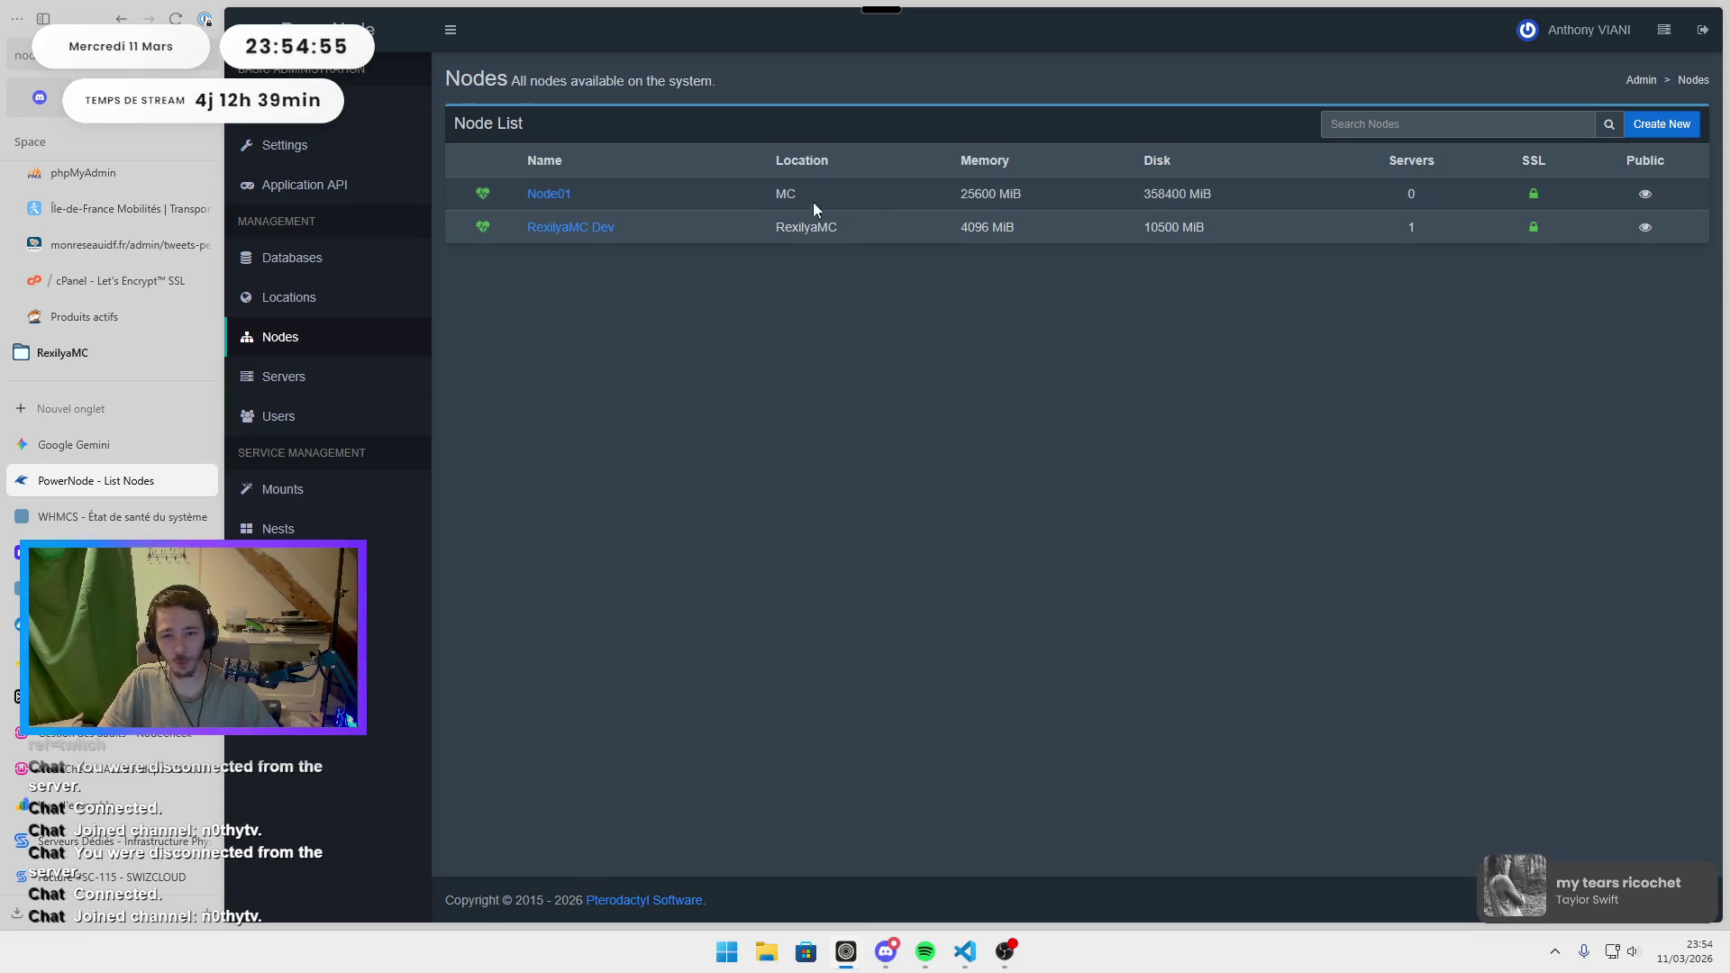
Highlight Node01's 358400 MiB disk and 25600 MiB memory, and RexilyaMC Dev's 4096 MiB memory.
{"action": "triple_click", "coordinate": [1173, 186]}
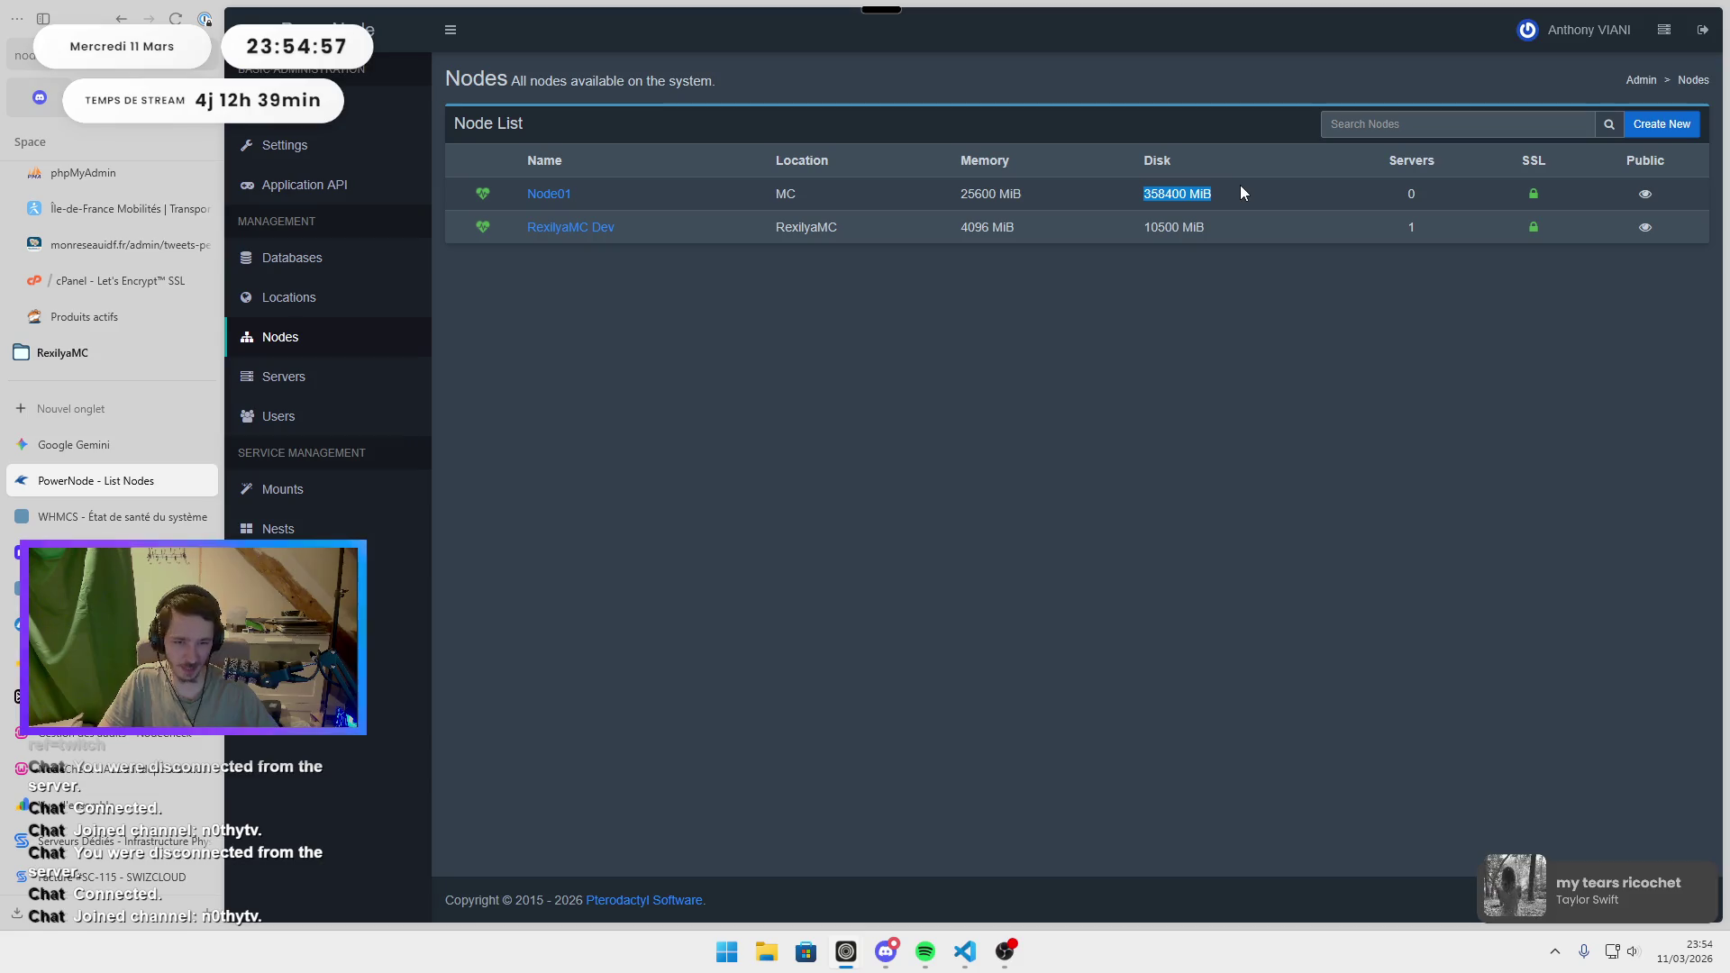
{"action": "triple_click", "coordinate": [980, 200]}
{"action": "left_click", "coordinate": [1051, 200]}
{"action": "triple_click", "coordinate": [1051, 200]}
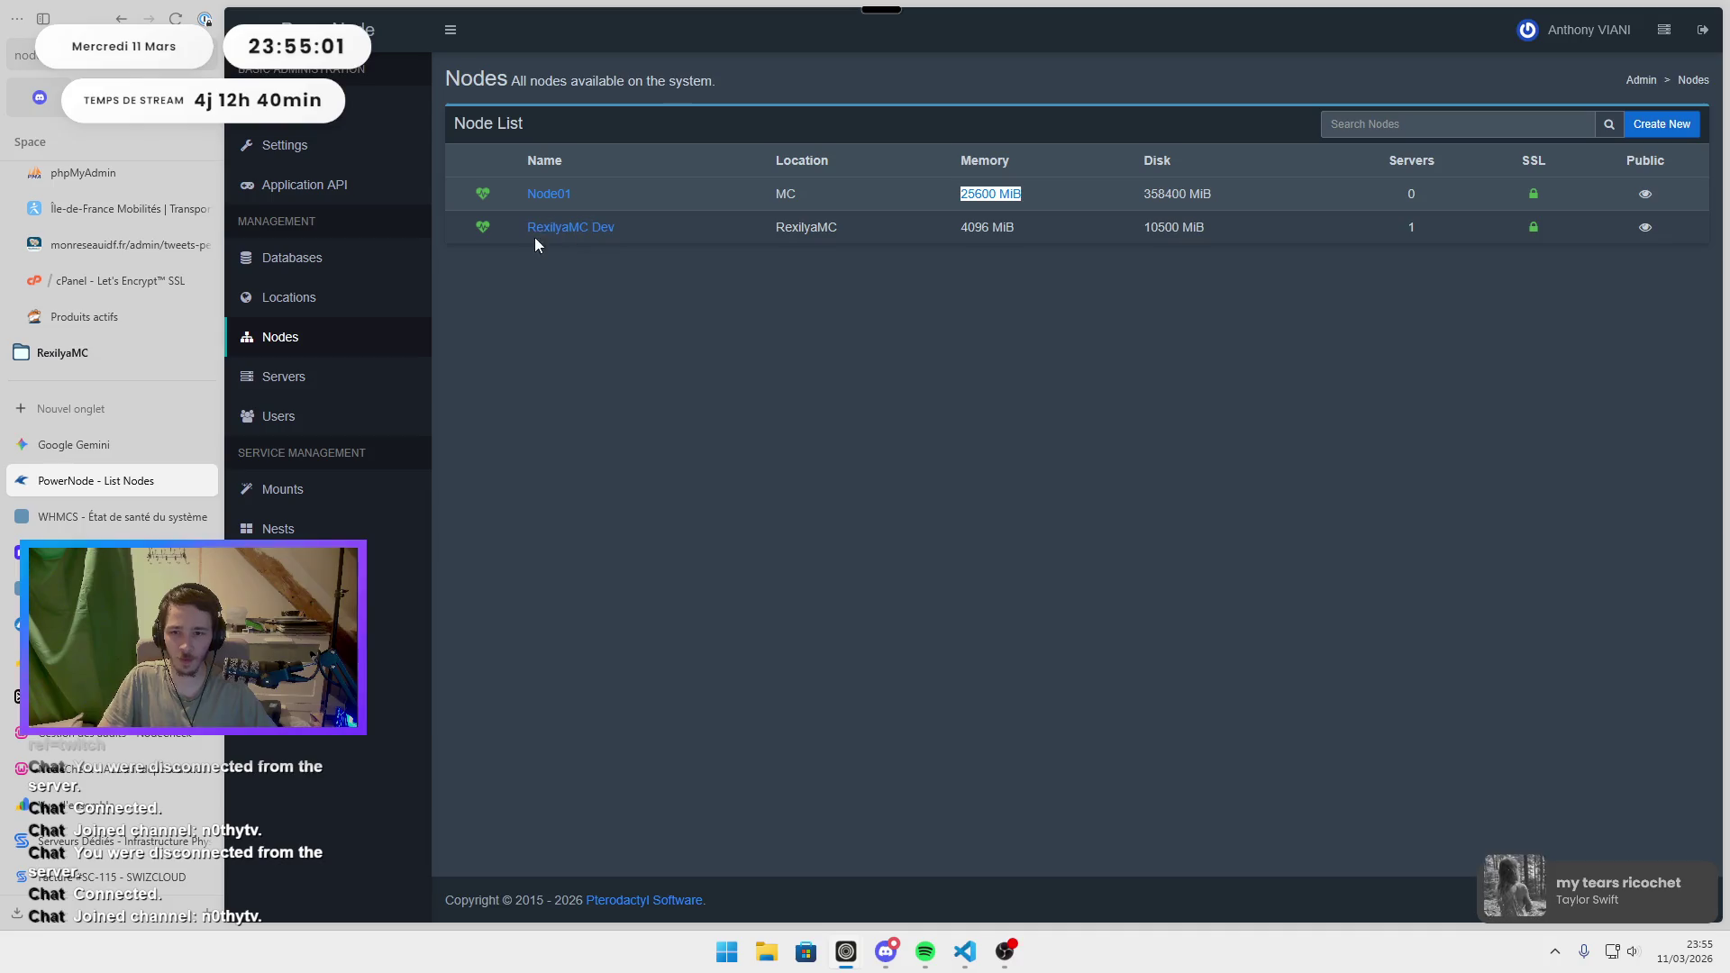
{"action": "triple_click", "coordinate": [1014, 233]}
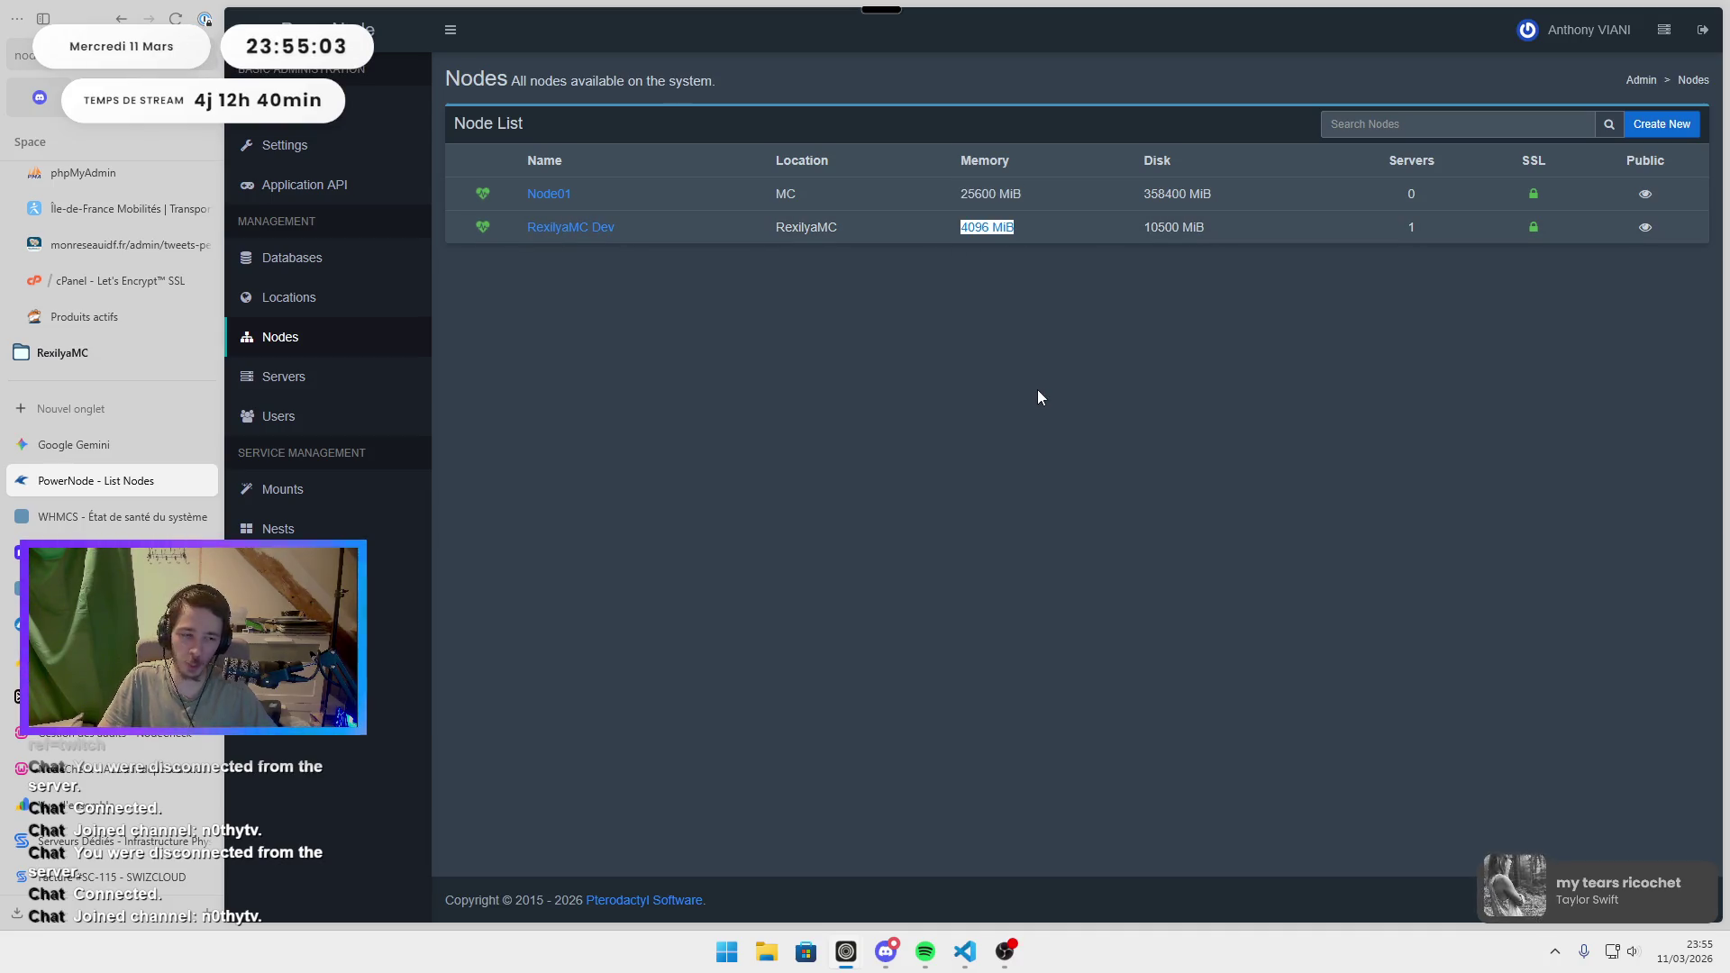
{"action": "triple_click", "coordinate": [998, 200]}
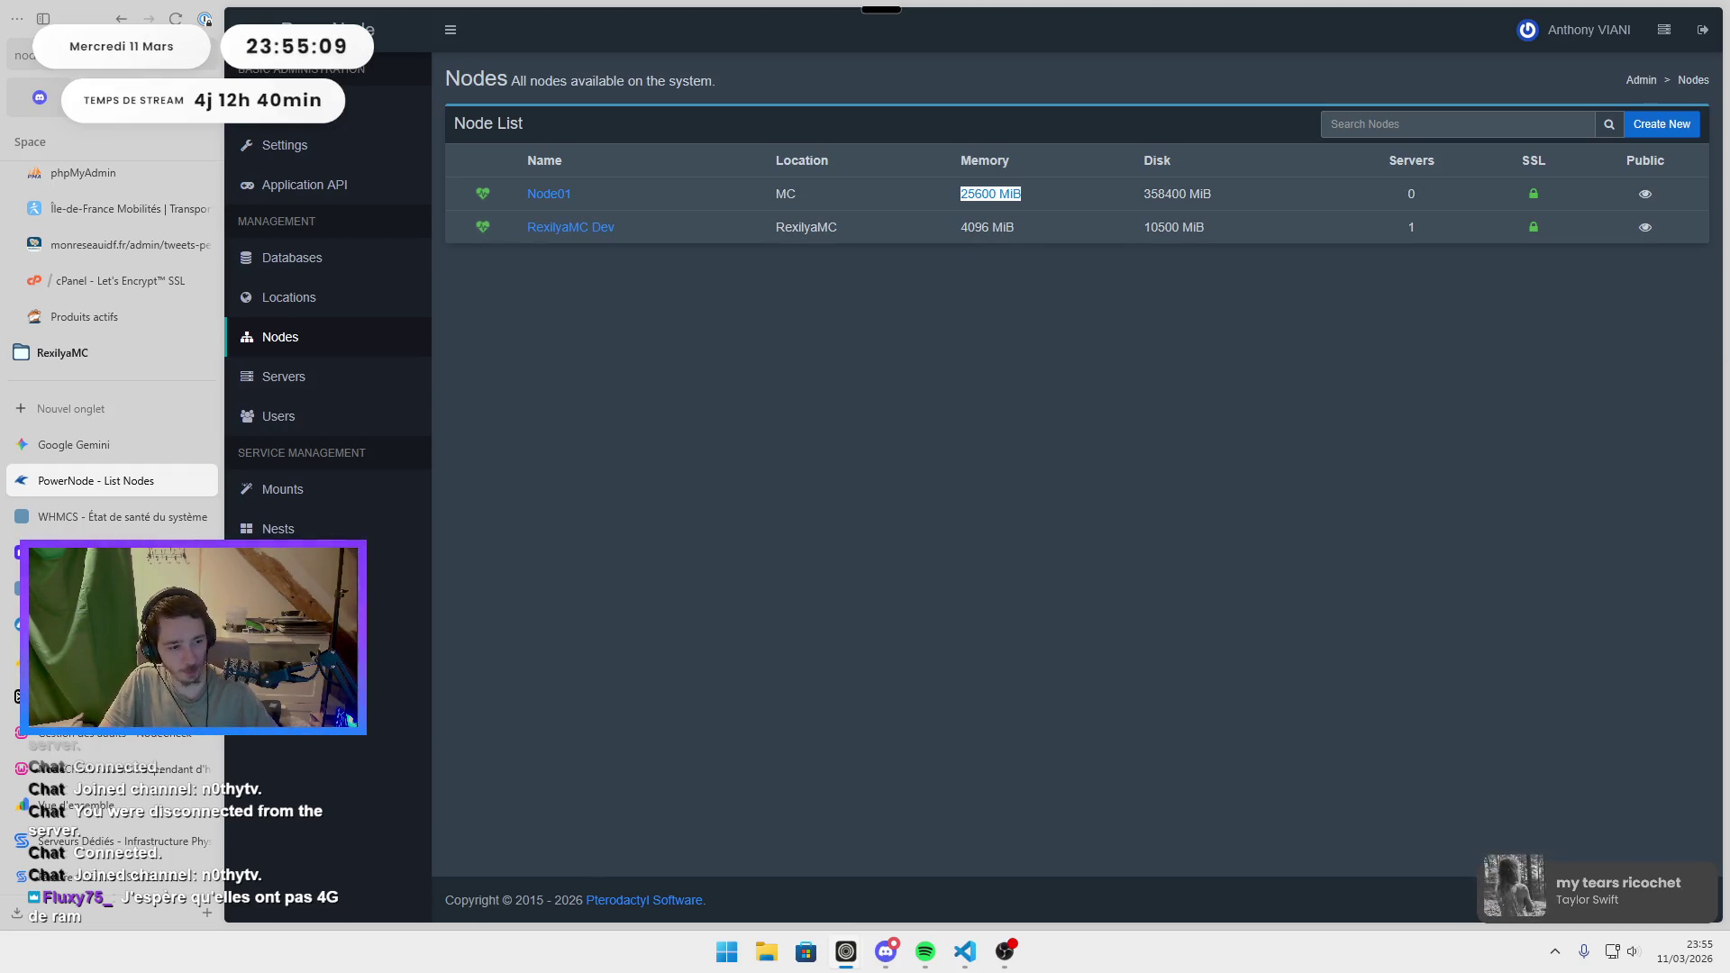
{"action": "key", "text": "alt+Tab"}
{"action": "double_click", "coordinate": [975, 240]}
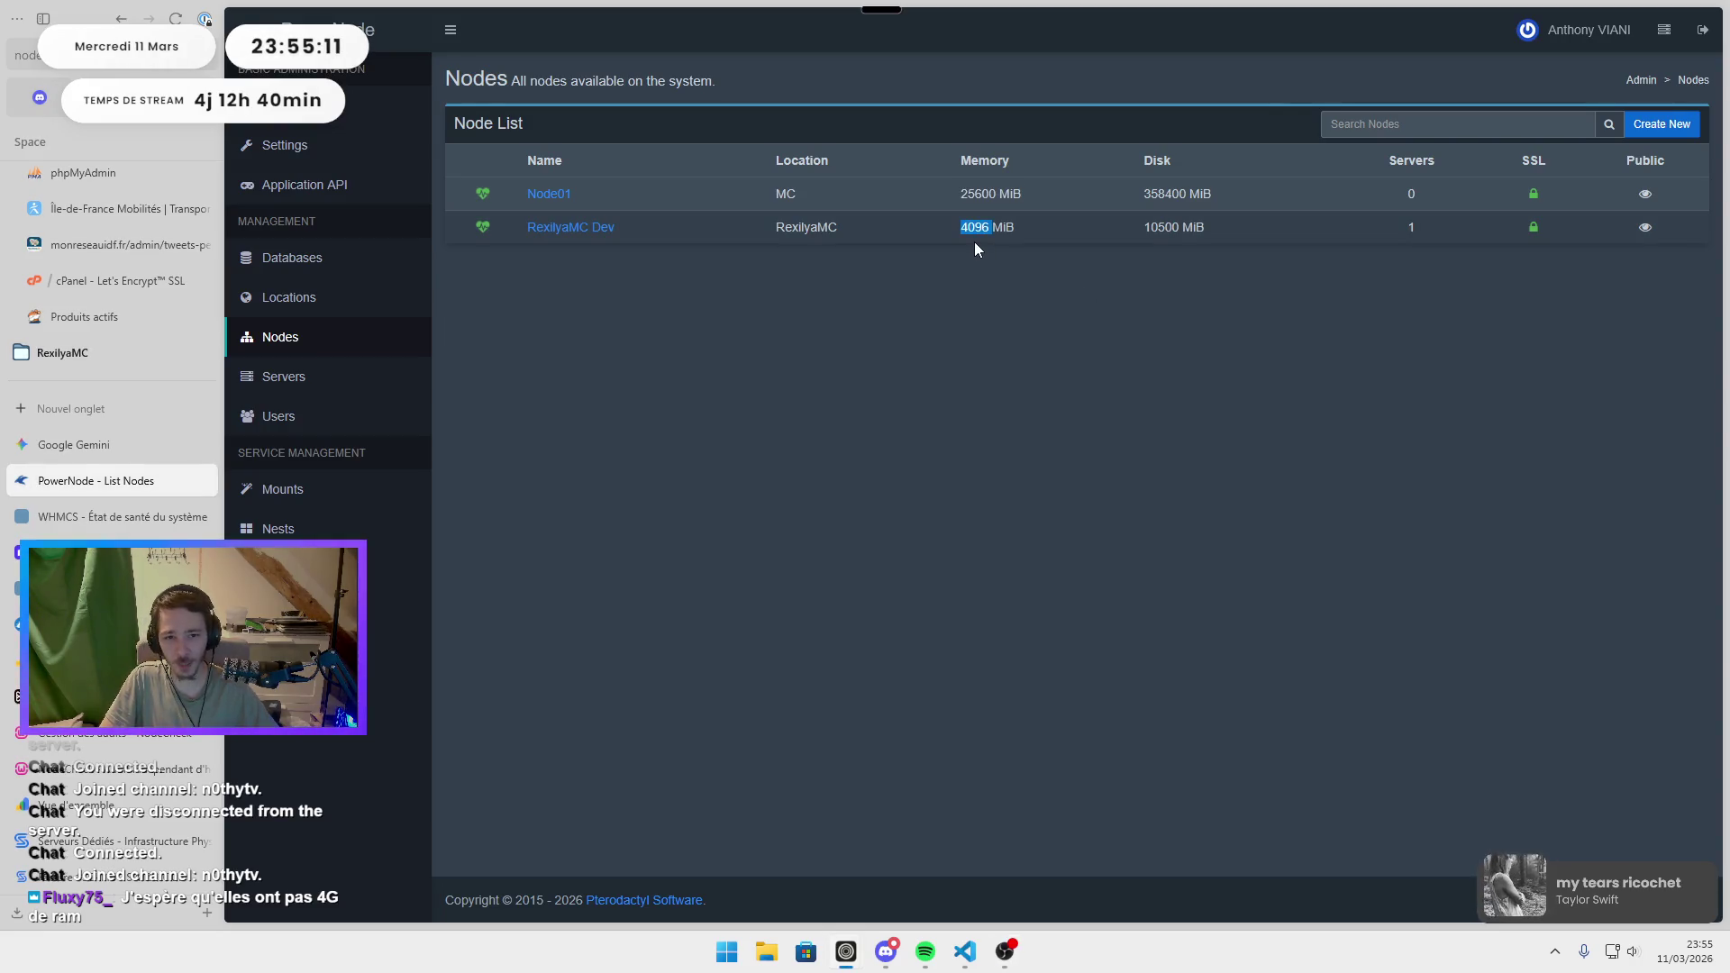
{"action": "double_click", "coordinate": [958, 198]}
{"action": "left_click_drag", "start_coordinate": [958, 198], "coordinate": [1022, 196]}
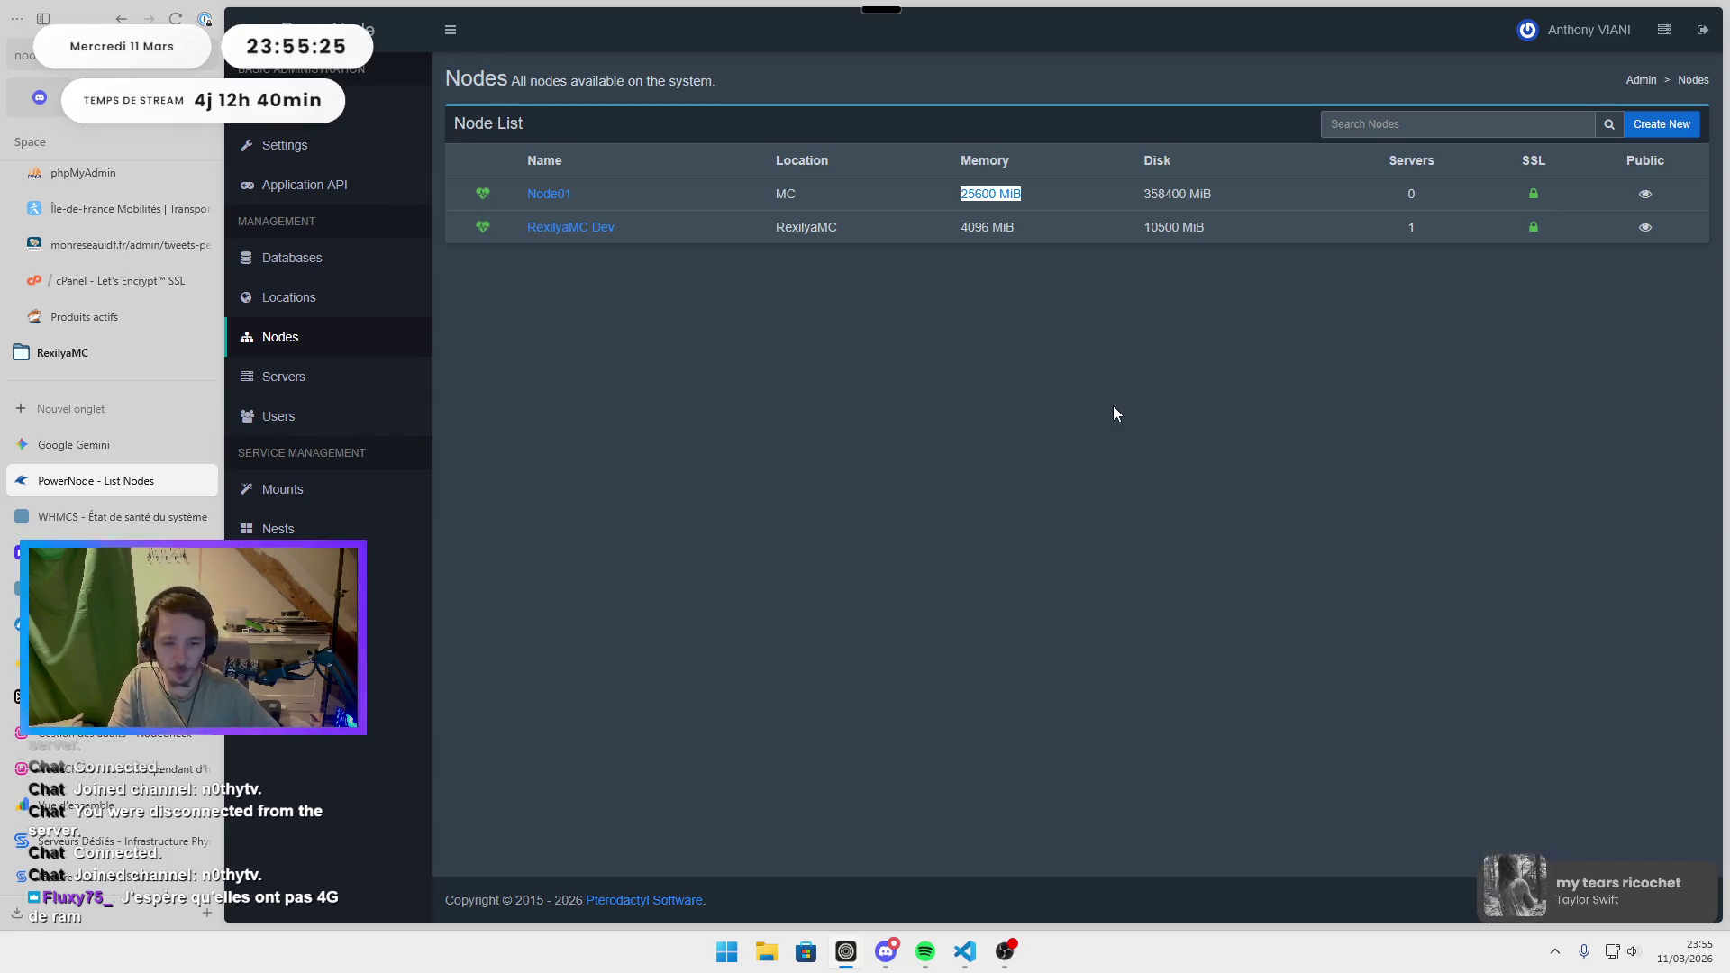
{"action": "left_click", "coordinate": [1113, 407]}
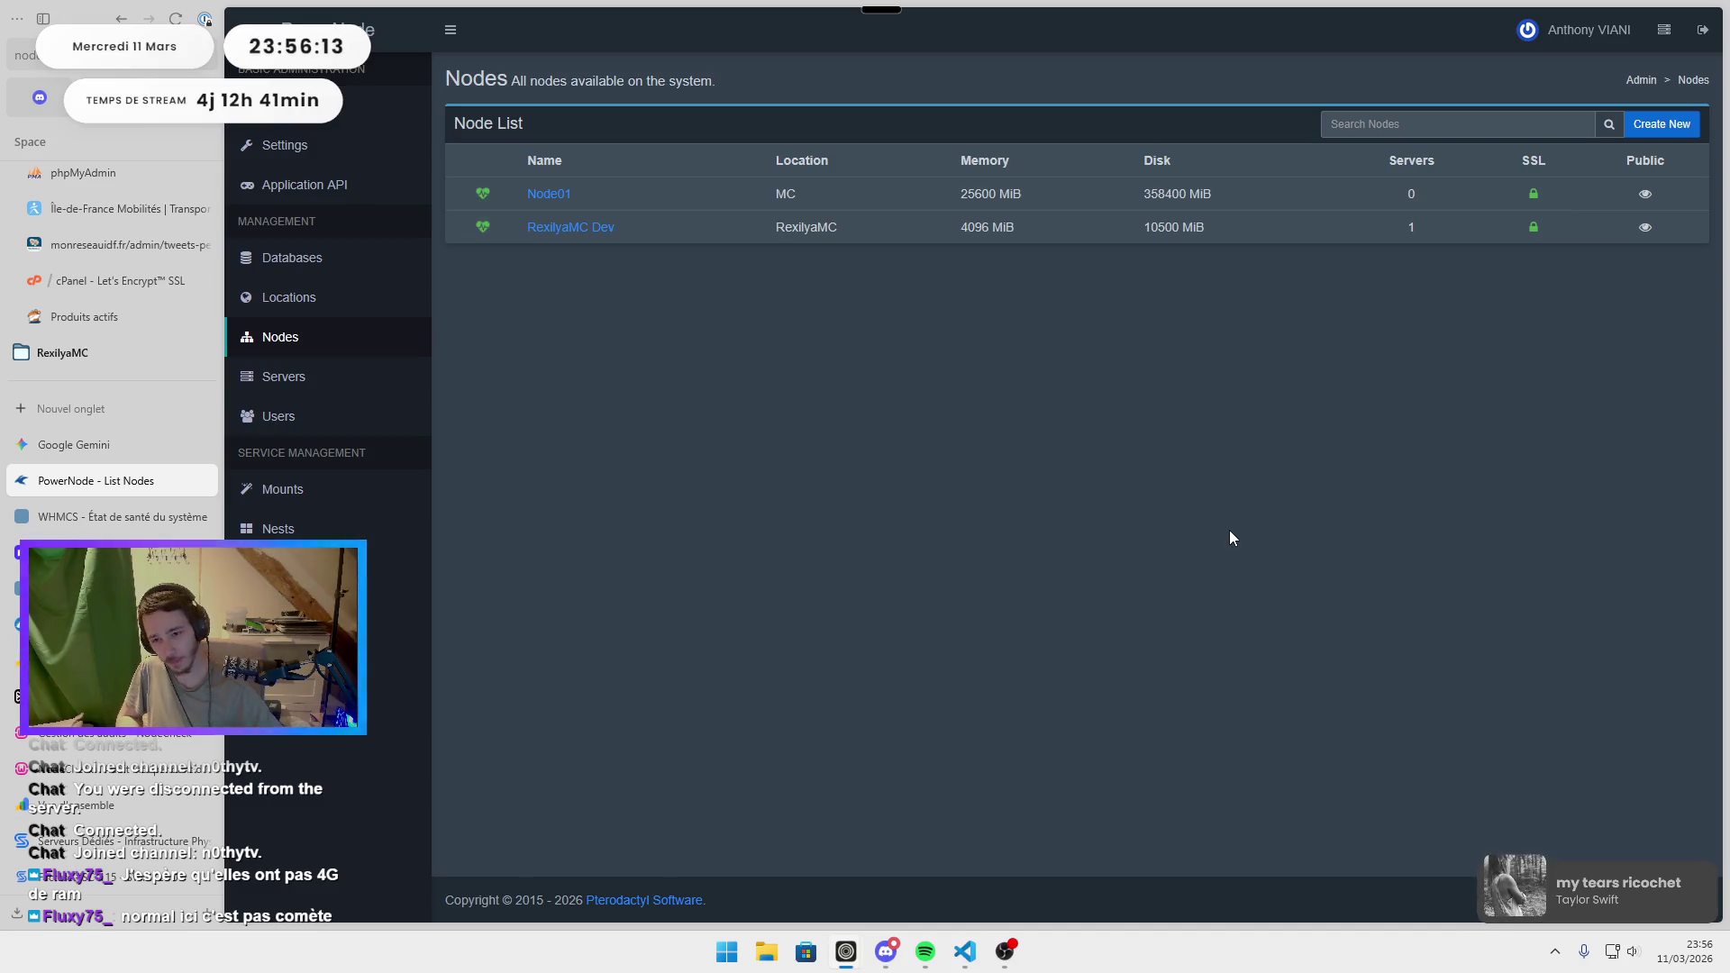
{"action": "scroll", "coordinate": [108, 451], "scroll_direction": "down", "scroll_amount": 4}
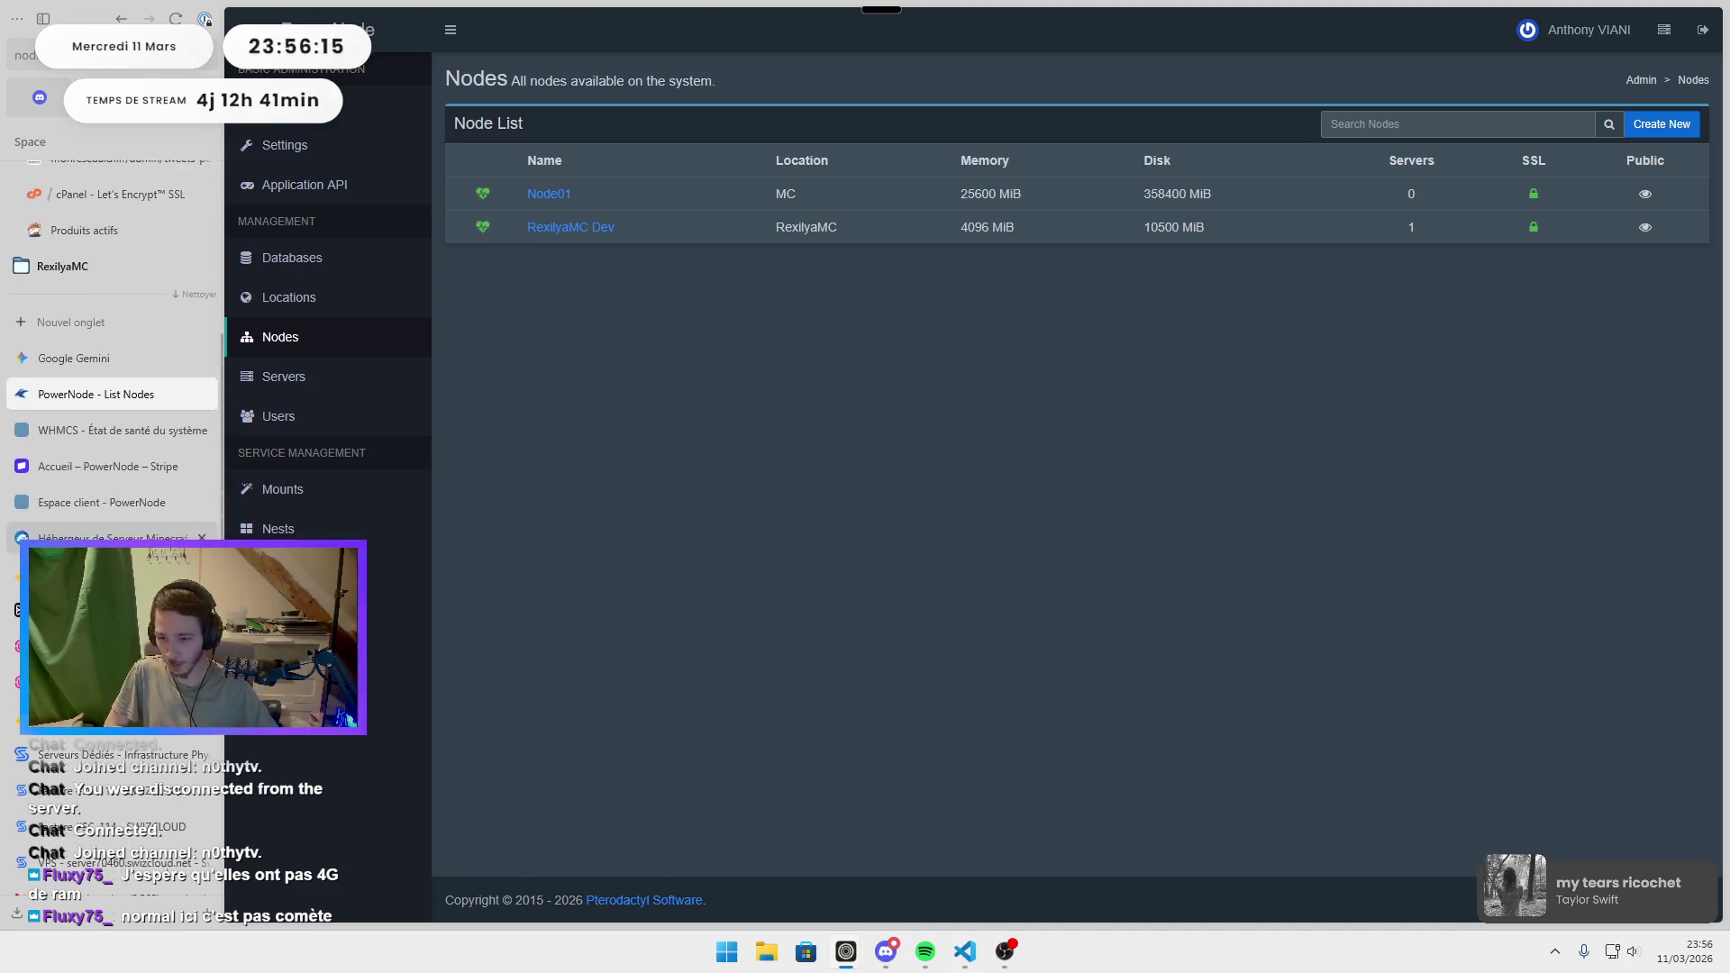
Open Swizcloud's detail page from the NodeCheck ranking site and scroll through it.
{"action": "left_click", "coordinate": [108, 594]}
{"action": "scroll", "coordinate": [688, 495], "scroll_direction": "down", "scroll_amount": 5}
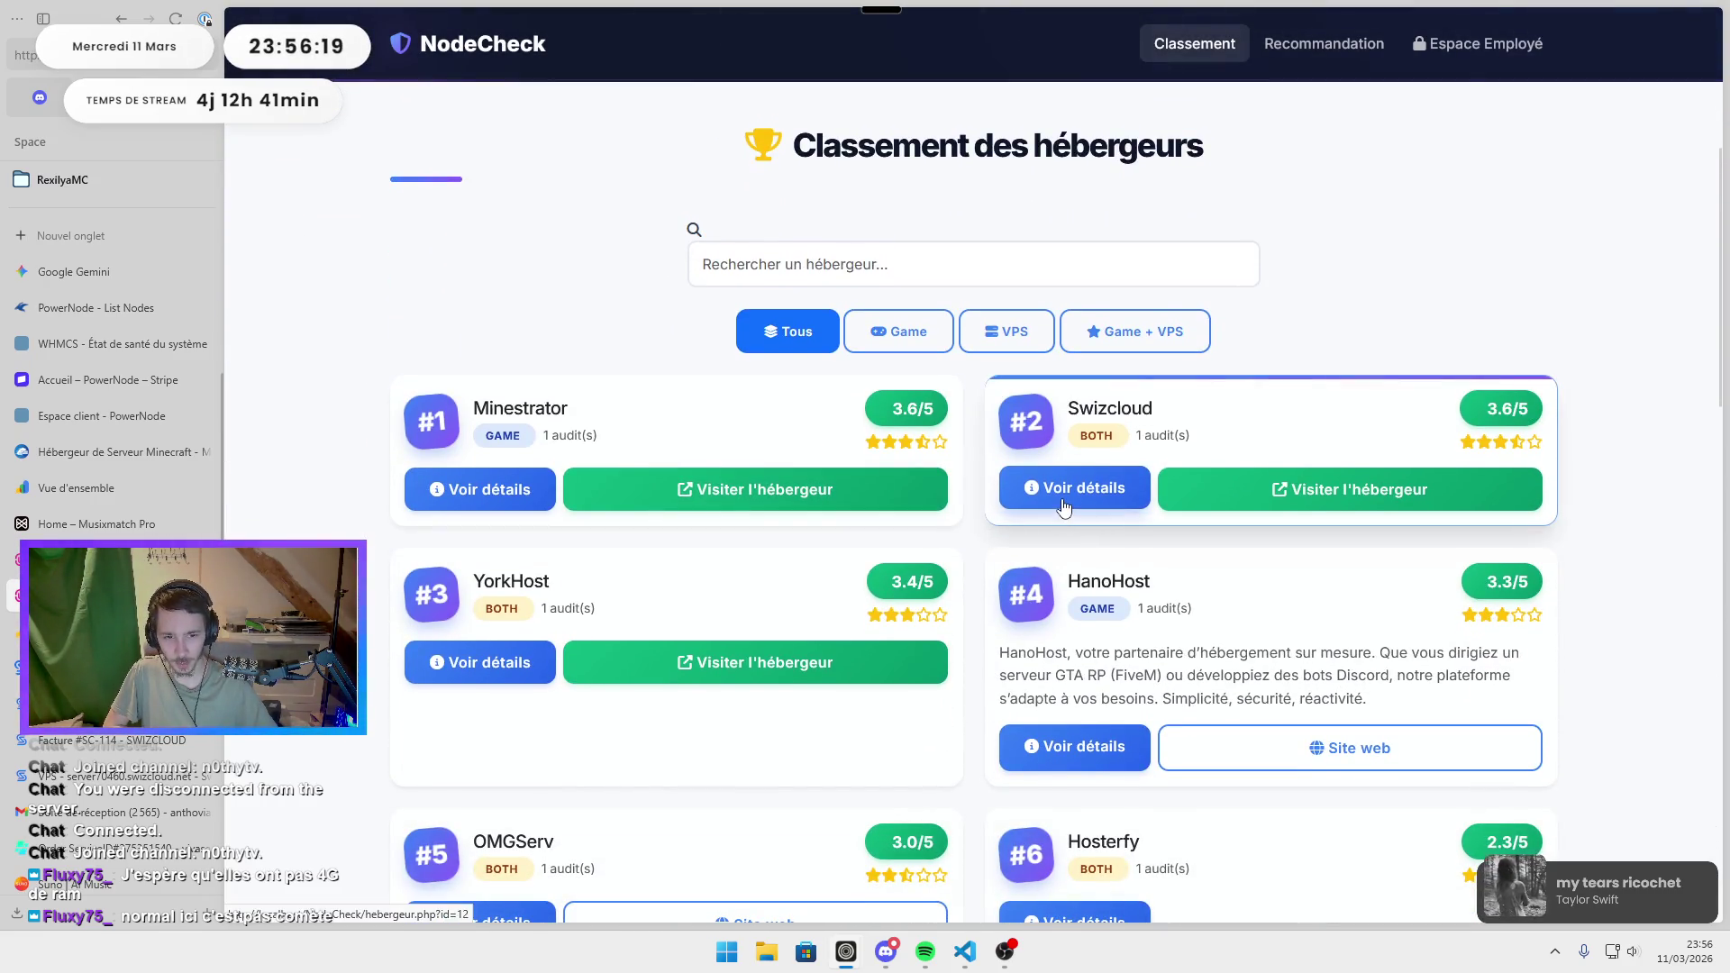
{"action": "left_click", "coordinate": [1068, 491]}
{"action": "scroll", "coordinate": [1065, 506], "scroll_direction": "down", "scroll_amount": 2}
{"action": "scroll", "coordinate": [1063, 502], "scroll_direction": "up", "scroll_amount": 2}
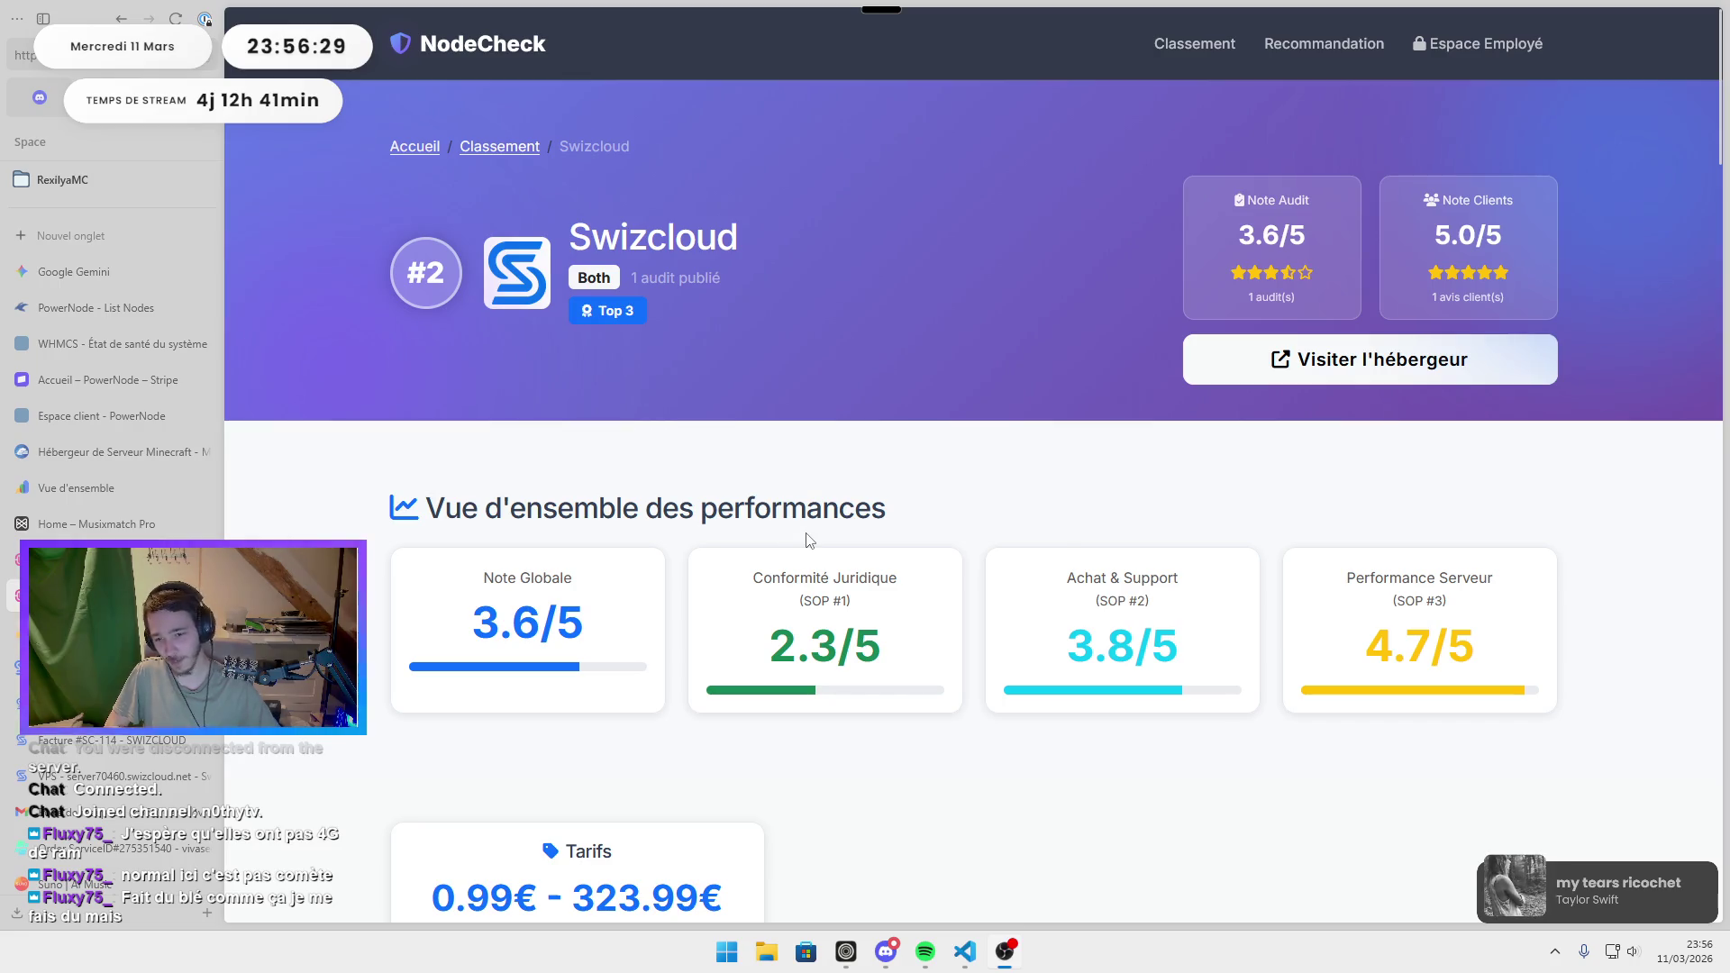
Open Swizcloud's SOP #1 legal audit, then return to WHMCS and open its configuration overview.
{"action": "key", "text": "ctrl+Tab"}
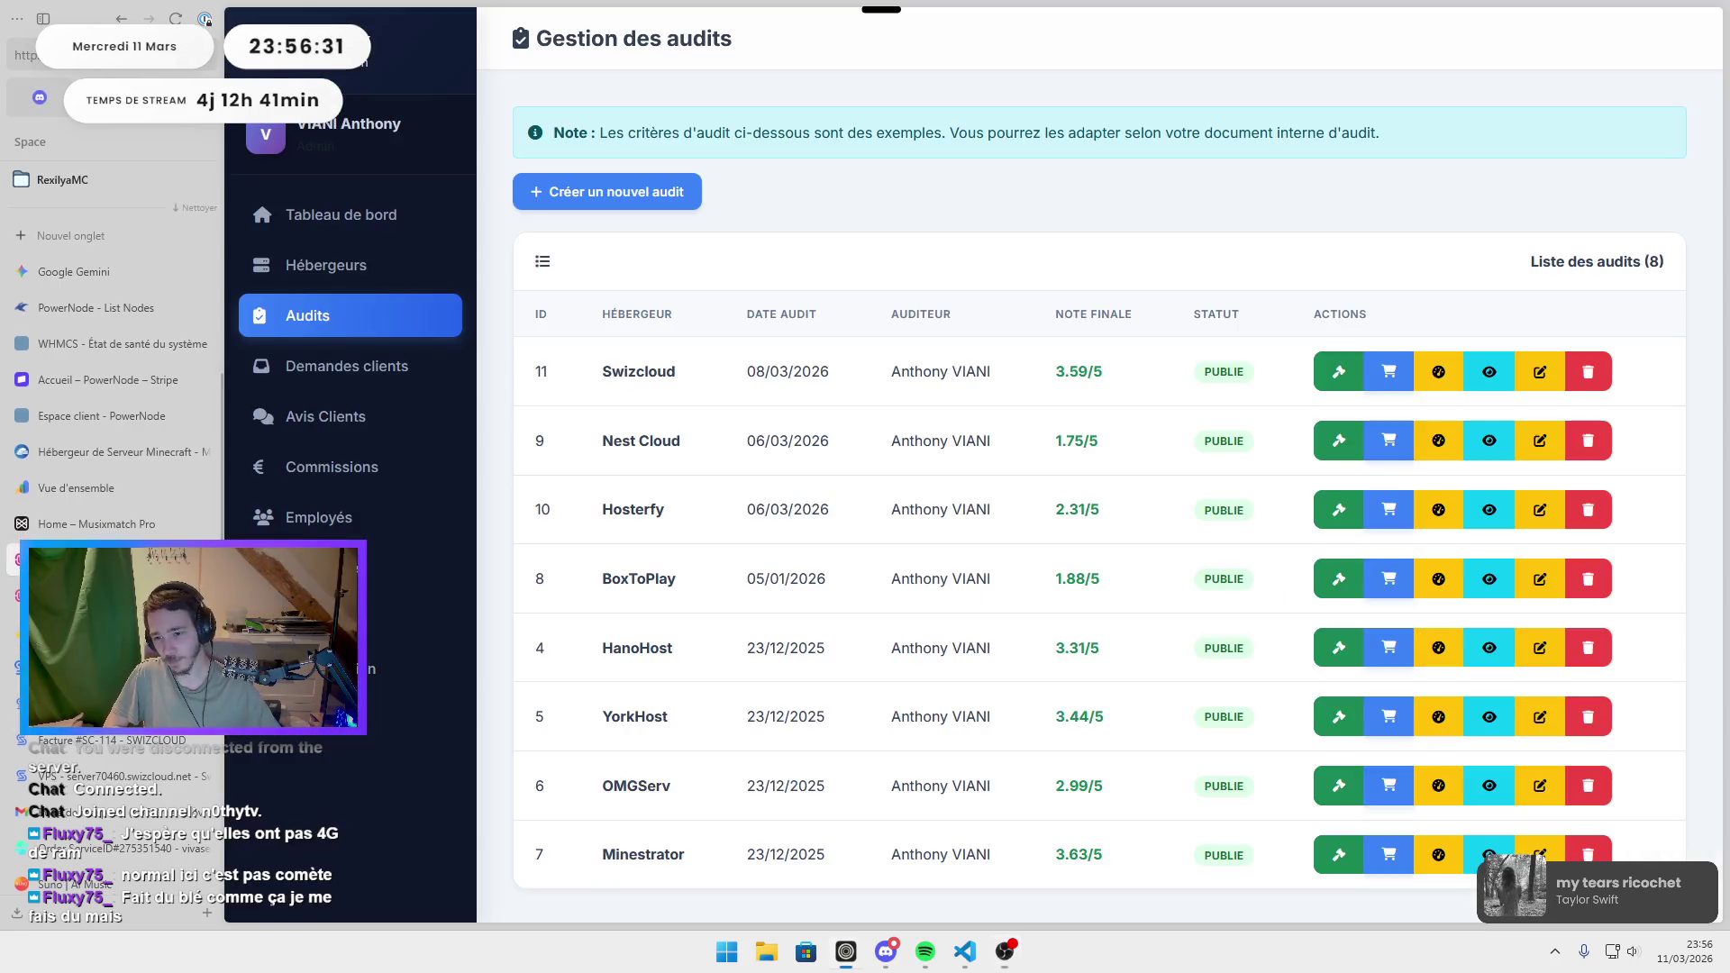
{"action": "left_click", "coordinate": [1338, 371]}
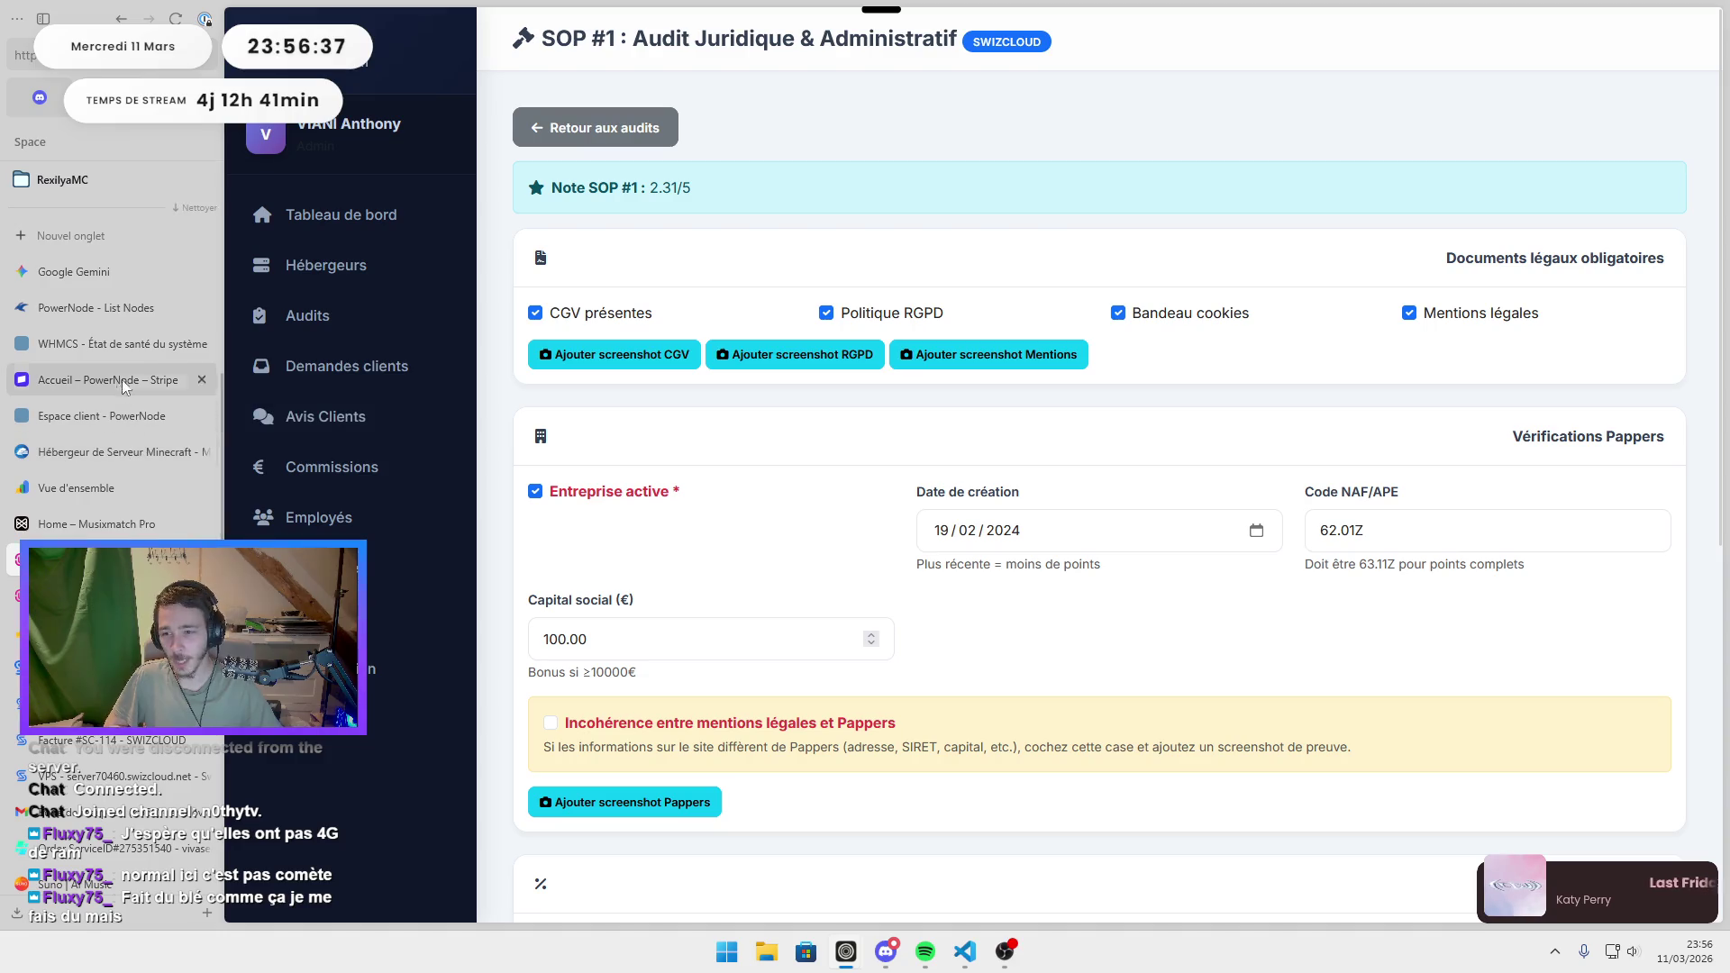
{"action": "left_click", "coordinate": [62, 310]}
{"action": "left_click", "coordinate": [99, 344]}
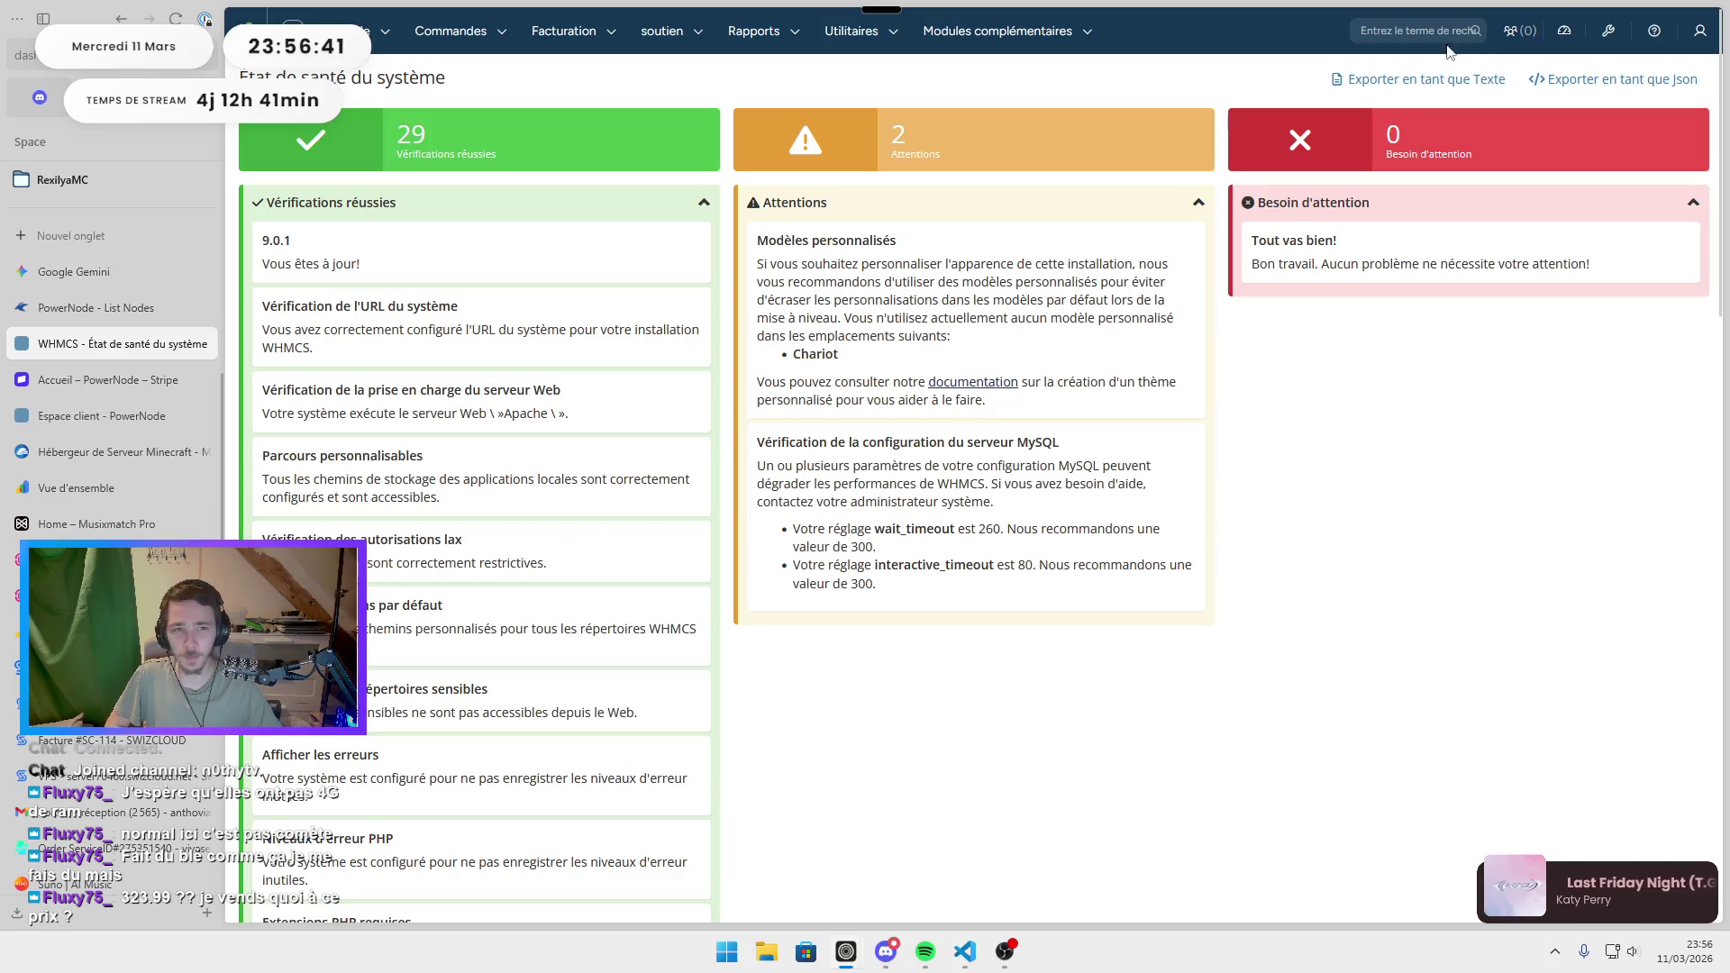
{"action": "mouse_move", "coordinate": [1609, 31]}
{"action": "left_click", "coordinate": [1617, 72]}
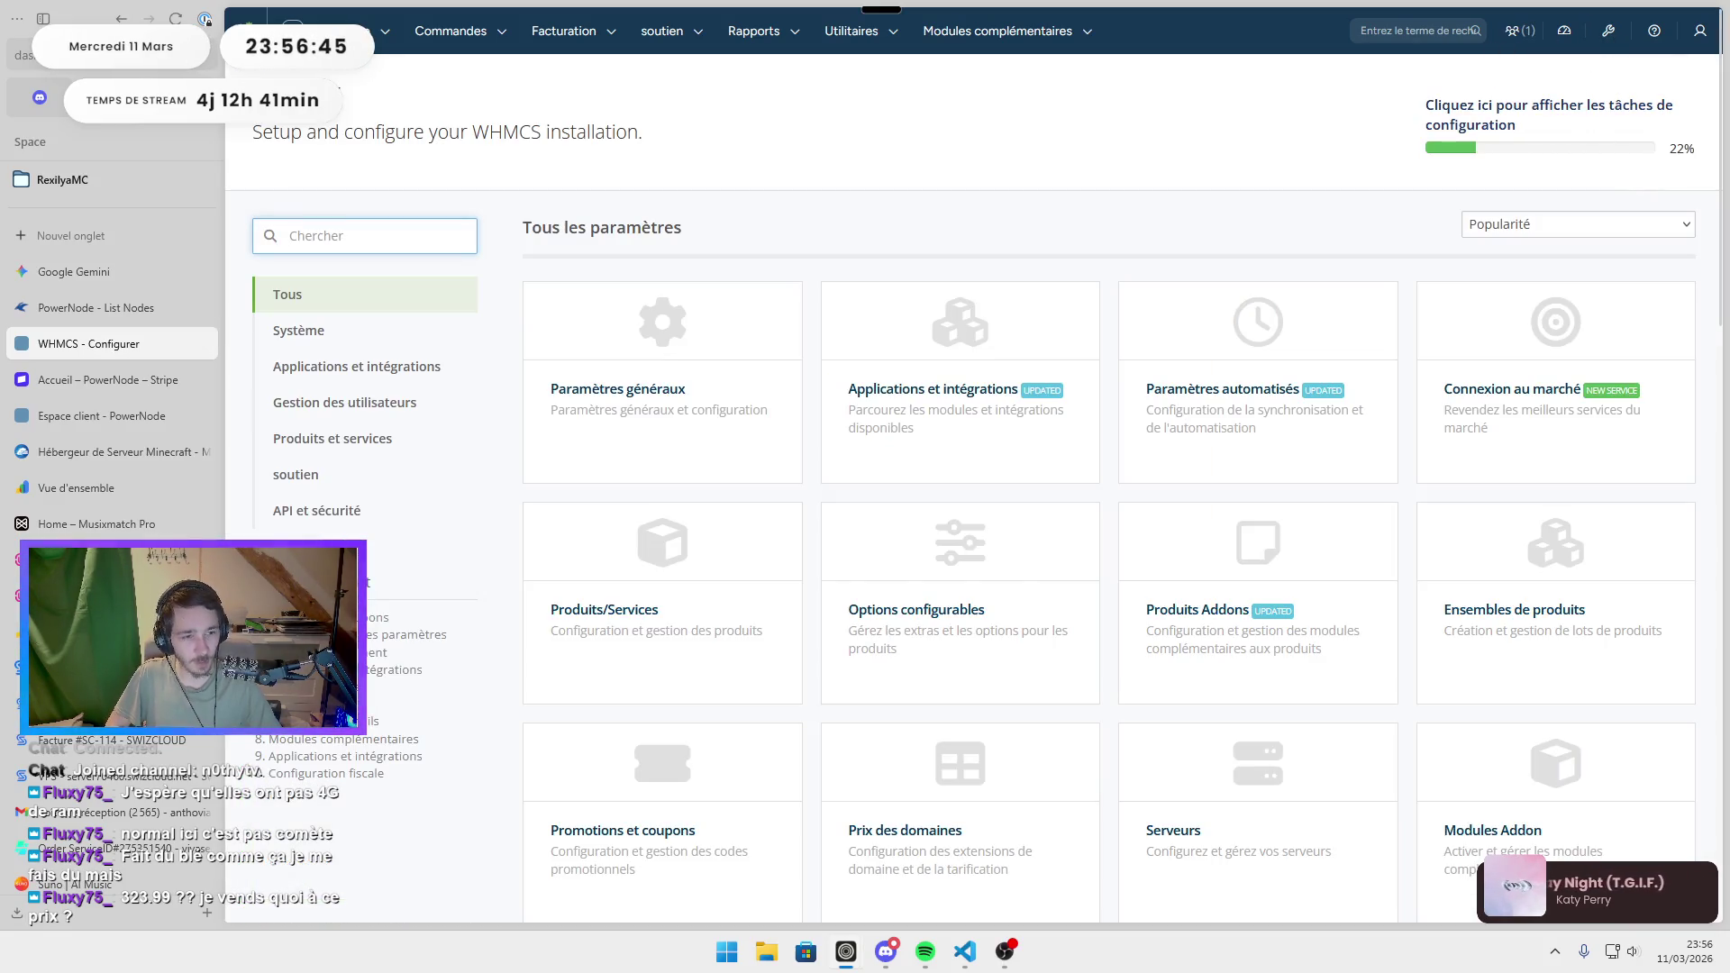
Open the Produits/Services settings, confirm with the admin password, and dismiss the save-login prompt.
{"action": "scroll", "coordinate": [1193, 409], "scroll_direction": "down", "scroll_amount": 2}
{"action": "left_click", "coordinate": [648, 365]}
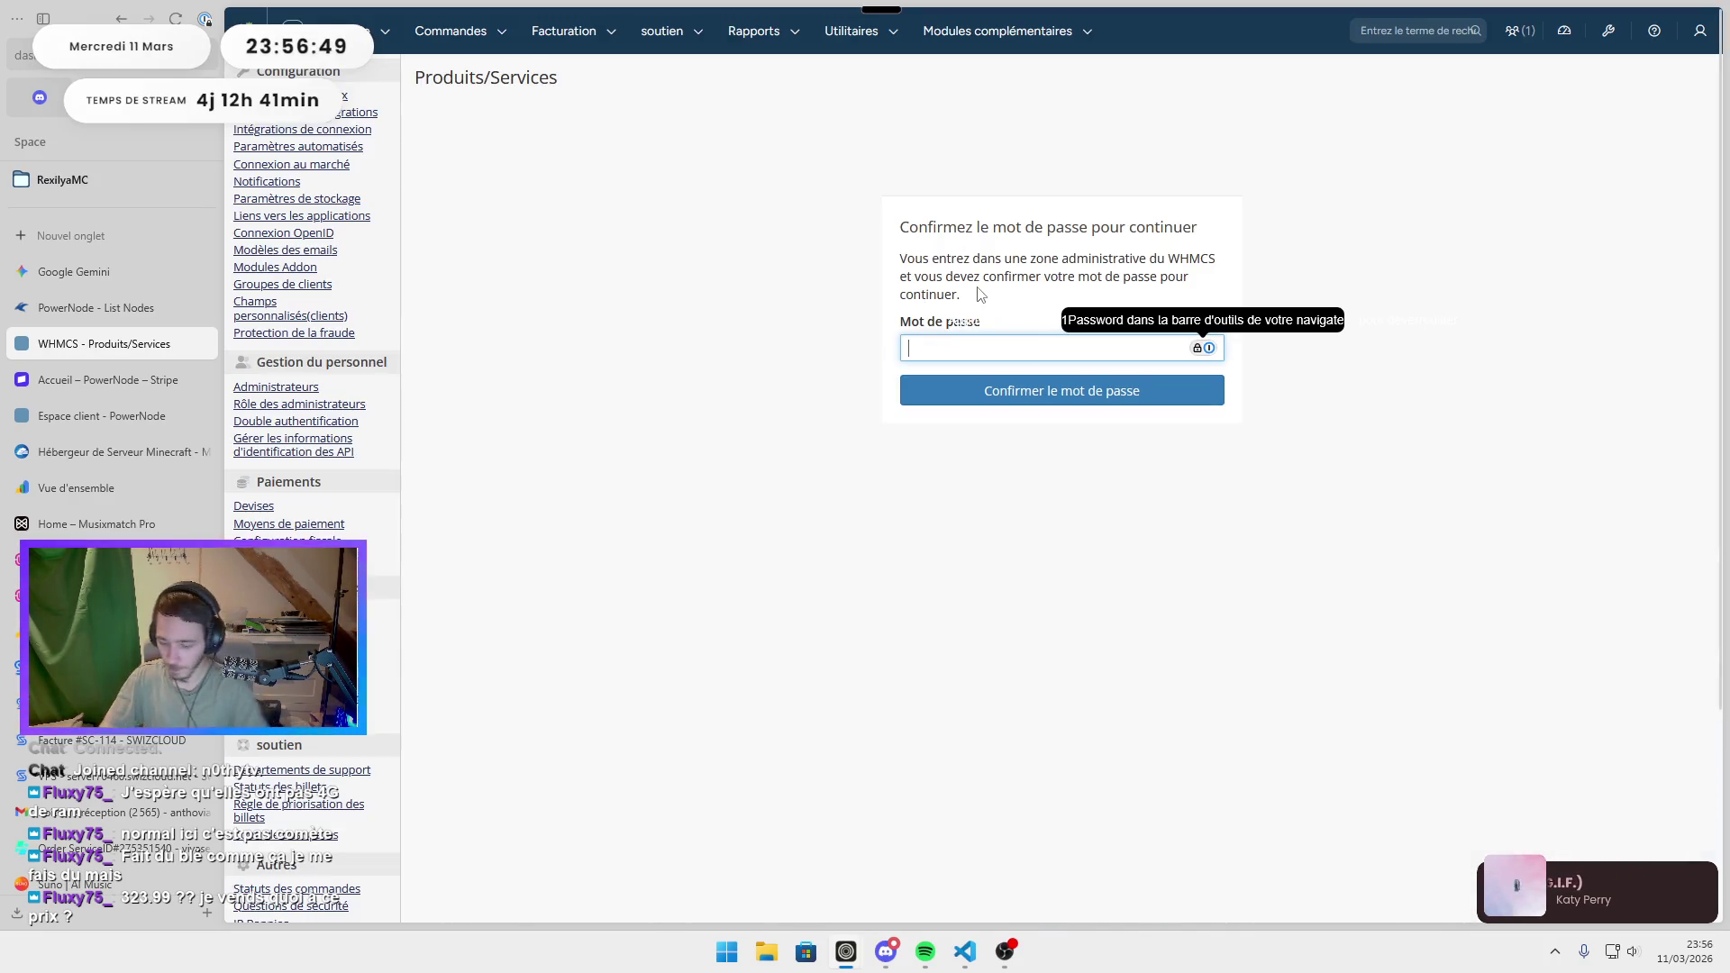
{"action": "type", "text": "•••••••"}
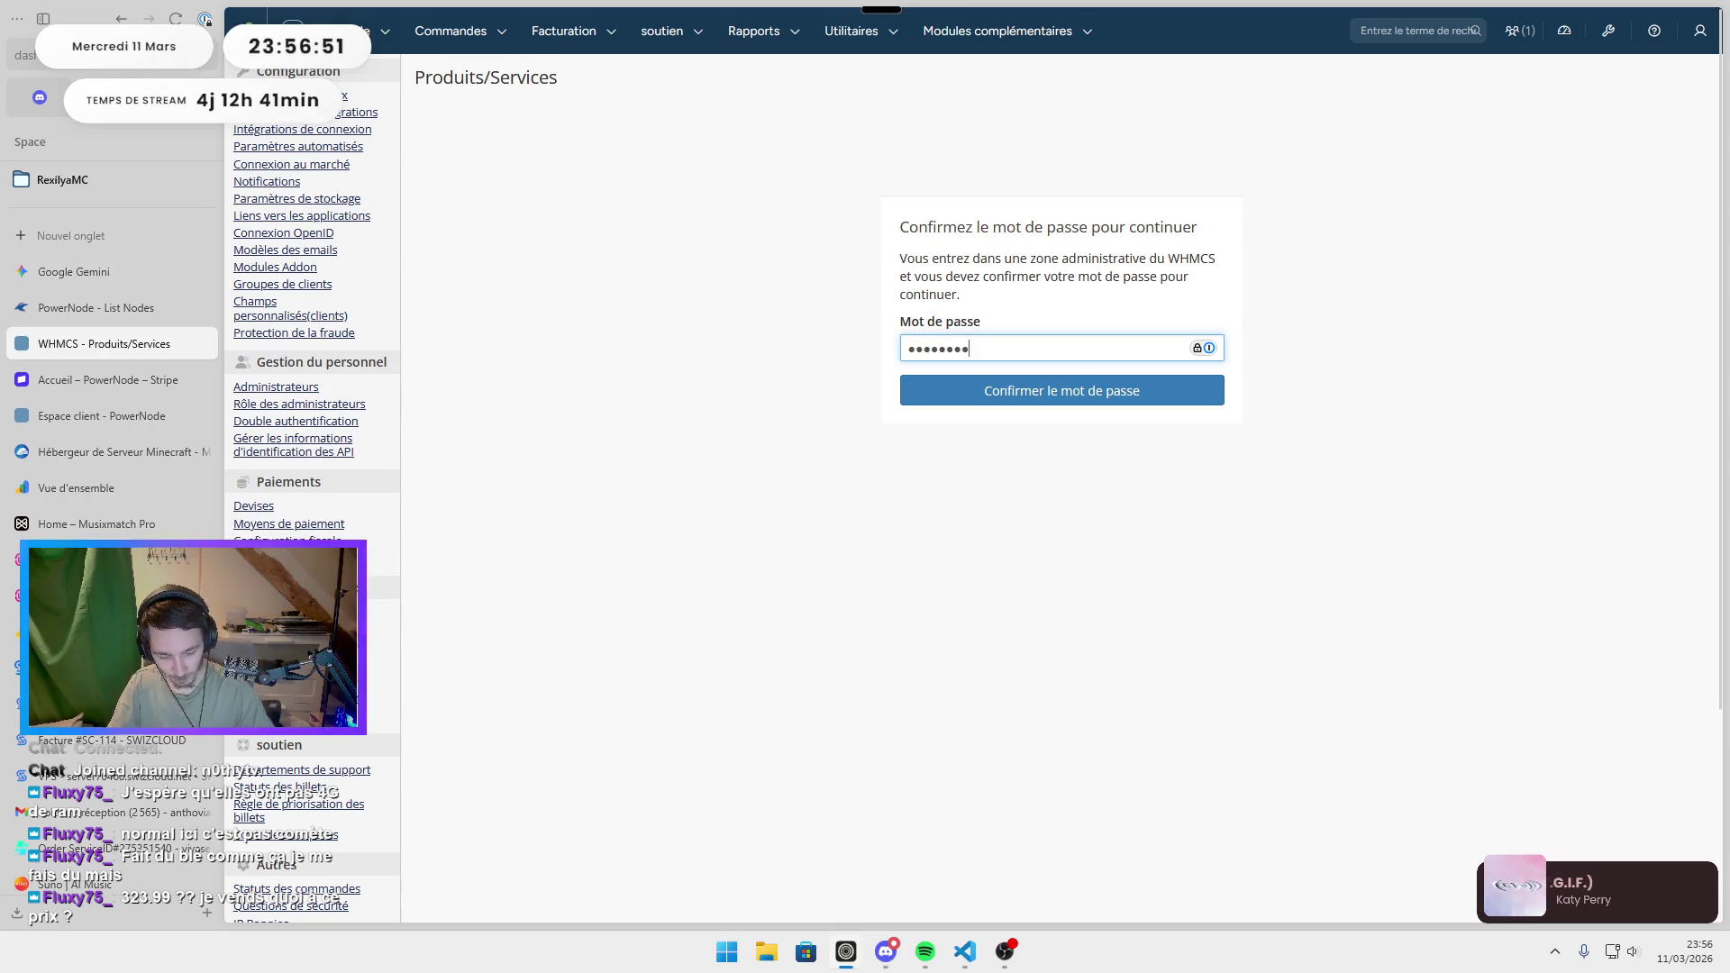
{"action": "key", "text": "Return"}
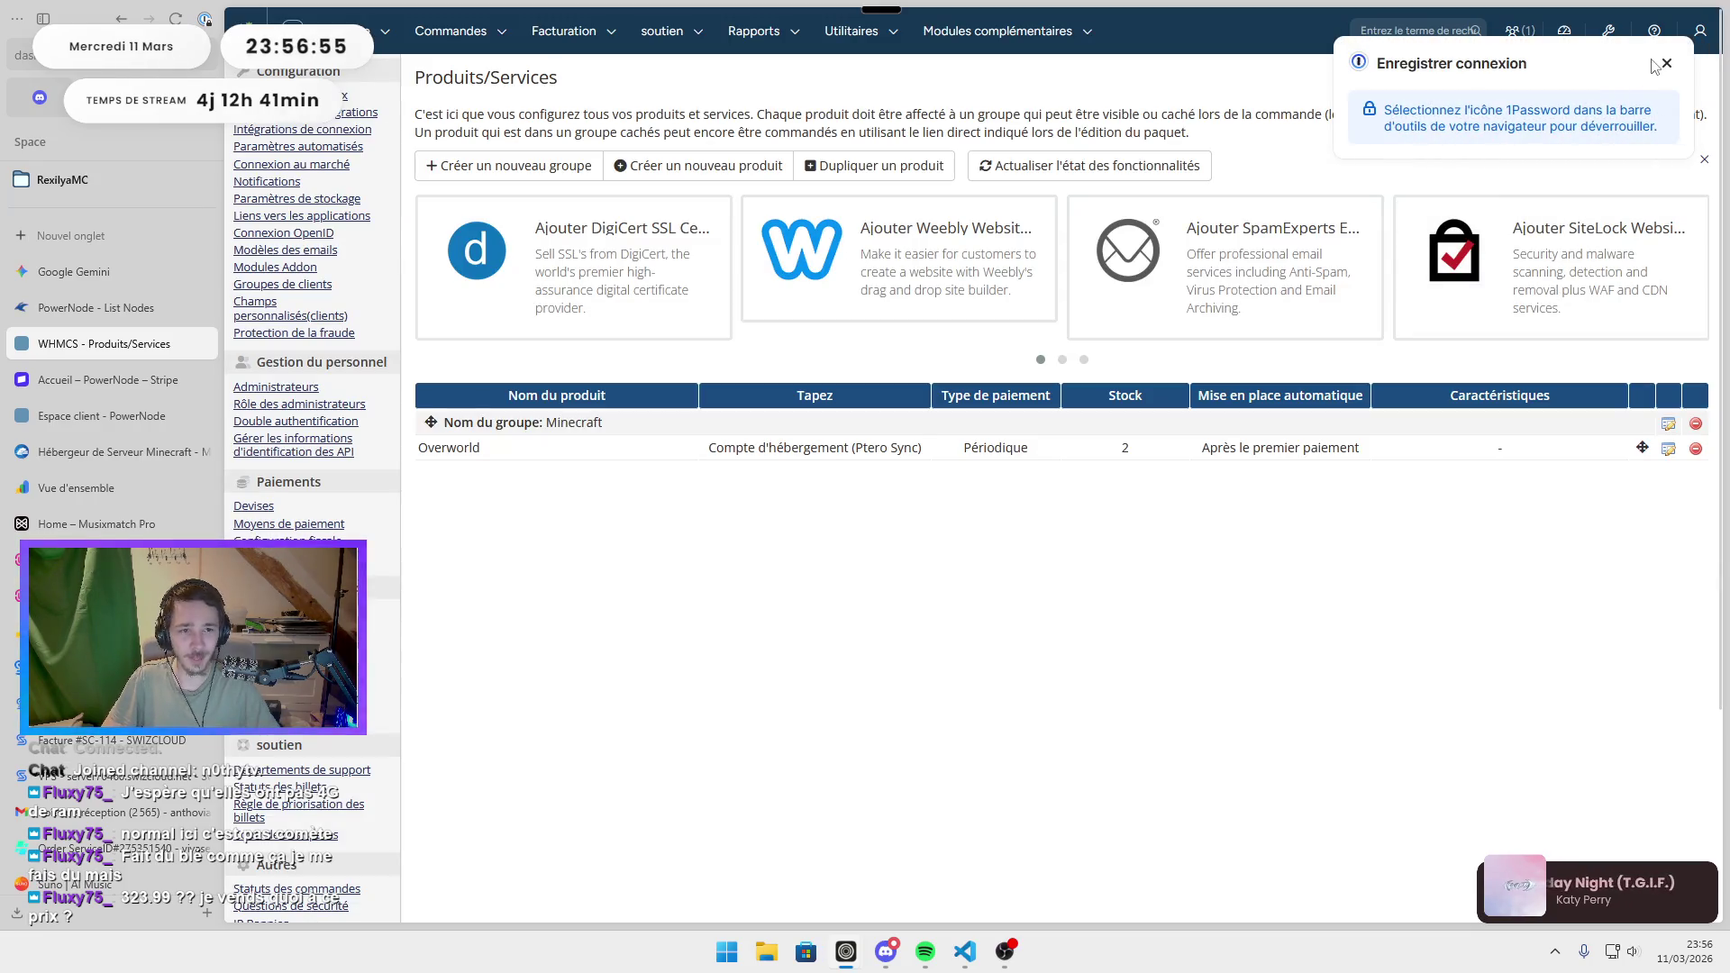
{"action": "left_click", "coordinate": [1666, 63]}
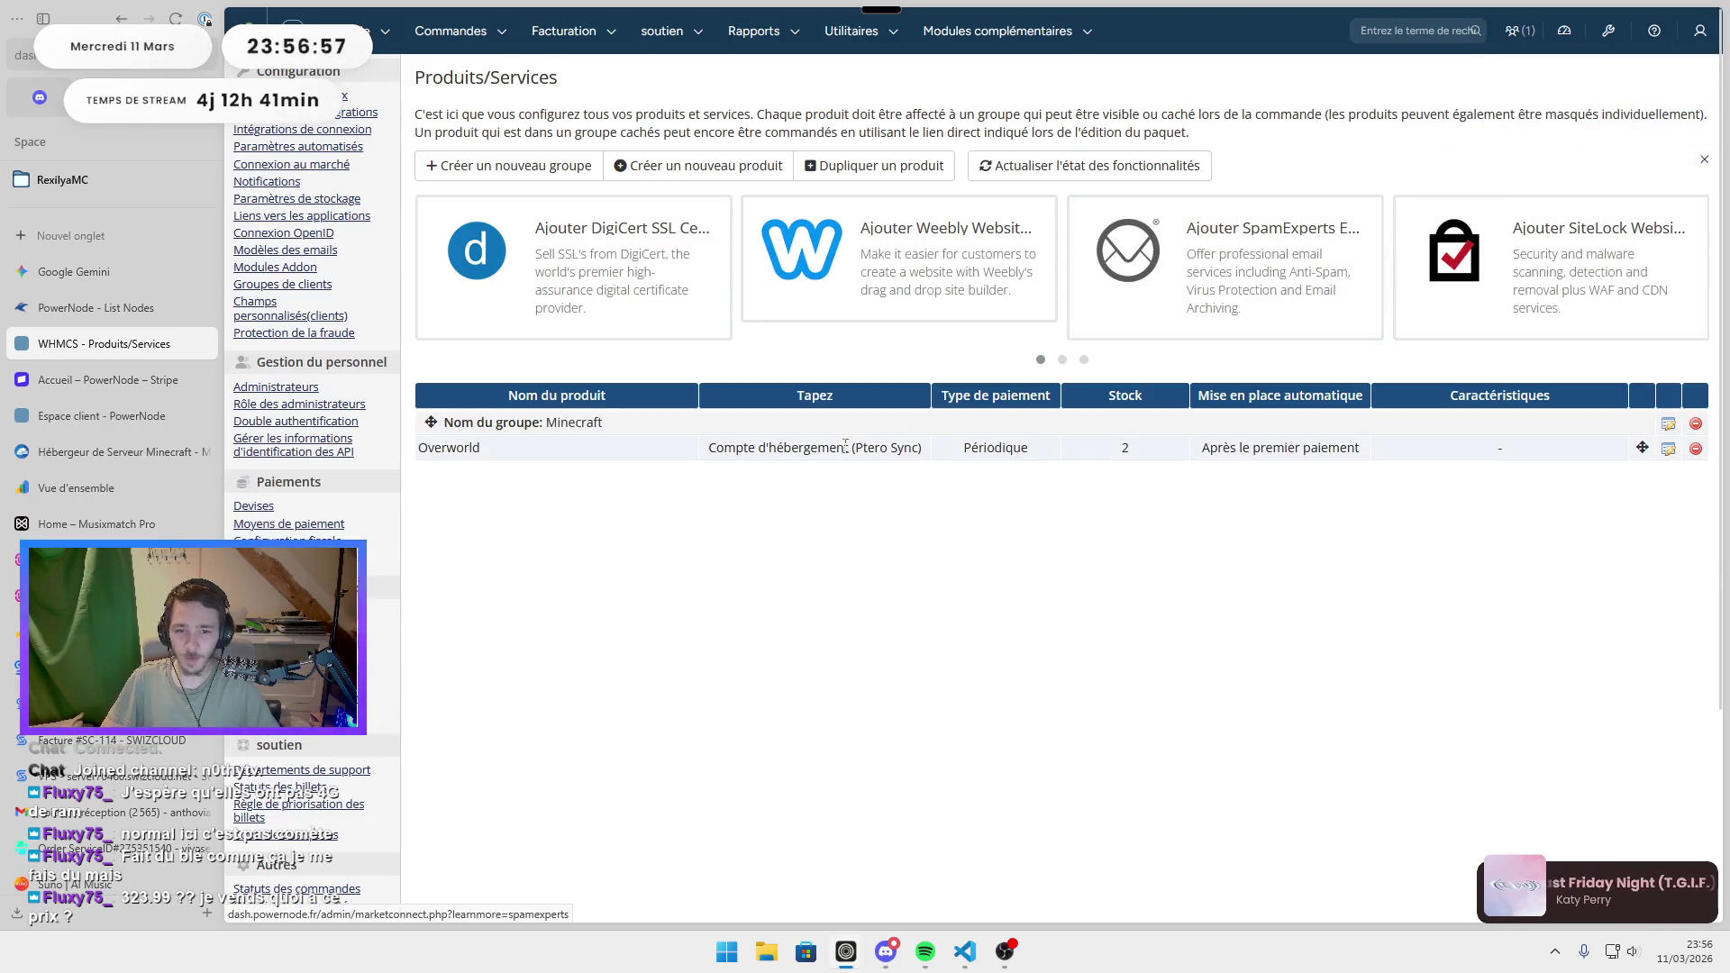
Inspect Overworld's custom fields without changes, keeping the checkbox type, then return to the SOP #1 audit.
{"action": "left_click", "coordinate": [1666, 451]}
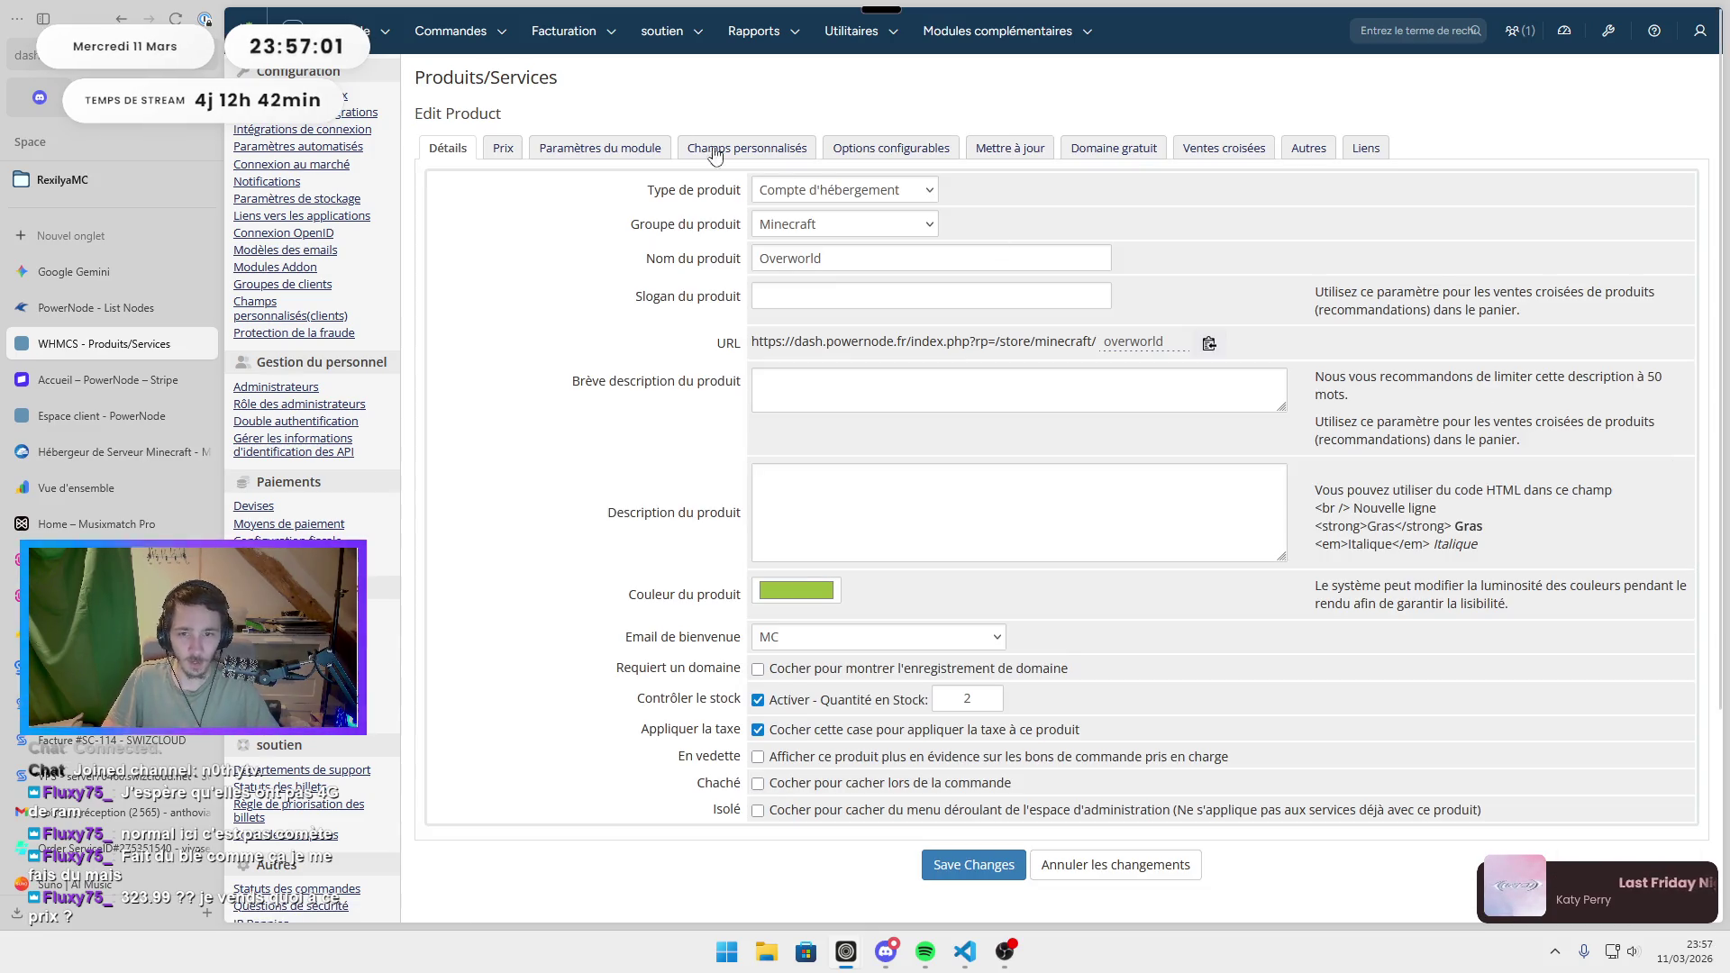
{"action": "left_click", "coordinate": [747, 150]}
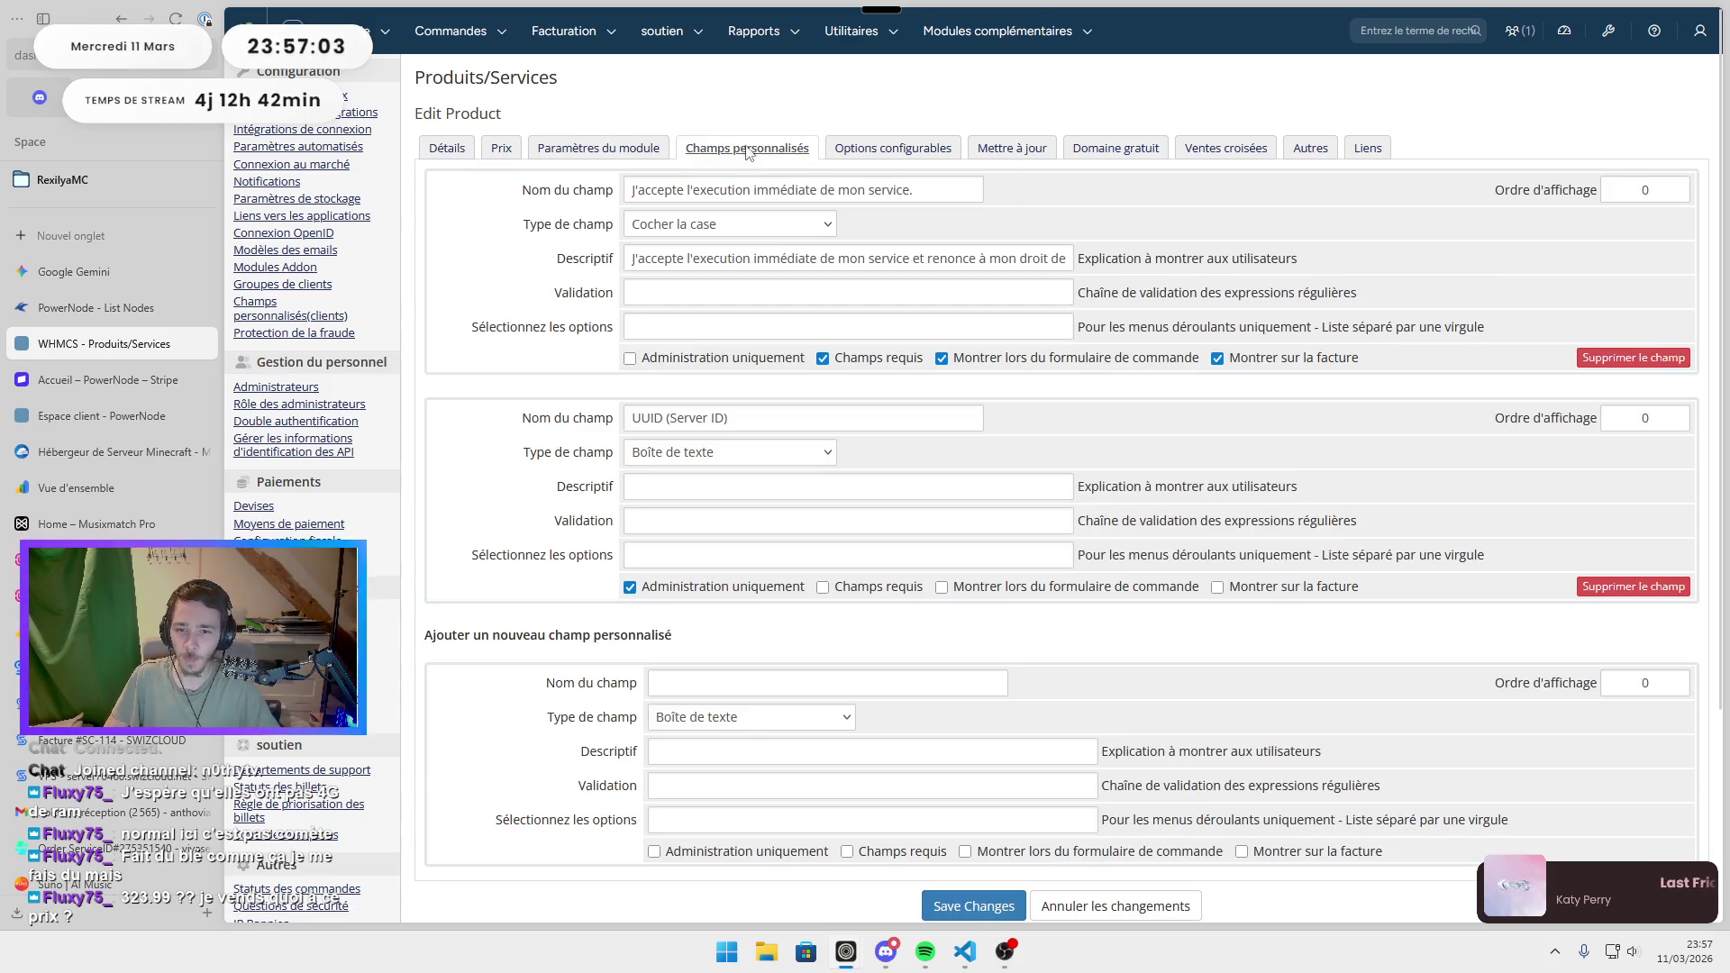
{"action": "left_click", "coordinate": [666, 193]}
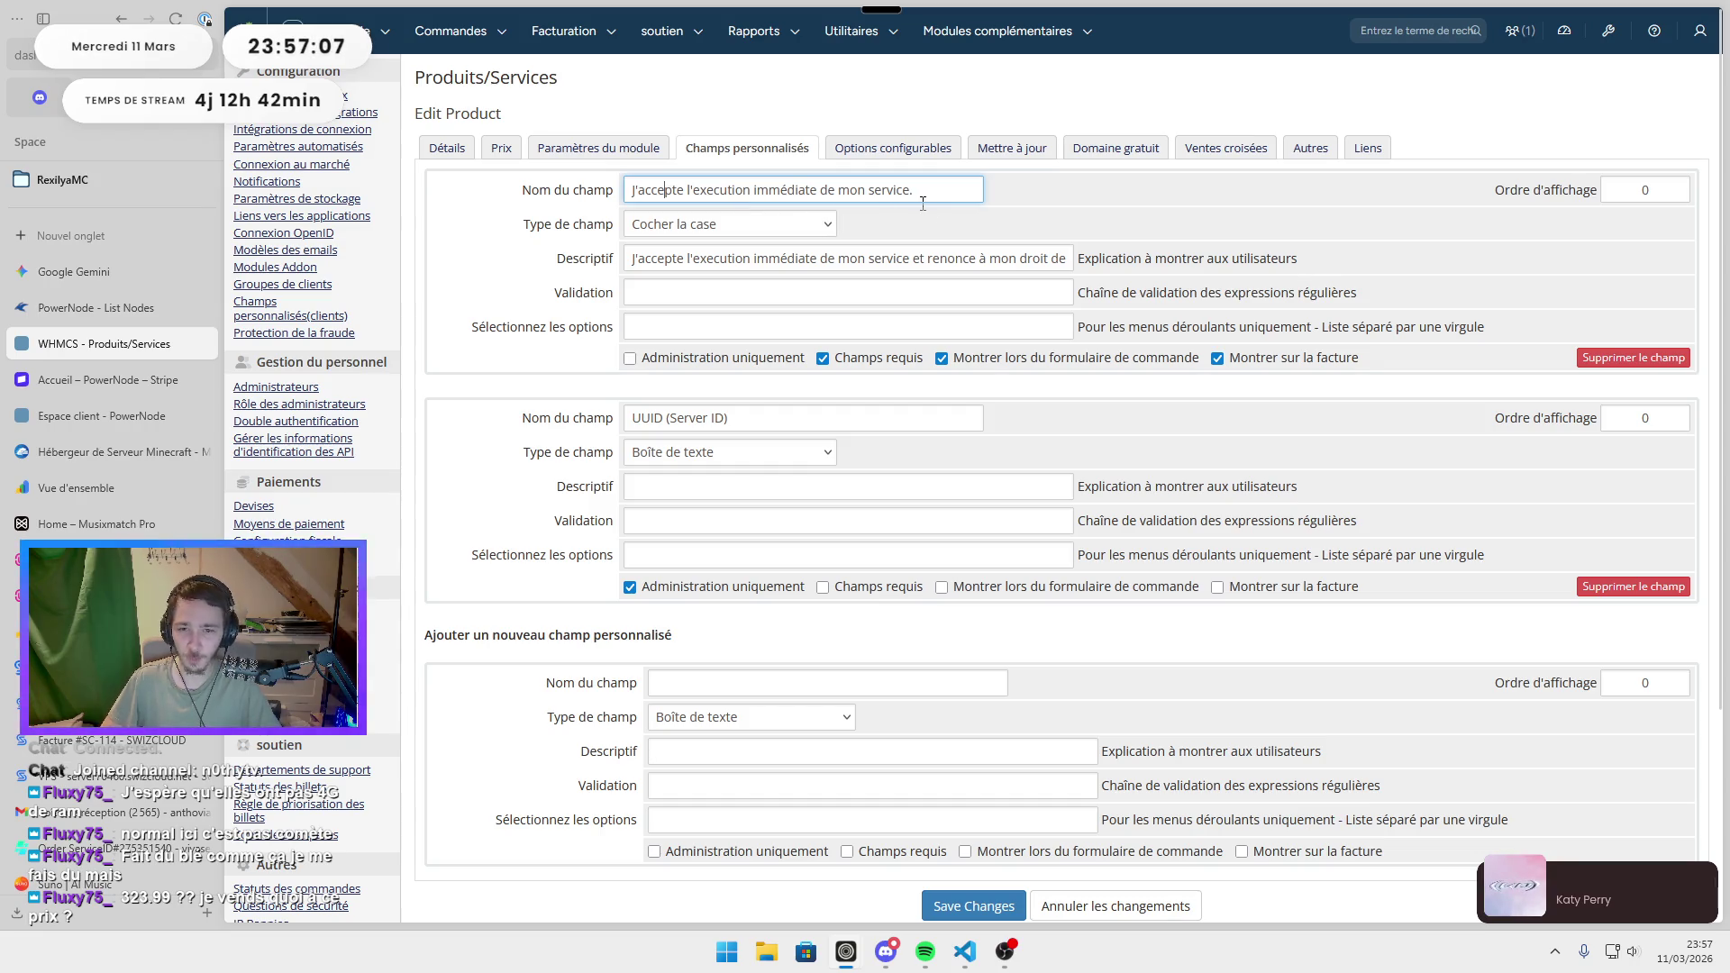
{"action": "left_click", "coordinate": [641, 232]}
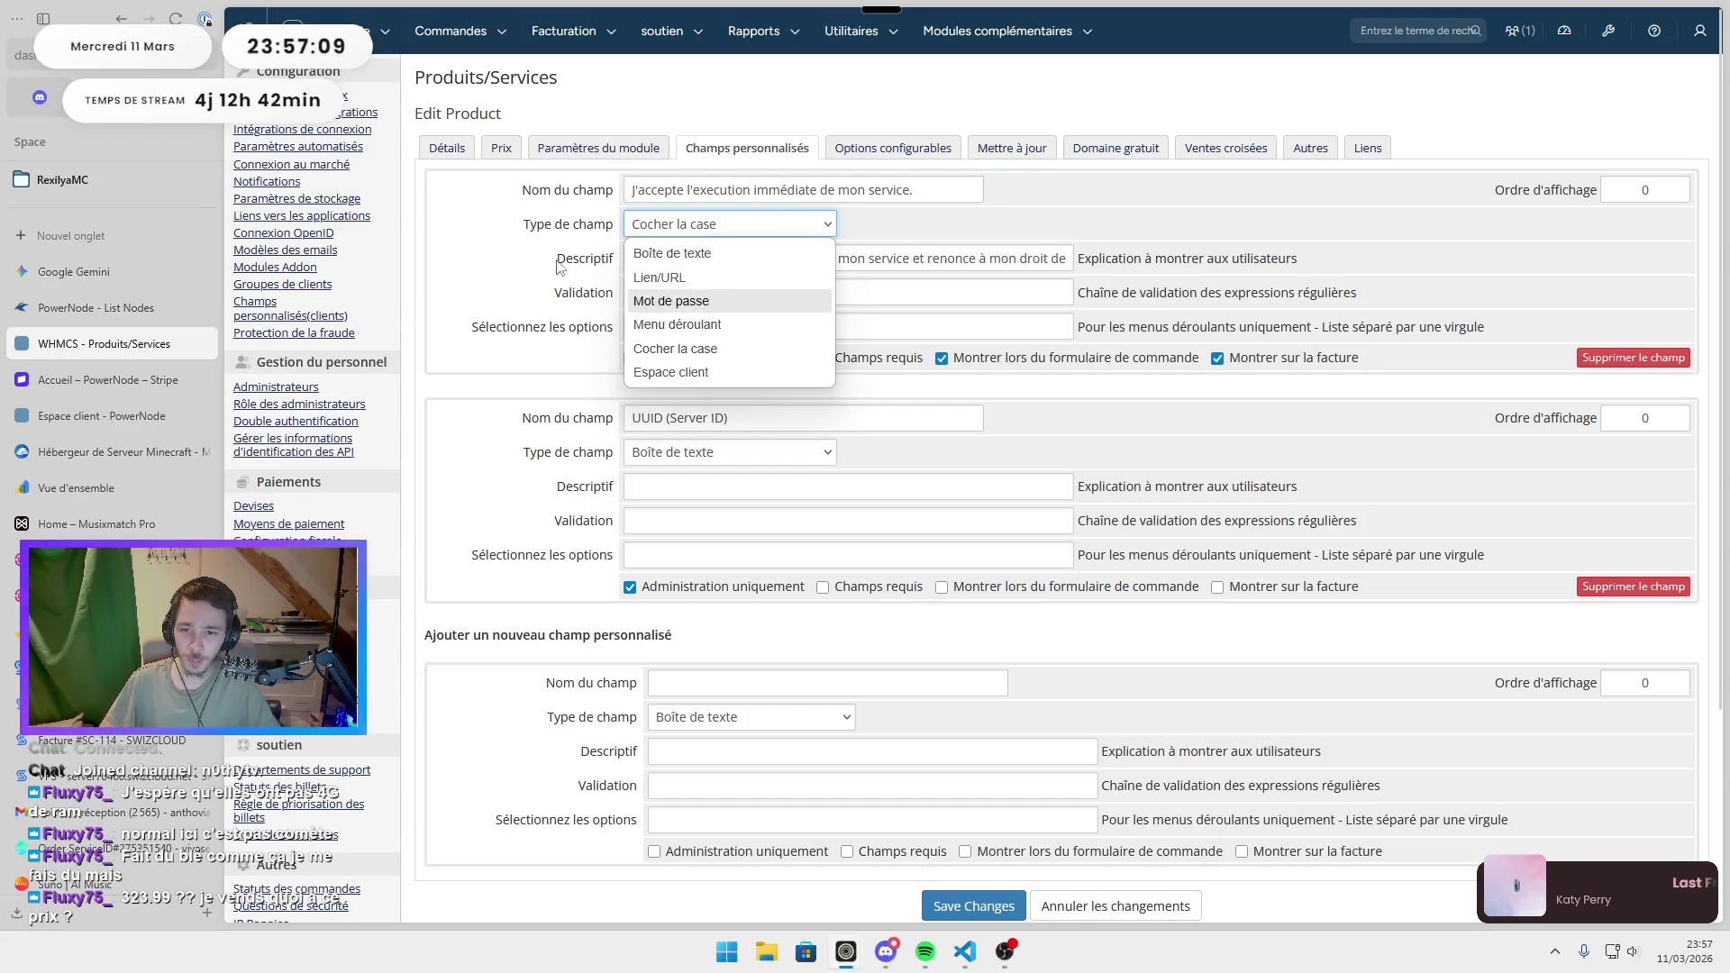
{"action": "left_click", "coordinate": [595, 256]}
{"action": "left_click_drag", "start_coordinate": [637, 258], "coordinate": [1085, 264]}
{"action": "left_click", "coordinate": [1205, 245]}
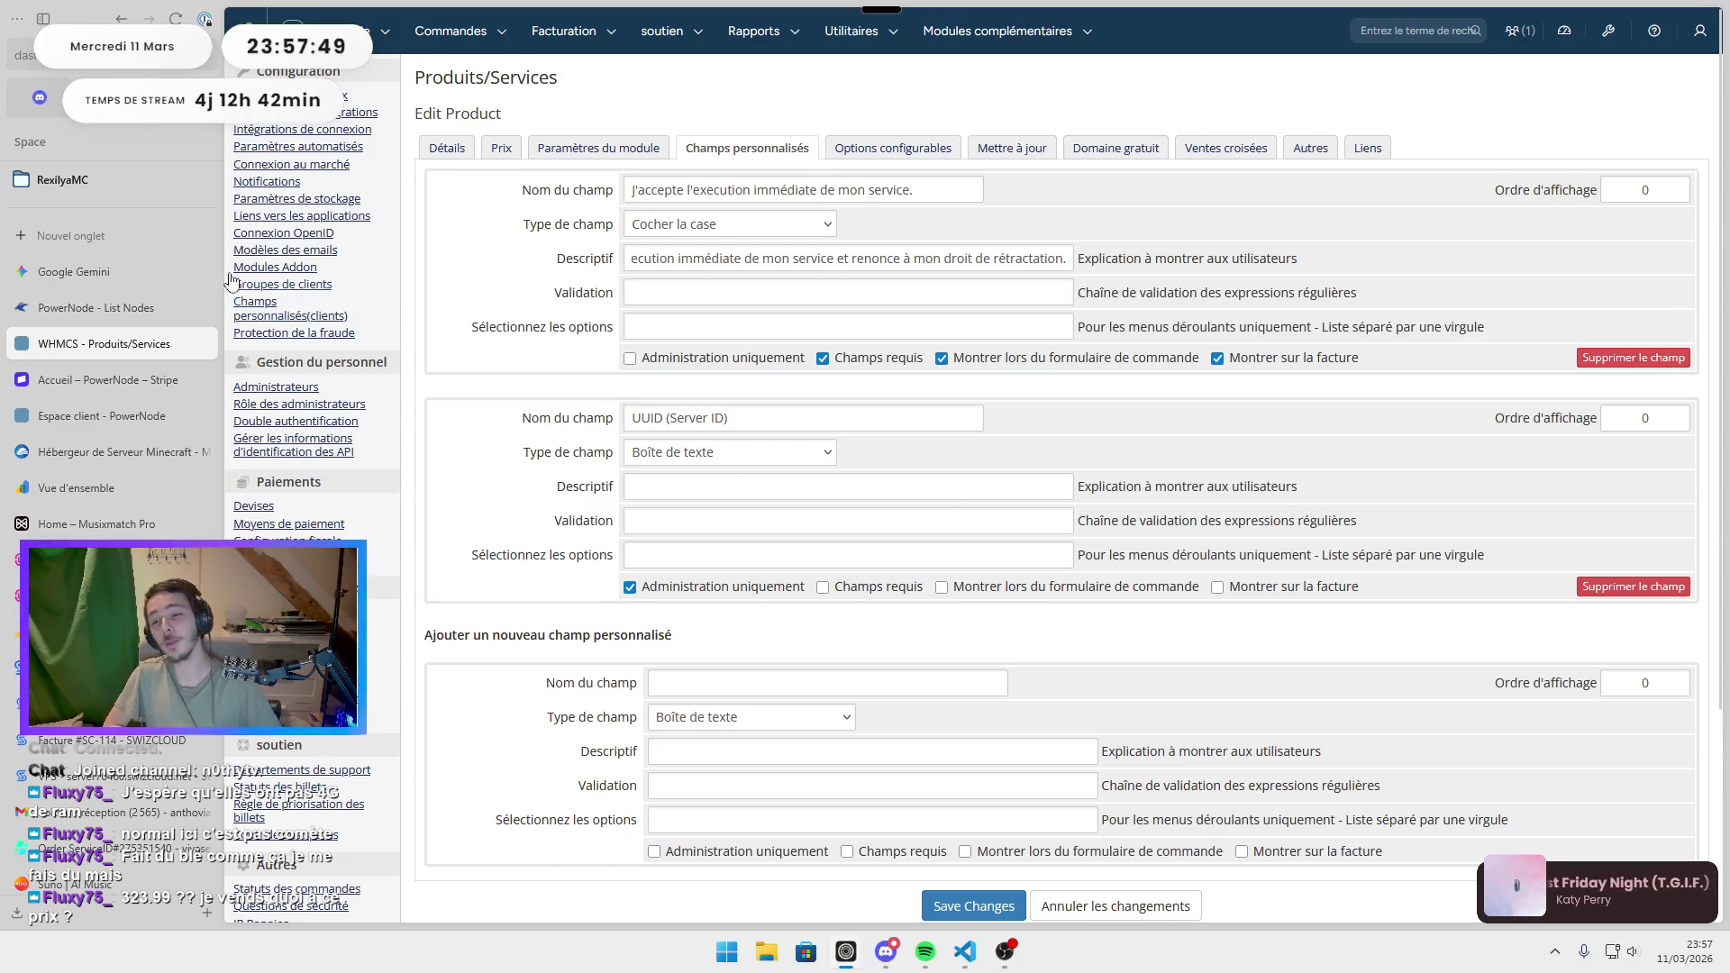
{"action": "left_click", "coordinate": [181, 415]}
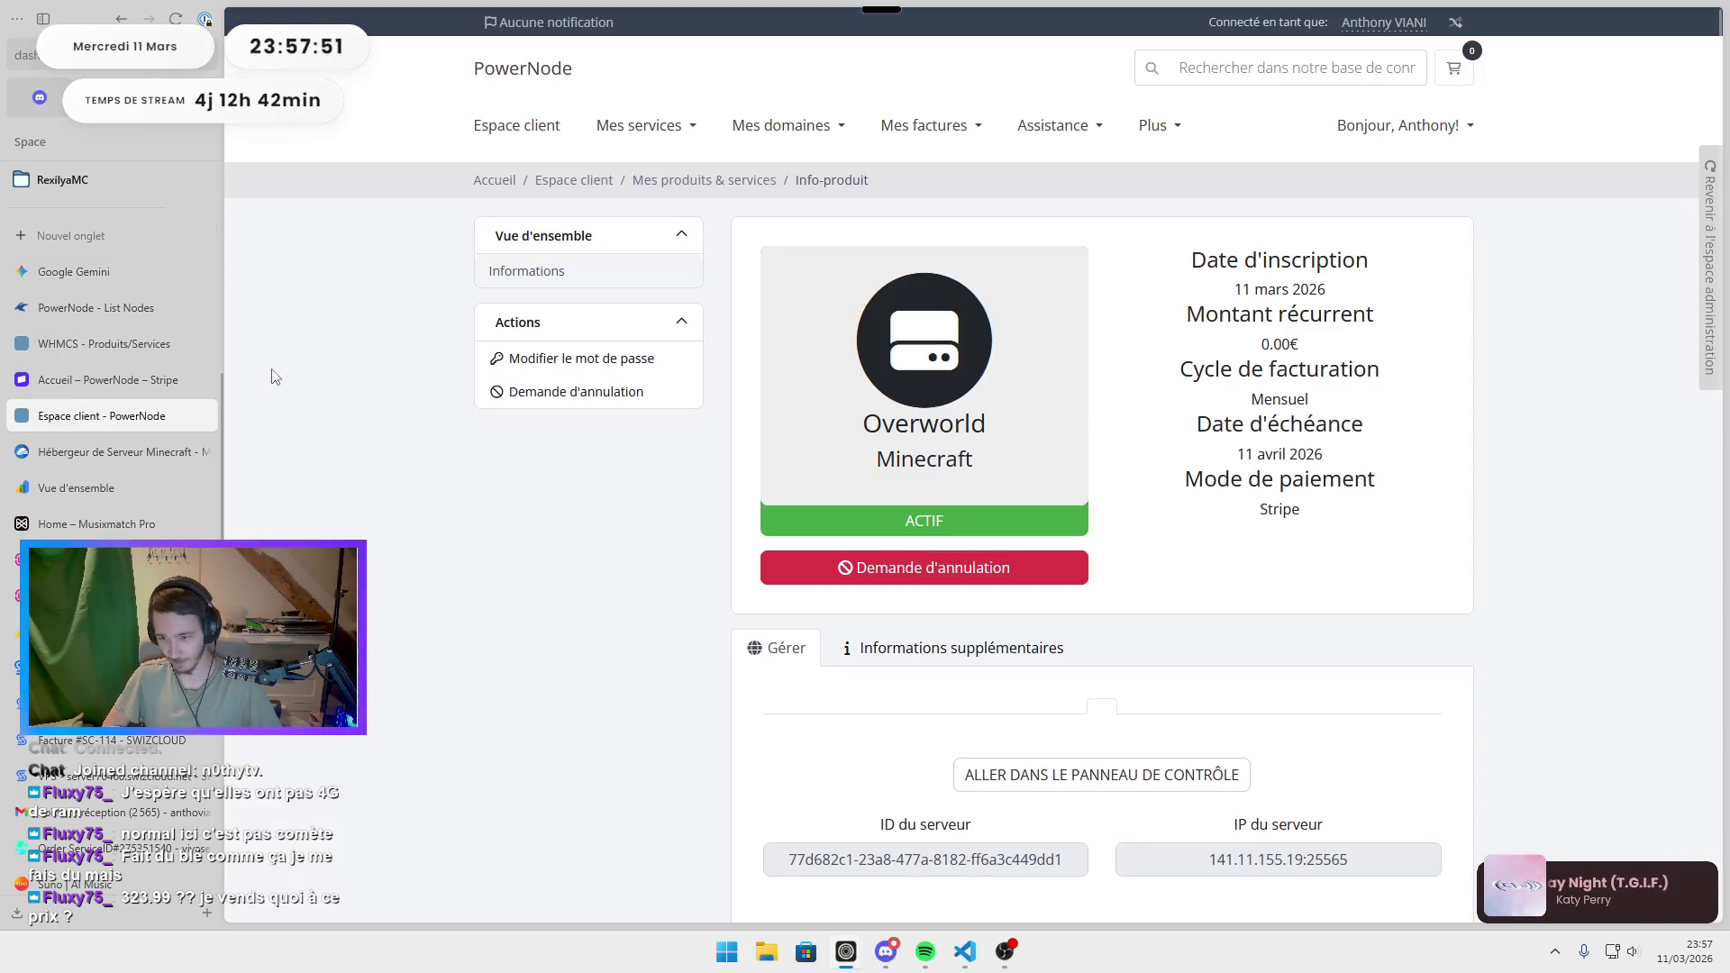
{"action": "left_click", "coordinate": [117, 559]}
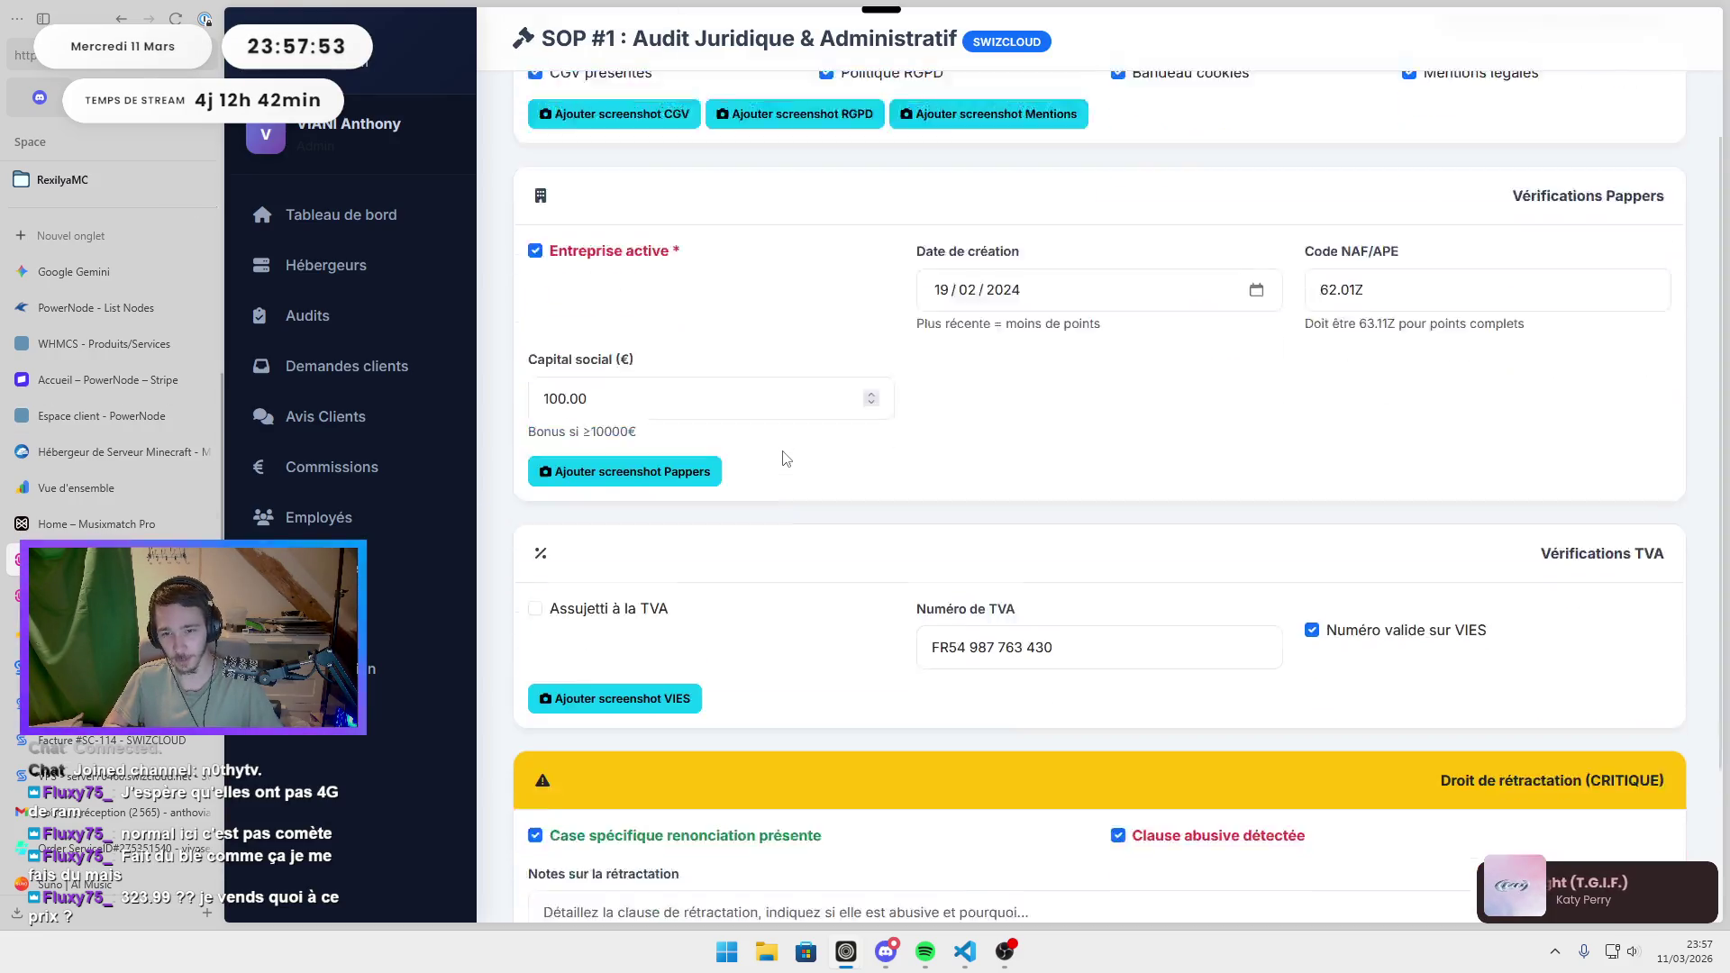
Save Swizcloud's SOP #1 audit, untick and re-tick 'Clause abusive détectée', and save again.
{"action": "scroll", "coordinate": [785, 459], "scroll_direction": "down", "scroll_amount": 3}
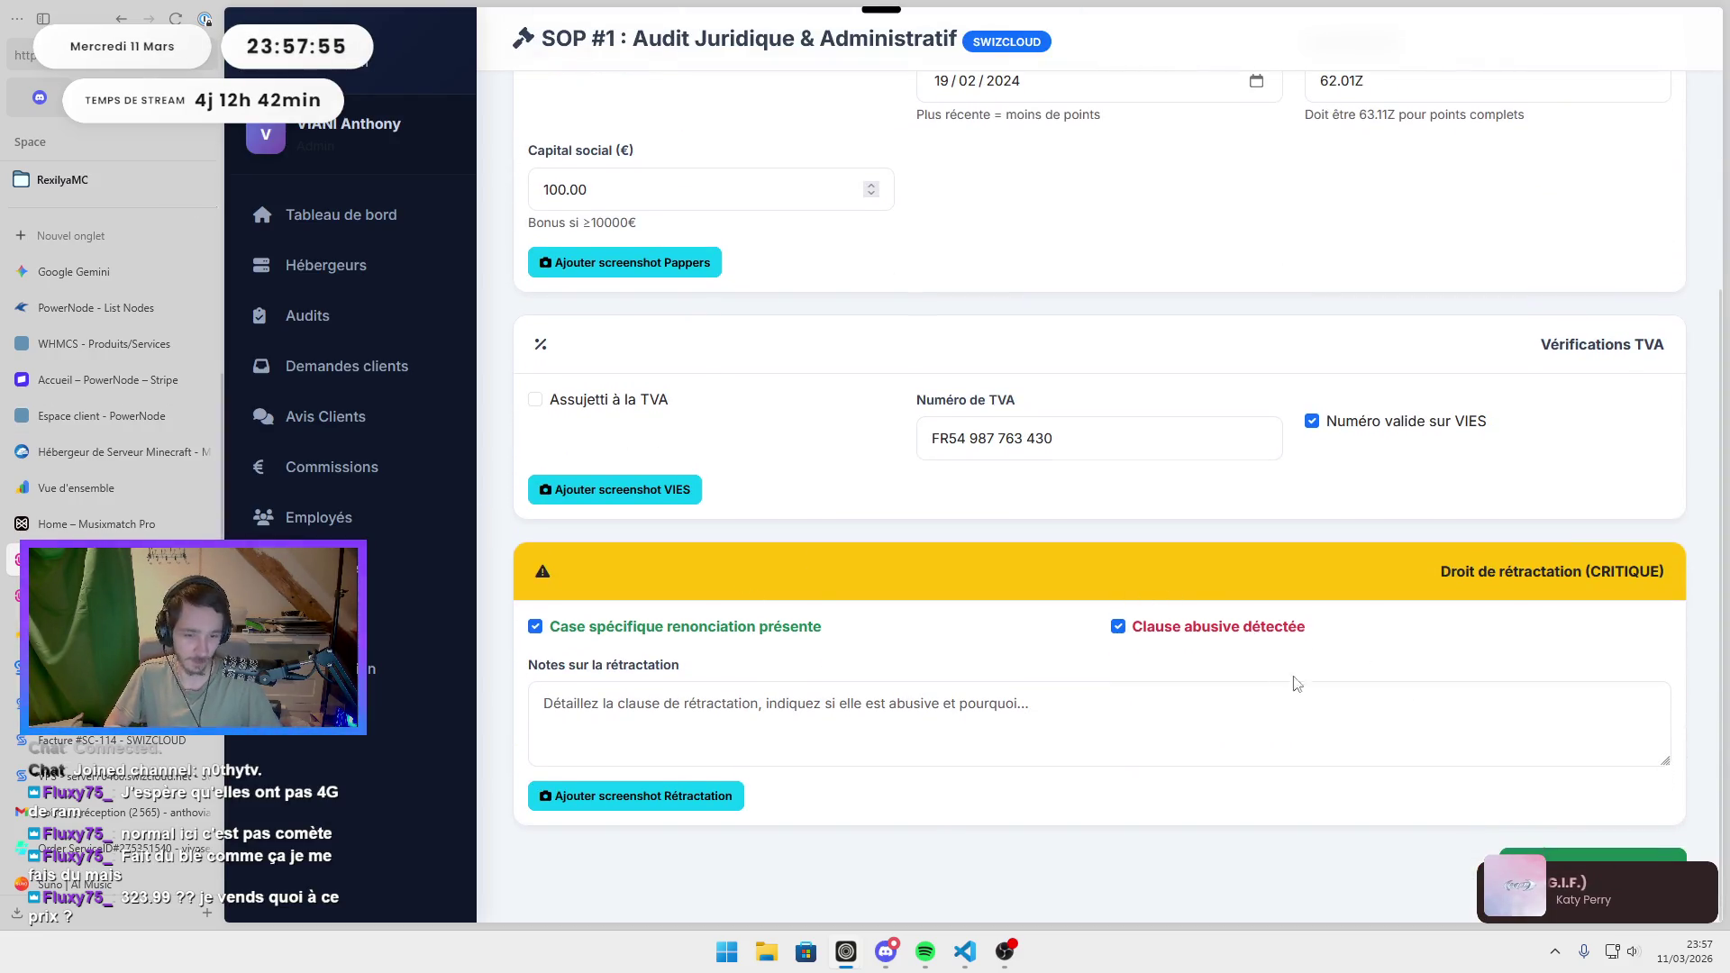
{"action": "scroll", "coordinate": [1023, 685], "scroll_direction": "up", "scroll_amount": 2}
{"action": "scroll", "coordinate": [1369, 533], "scroll_direction": "up", "scroll_amount": 2}
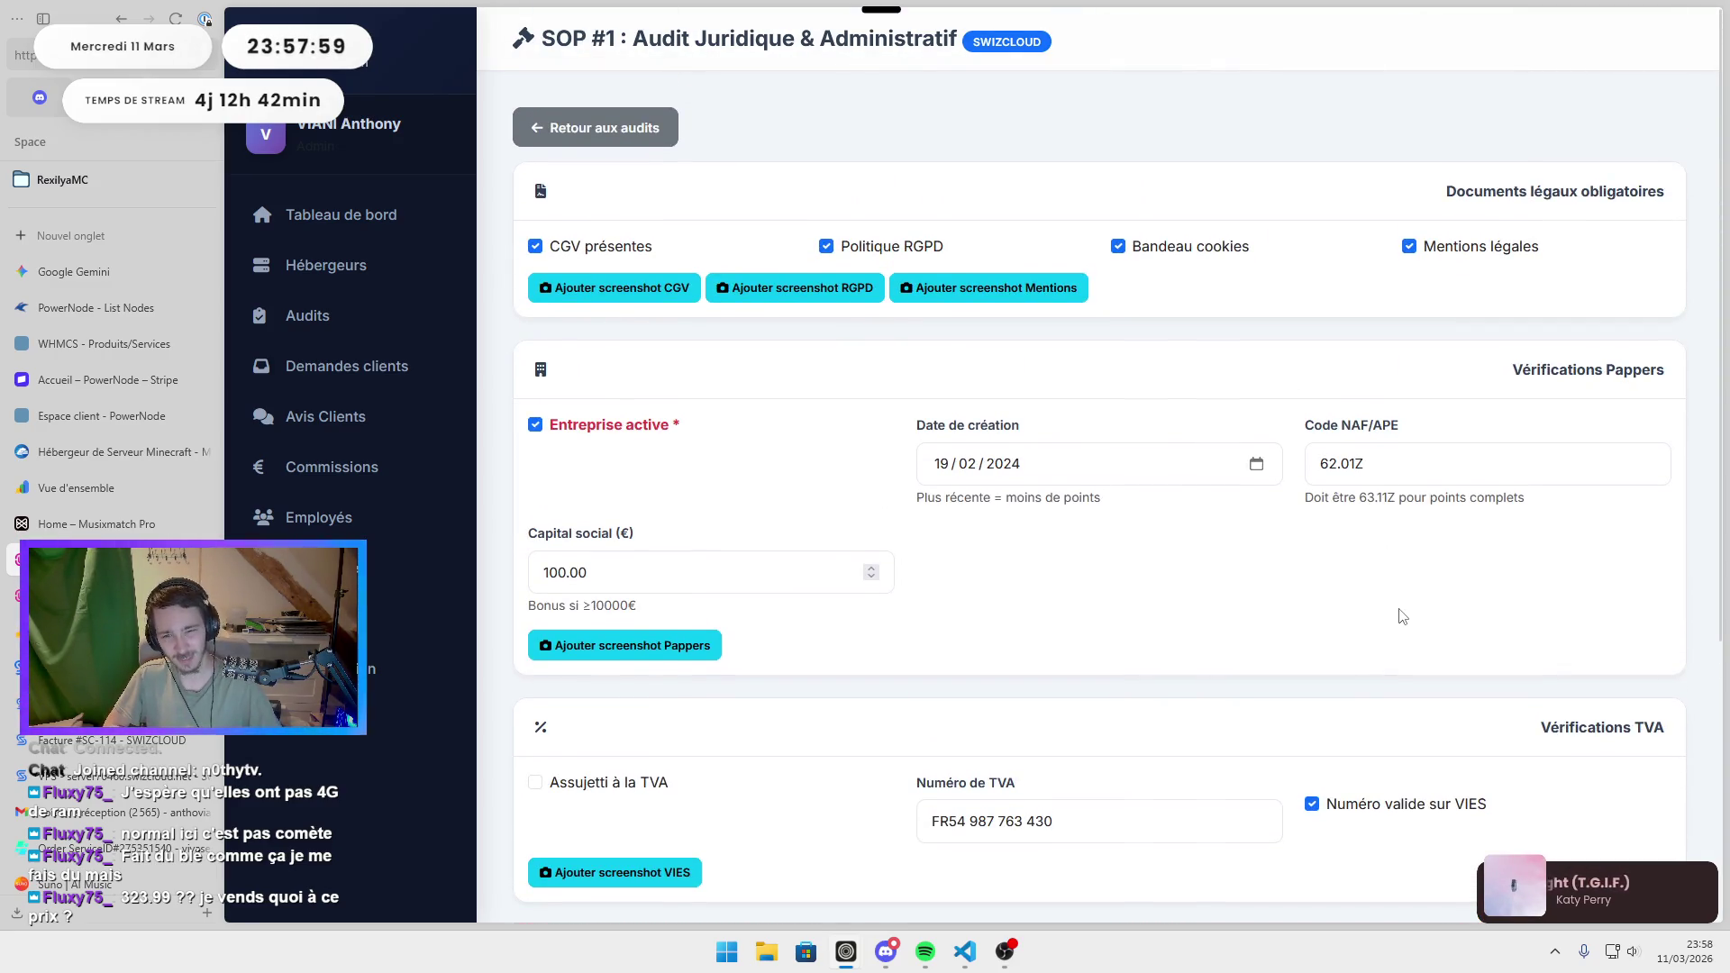
{"action": "scroll", "coordinate": [1262, 585], "scroll_direction": "down", "scroll_amount": 4}
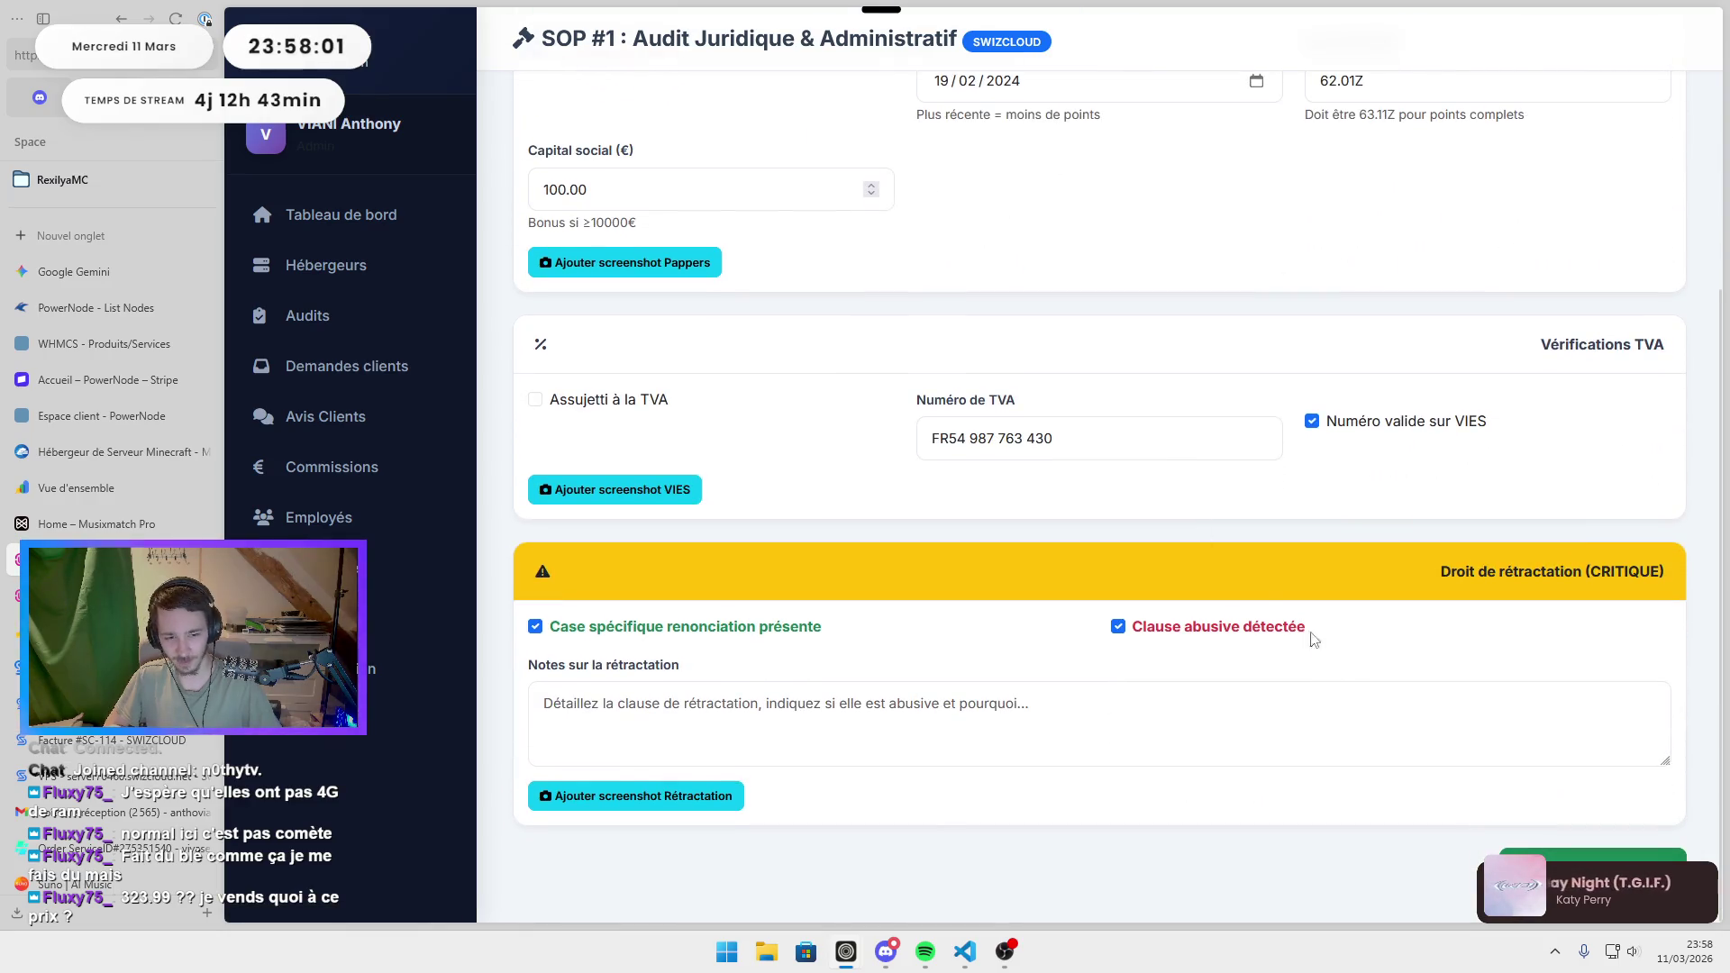
{"action": "left_click", "coordinate": [1585, 854]}
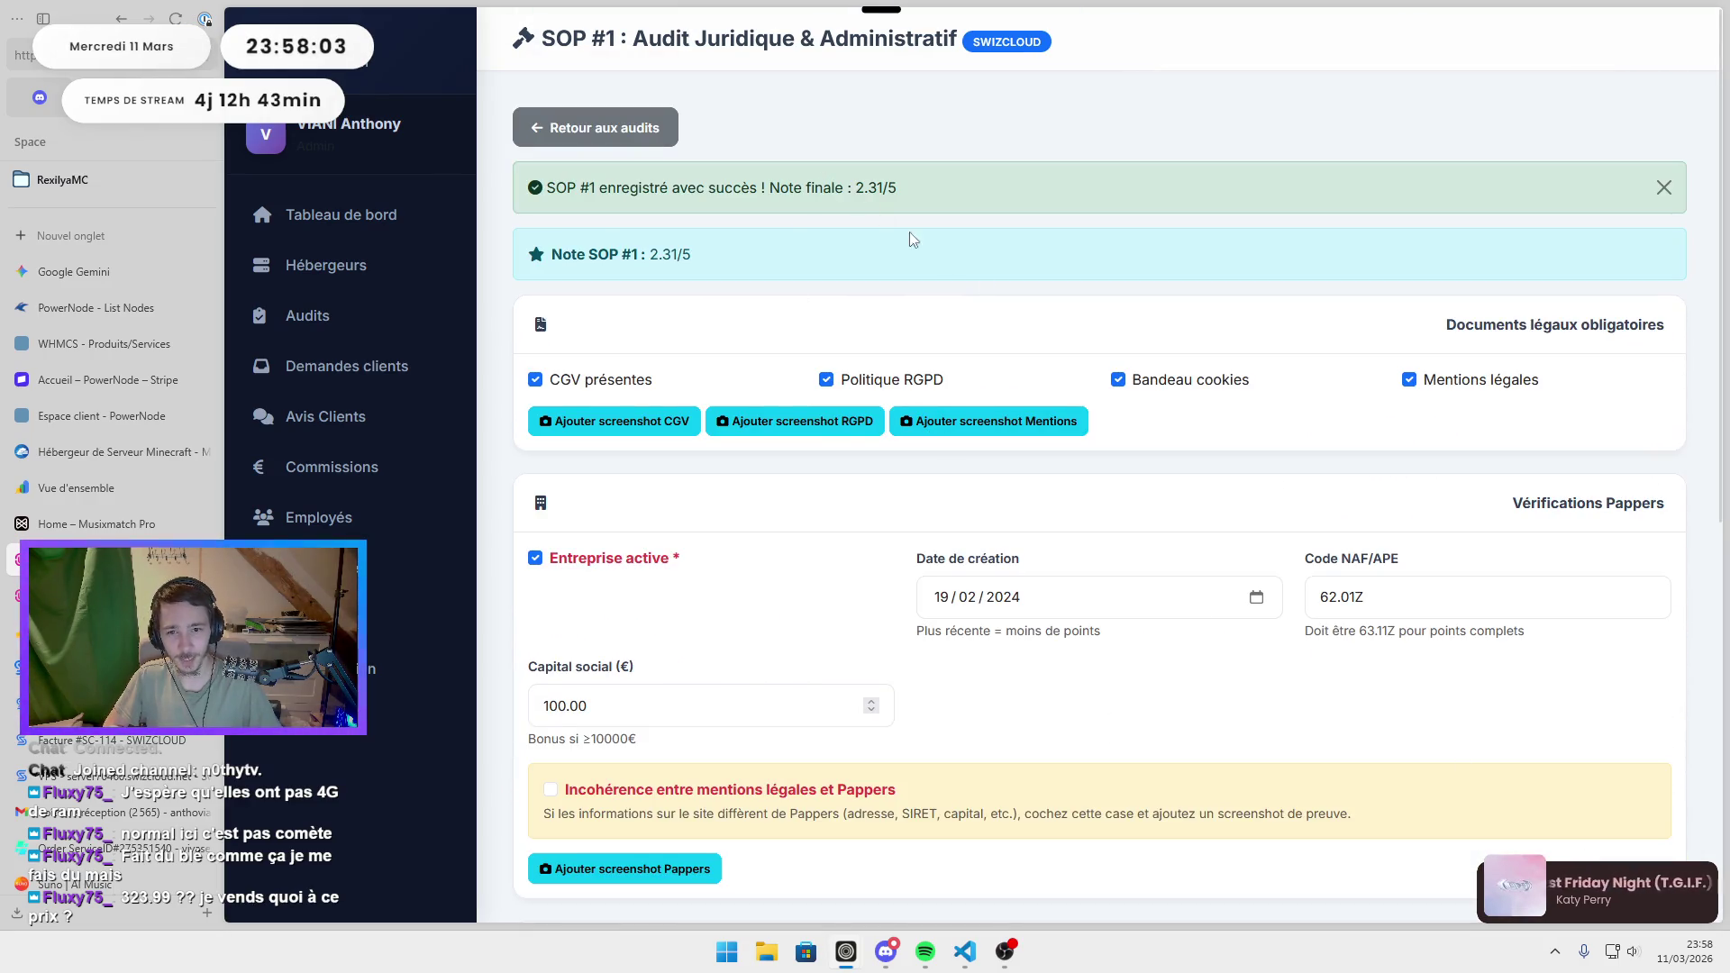
{"action": "scroll", "coordinate": [882, 217], "scroll_direction": "down", "scroll_amount": 7}
{"action": "left_click", "coordinate": [1117, 626]}
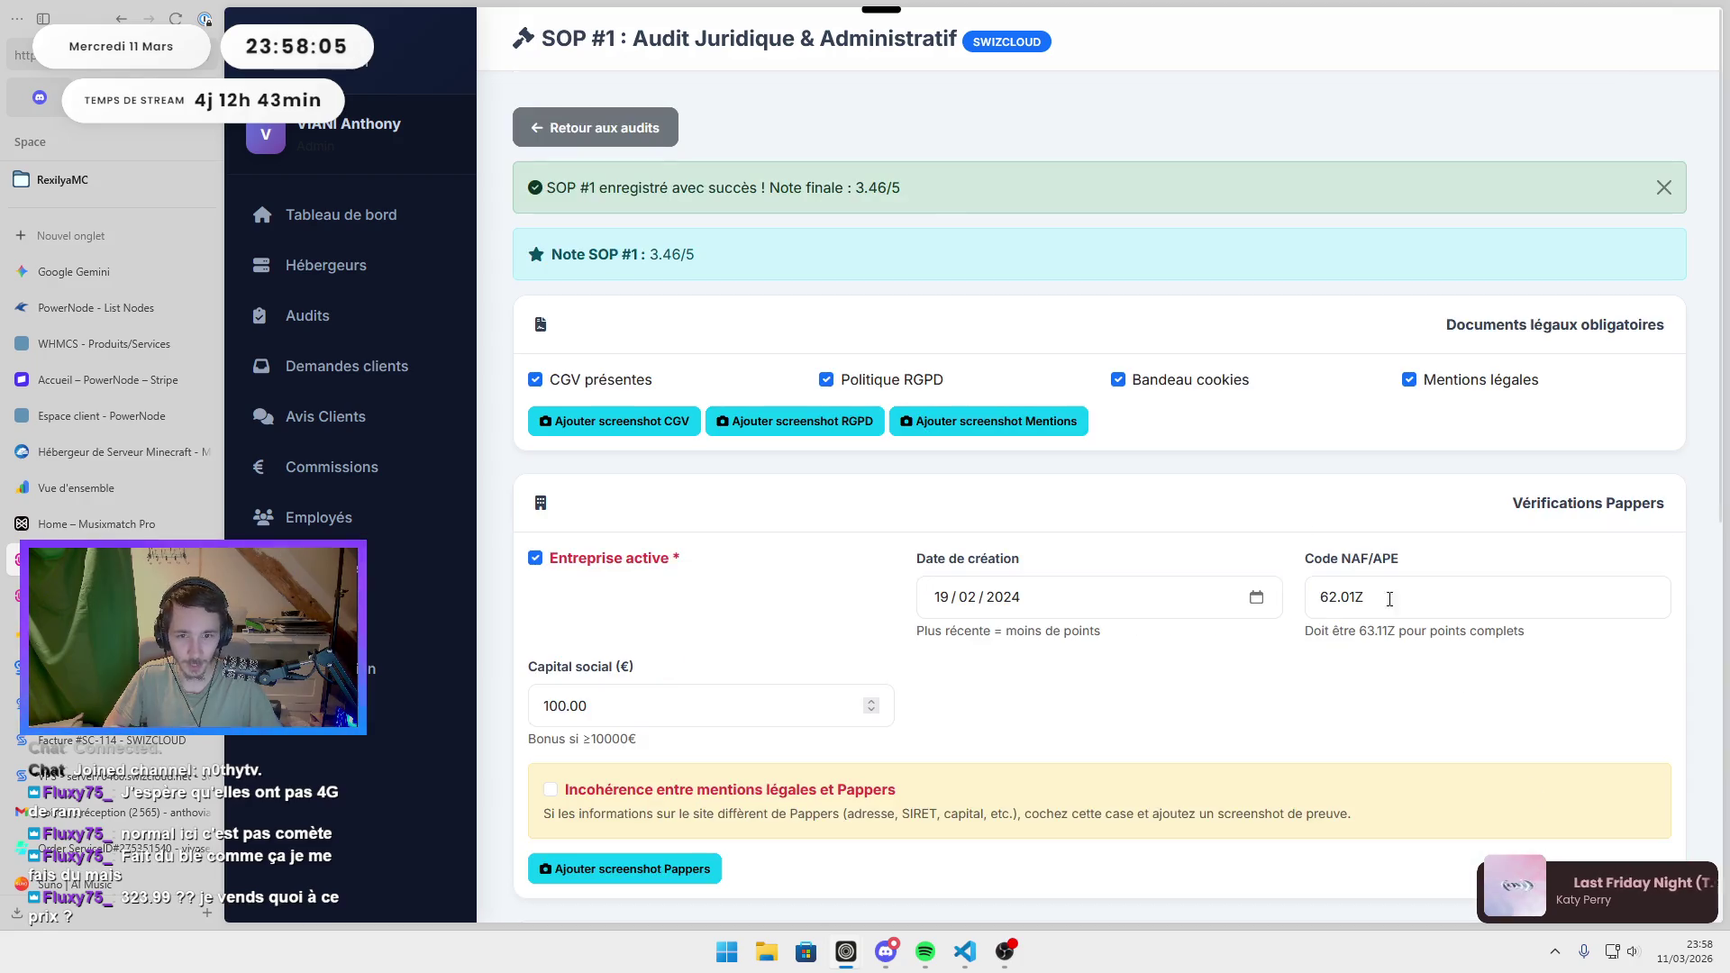
{"action": "scroll", "coordinate": [914, 235], "scroll_direction": "down", "scroll_amount": 1}
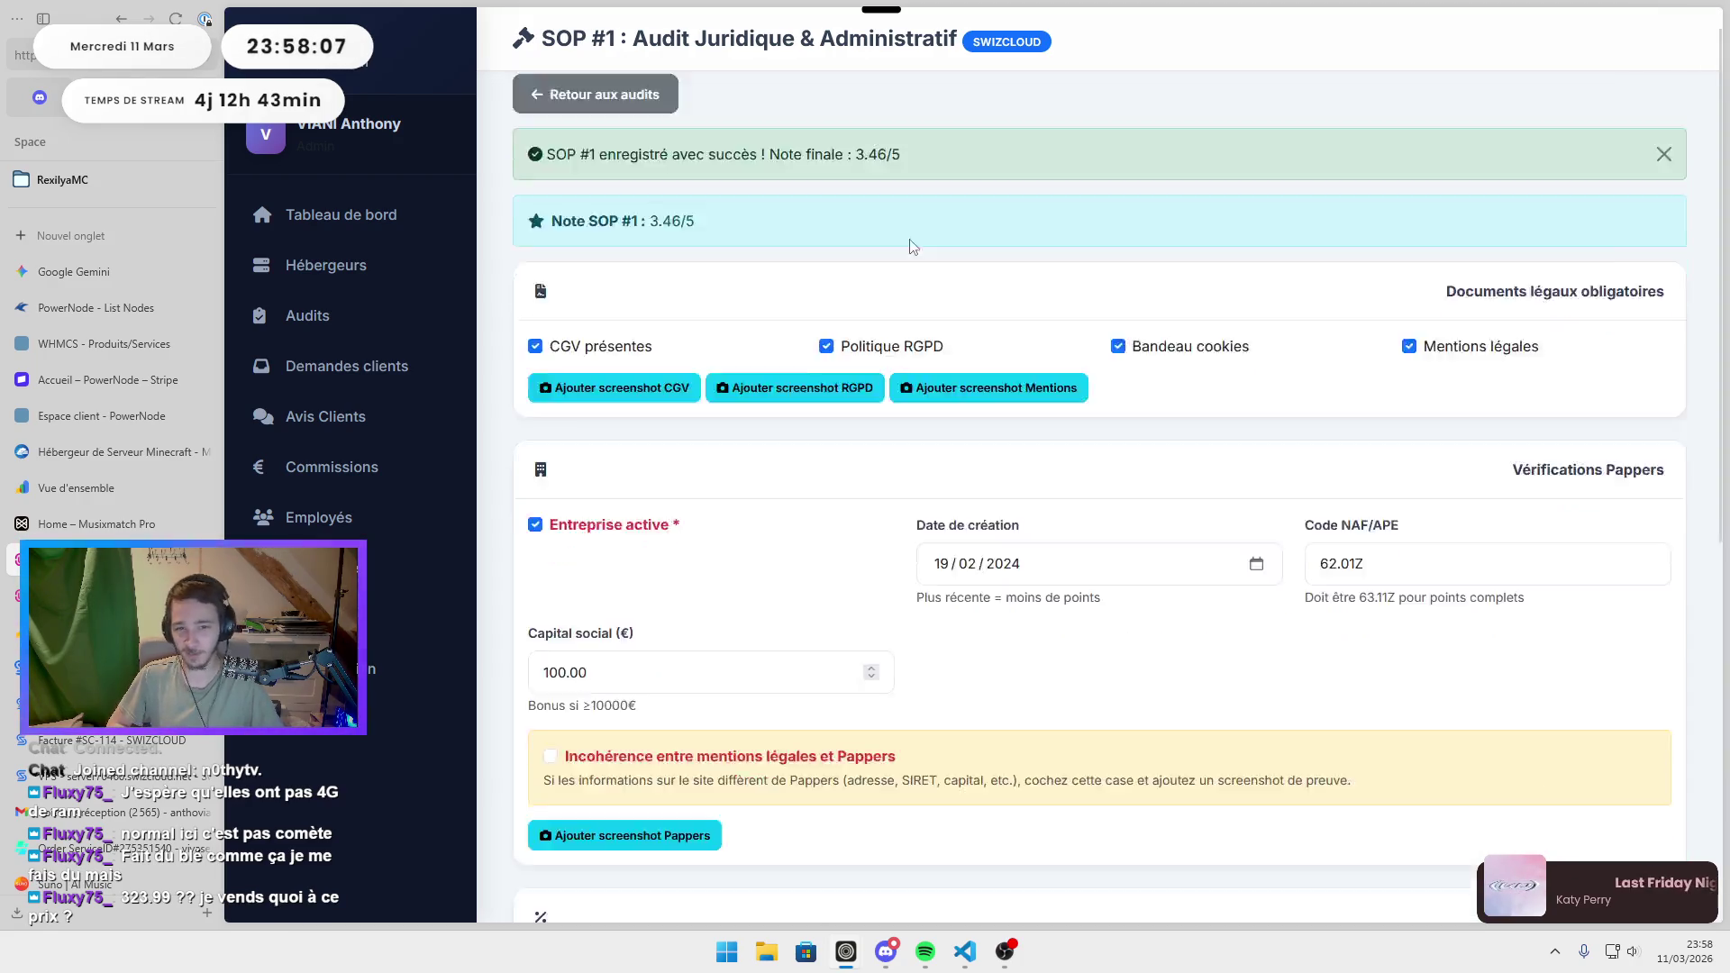
{"action": "scroll", "coordinate": [914, 235], "scroll_direction": "down", "scroll_amount": 6}
{"action": "left_click", "coordinate": [1217, 656]}
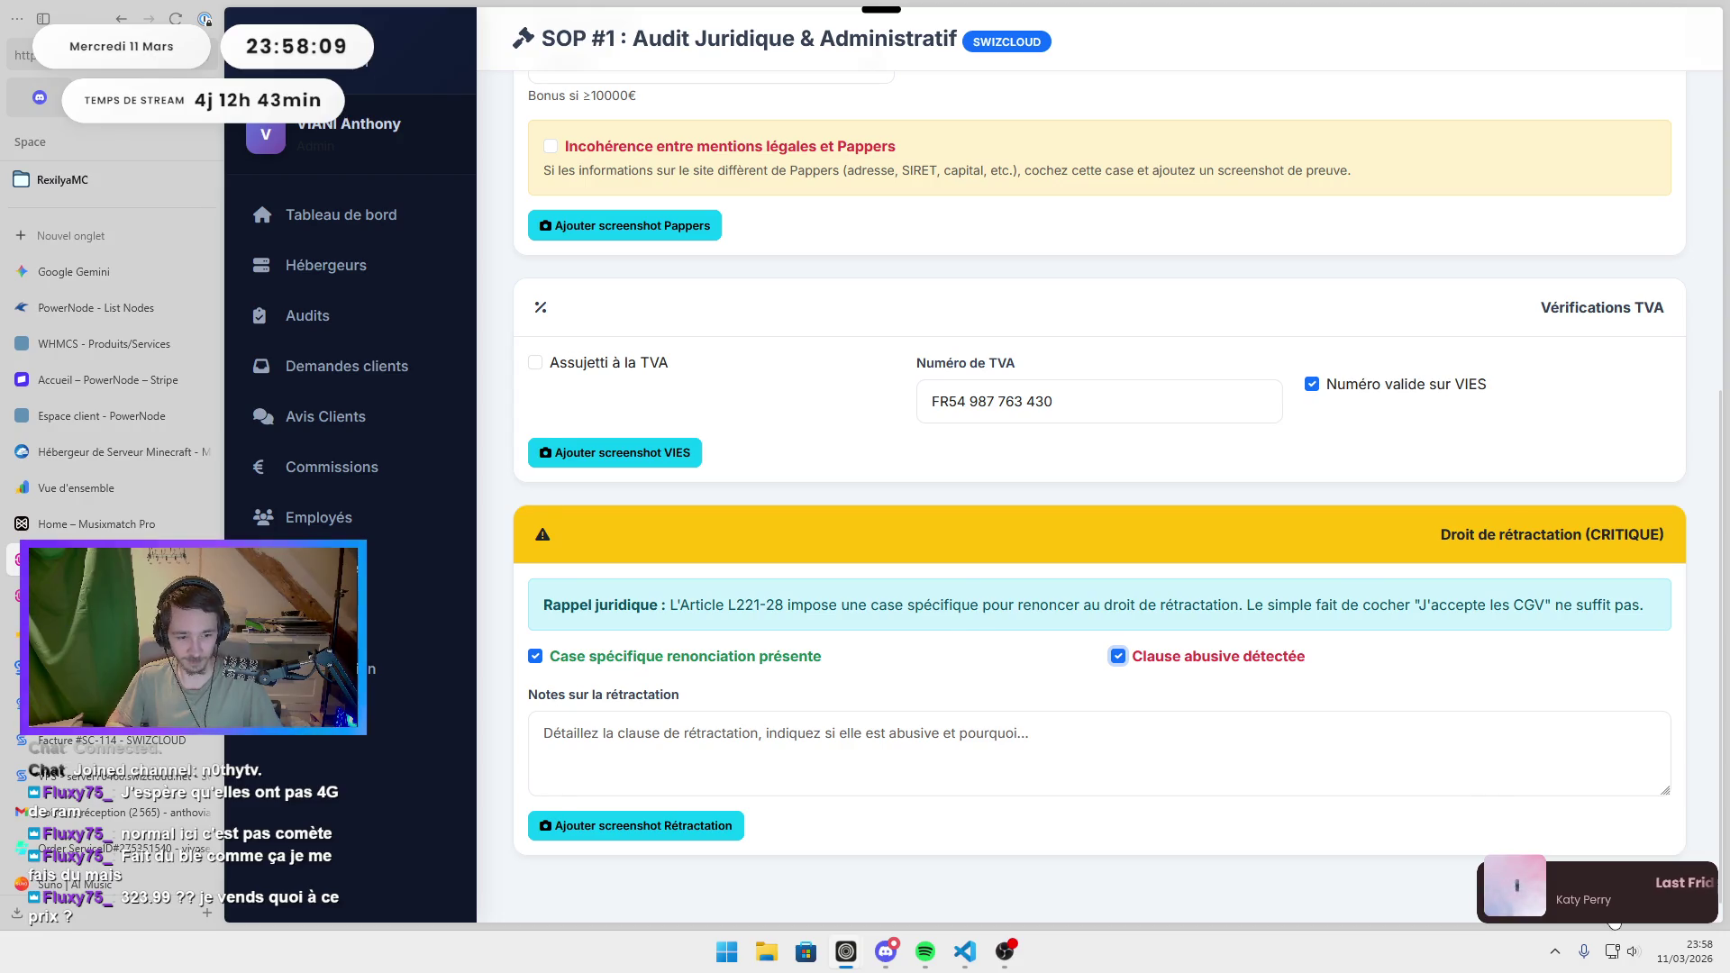
{"action": "left_click", "coordinate": [1613, 921]}
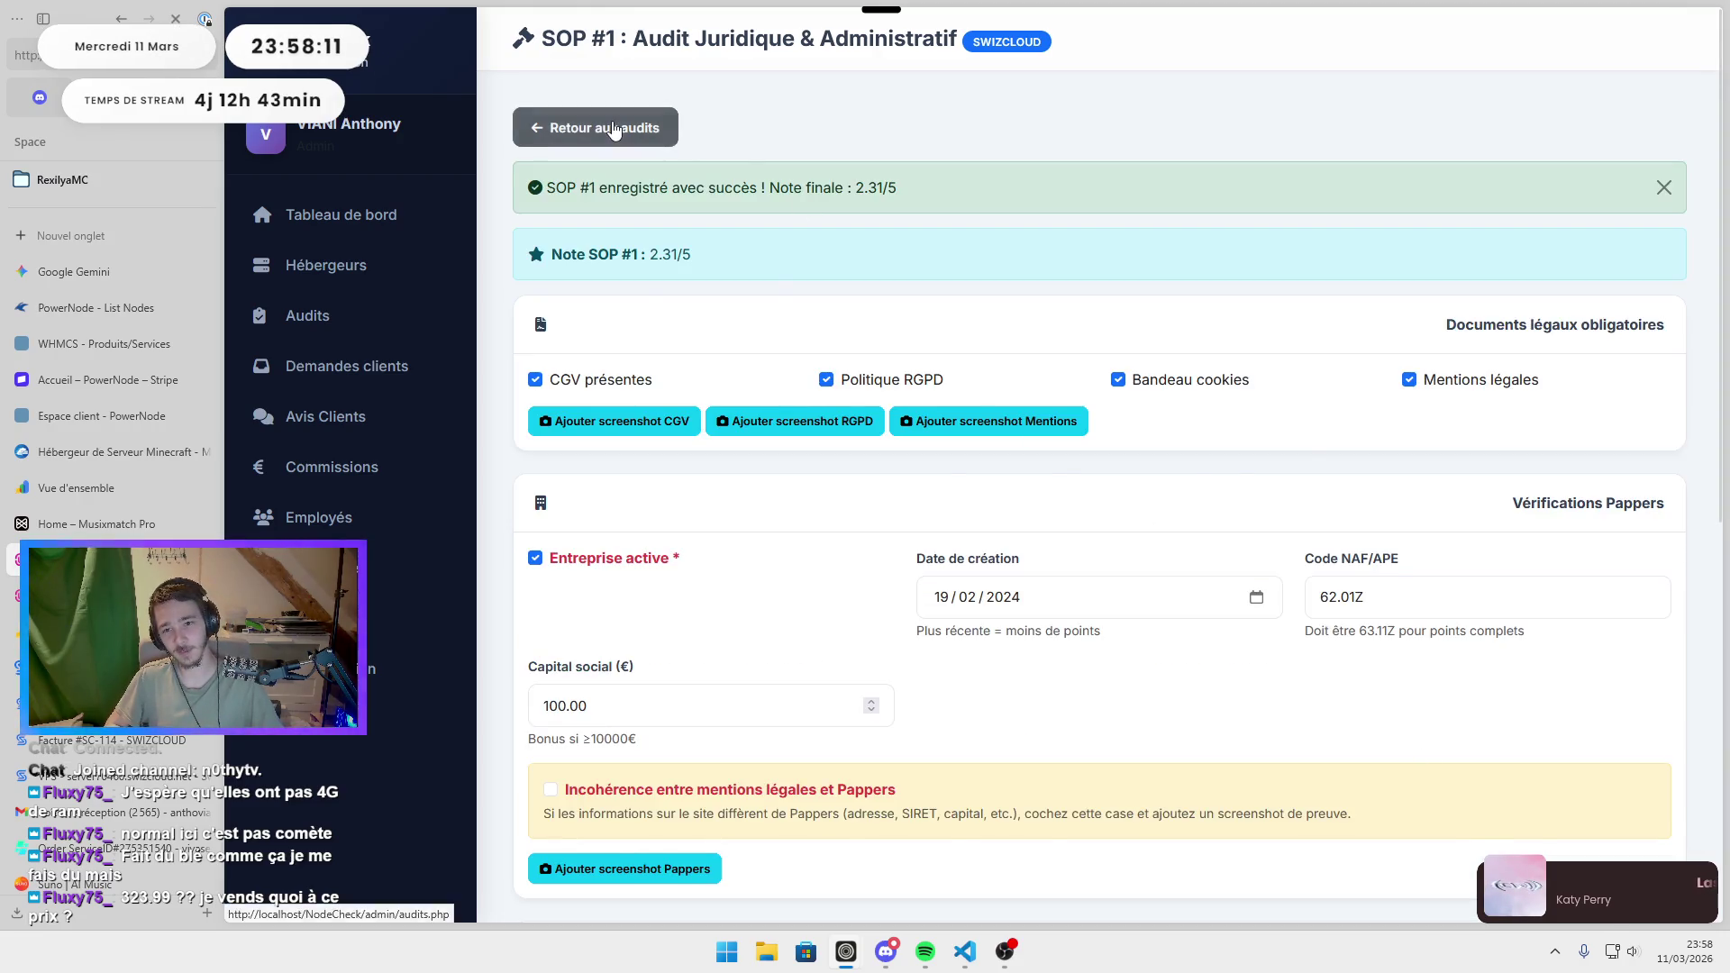
Return to the audits list, view the public Swizcloud page, then go to the NodeCheck home ranking.
{"action": "left_click", "coordinate": [613, 131]}
{"action": "left_click", "coordinate": [576, 370]}
{"action": "scroll", "coordinate": [753, 578], "scroll_direction": "down", "scroll_amount": 5}
{"action": "scroll", "coordinate": [631, 360], "scroll_direction": "up", "scroll_amount": 5}
{"action": "left_click", "coordinate": [499, 146]}
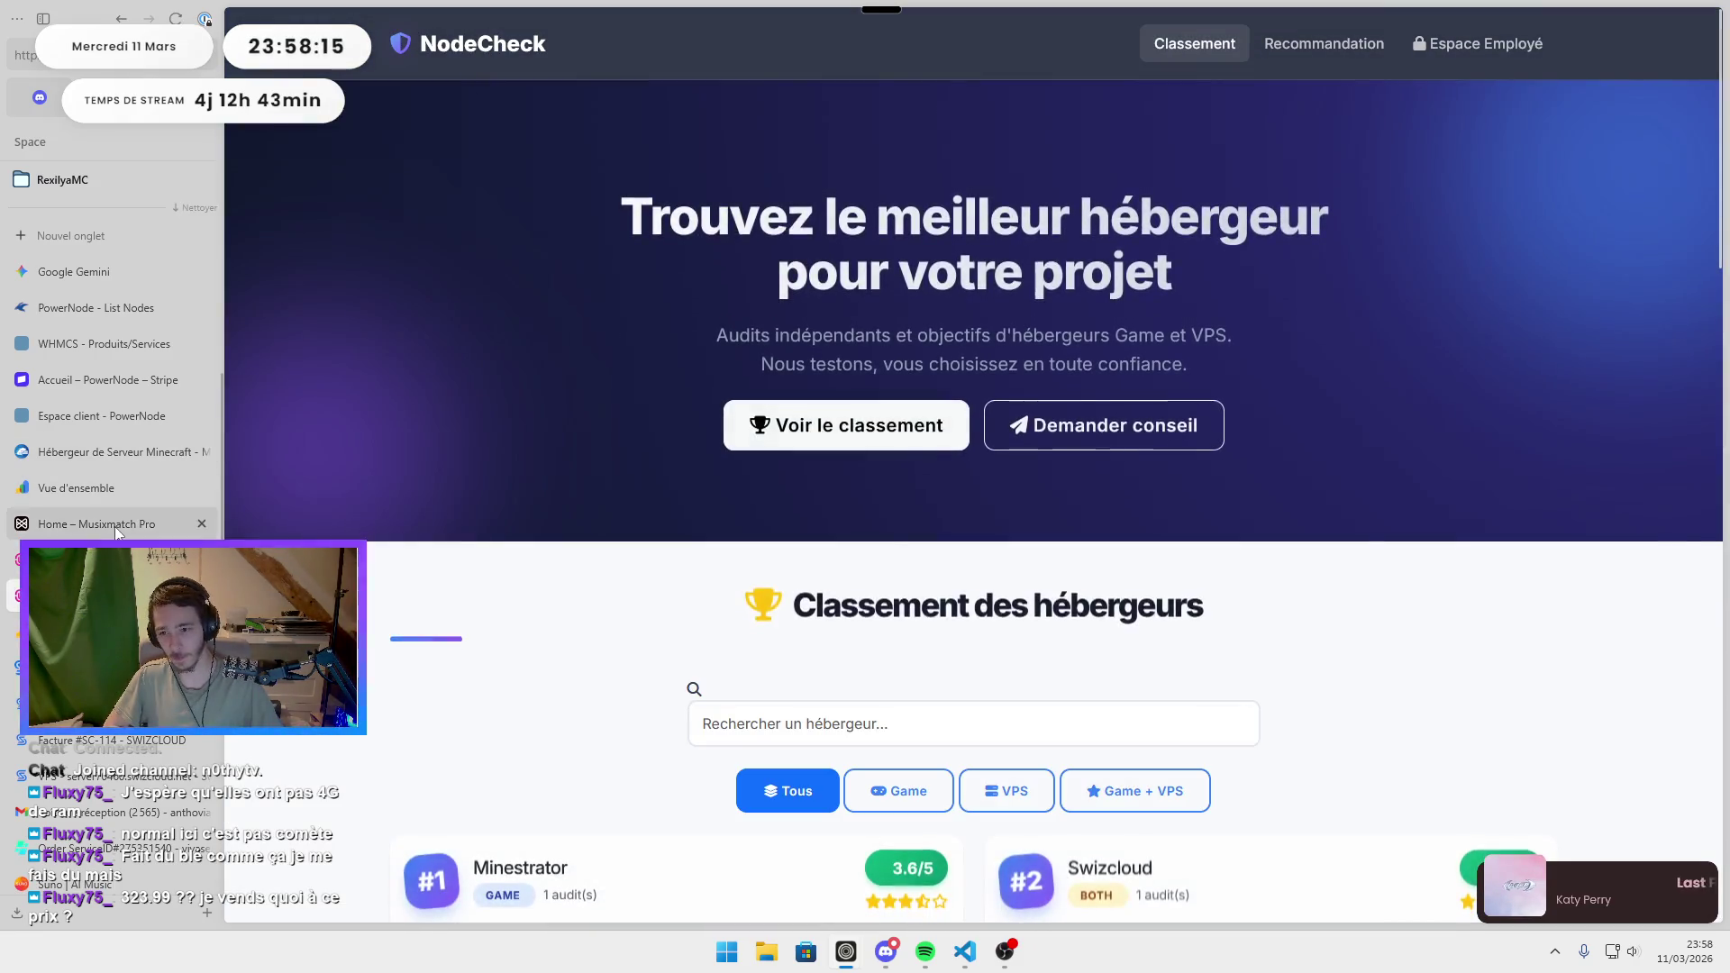
Open Swizcloud's SOP #2 purchase and support audit from the audits admin page.
{"action": "left_click", "coordinate": [115, 526]}
{"action": "left_click", "coordinate": [108, 560]}
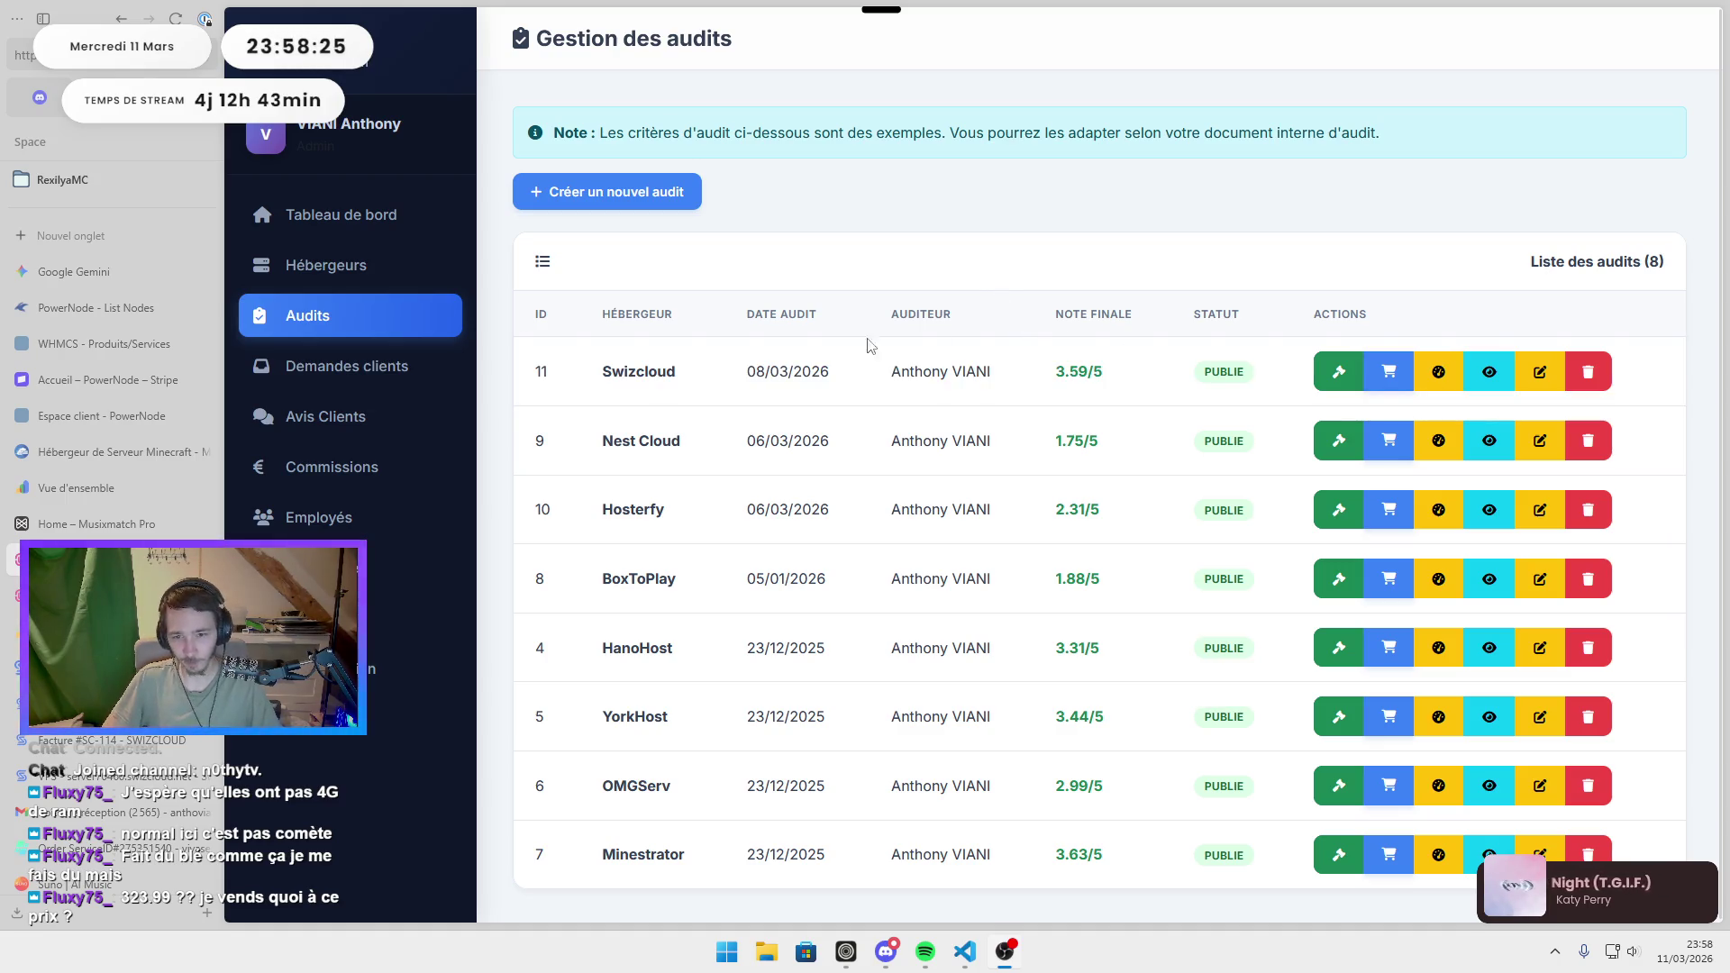
{"action": "left_click", "coordinate": [1395, 374]}
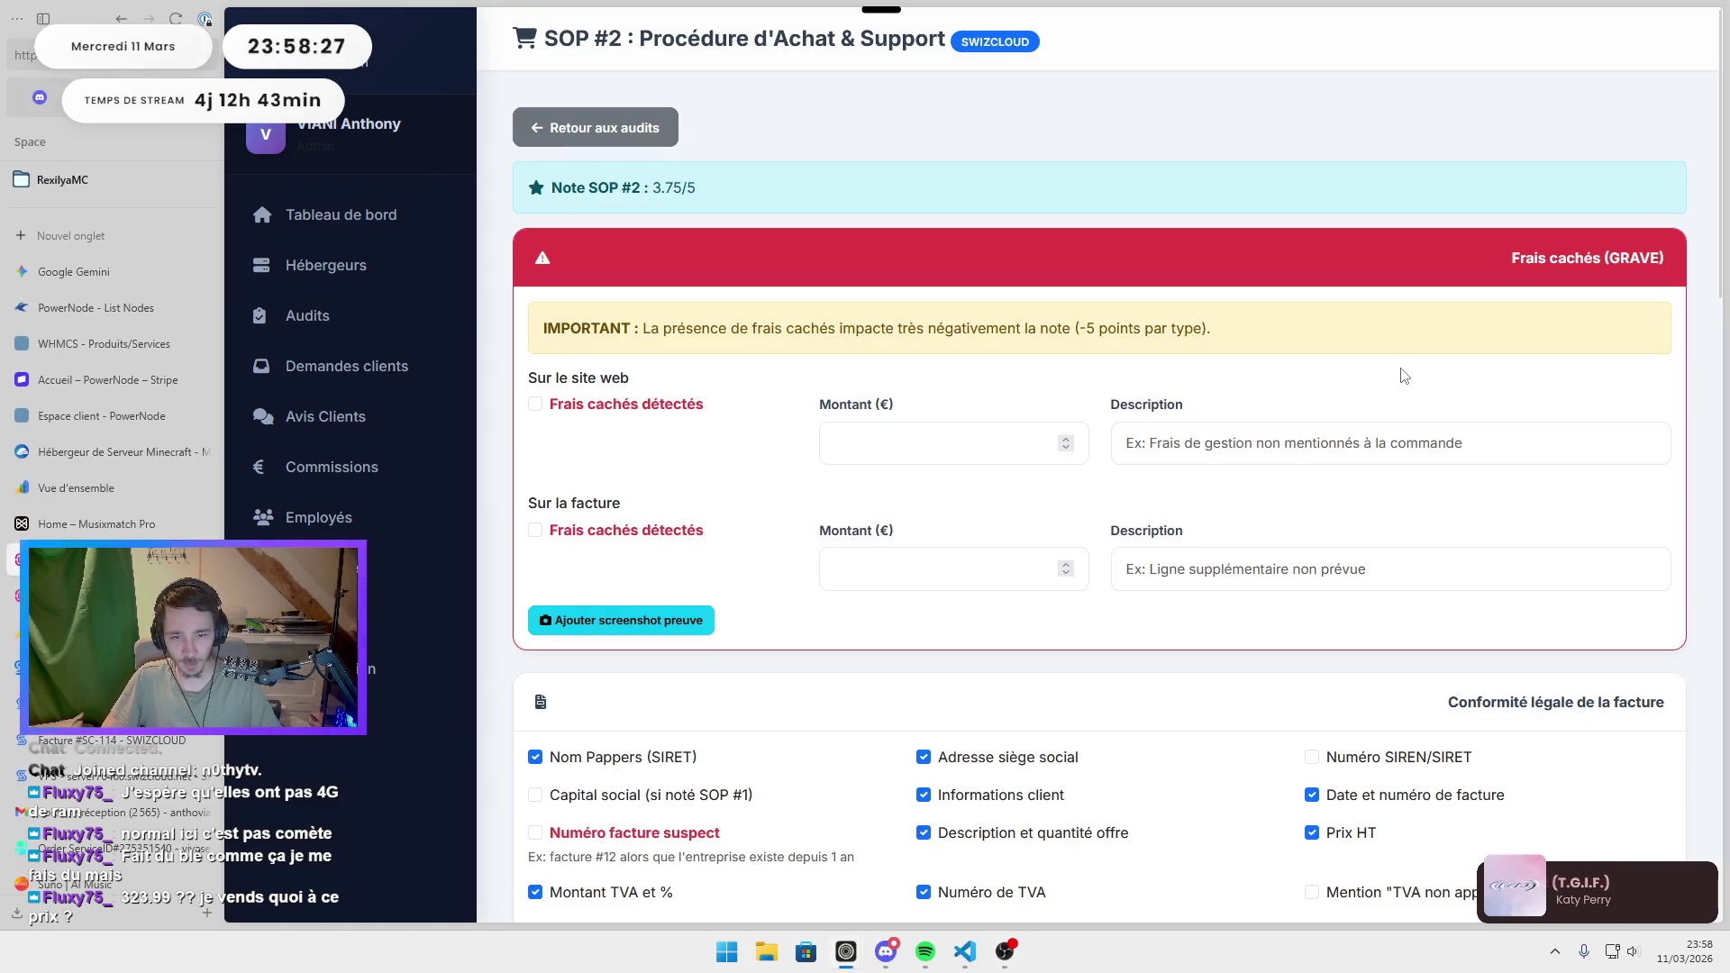
{"action": "scroll", "coordinate": [1183, 403], "scroll_direction": "down", "scroll_amount": 3}
{"action": "scroll", "coordinate": [1184, 405], "scroll_direction": "down", "scroll_amount": 4}
{"action": "scroll", "coordinate": [1183, 402], "scroll_direction": "down", "scroll_amount": 3}
{"action": "scroll", "coordinate": [1177, 495], "scroll_direction": "down", "scroll_amount": 3}
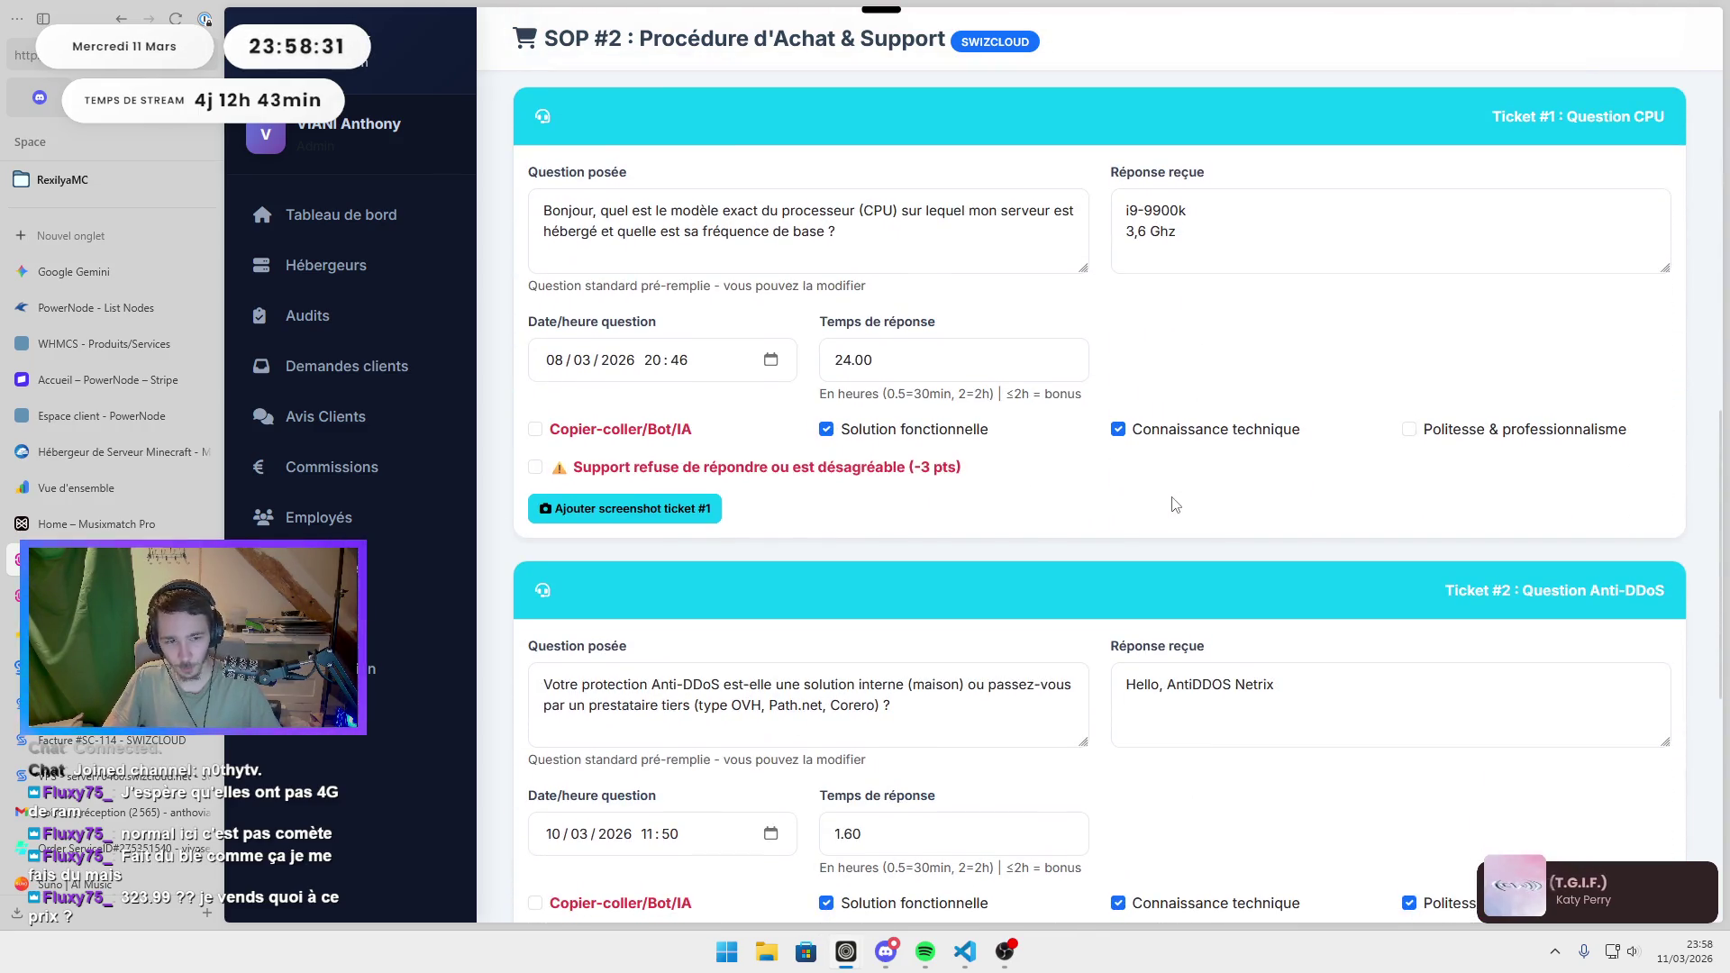
{"action": "scroll", "coordinate": [1174, 503], "scroll_direction": "up", "scroll_amount": 1}
Review the response times and answers already entered for tickets #1 and #2.
{"action": "left_click_drag", "start_coordinate": [1193, 355], "coordinate": [1108, 288]}
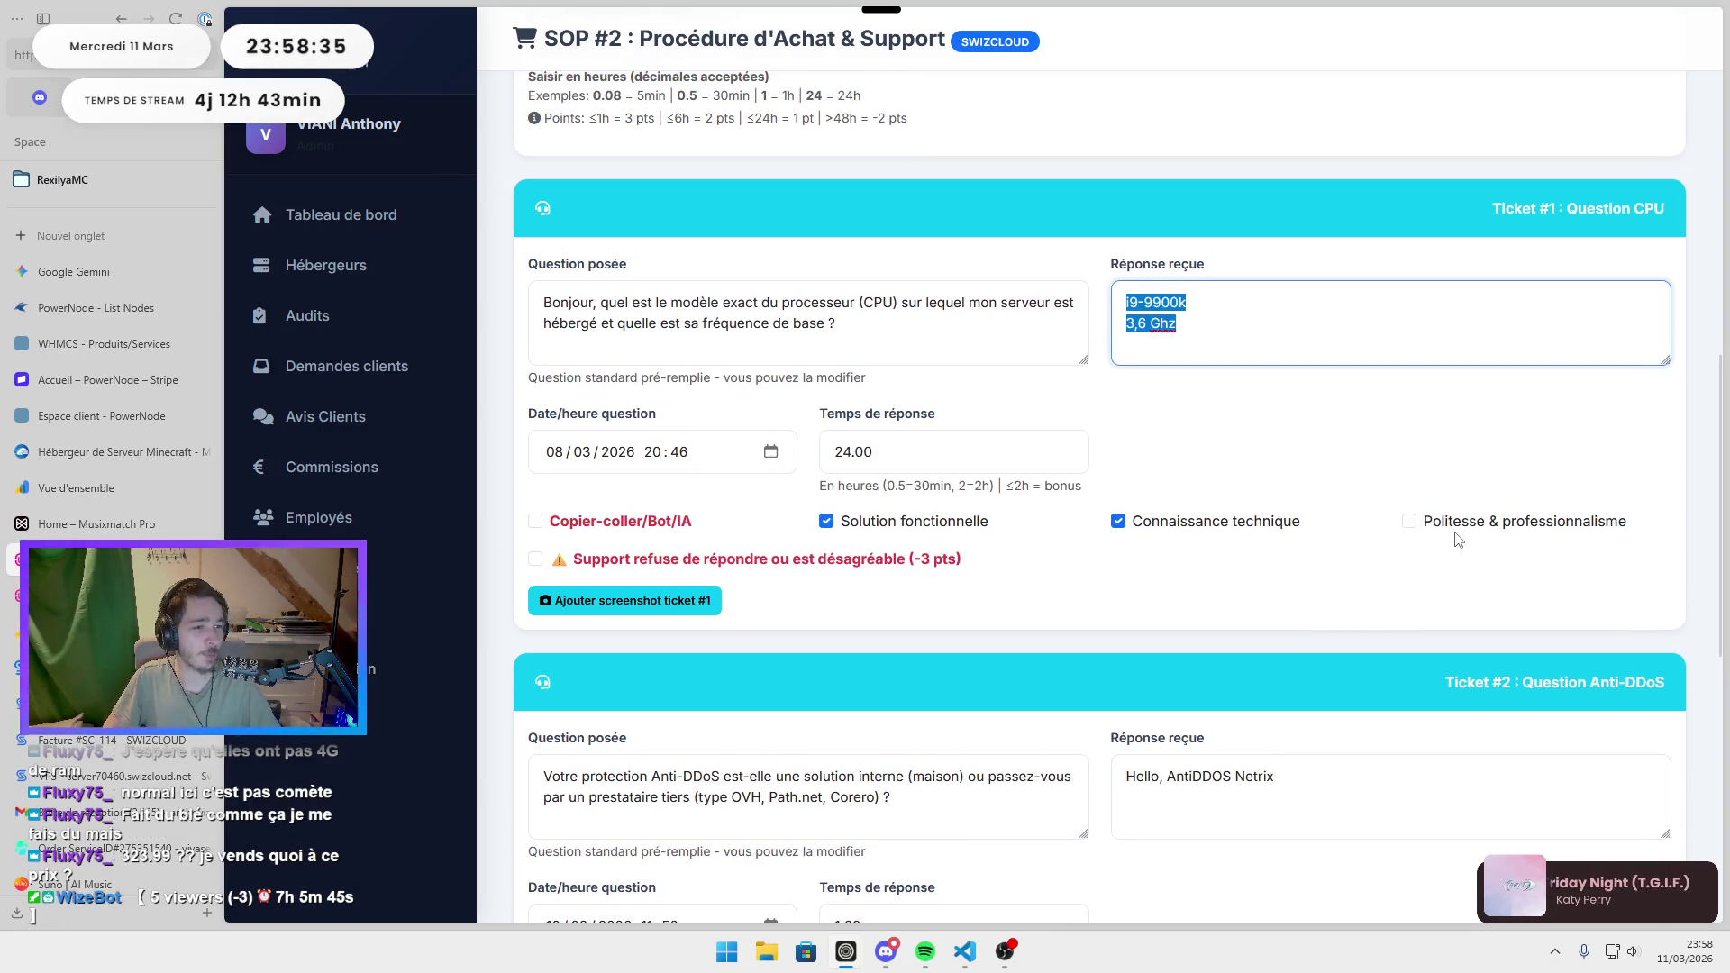
{"action": "left_click", "coordinate": [1426, 439]}
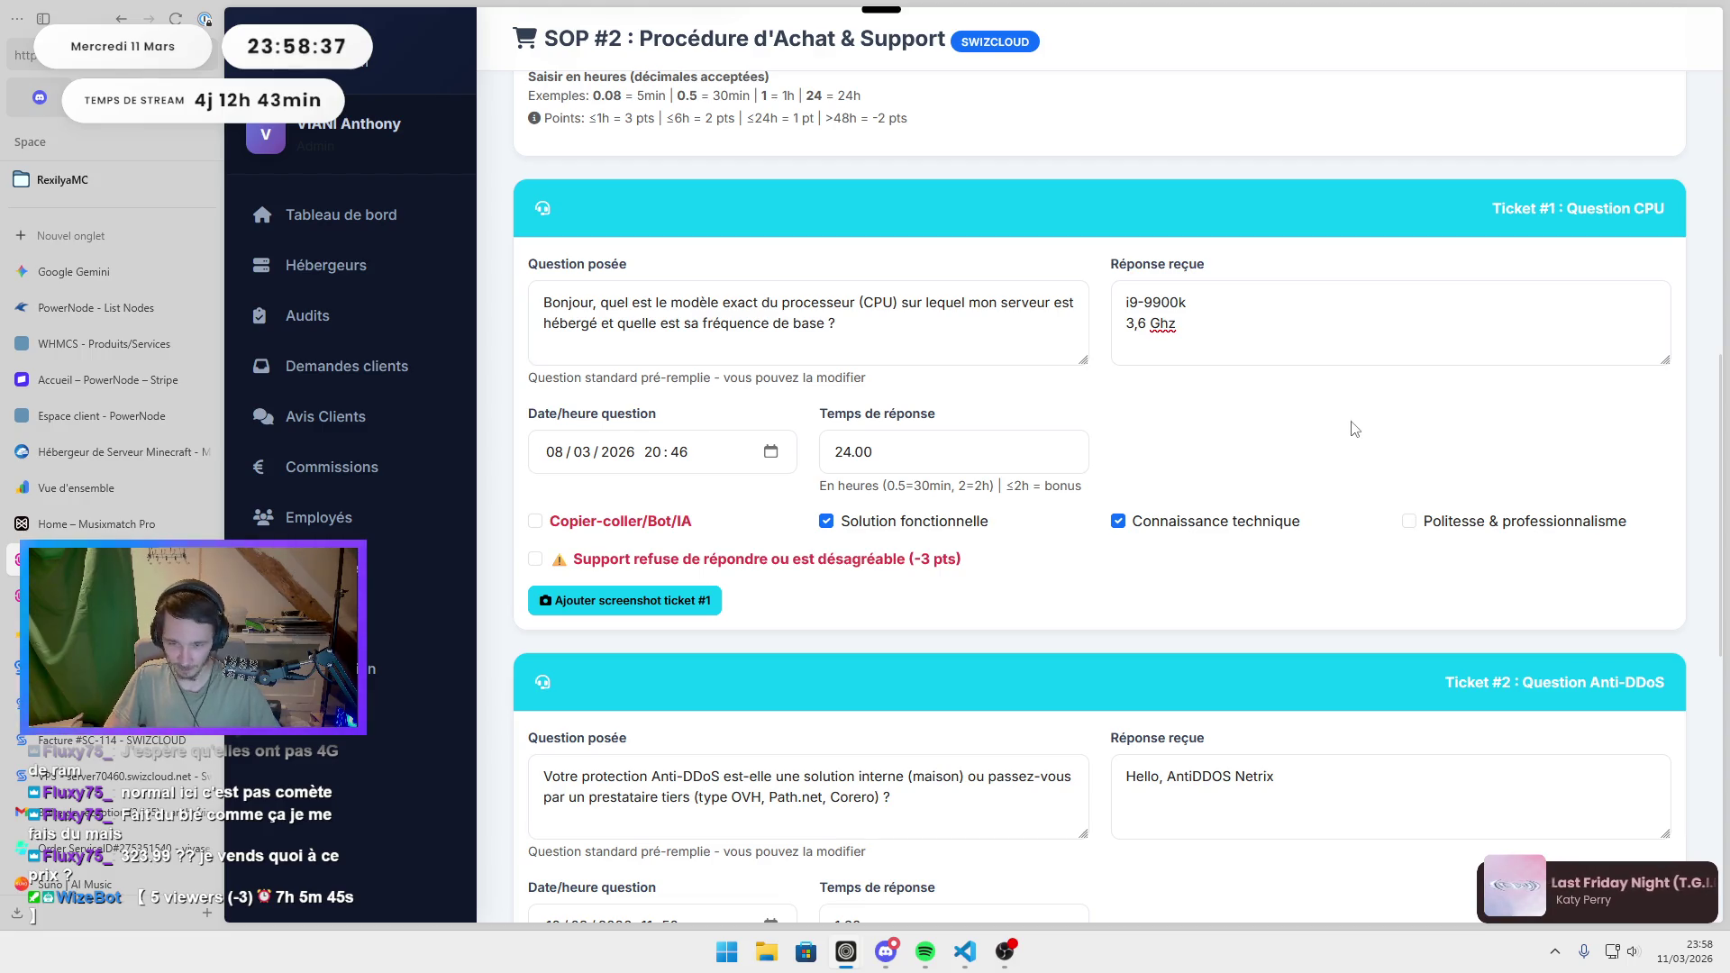
{"action": "left_click_drag", "start_coordinate": [807, 461], "coordinate": [1219, 443]}
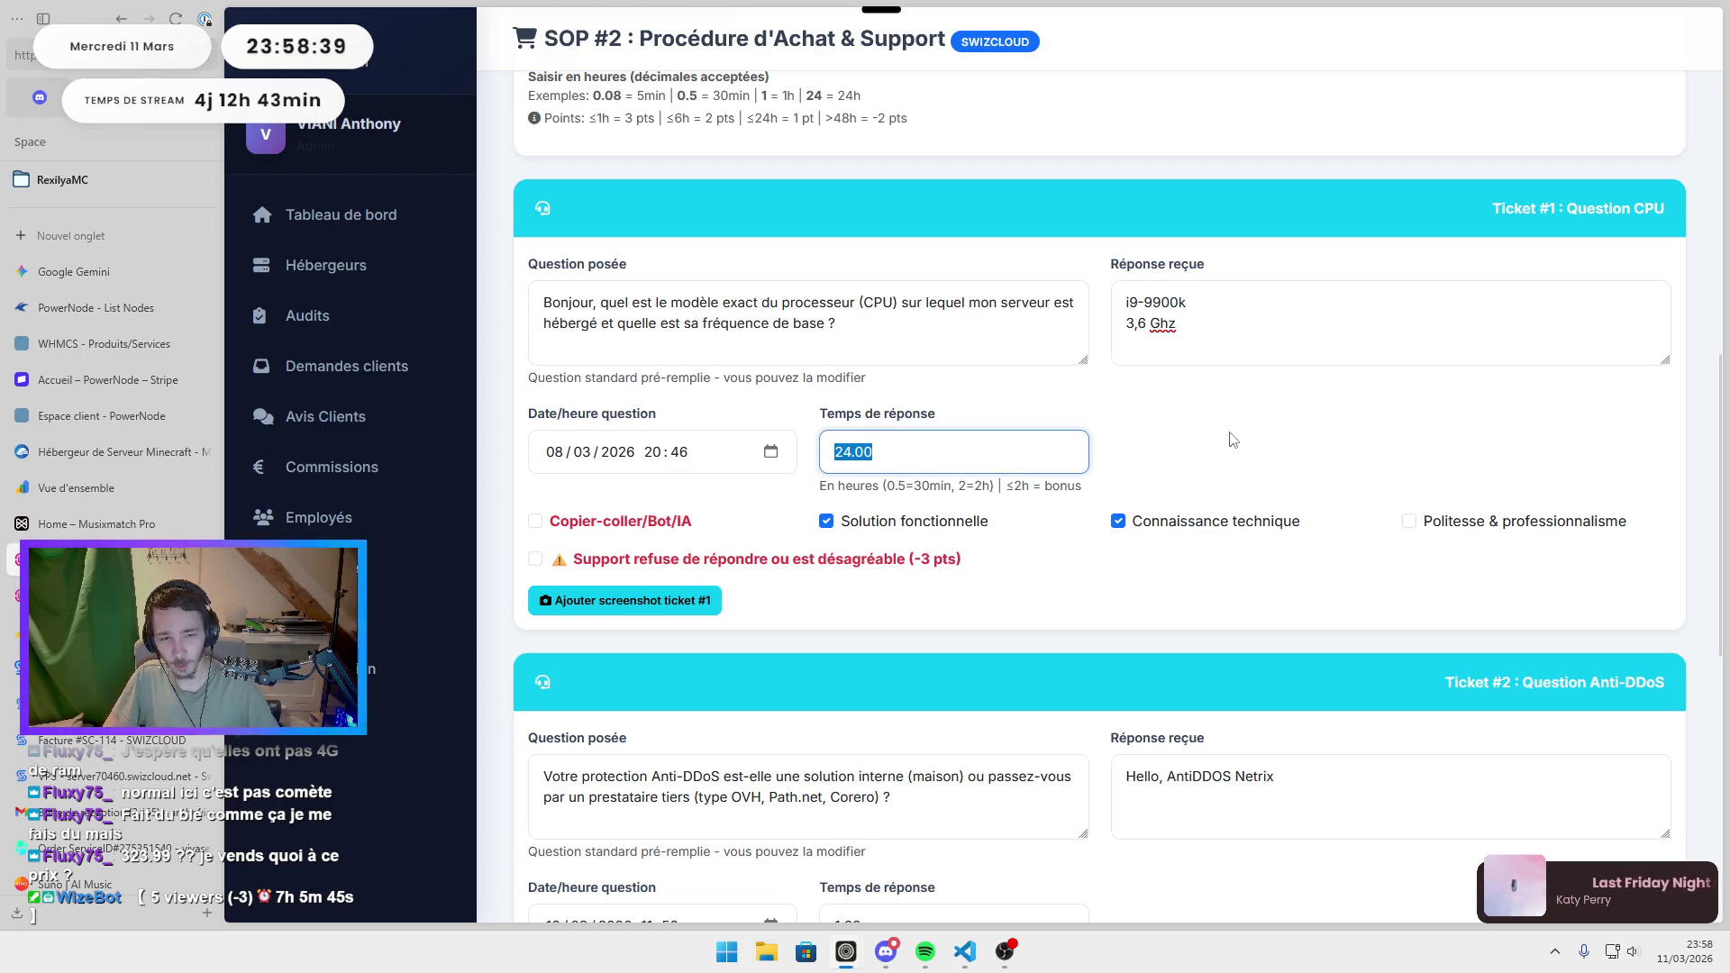
{"action": "scroll", "coordinate": [1243, 464], "scroll_direction": "down", "scroll_amount": 4}
{"action": "left_click", "coordinate": [1219, 440]}
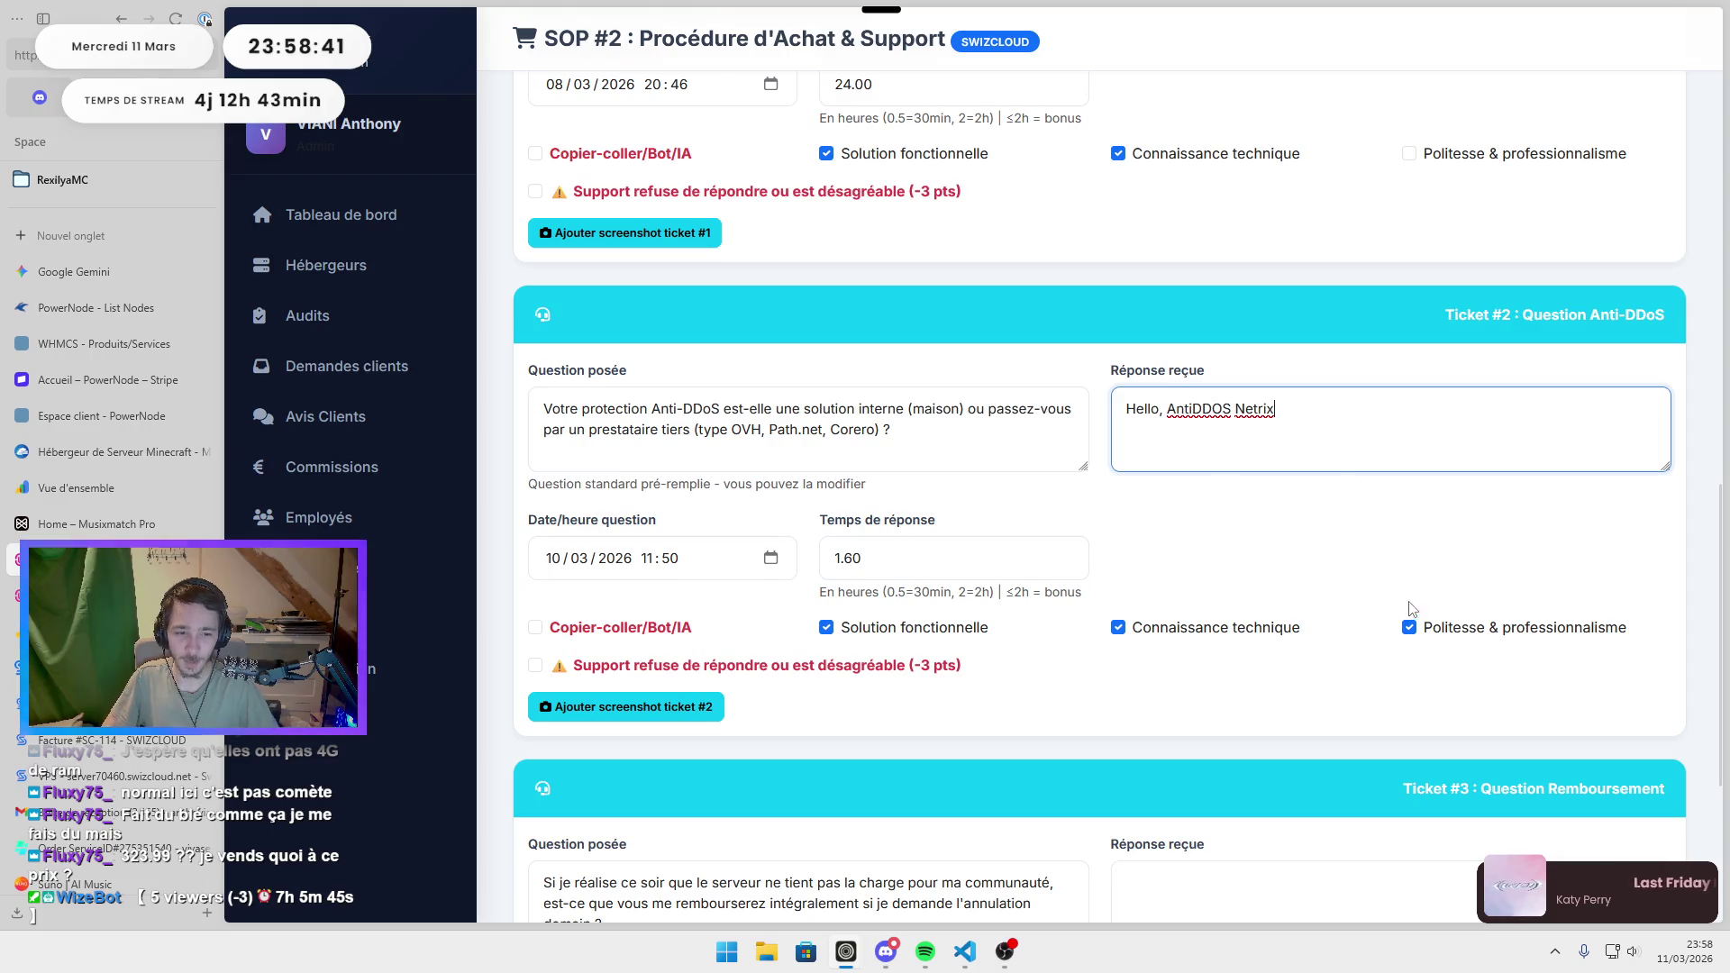
{"action": "left_click_drag", "start_coordinate": [962, 570], "coordinate": [825, 561]}
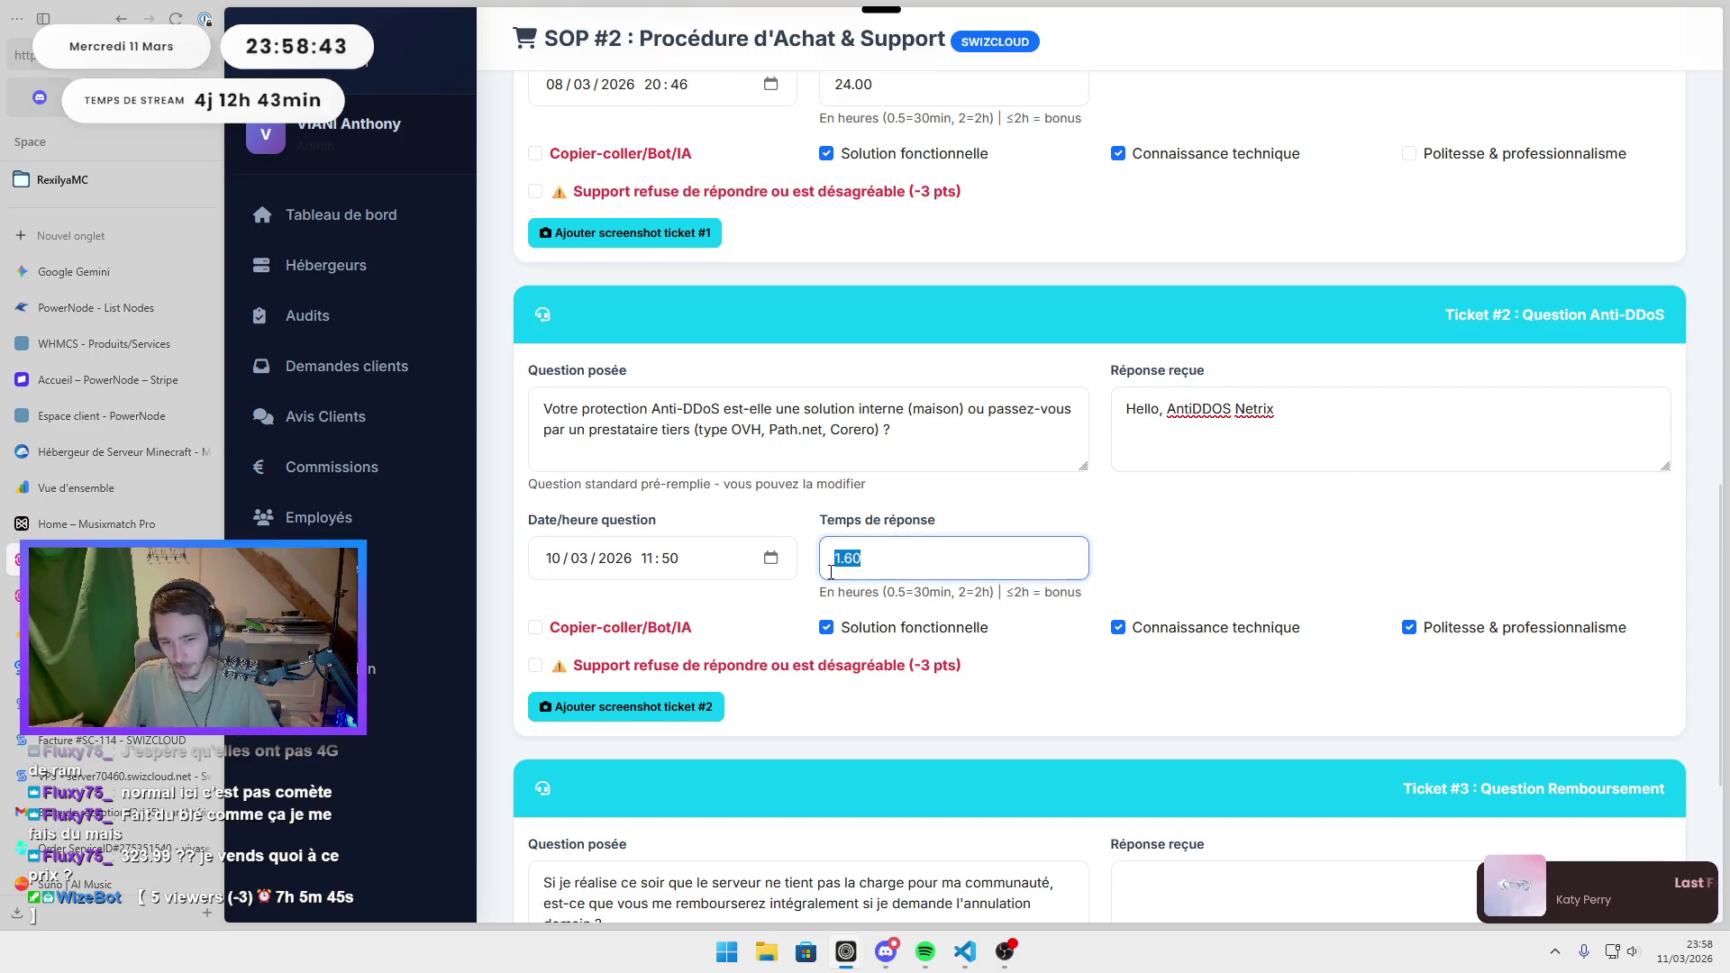
{"action": "left_click", "coordinate": [1306, 509]}
{"action": "scroll", "coordinate": [1301, 506], "scroll_direction": "down", "scroll_amount": 4}
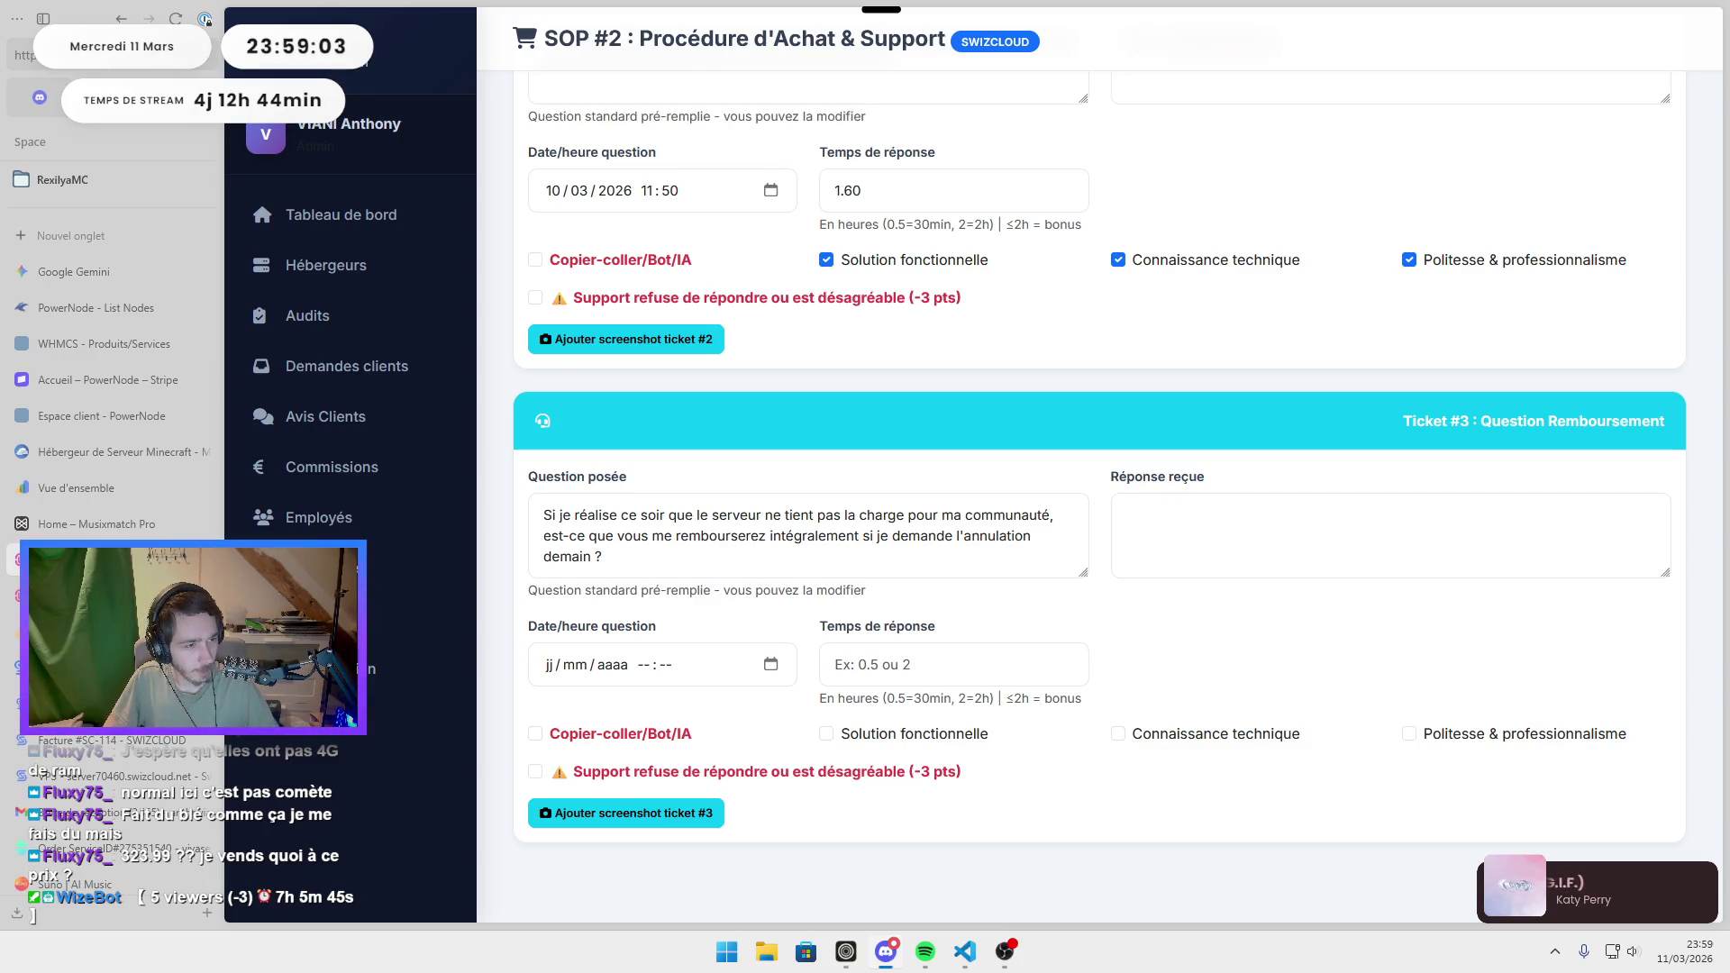
Enter Ticket #3's question date 10/03/2026 00:20 and response time 10.
{"action": "left_click", "coordinate": [577, 666]}
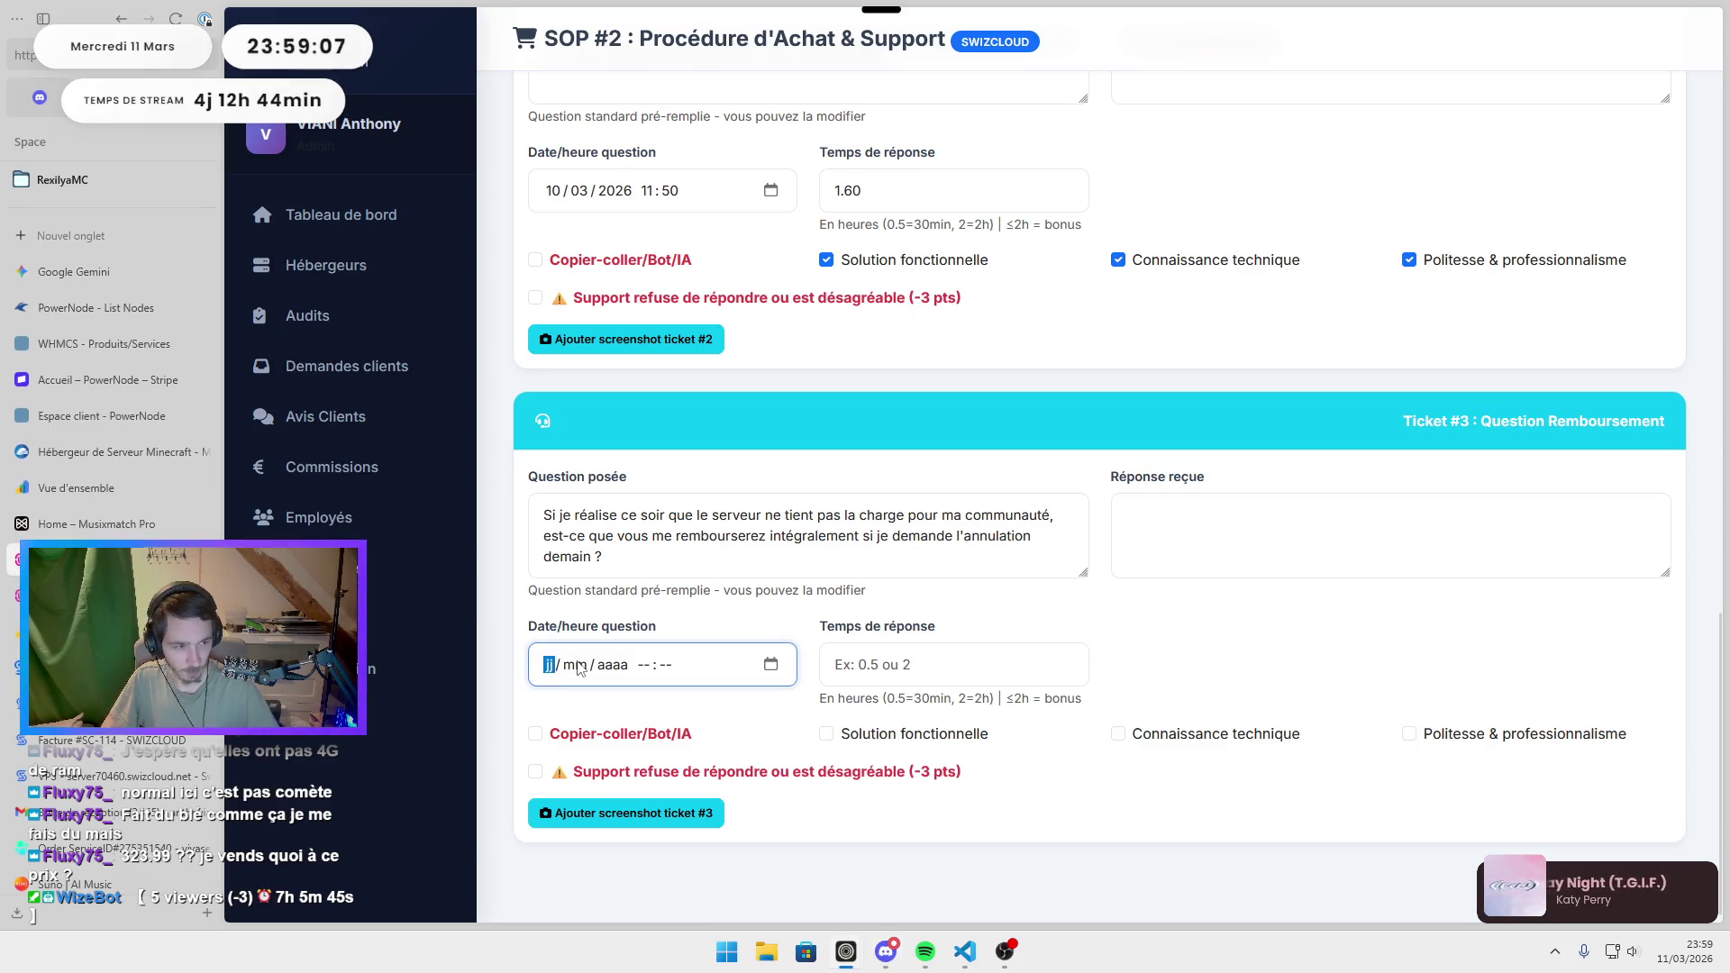
{"action": "type", "text": "10"}
{"action": "type", "text": "32026"}
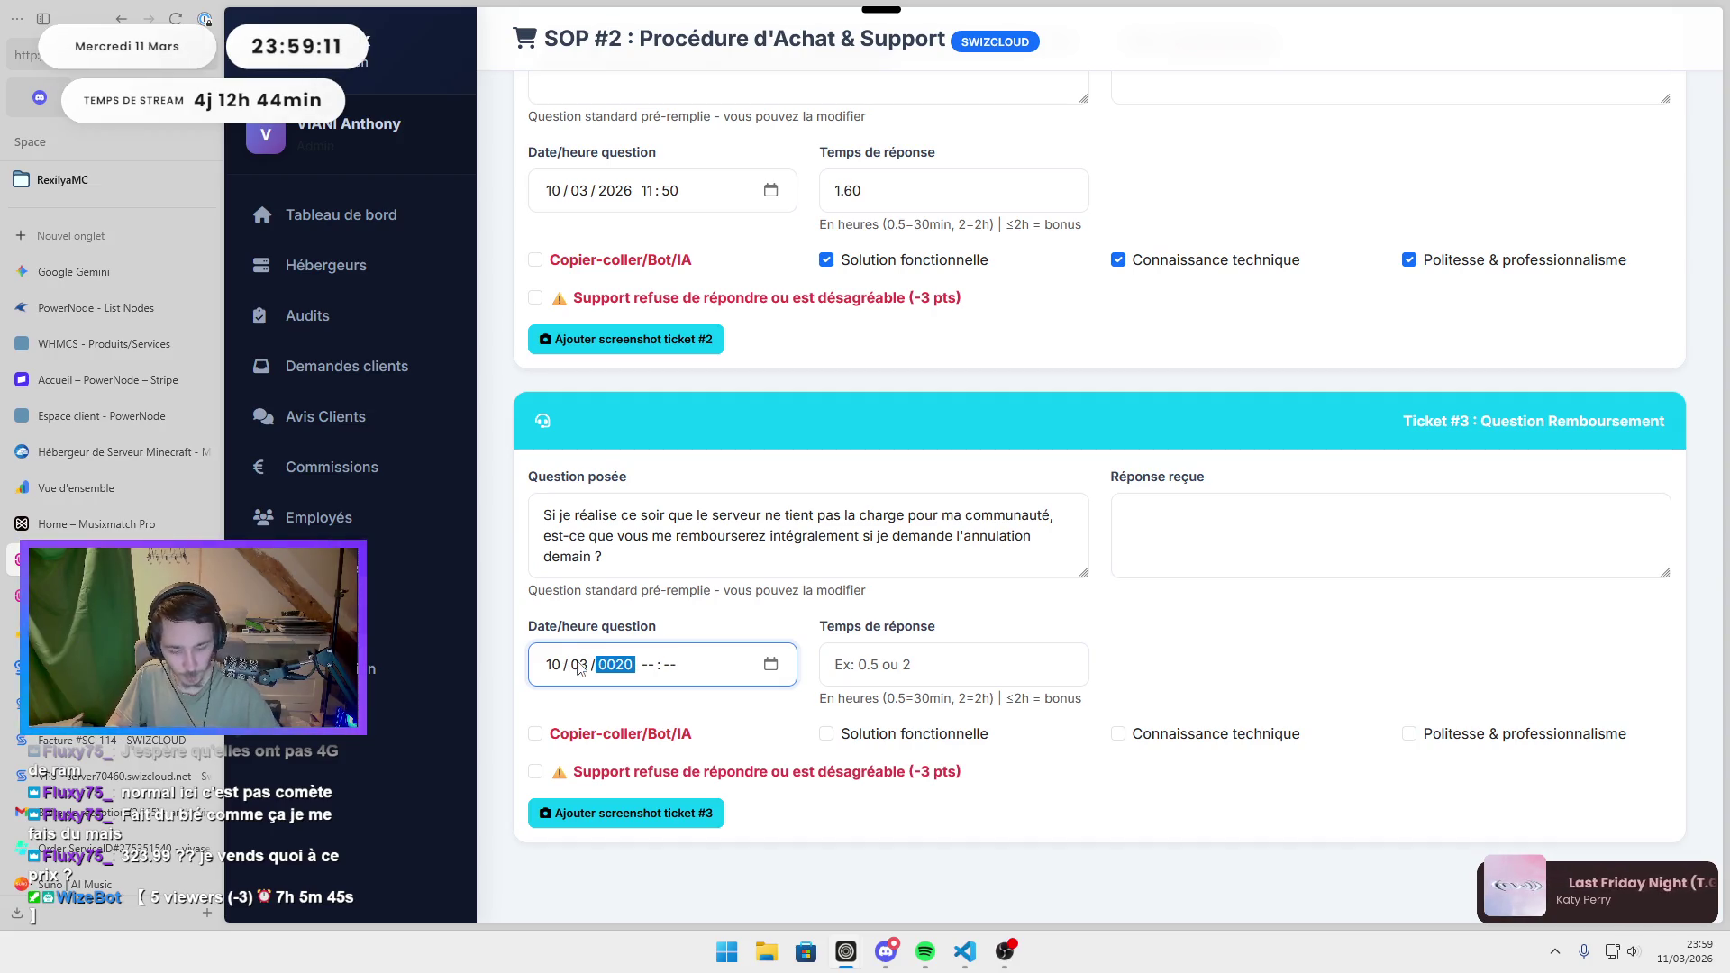
{"action": "type", "text": "20"}
{"action": "key", "text": "Tab"}
{"action": "key", "text": "Tab"}
{"action": "key", "text": "alt+Tab"}
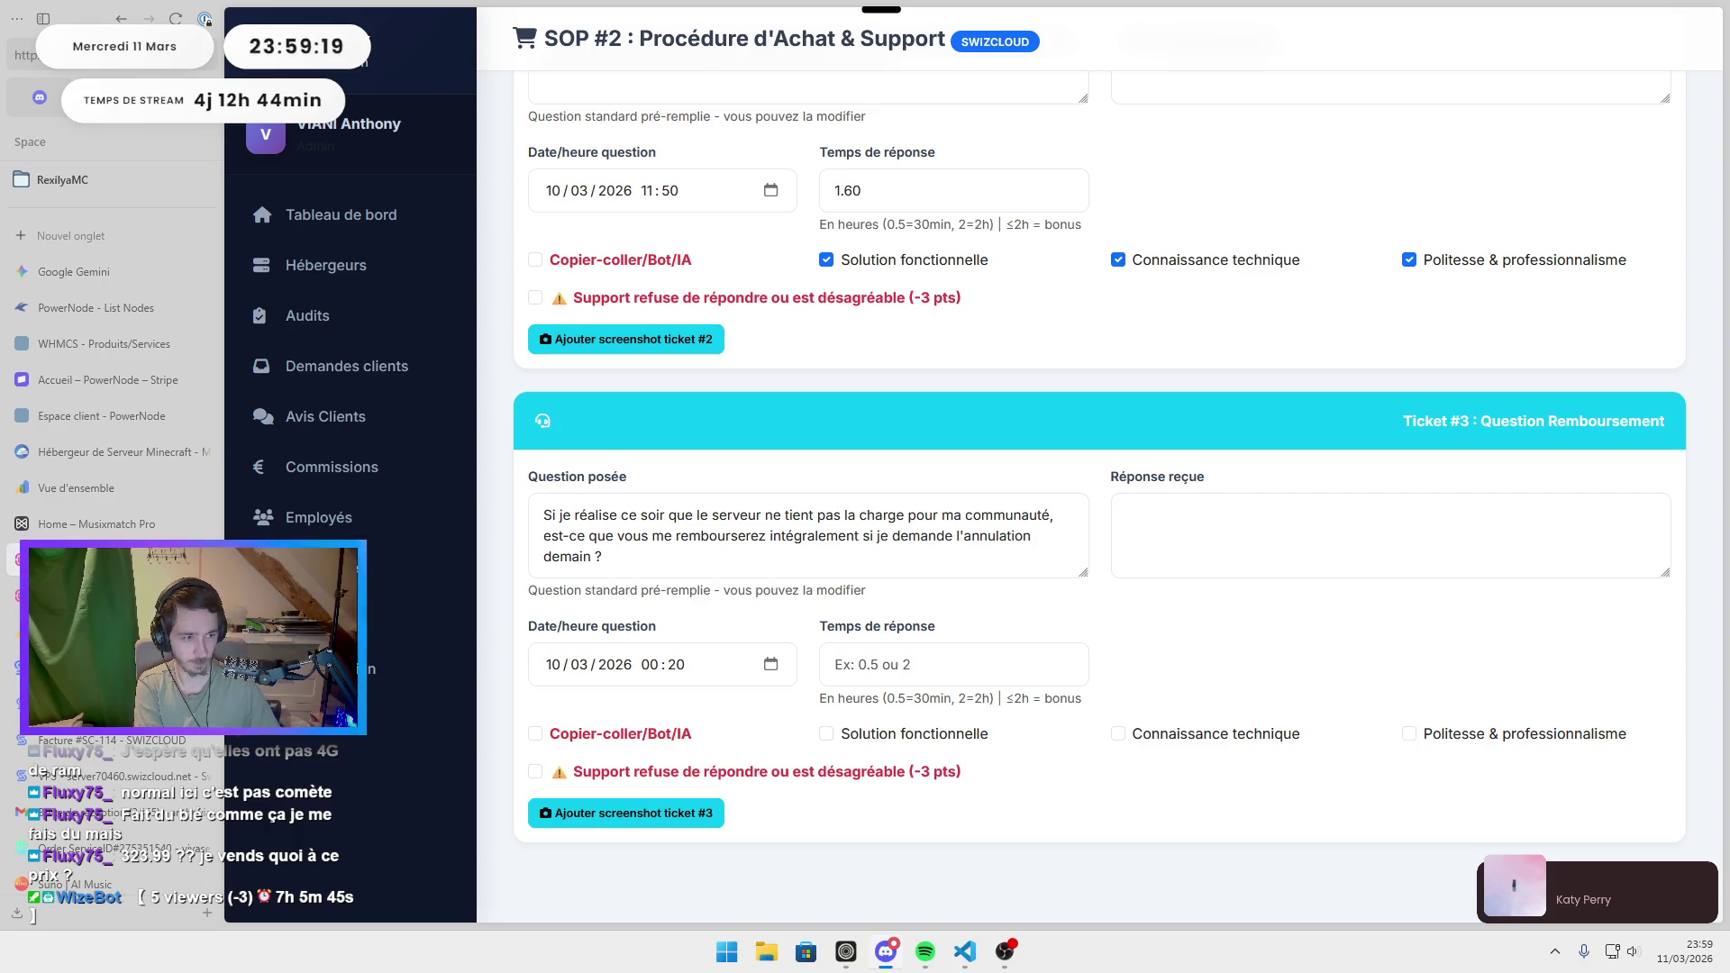
{"action": "left_click", "coordinate": [929, 665]}
{"action": "type", "text": "10"}
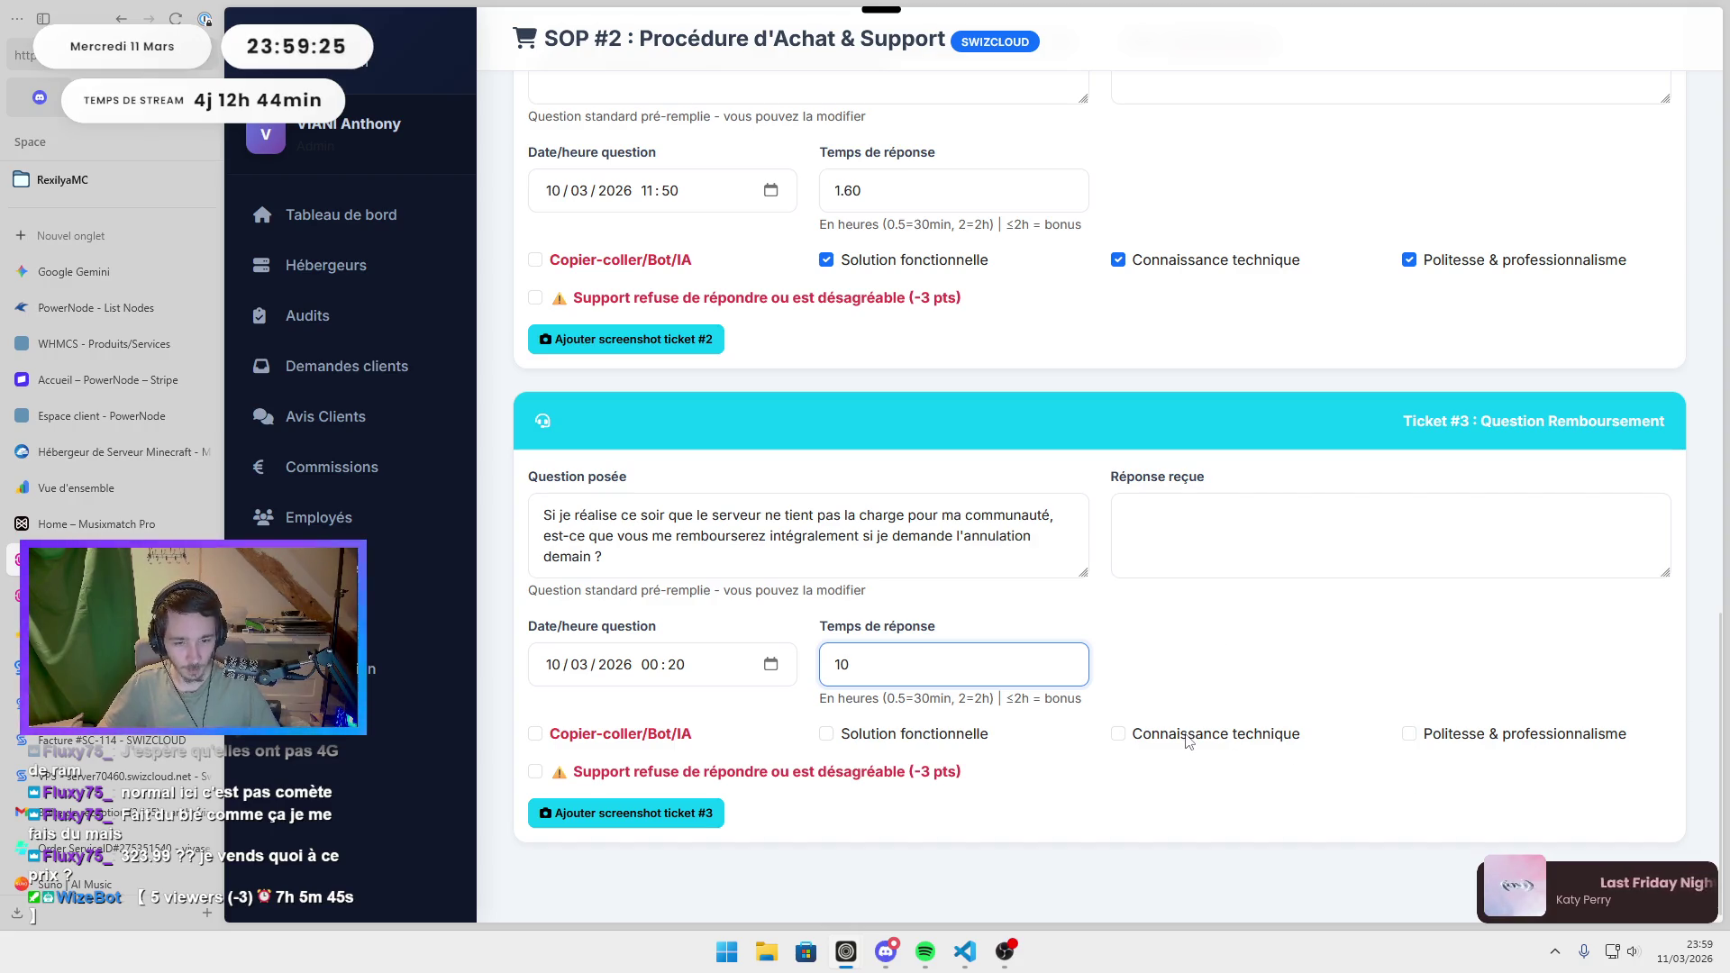
Tick technical knowledge and working solution for Ticket #3, answer 'Non', and save the SOP #2 audit.
{"action": "left_click", "coordinate": [1119, 735]}
{"action": "left_click", "coordinate": [926, 737]}
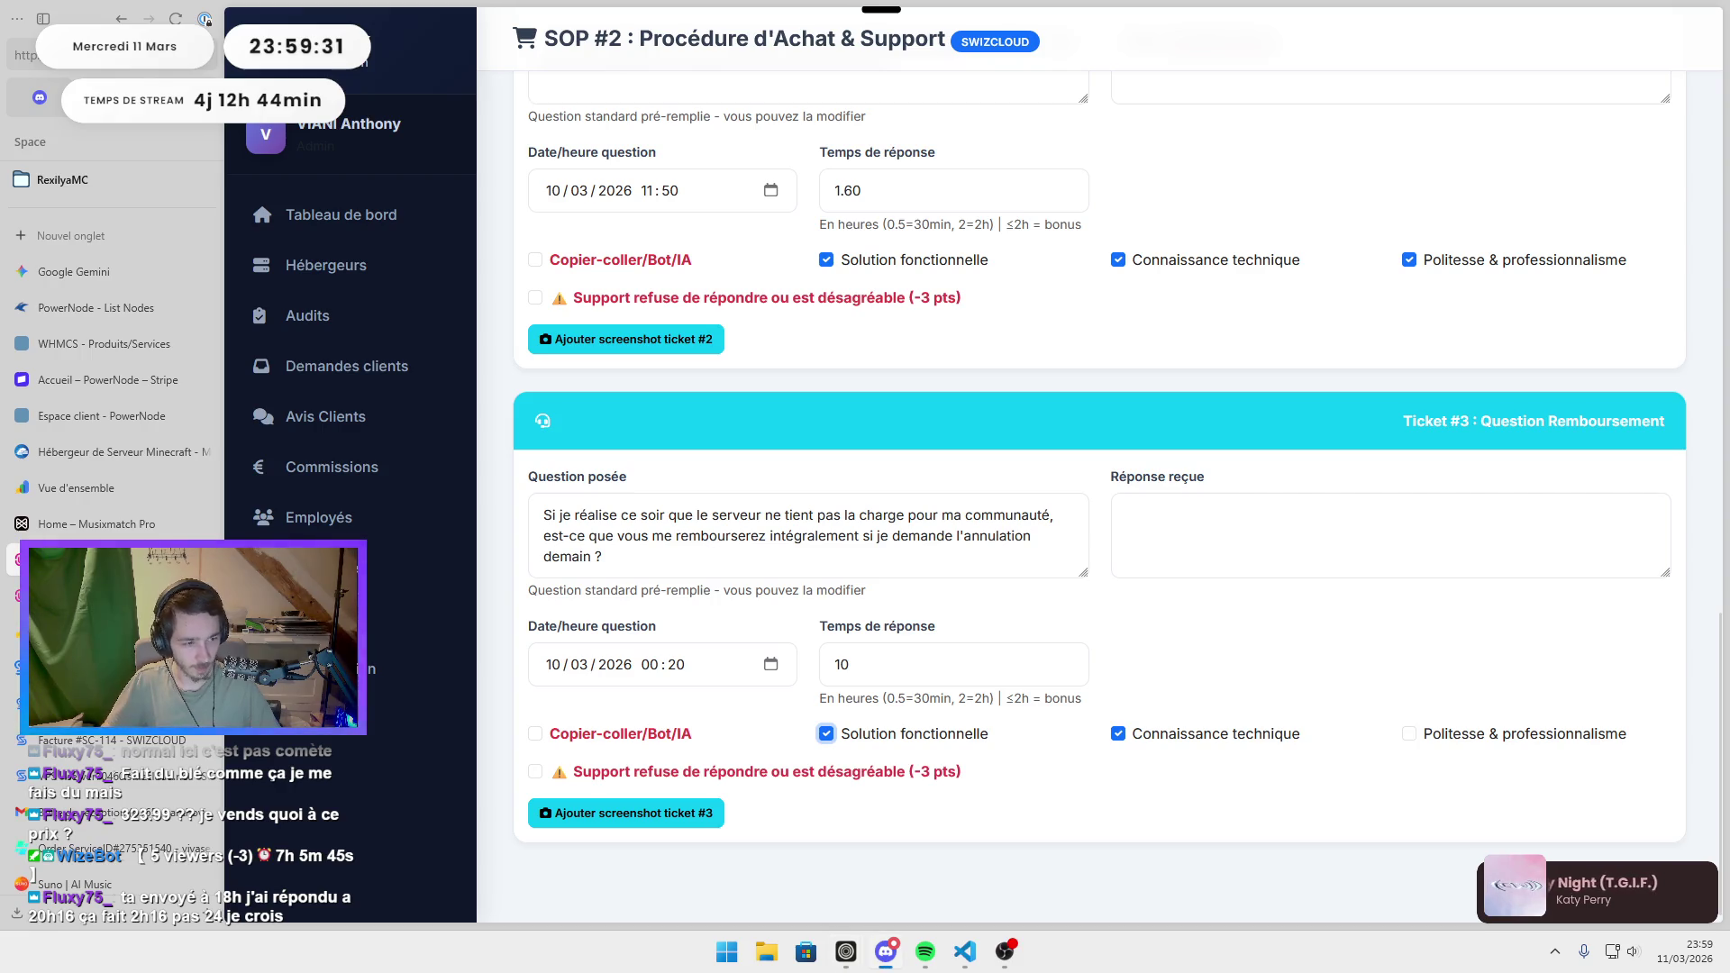
{"action": "left_click", "coordinate": [1209, 519]}
{"action": "type", "text": "Non"}
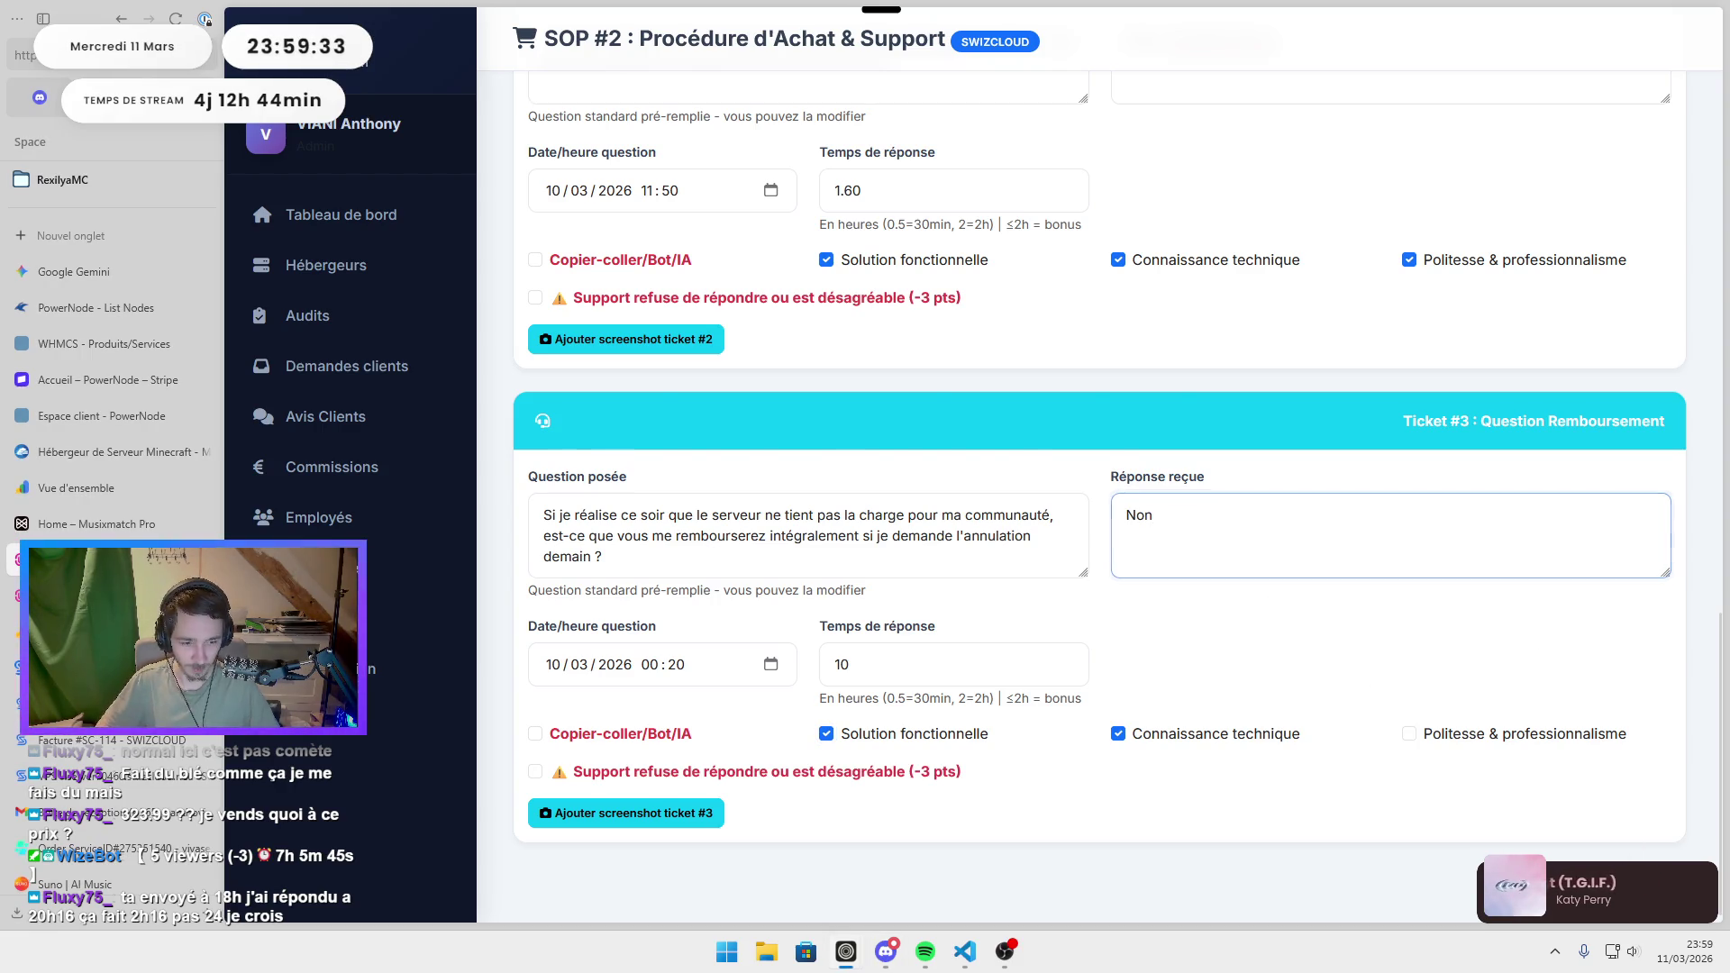
{"action": "key", "text": "ctrl+Return"}
{"action": "scroll", "coordinate": [850, 188], "scroll_direction": "down", "scroll_amount": 15}
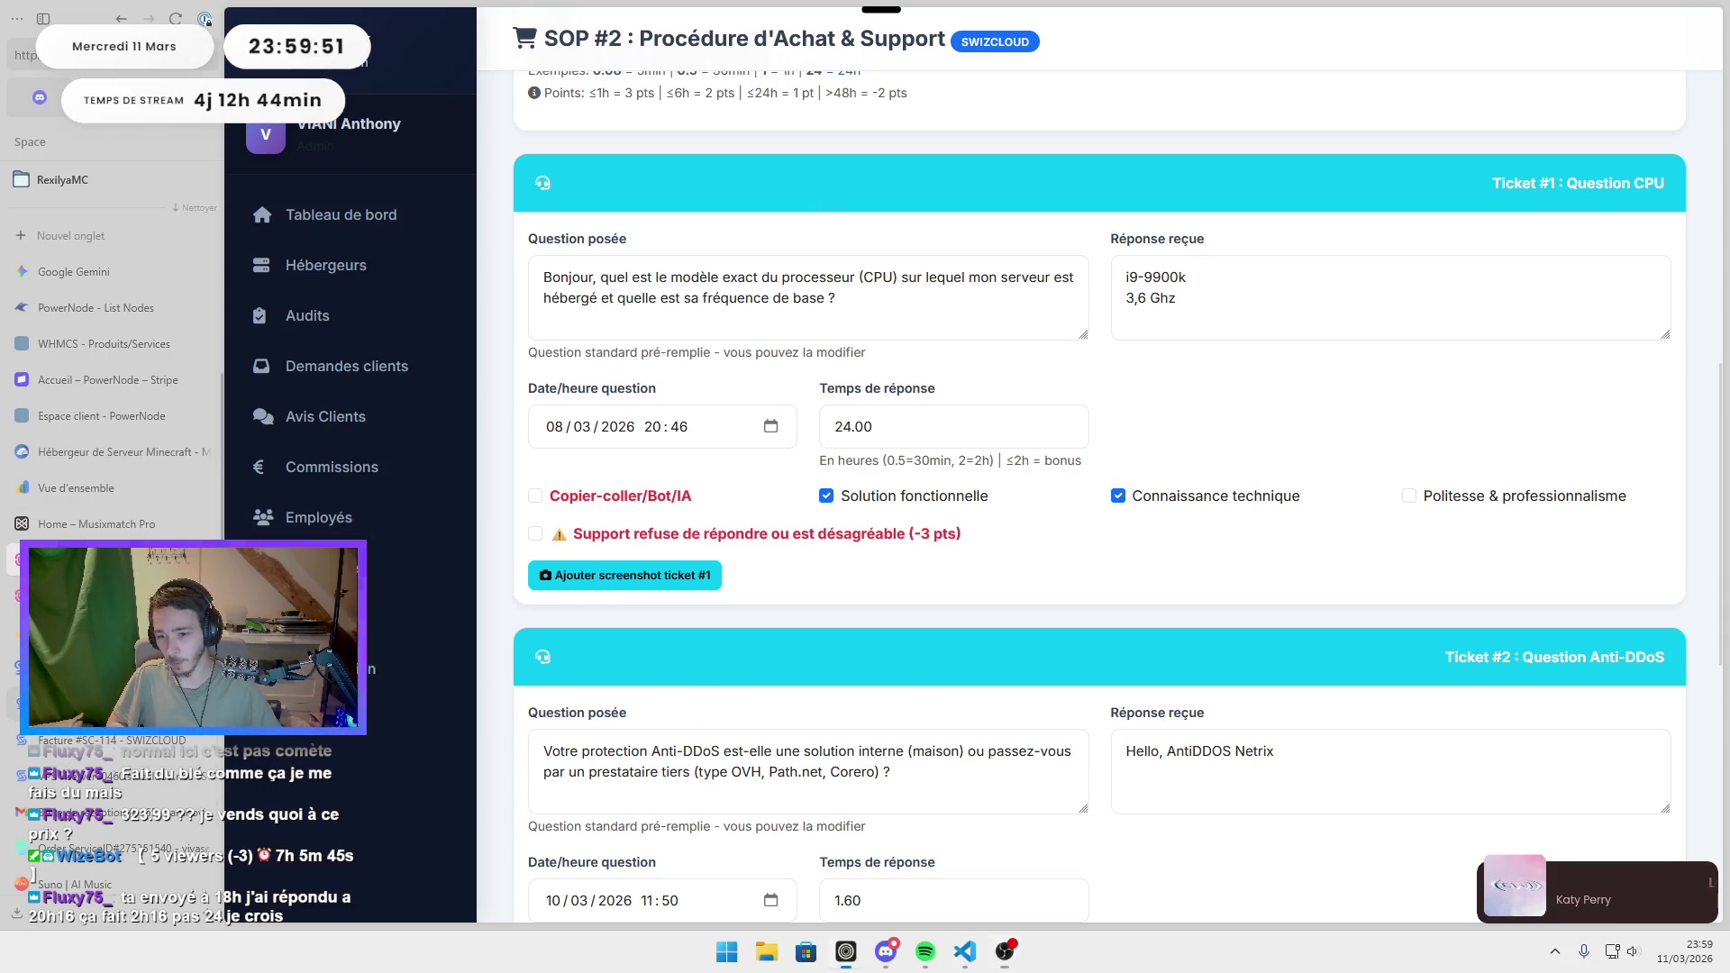
{"action": "left_click", "coordinate": [108, 703]}
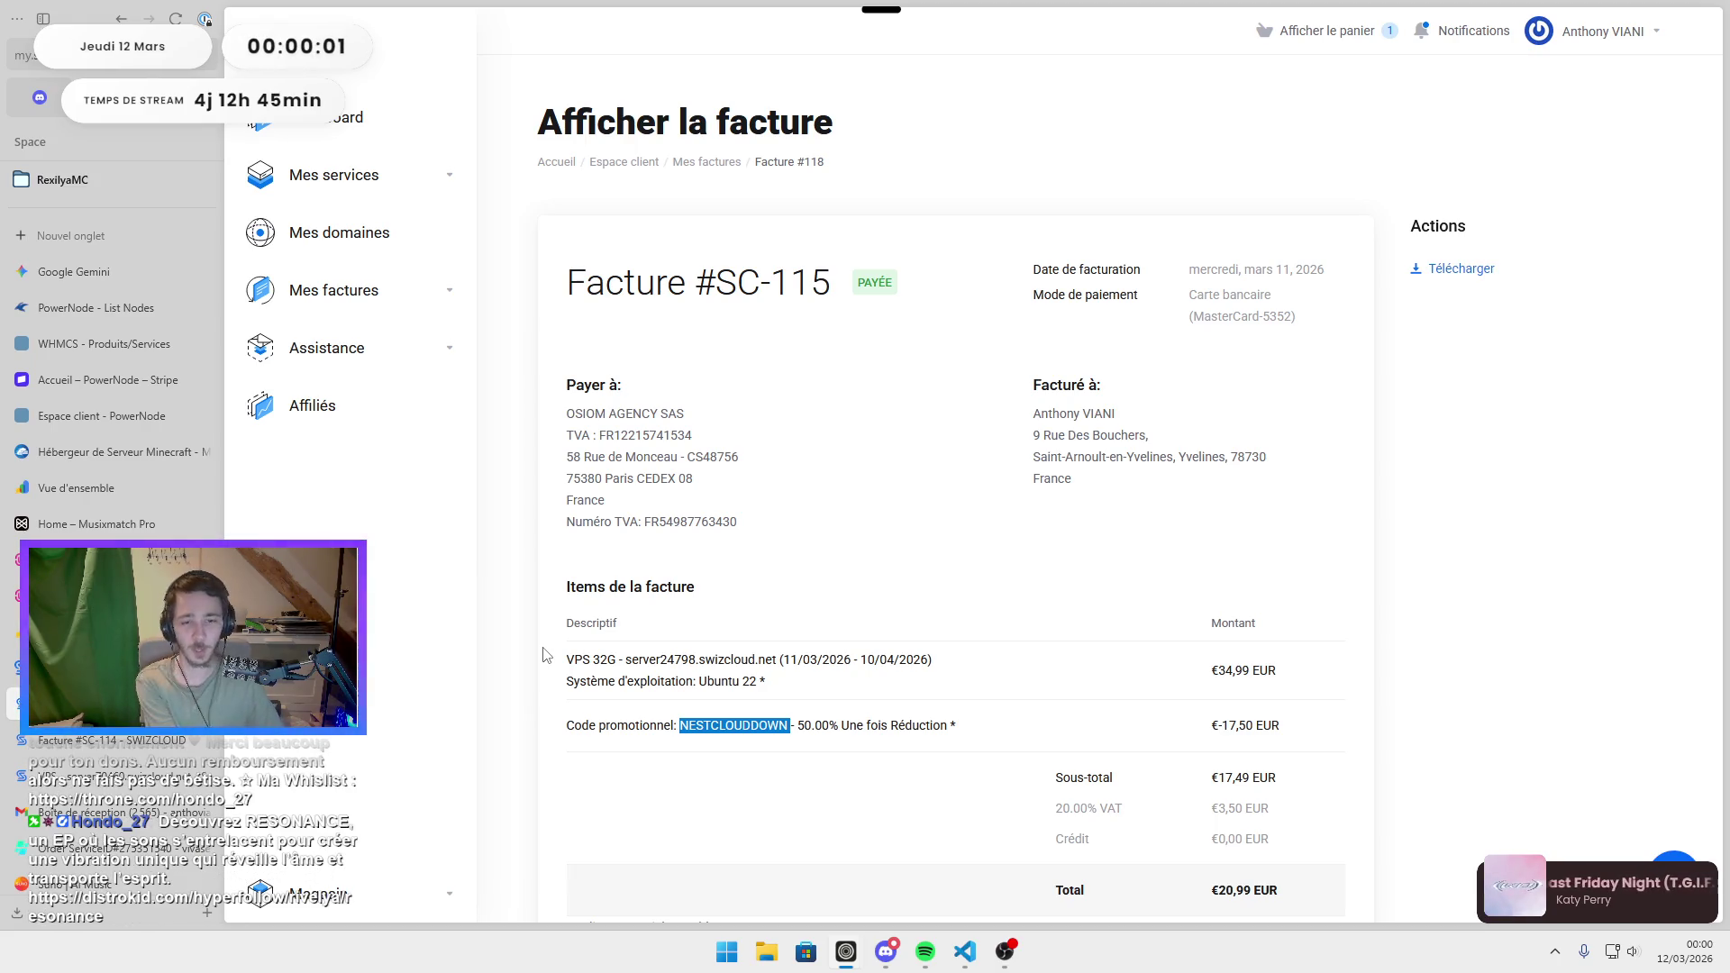
Leave the Swizcloud invoice and bring up NodeCheck's host ranking, with Minestrator first at 3.6/5.
{"action": "key", "text": "alt+Tab"}
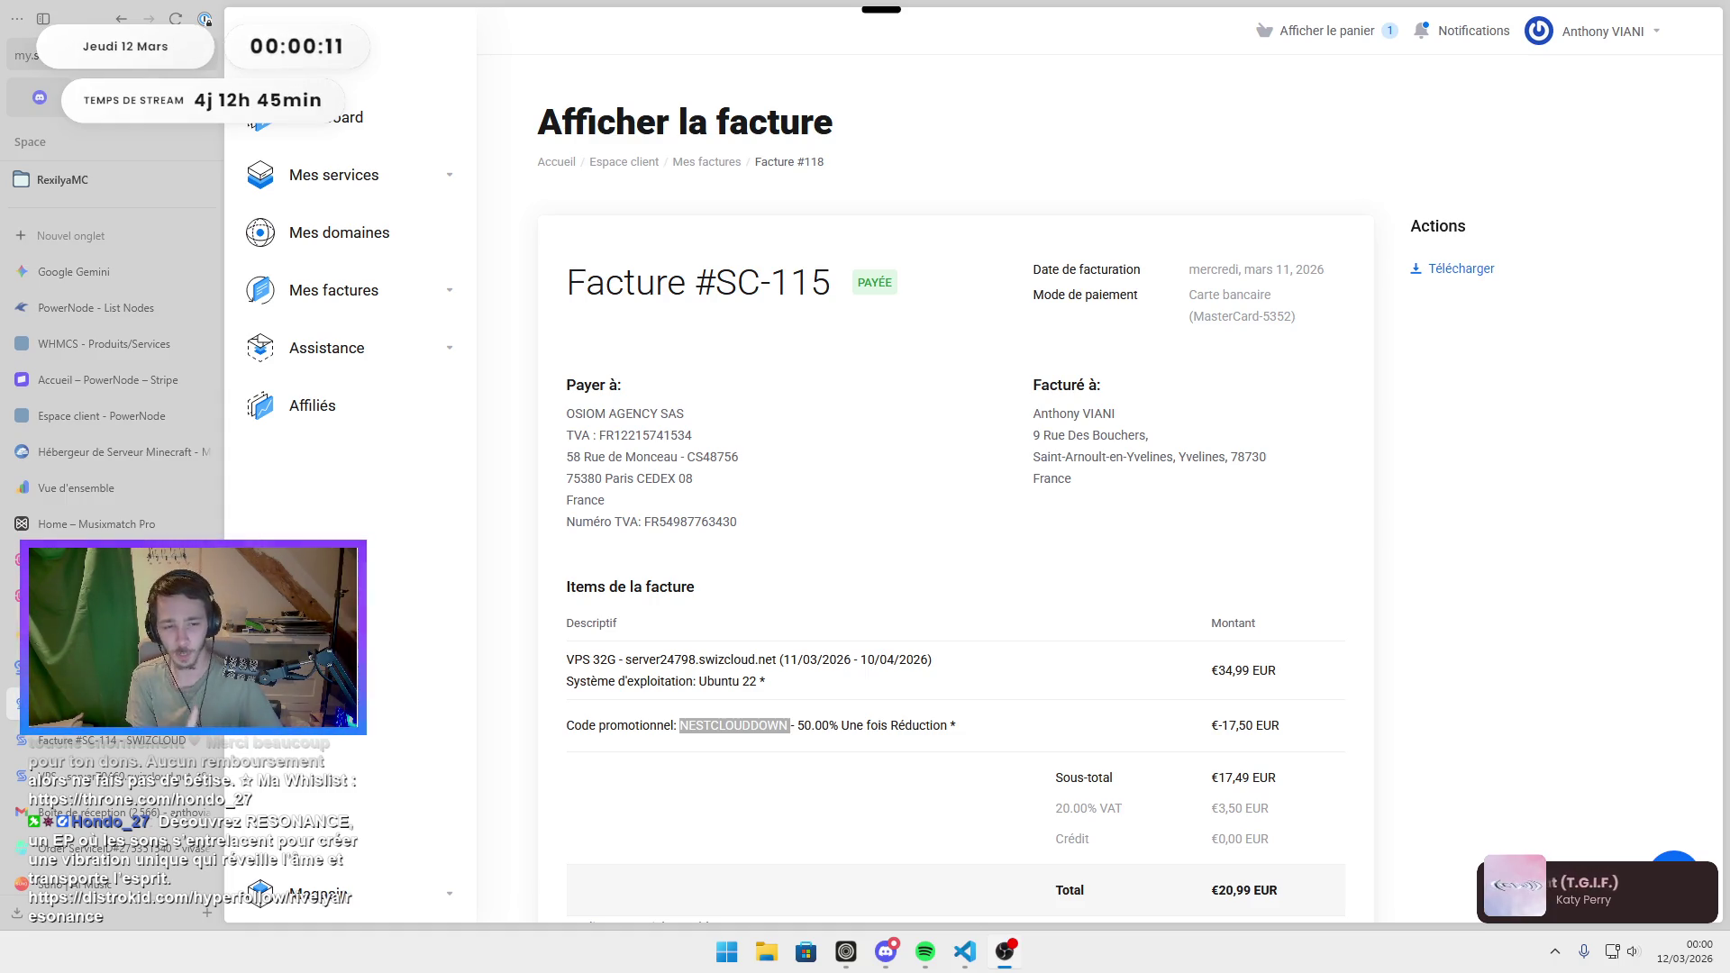
{"action": "left_click", "coordinate": [919, 610]}
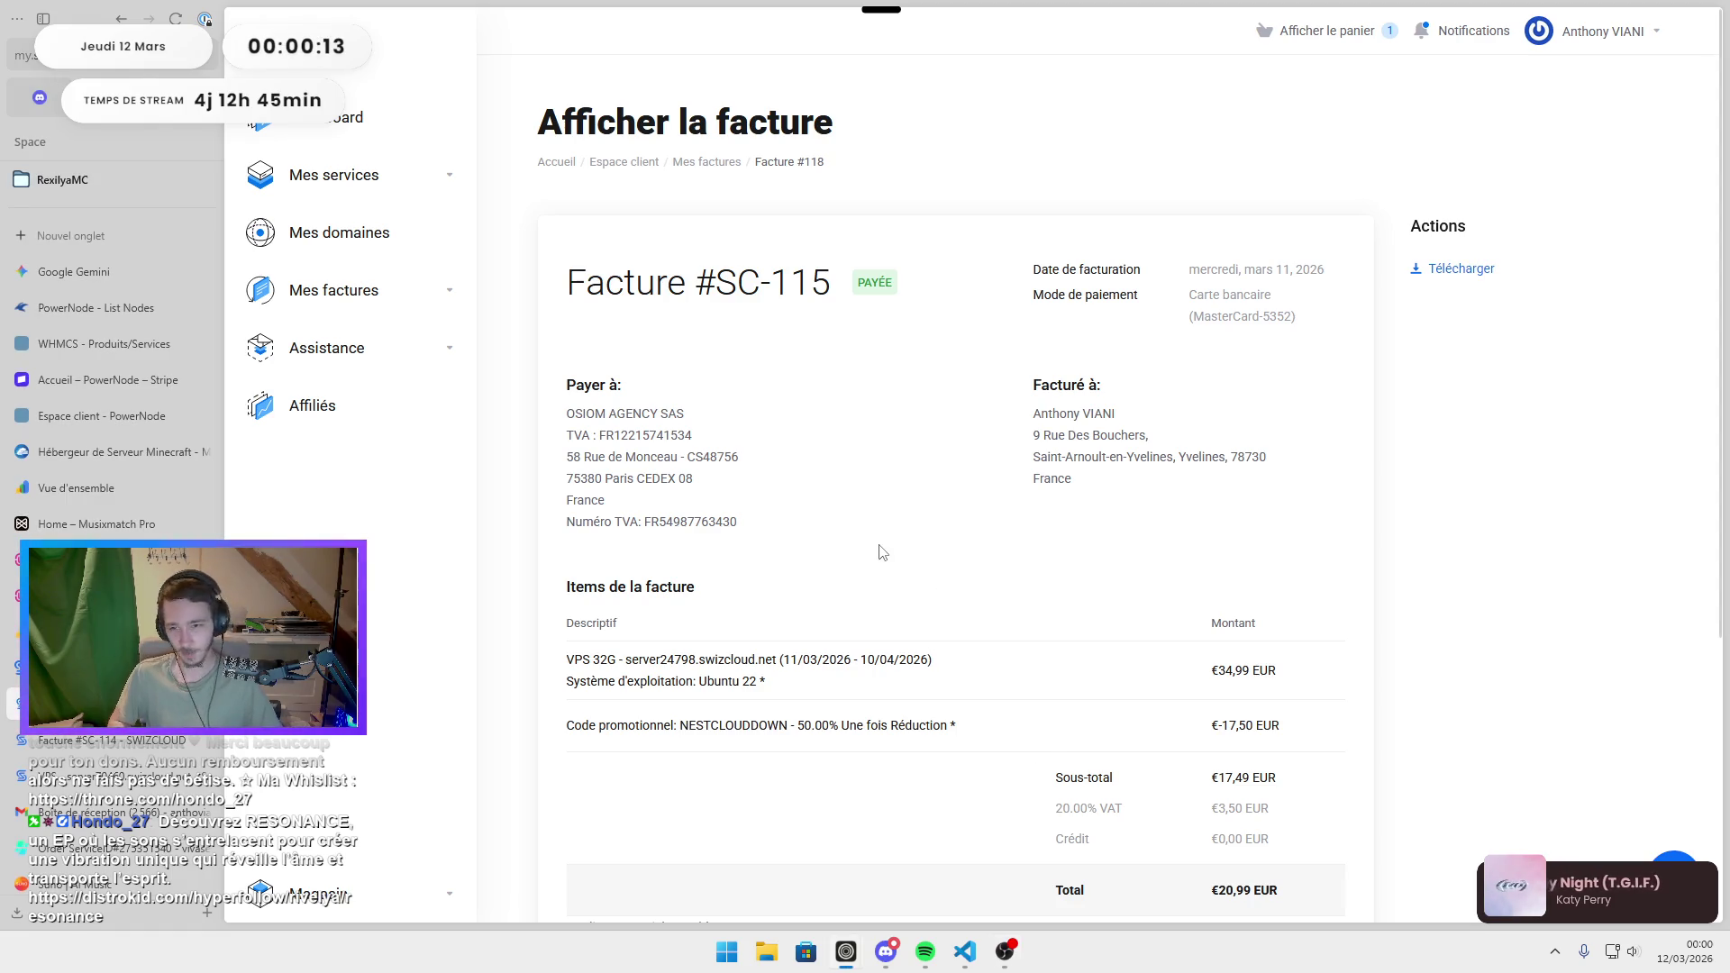
{"action": "left_click", "coordinate": [18, 668]}
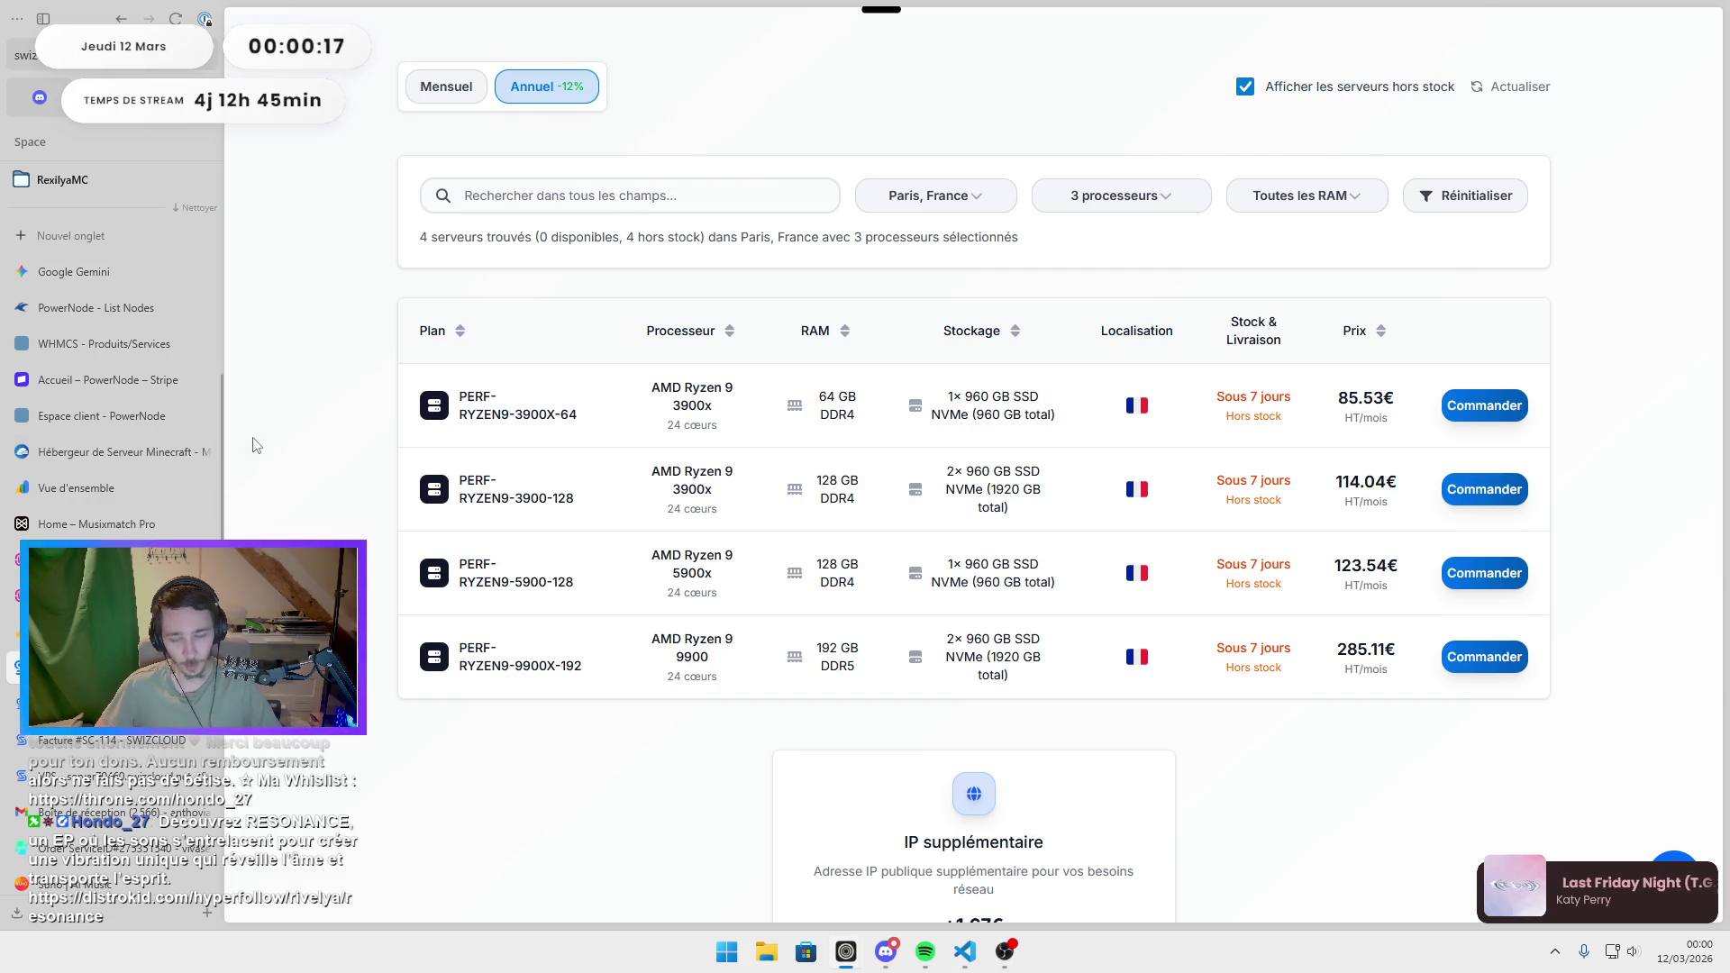
{"action": "left_click", "coordinate": [18, 595]}
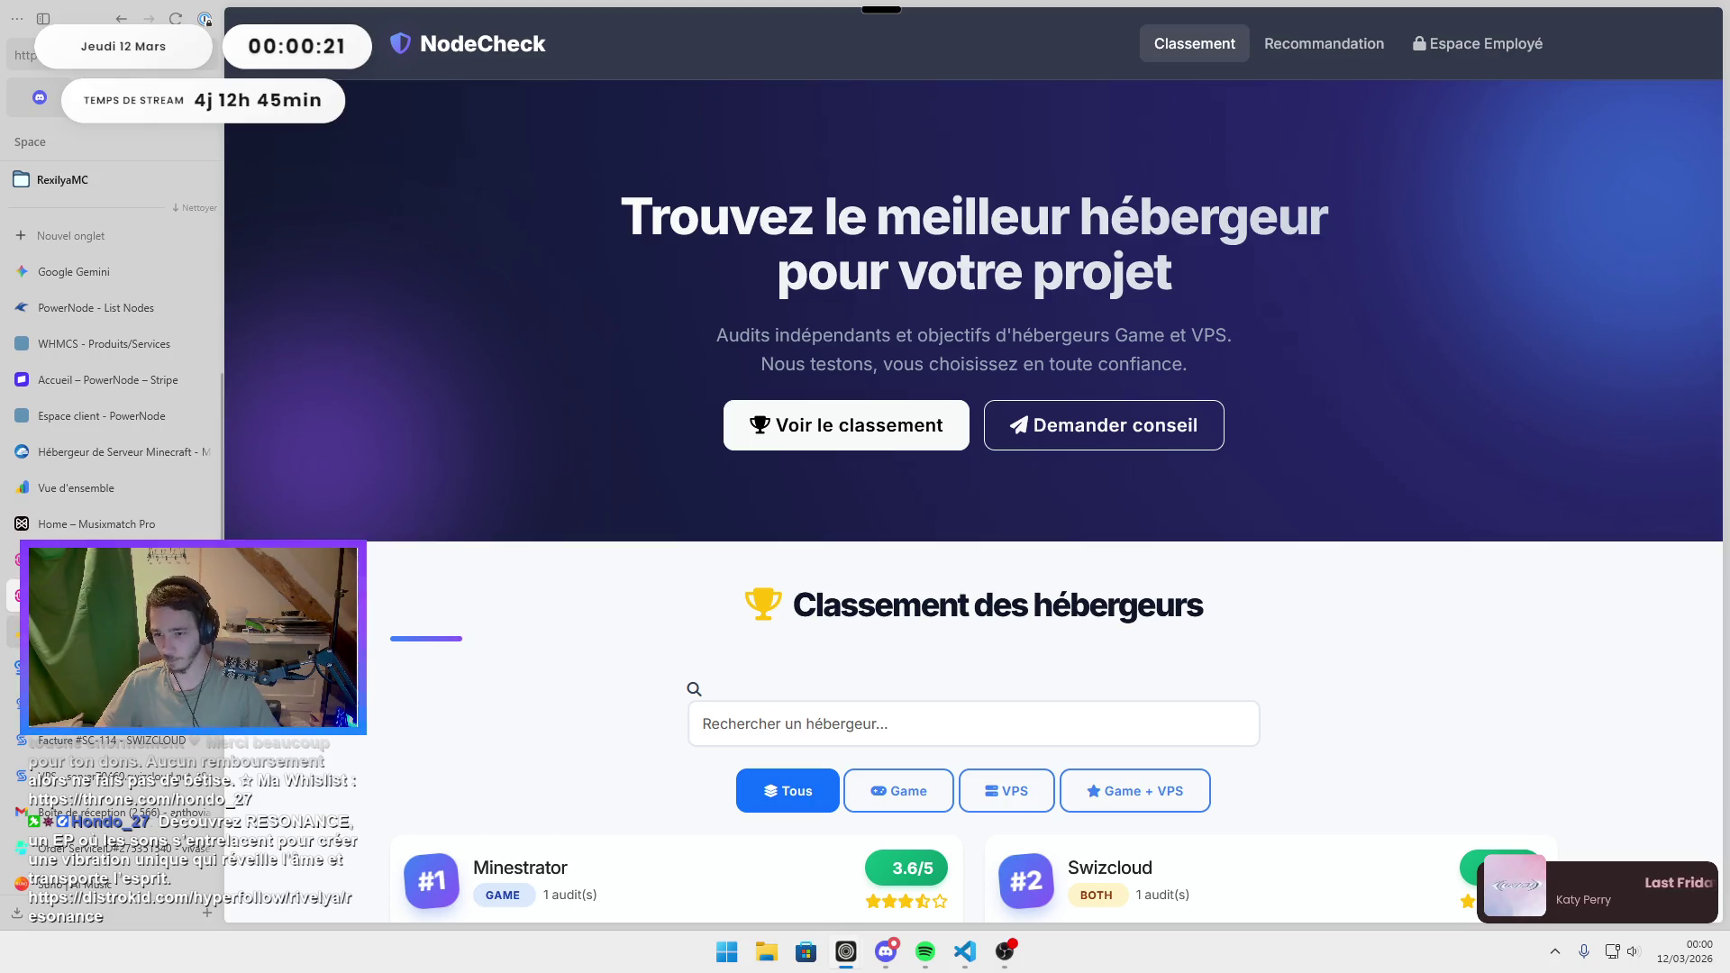
Open Swizcloud's detail page from the ranking, highlight its audit score, and return to Classement.
{"action": "scroll", "coordinate": [874, 646], "scroll_direction": "down", "scroll_amount": 4}
{"action": "scroll", "coordinate": [873, 647], "scroll_direction": "down", "scroll_amount": 2}
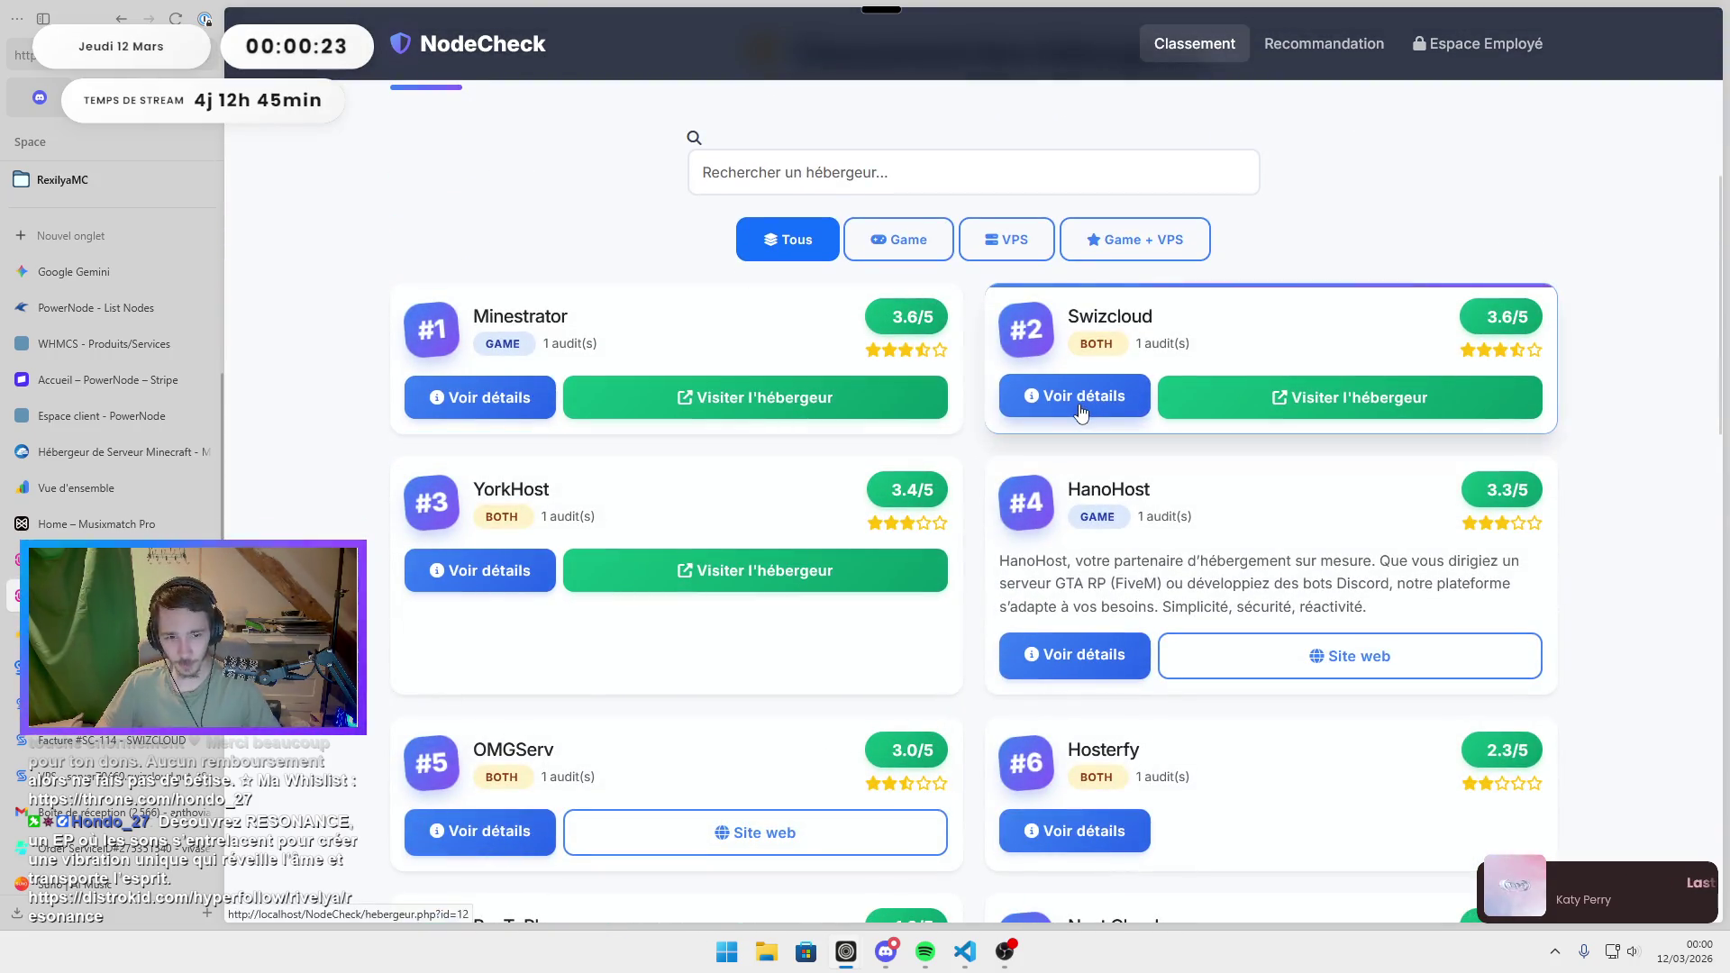
{"action": "left_click", "coordinate": [1077, 403]}
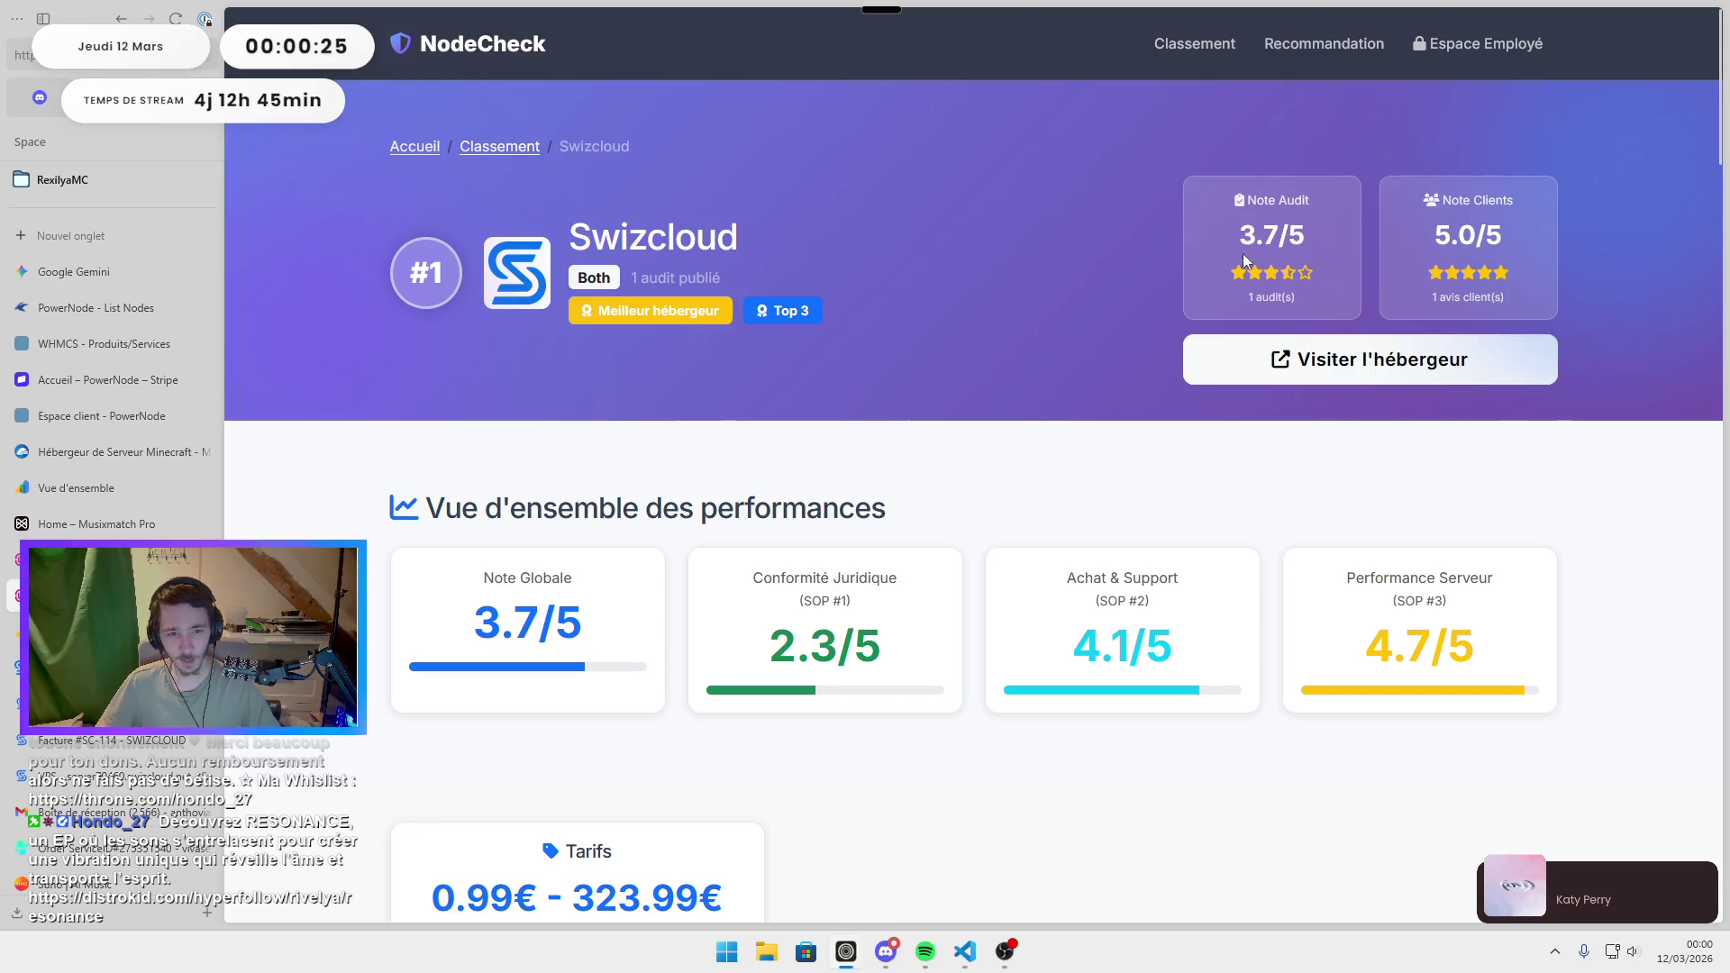
{"action": "left_click_drag", "start_coordinate": [1231, 238], "coordinate": [1317, 241]}
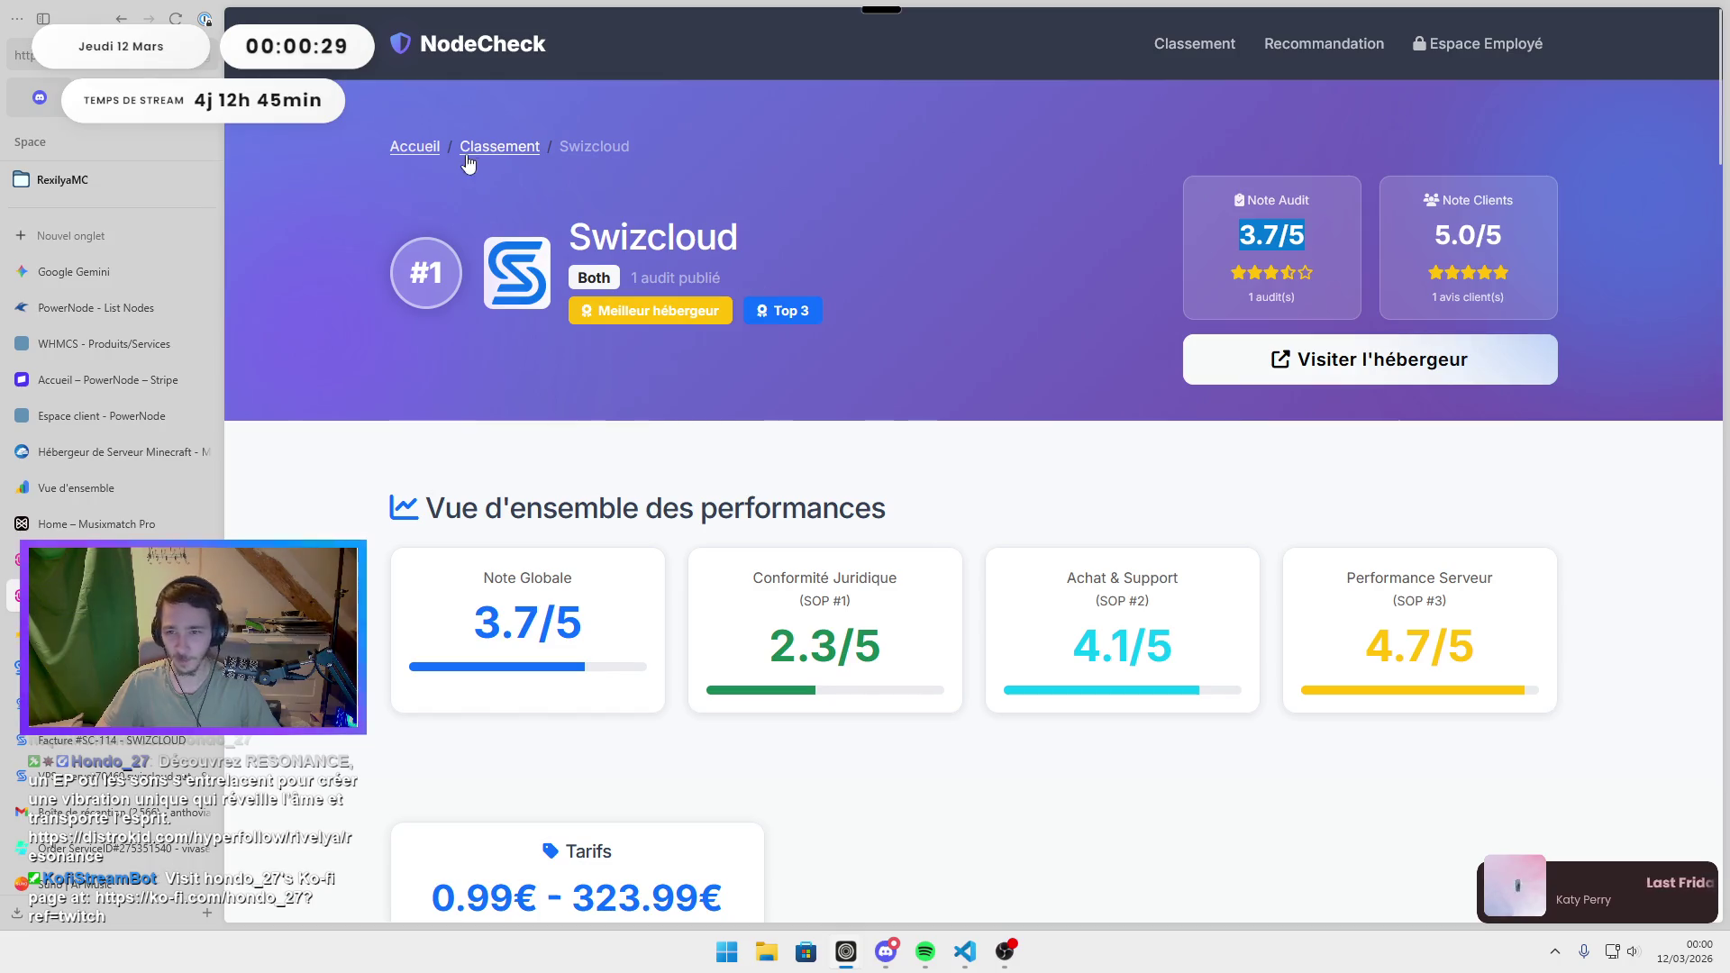
{"action": "left_click", "coordinate": [499, 147]}
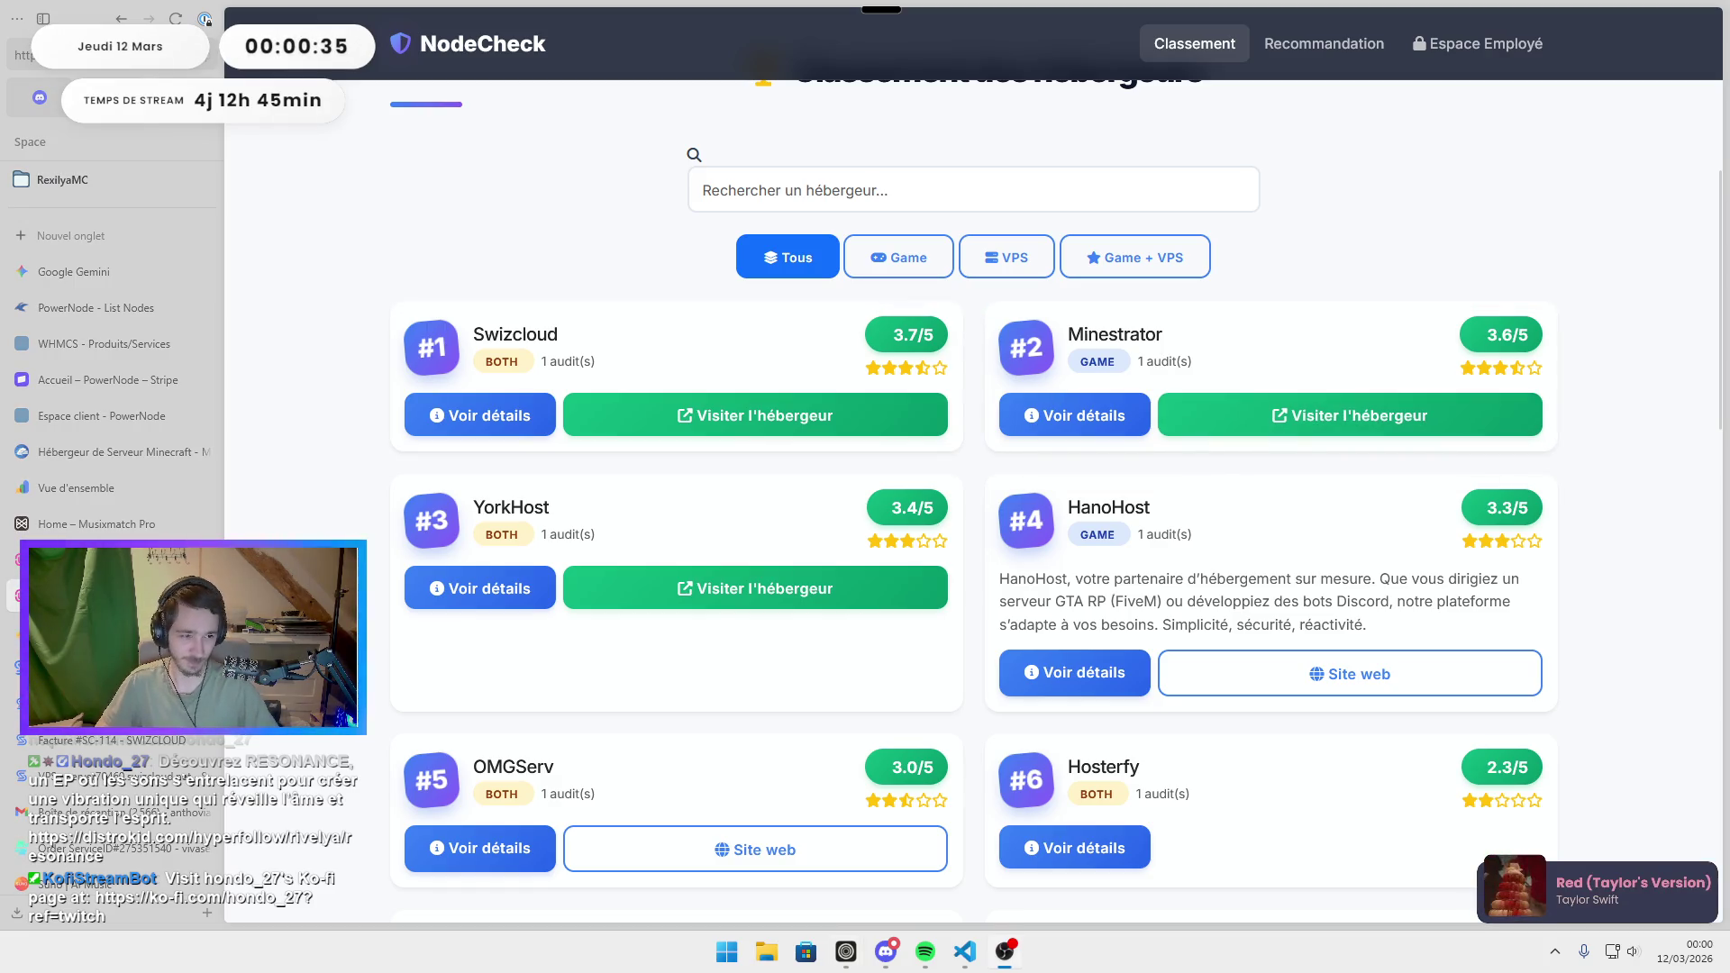
Reopen Swizcloud's details and highlight the 11.9h average support response time.
{"action": "left_click", "coordinate": [473, 414]}
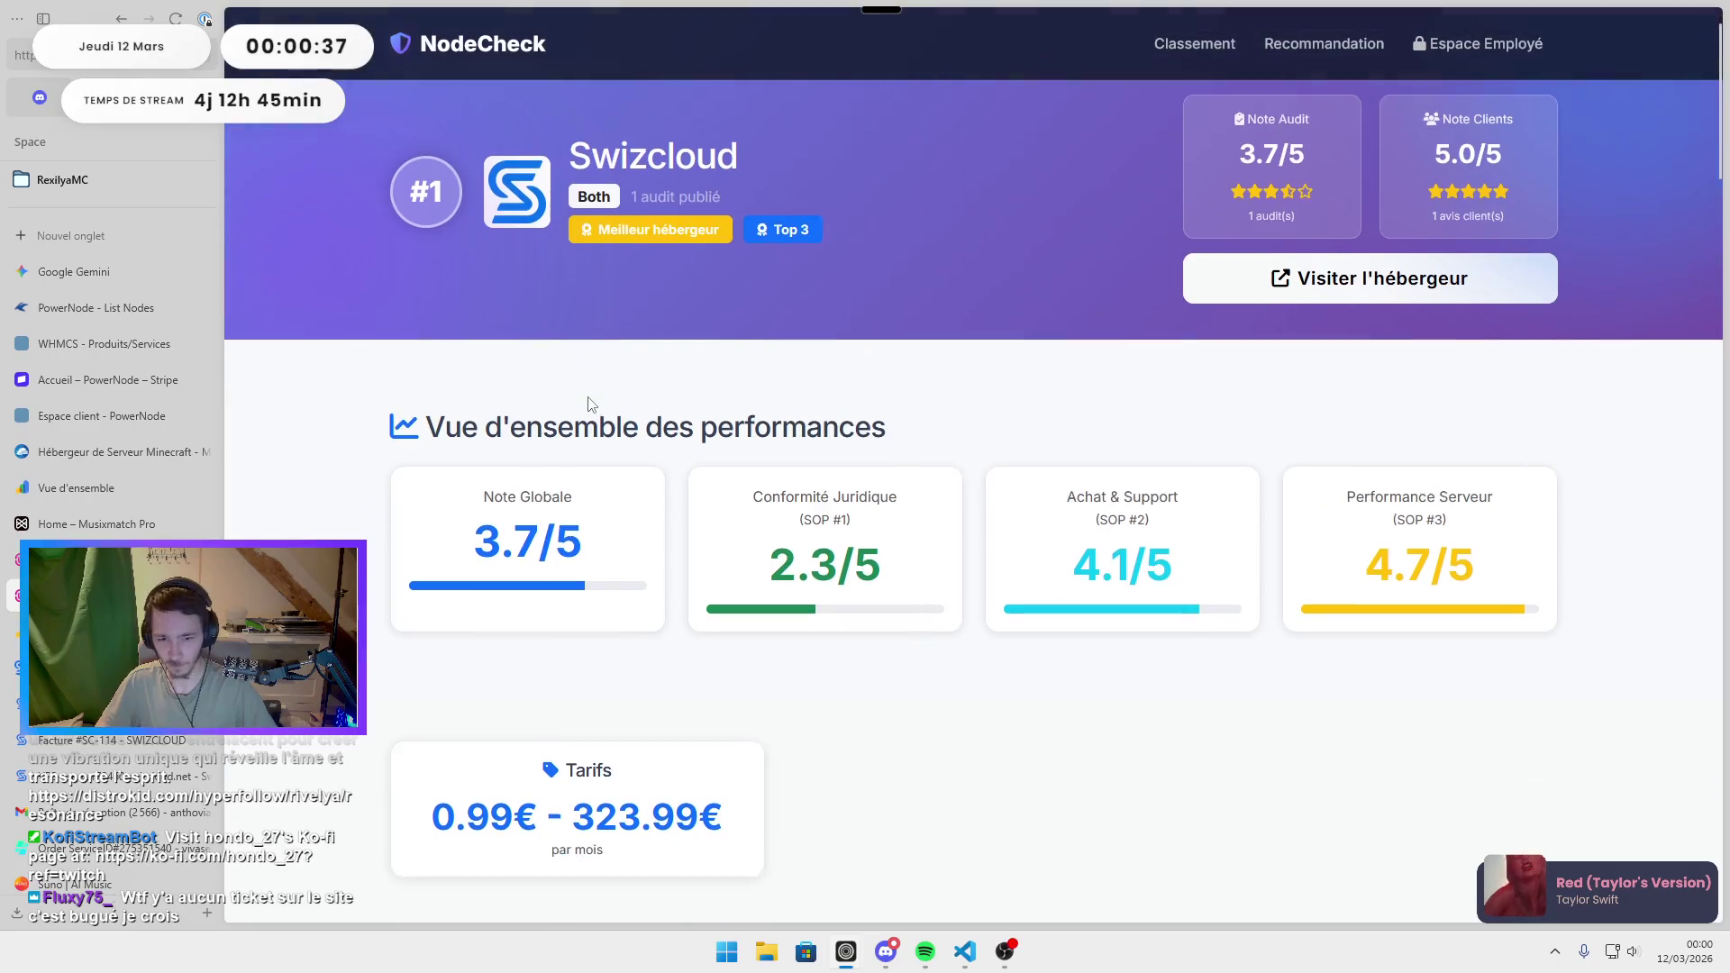
{"action": "scroll", "coordinate": [595, 410], "scroll_direction": "down", "scroll_amount": 15}
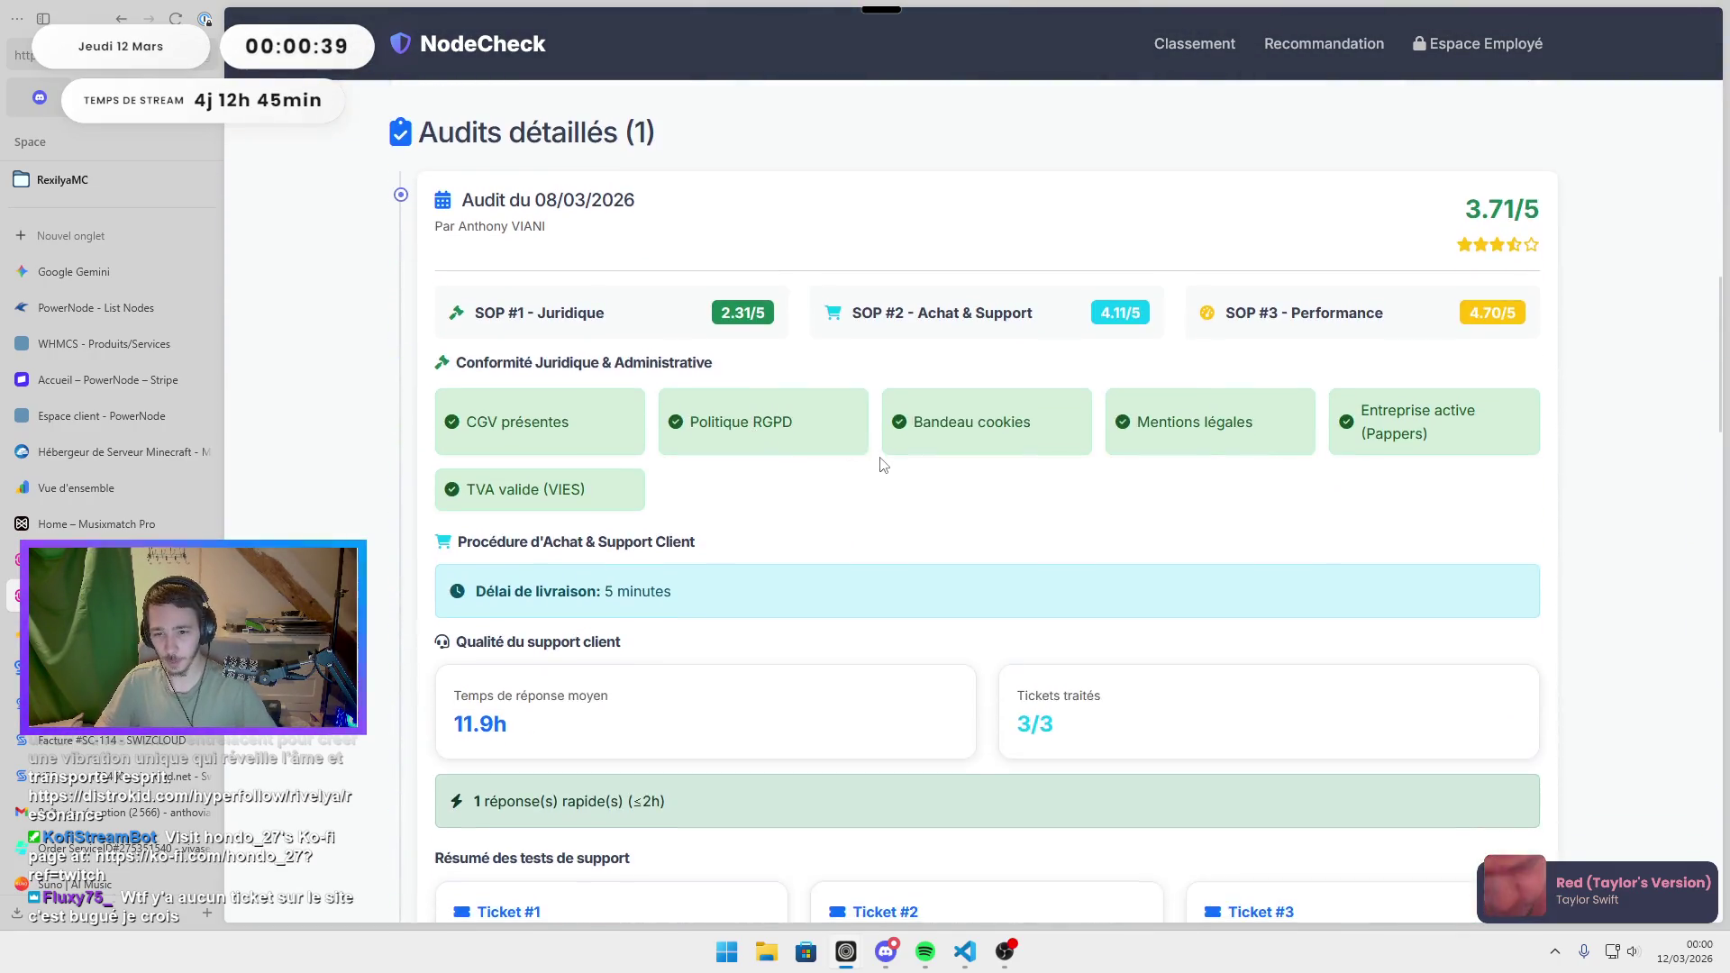
{"action": "scroll", "coordinate": [881, 461], "scroll_direction": "down", "scroll_amount": 3}
{"action": "mouse_move", "coordinate": [551, 467]}
{"action": "left_mouse_down"}
{"action": "mouse_move", "coordinate": [455, 441]}
{"action": "mouse_move", "coordinate": [455, 412]}
{"action": "left_mouse_up"}
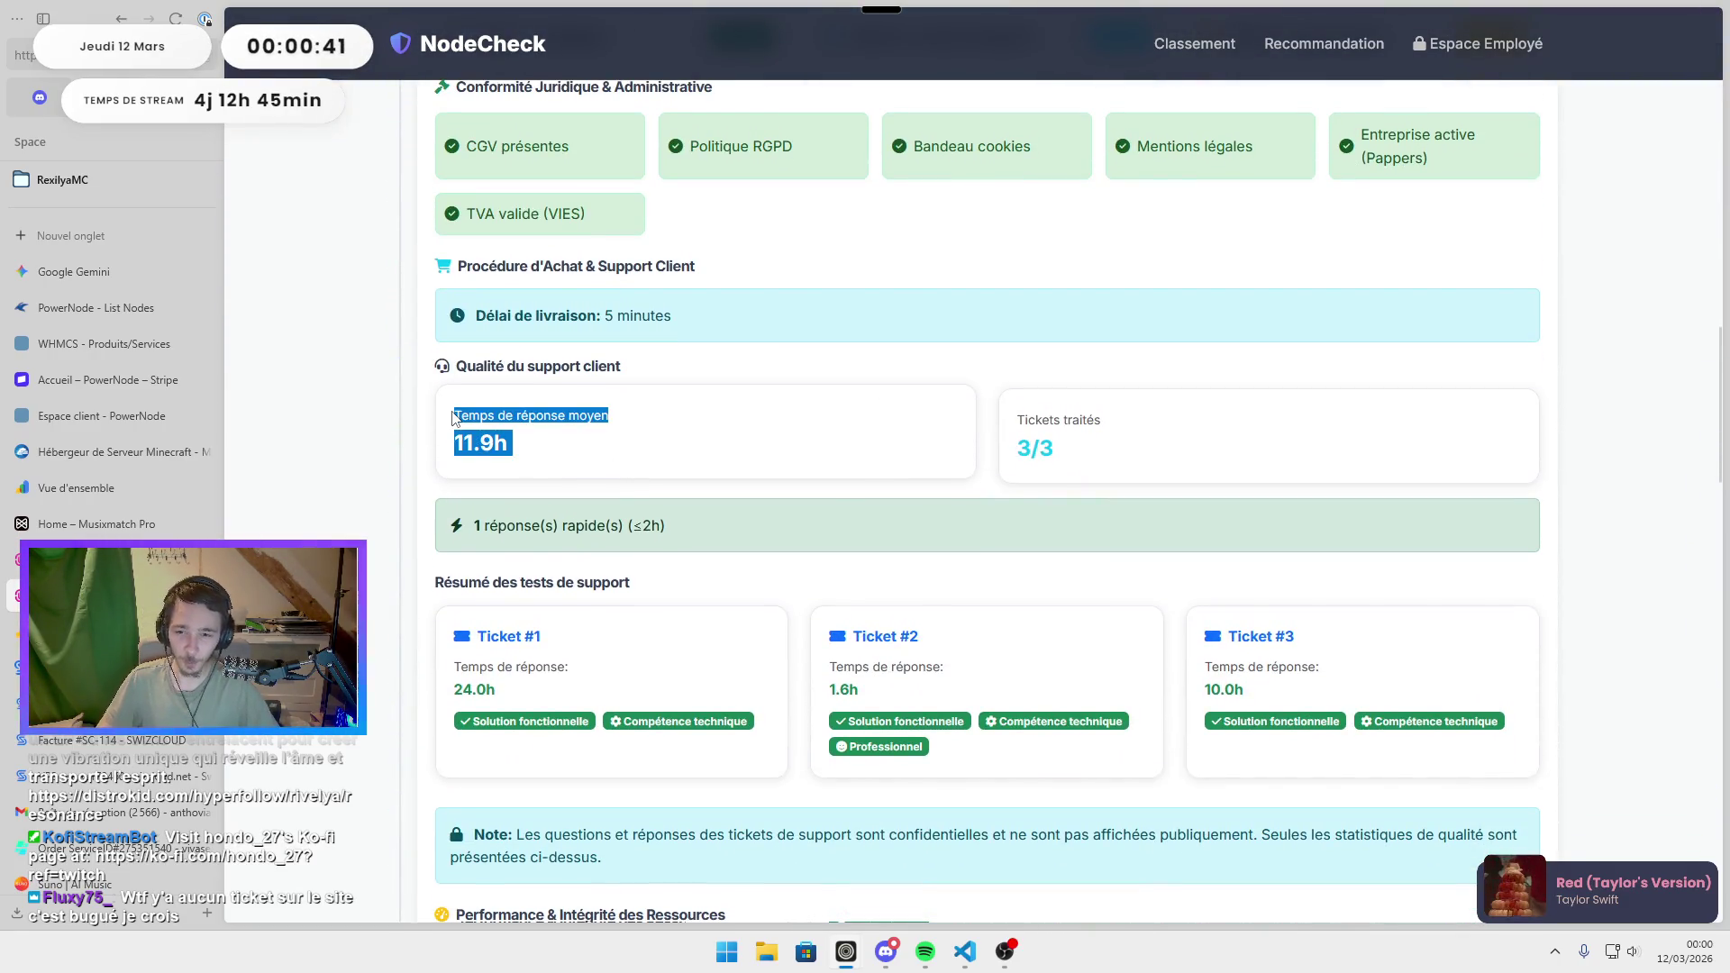
{"action": "left_click", "coordinate": [725, 463]}
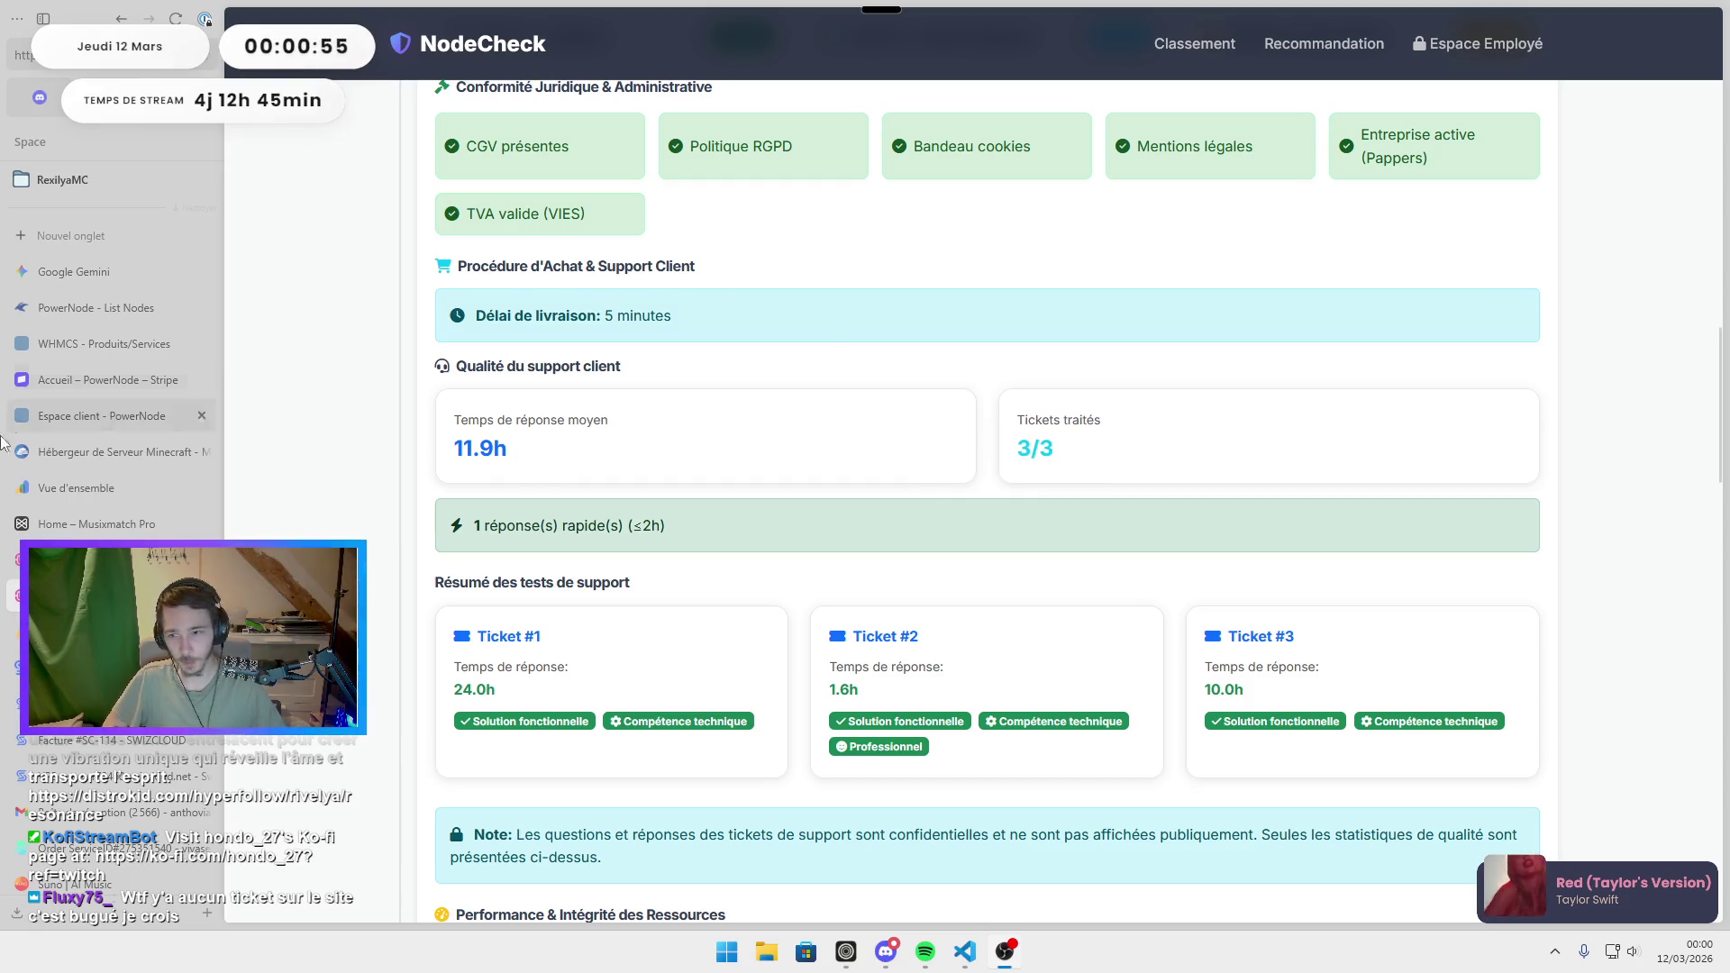
{"action": "left_click", "coordinate": [101, 335]}
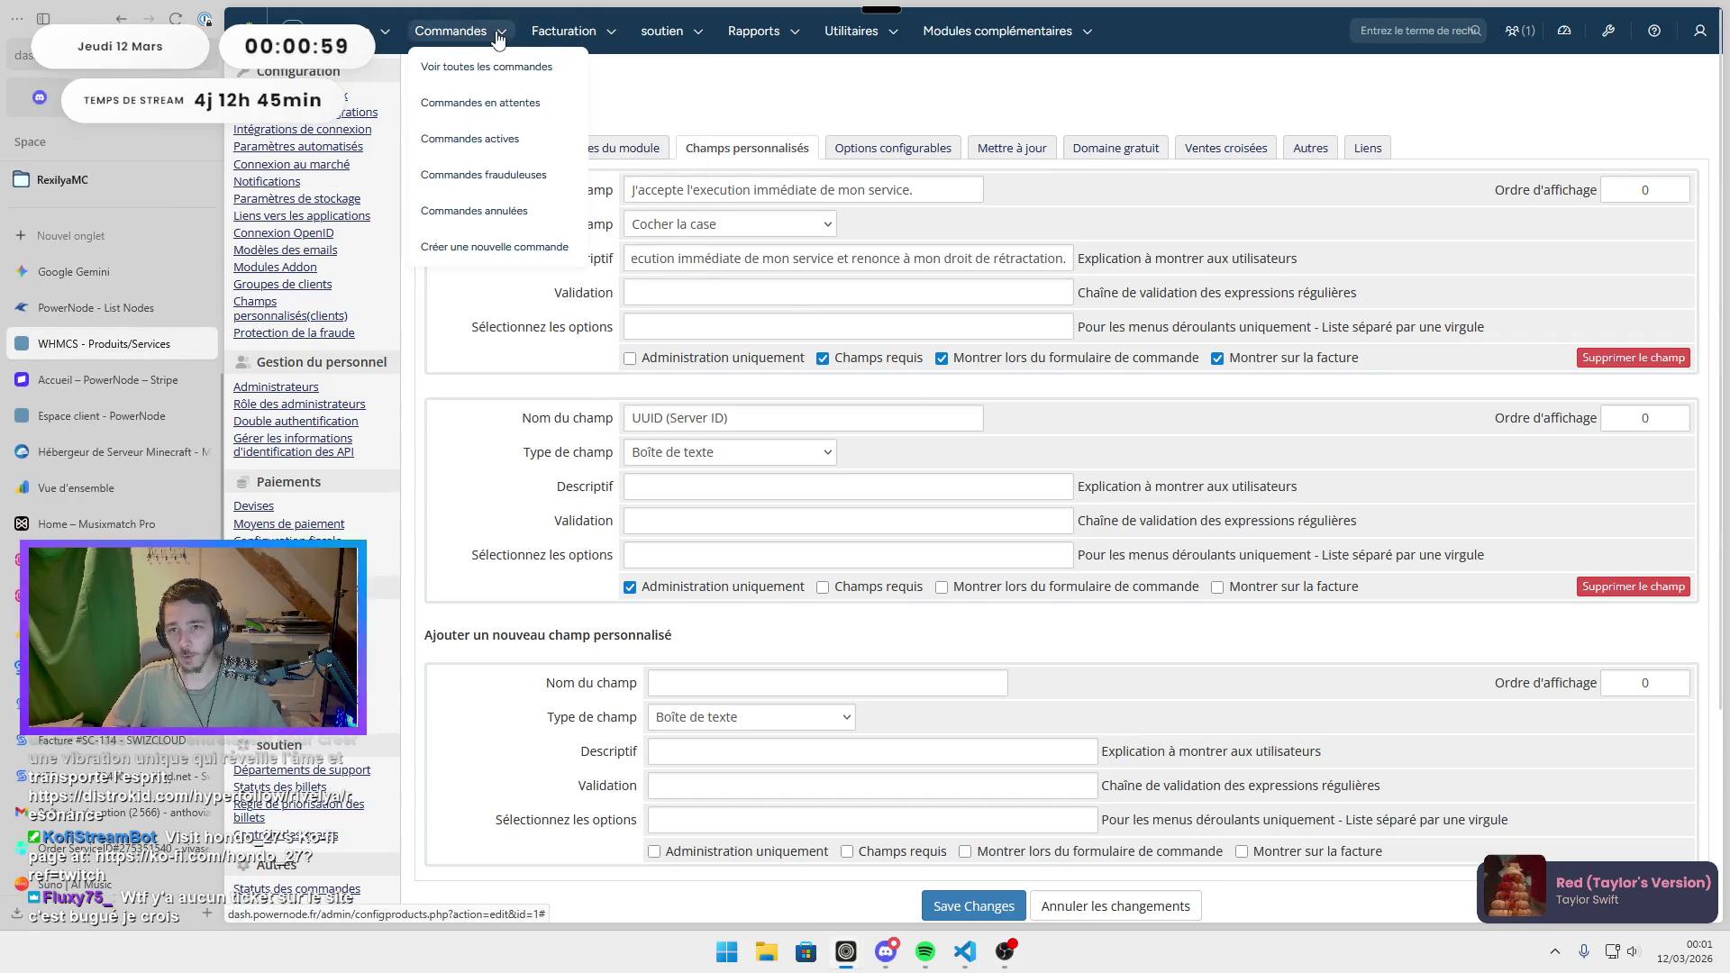
{"action": "key", "text": "alt+Left"}
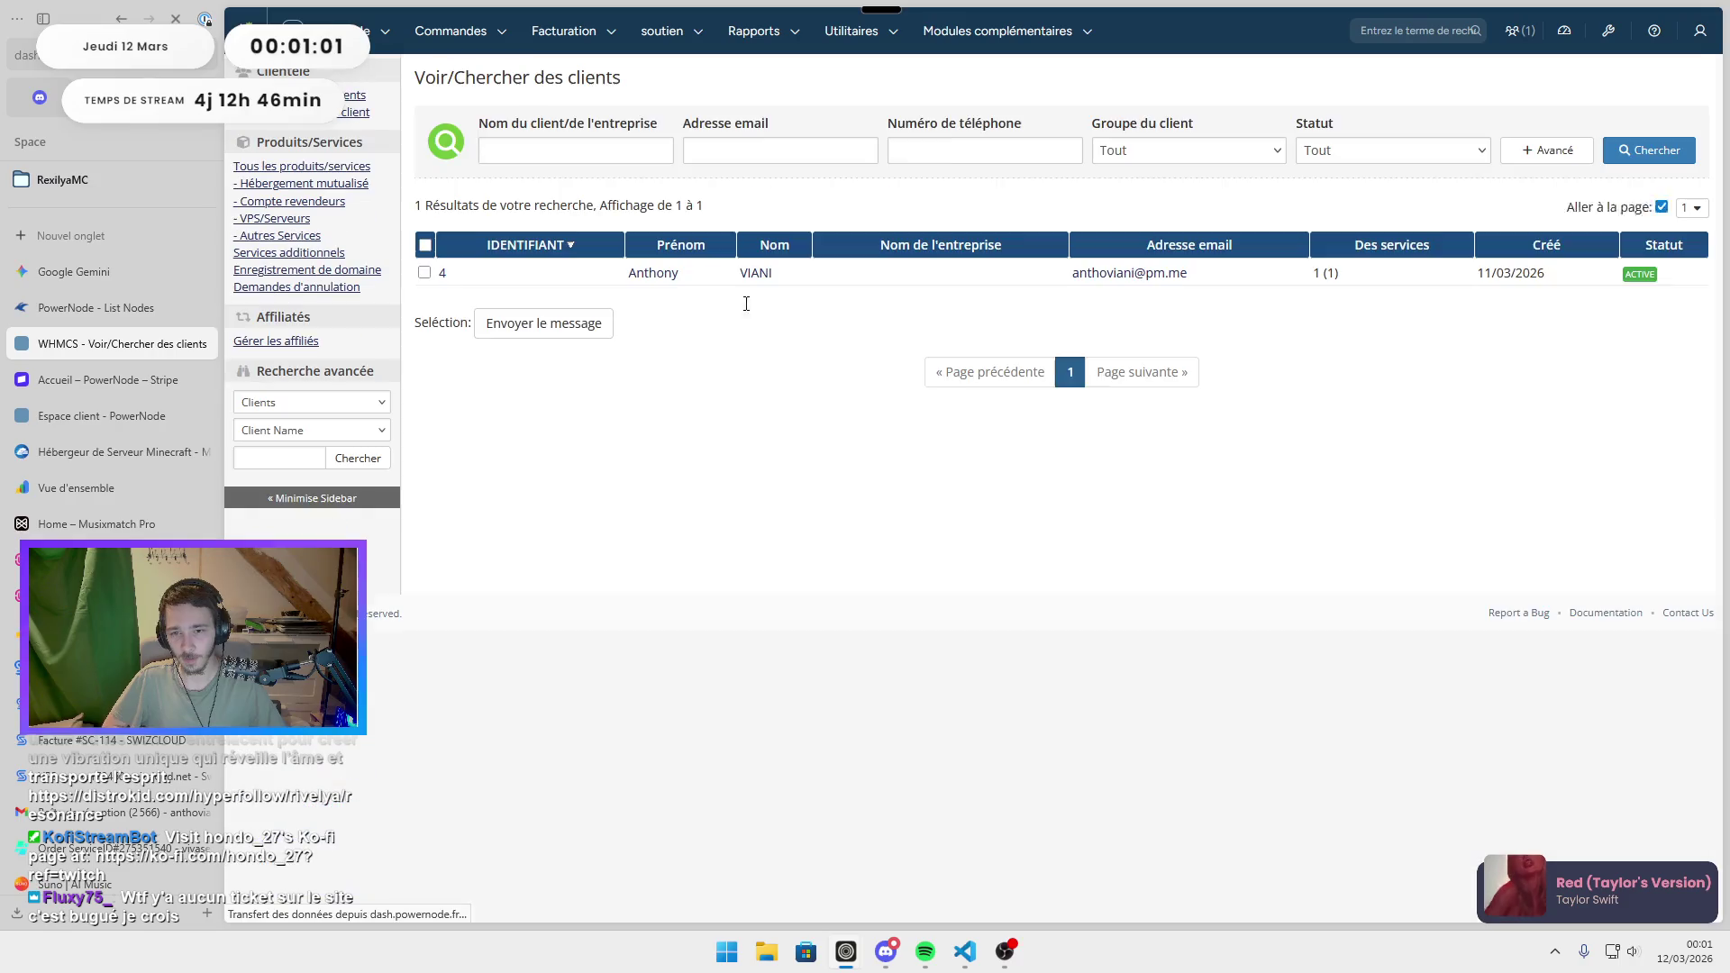
{"action": "double_click", "coordinate": [650, 280]}
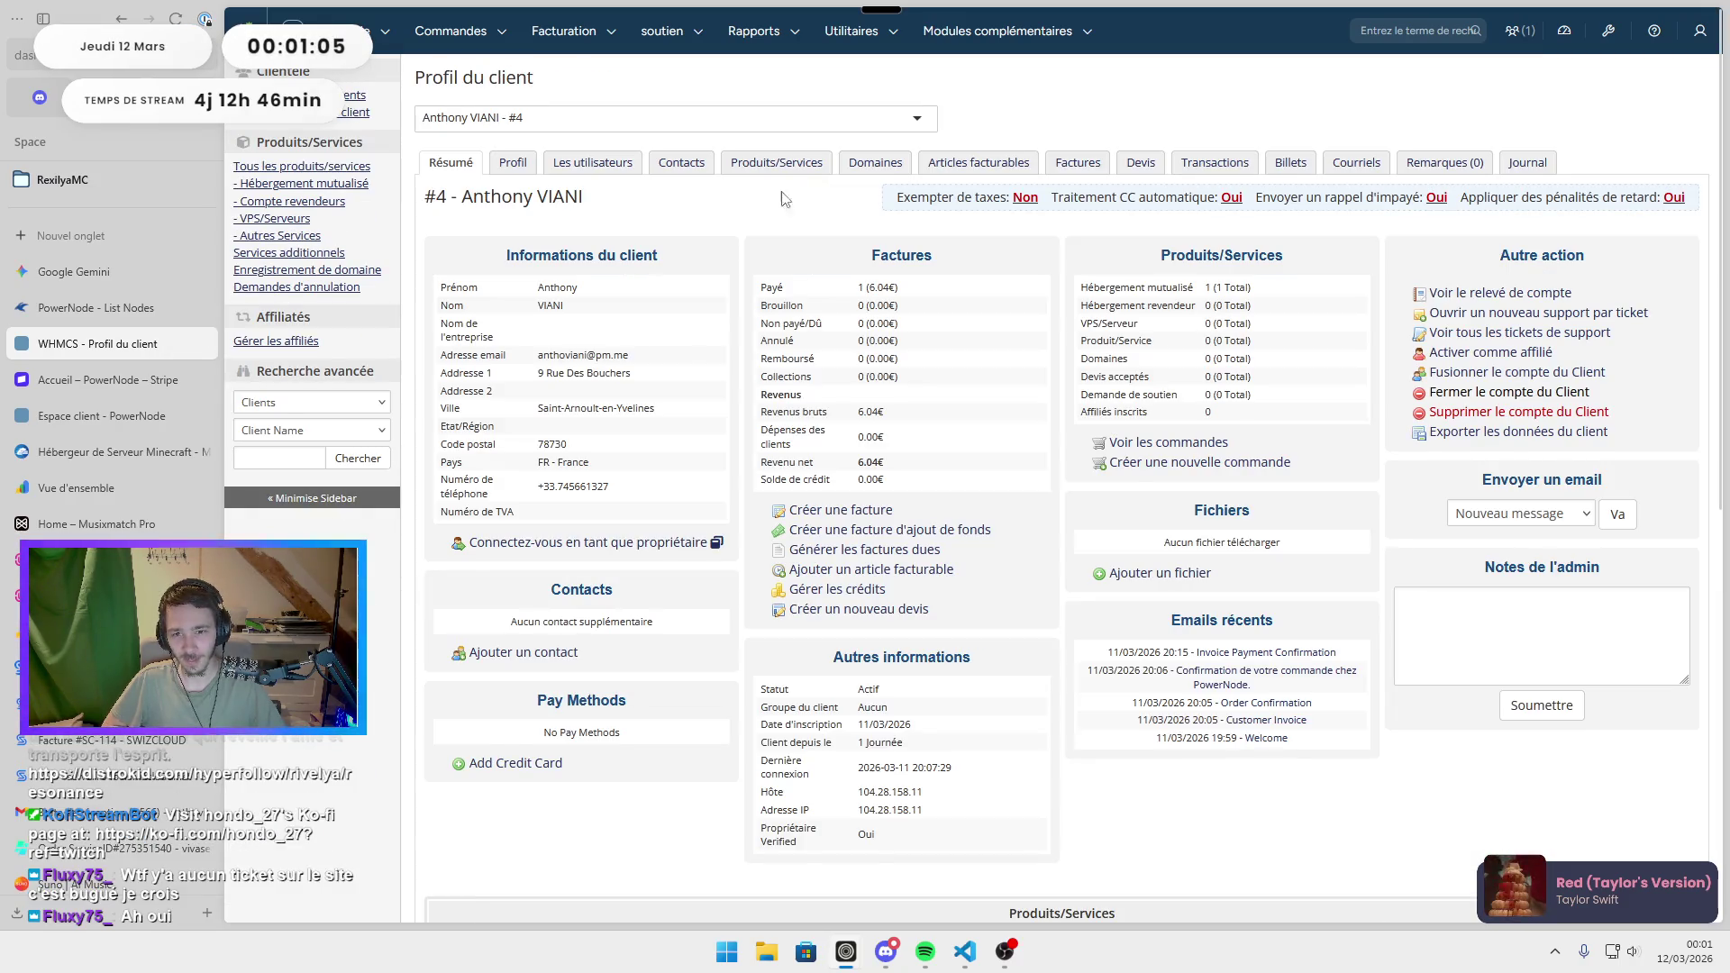
{"action": "left_click", "coordinate": [1303, 168]}
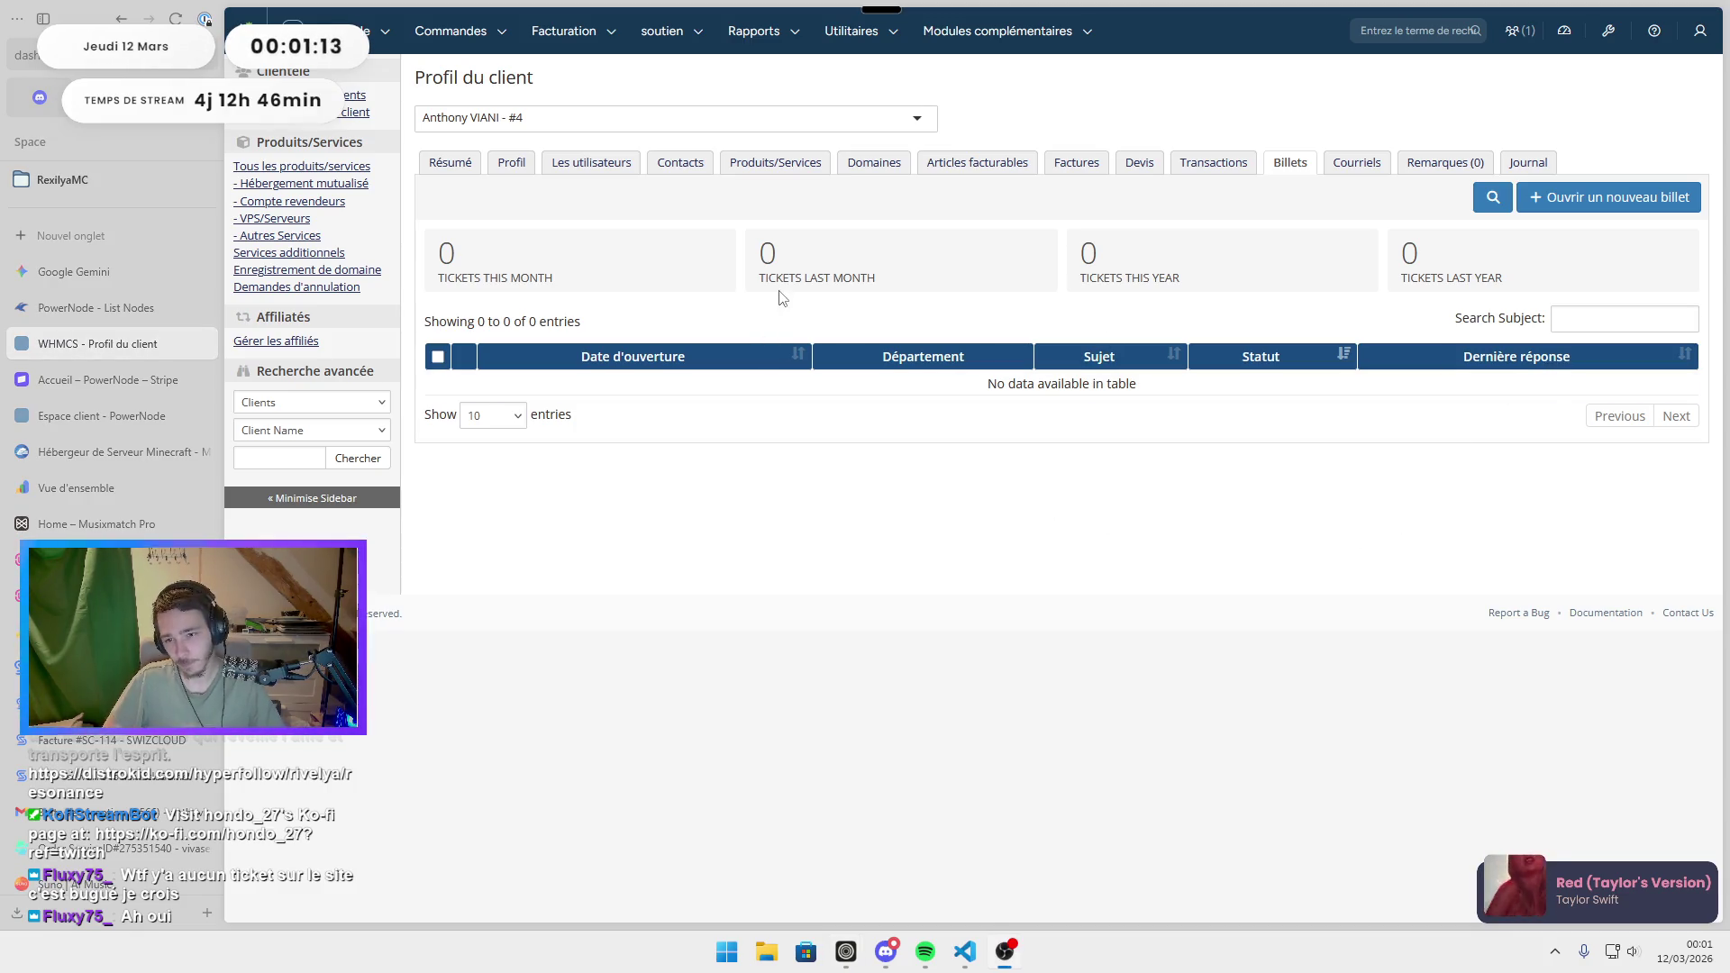
{"action": "left_click", "coordinate": [75, 370]}
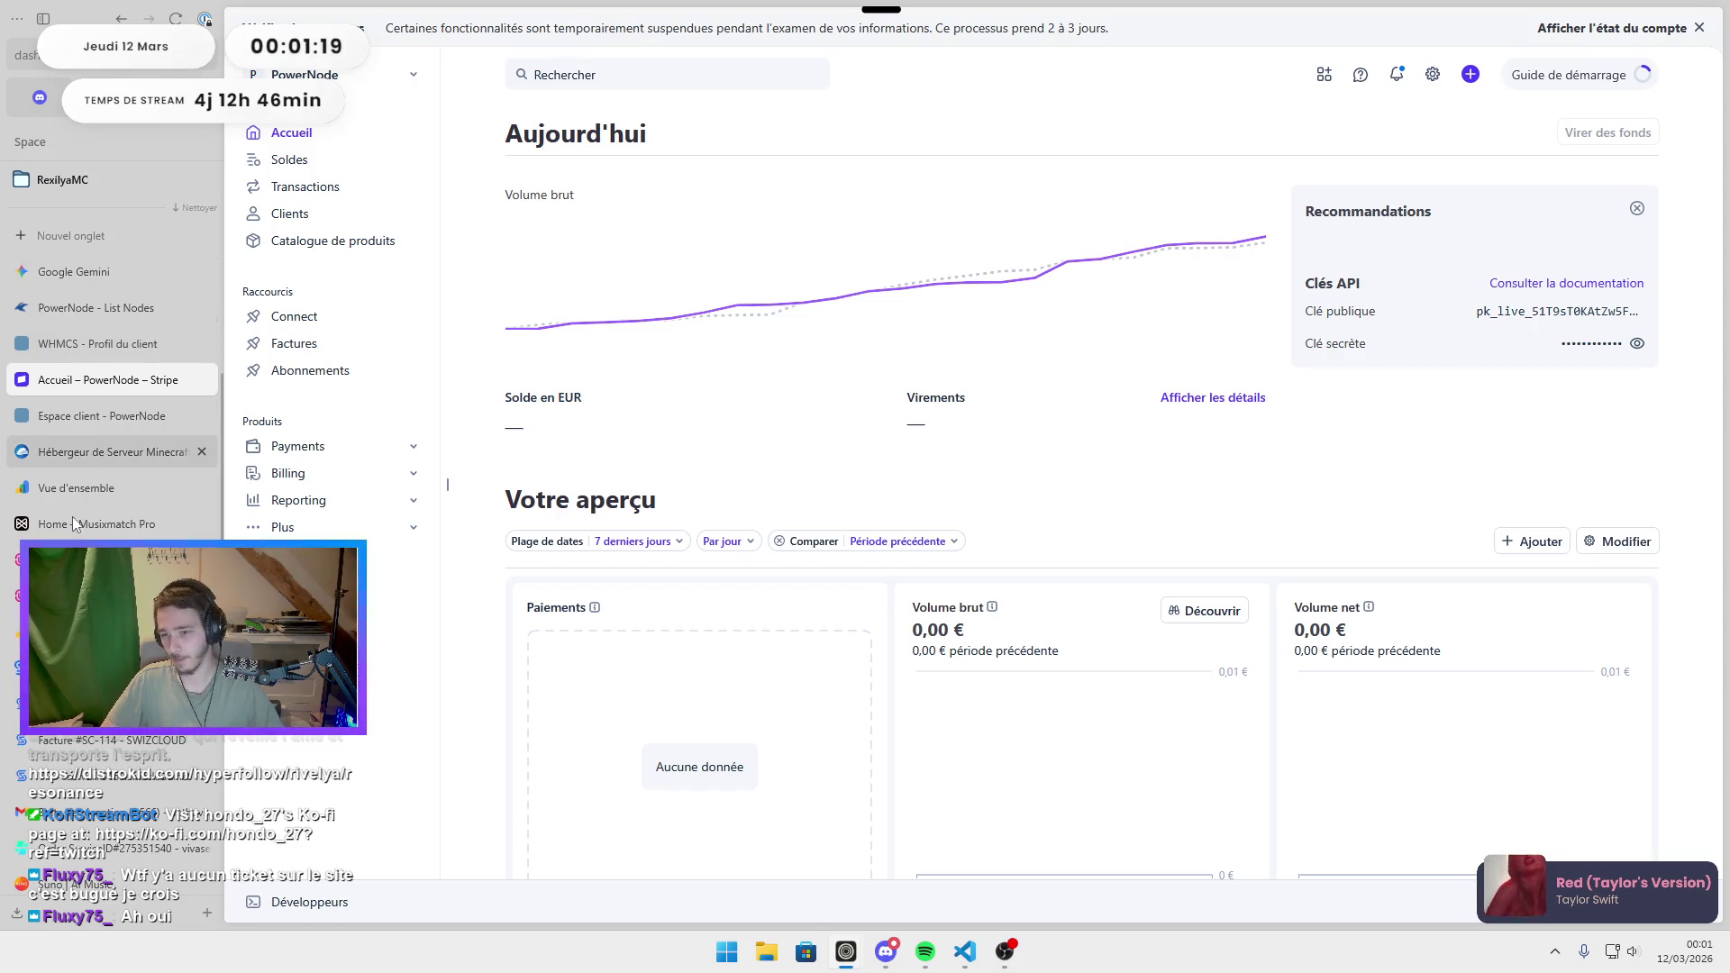
{"action": "left_click", "coordinate": [81, 595]}
{"action": "scroll", "coordinate": [672, 504], "scroll_direction": "down", "scroll_amount": 1}
{"action": "scroll", "coordinate": [591, 406], "scroll_direction": "up", "scroll_amount": 1}
{"action": "mouse_move", "coordinate": [455, 412]}
{"action": "left_mouse_down"}
{"action": "mouse_move", "coordinate": [603, 464]}
{"action": "mouse_move", "coordinate": [447, 466]}
{"action": "left_mouse_up"}
{"action": "left_click", "coordinate": [603, 464]}
{"action": "scroll", "coordinate": [819, 463], "scroll_direction": "down", "scroll_amount": 1}
Review Swizcloud's audit: the overallocation verdict, Réseau 80/100, network latency and CPU Steal results.
{"action": "left_click", "coordinate": [652, 464]}
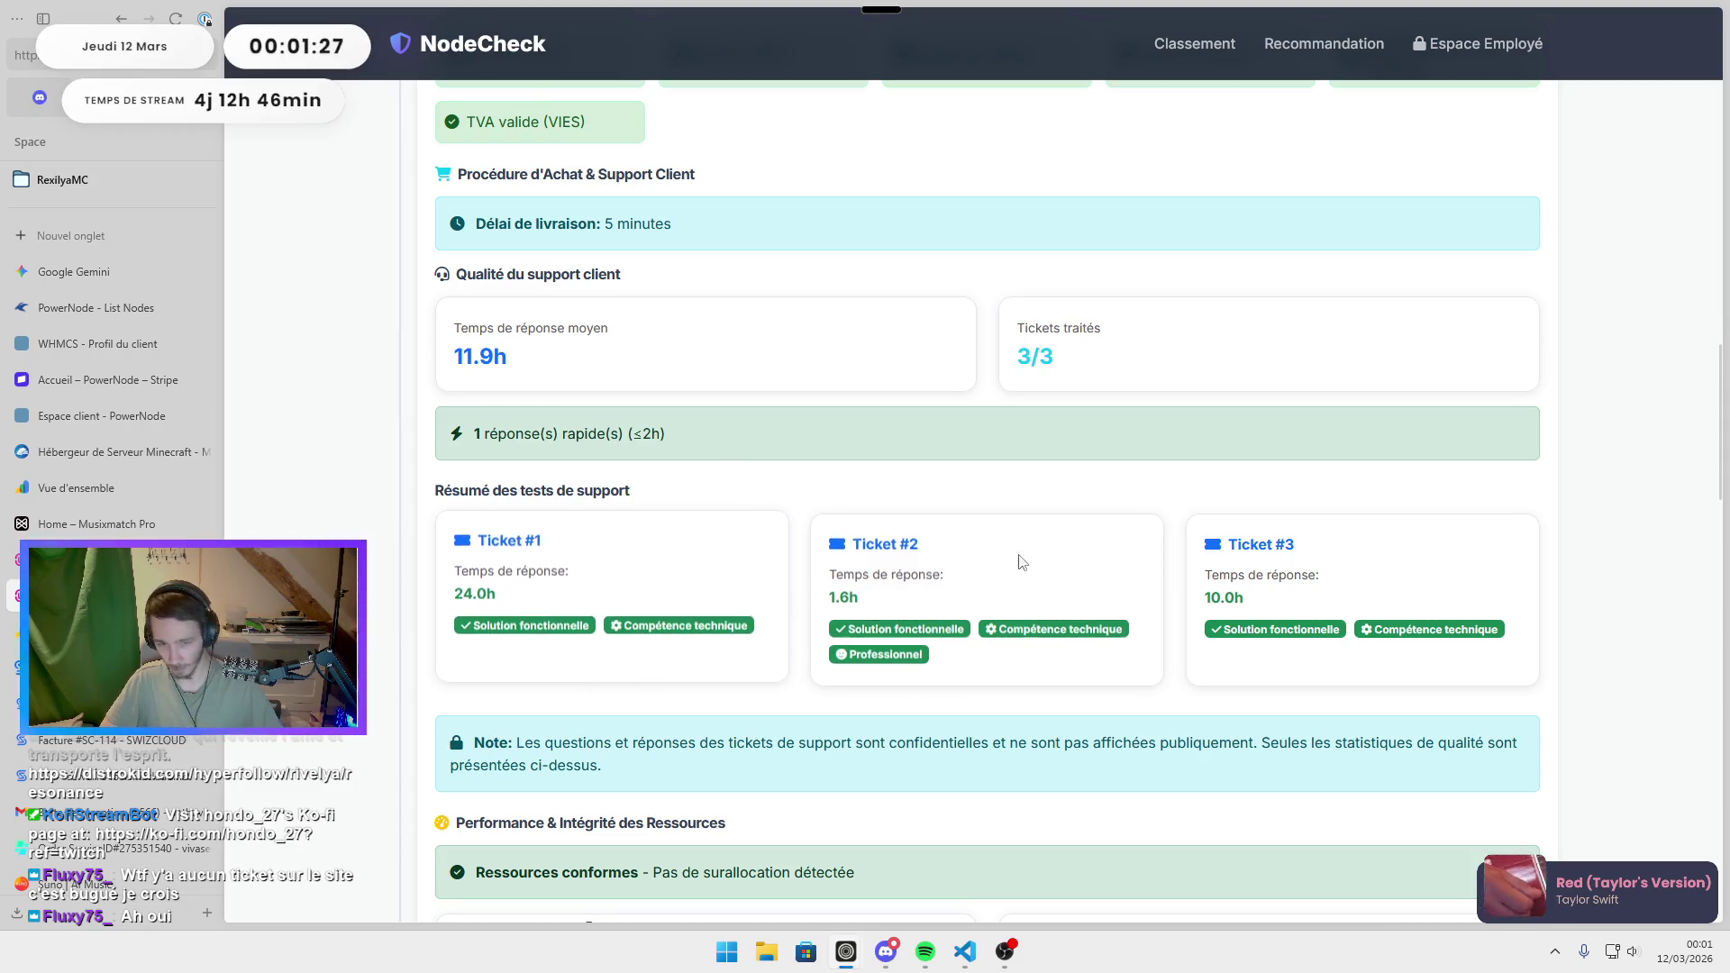
{"action": "scroll", "coordinate": [1009, 577], "scroll_direction": "down", "scroll_amount": 2}
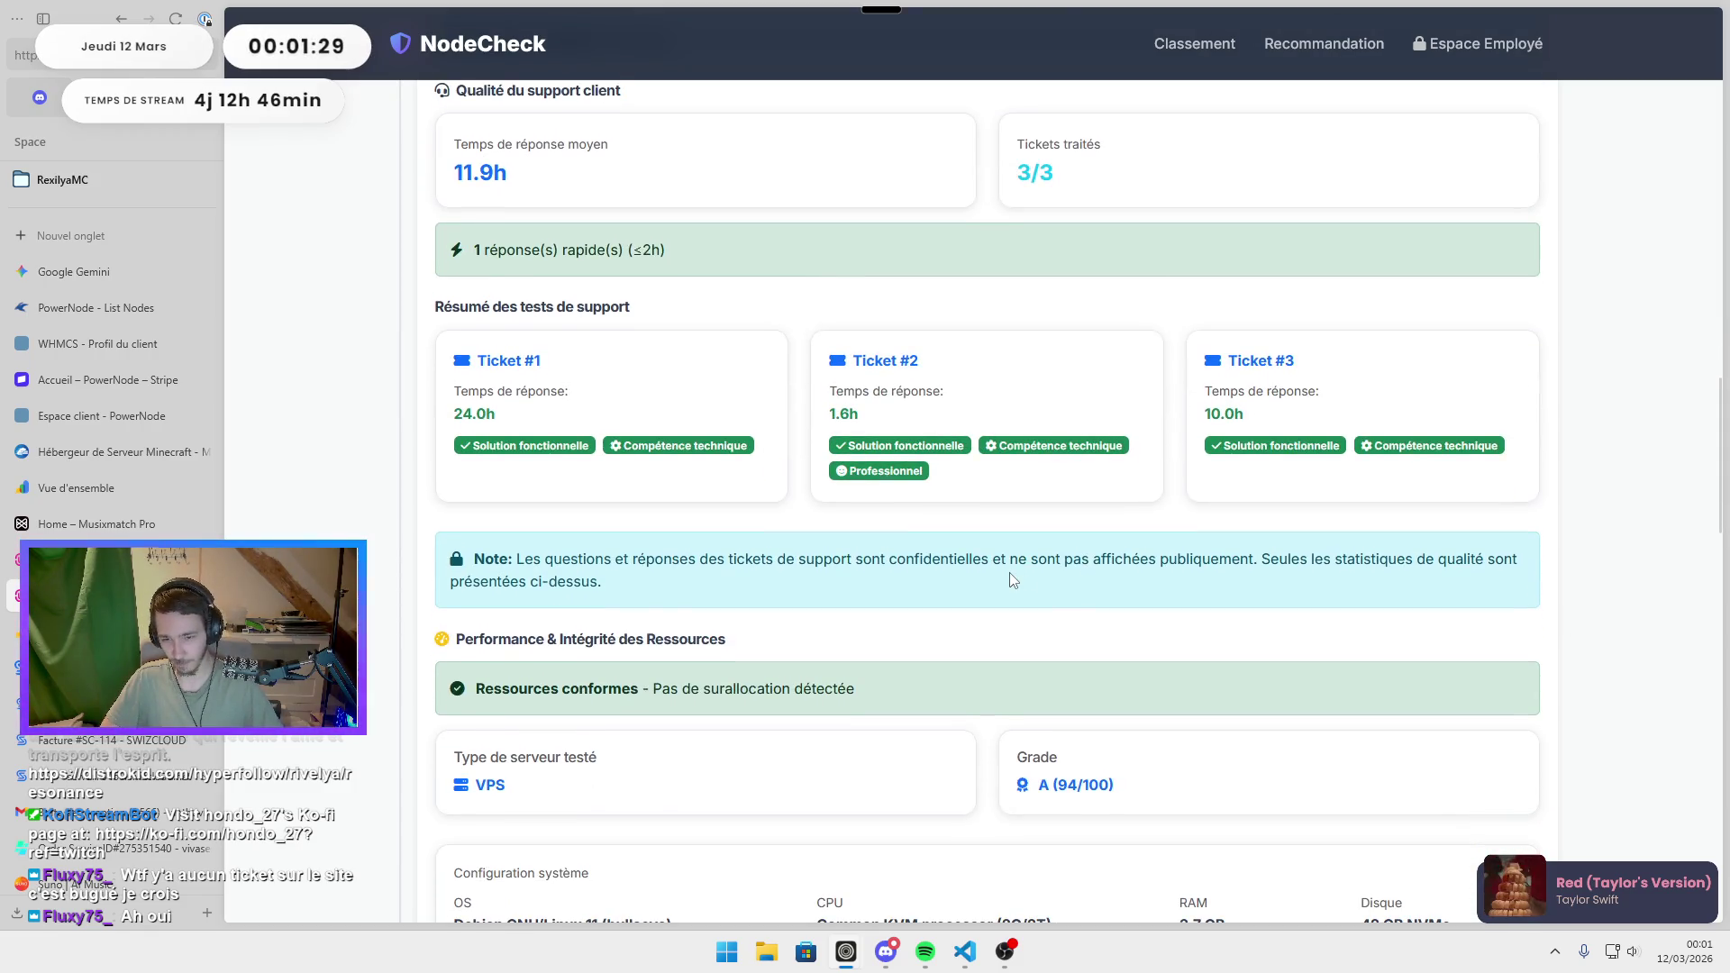
{"action": "scroll", "coordinate": [1010, 574], "scroll_direction": "down", "scroll_amount": 1}
{"action": "scroll", "coordinate": [1010, 574], "scroll_direction": "down", "scroll_amount": 2}
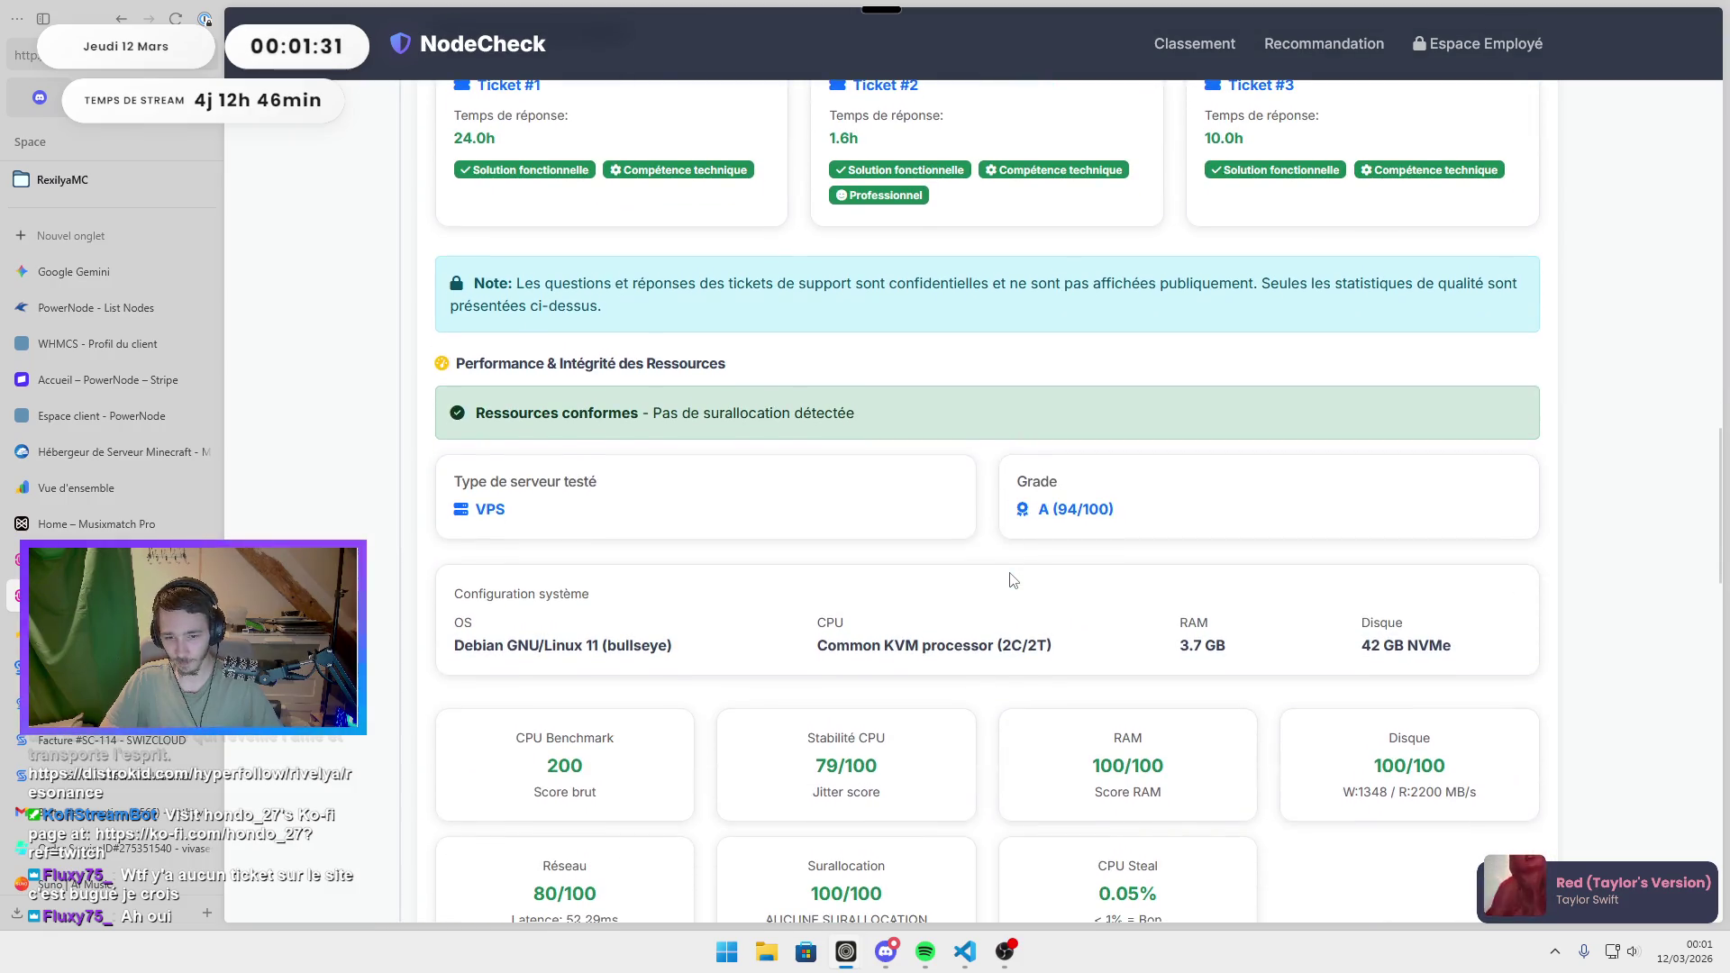
{"action": "scroll", "coordinate": [1013, 580], "scroll_direction": "down", "scroll_amount": 3}
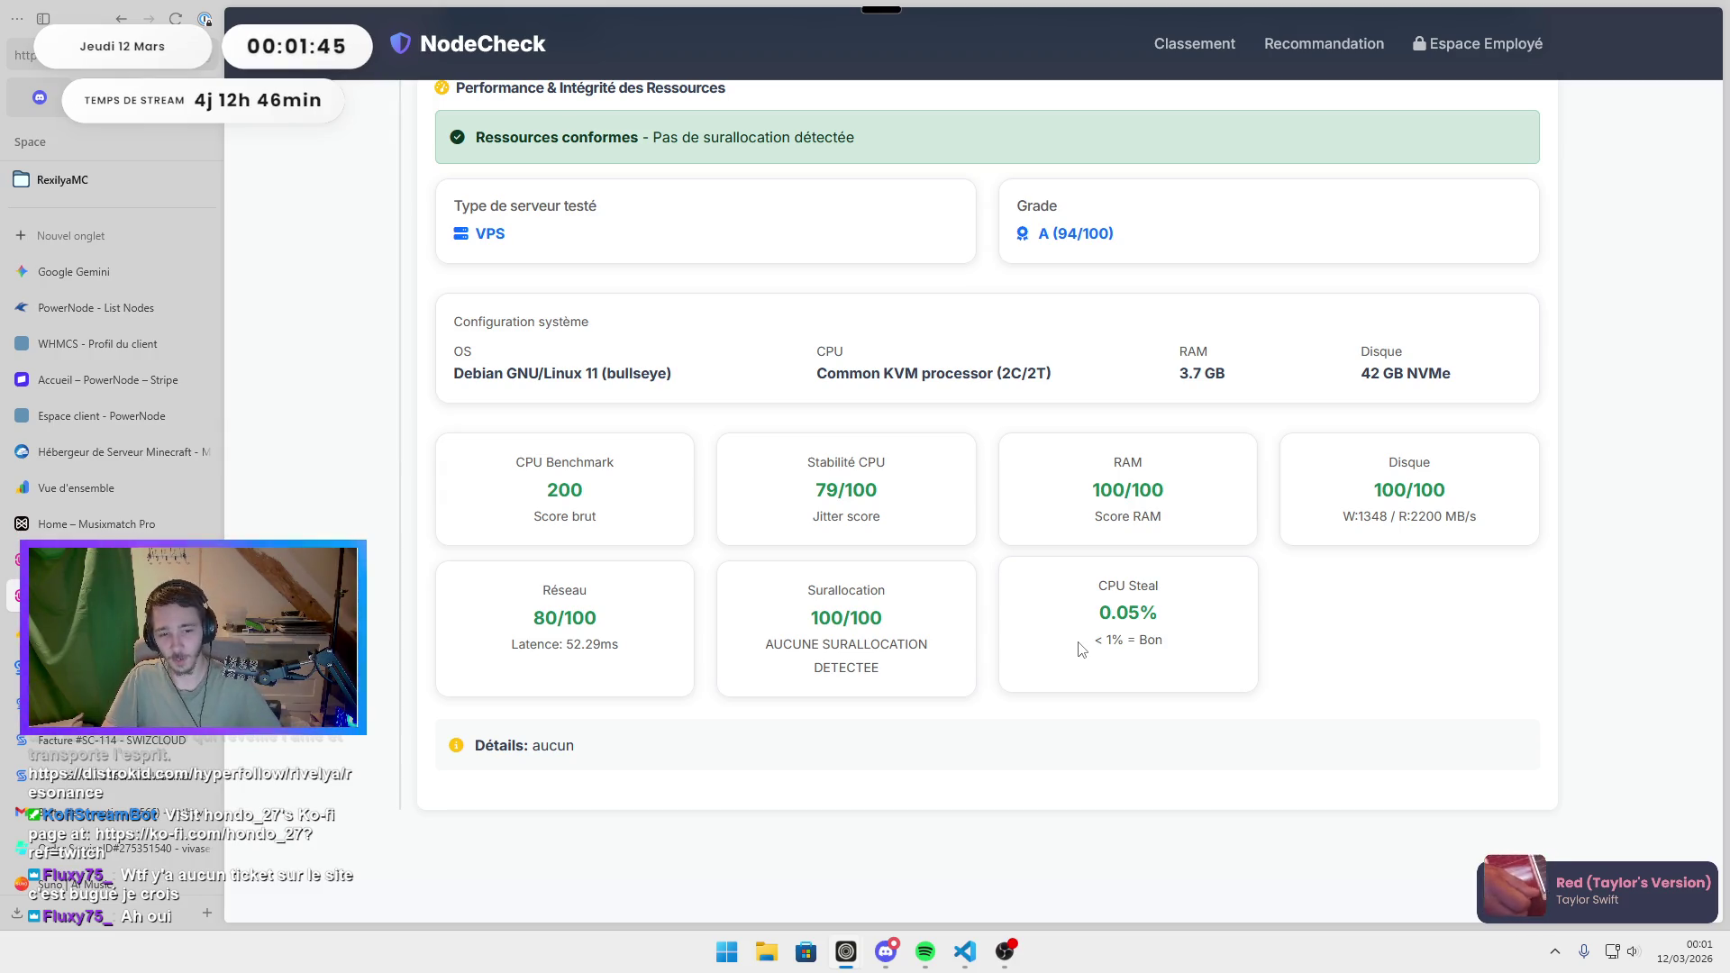
{"action": "left_click_drag", "start_coordinate": [811, 643], "coordinate": [901, 669]}
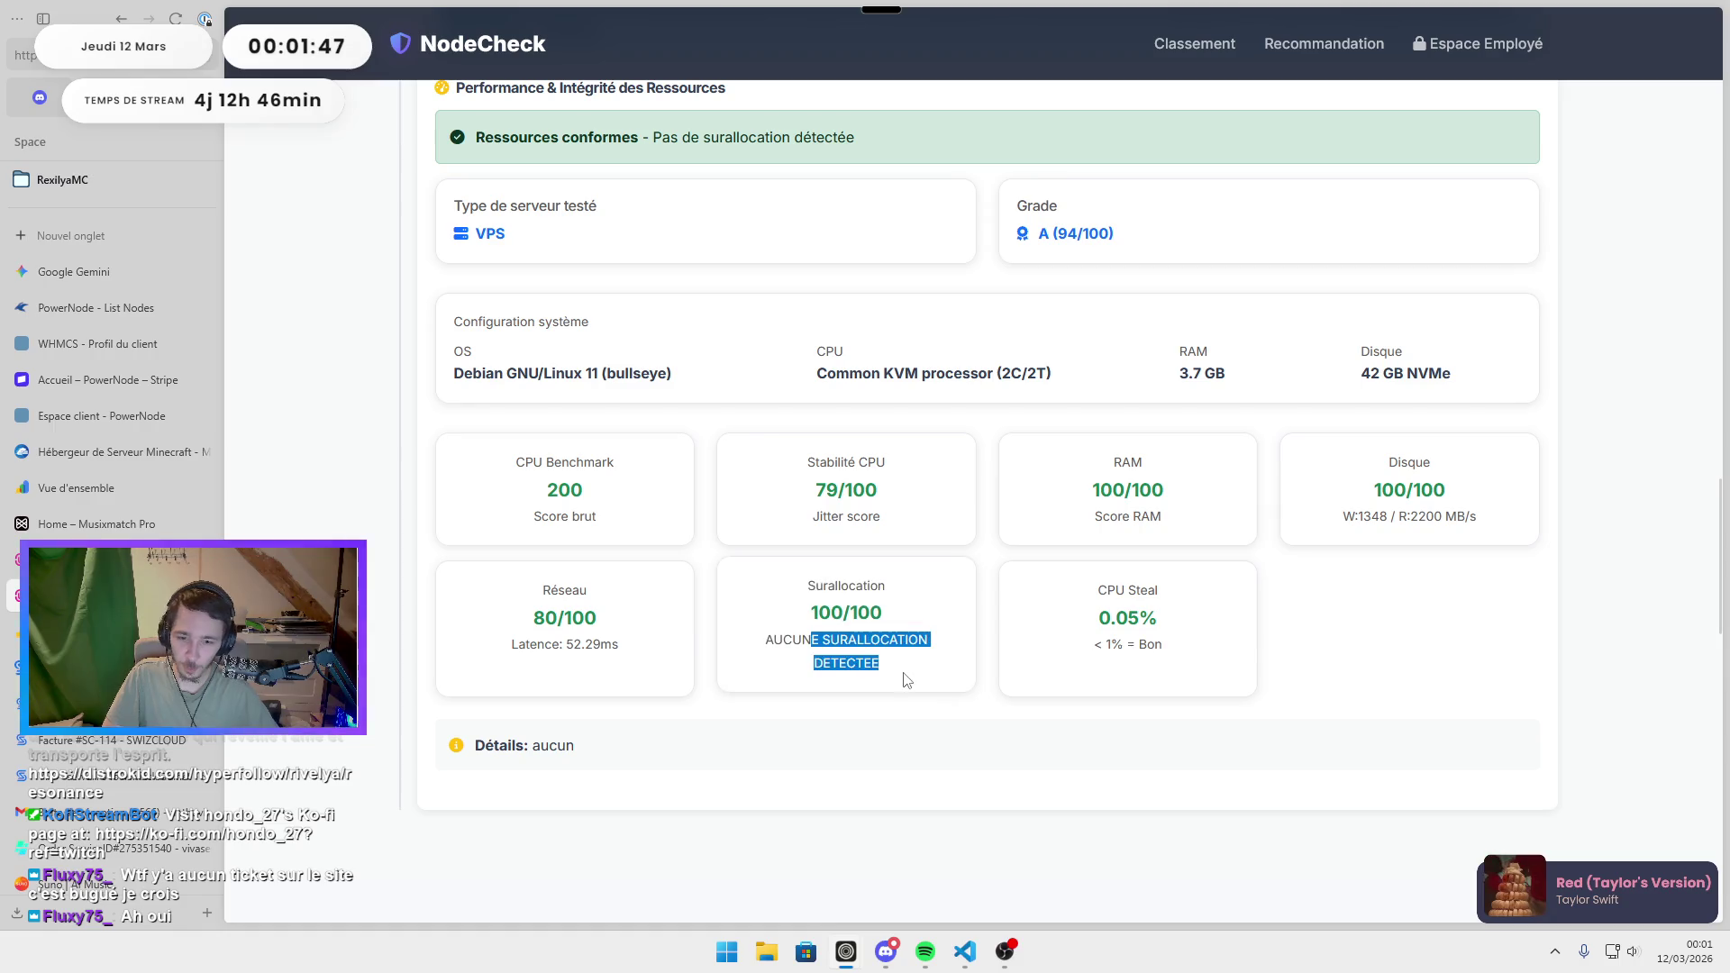
{"action": "triple_click", "coordinate": [565, 616]}
{"action": "triple_click", "coordinate": [525, 638]}
{"action": "left_click_drag", "start_coordinate": [1258, 587], "coordinate": [1262, 618]}
{"action": "left_click", "coordinate": [1479, 542]}
Scan the benchmarks, reviews and prices, then go to the admin SOP #2 audit editor.
{"action": "scroll", "coordinate": [1478, 542], "scroll_direction": "down", "scroll_amount": 4}
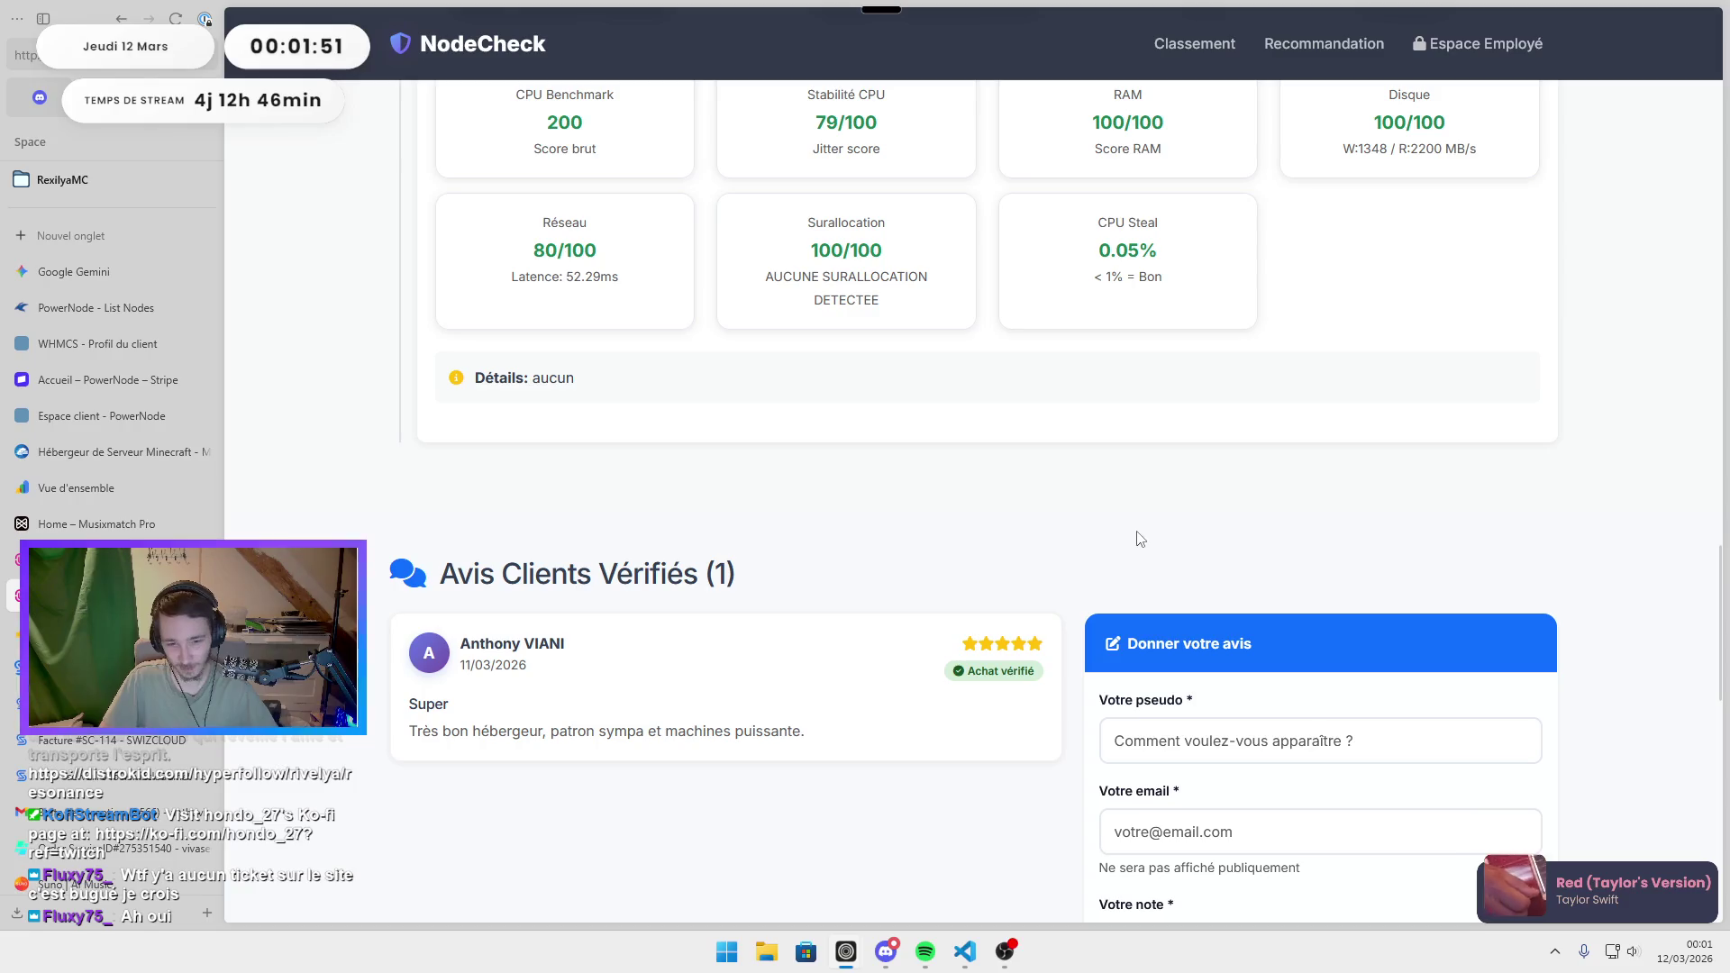
{"action": "scroll", "coordinate": [846, 577], "scroll_direction": "down", "scroll_amount": 2}
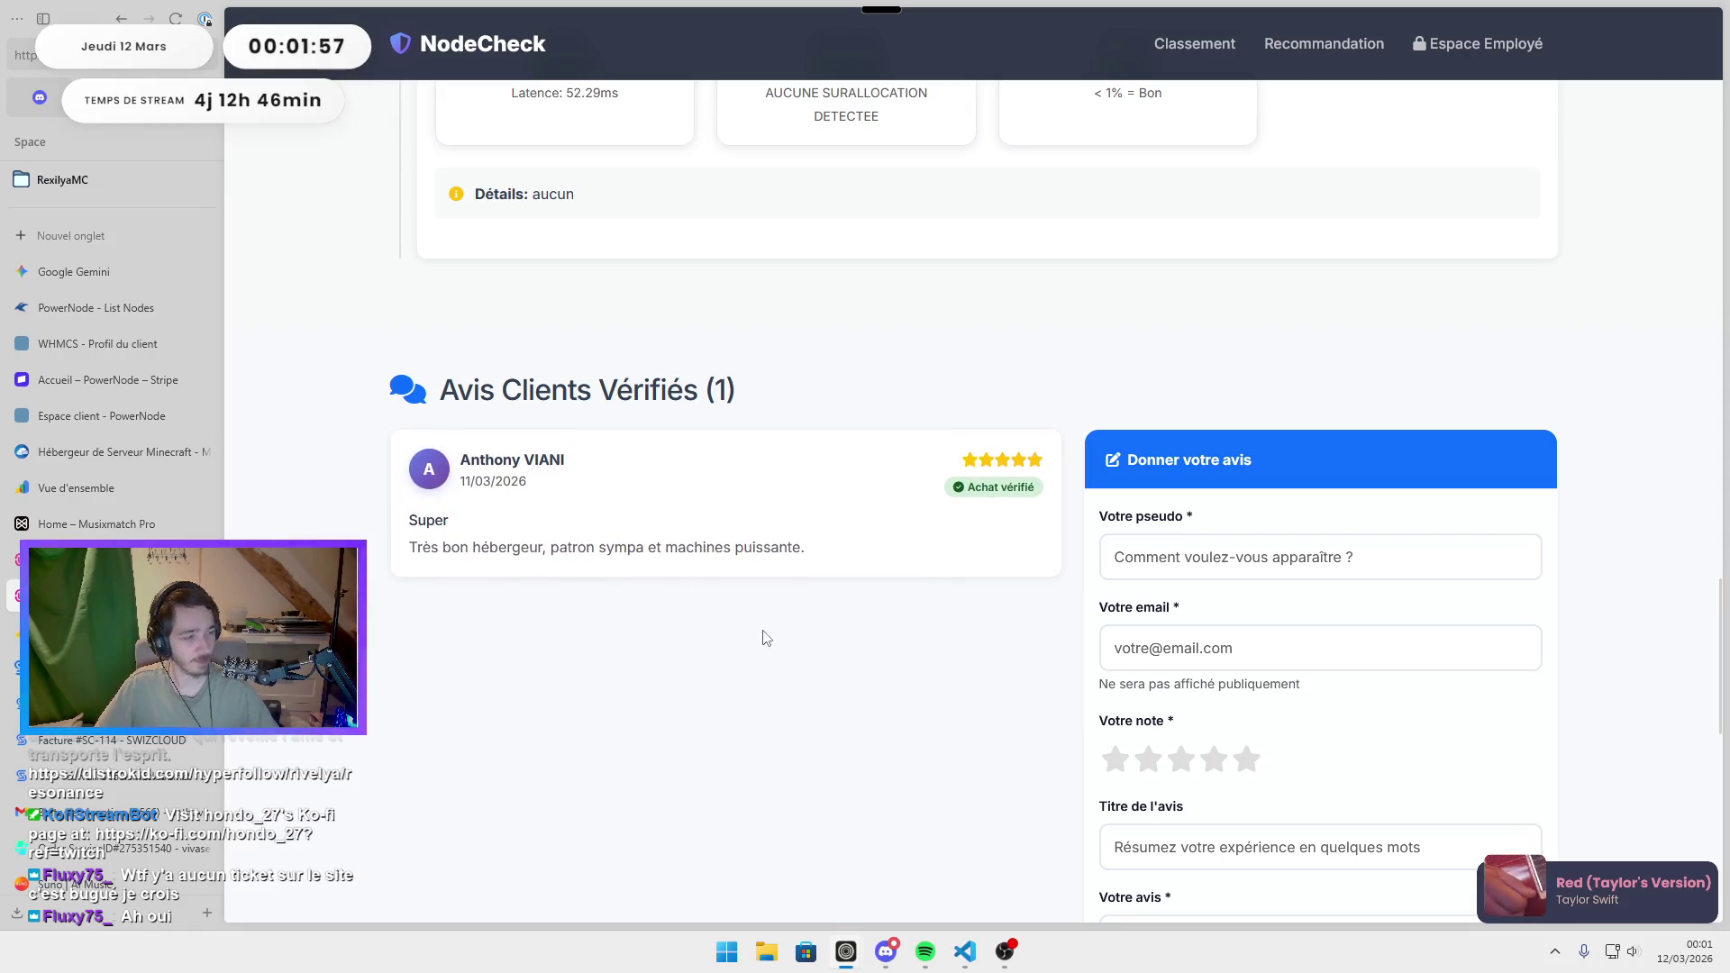
{"action": "scroll", "coordinate": [703, 558], "scroll_direction": "up", "scroll_amount": 12}
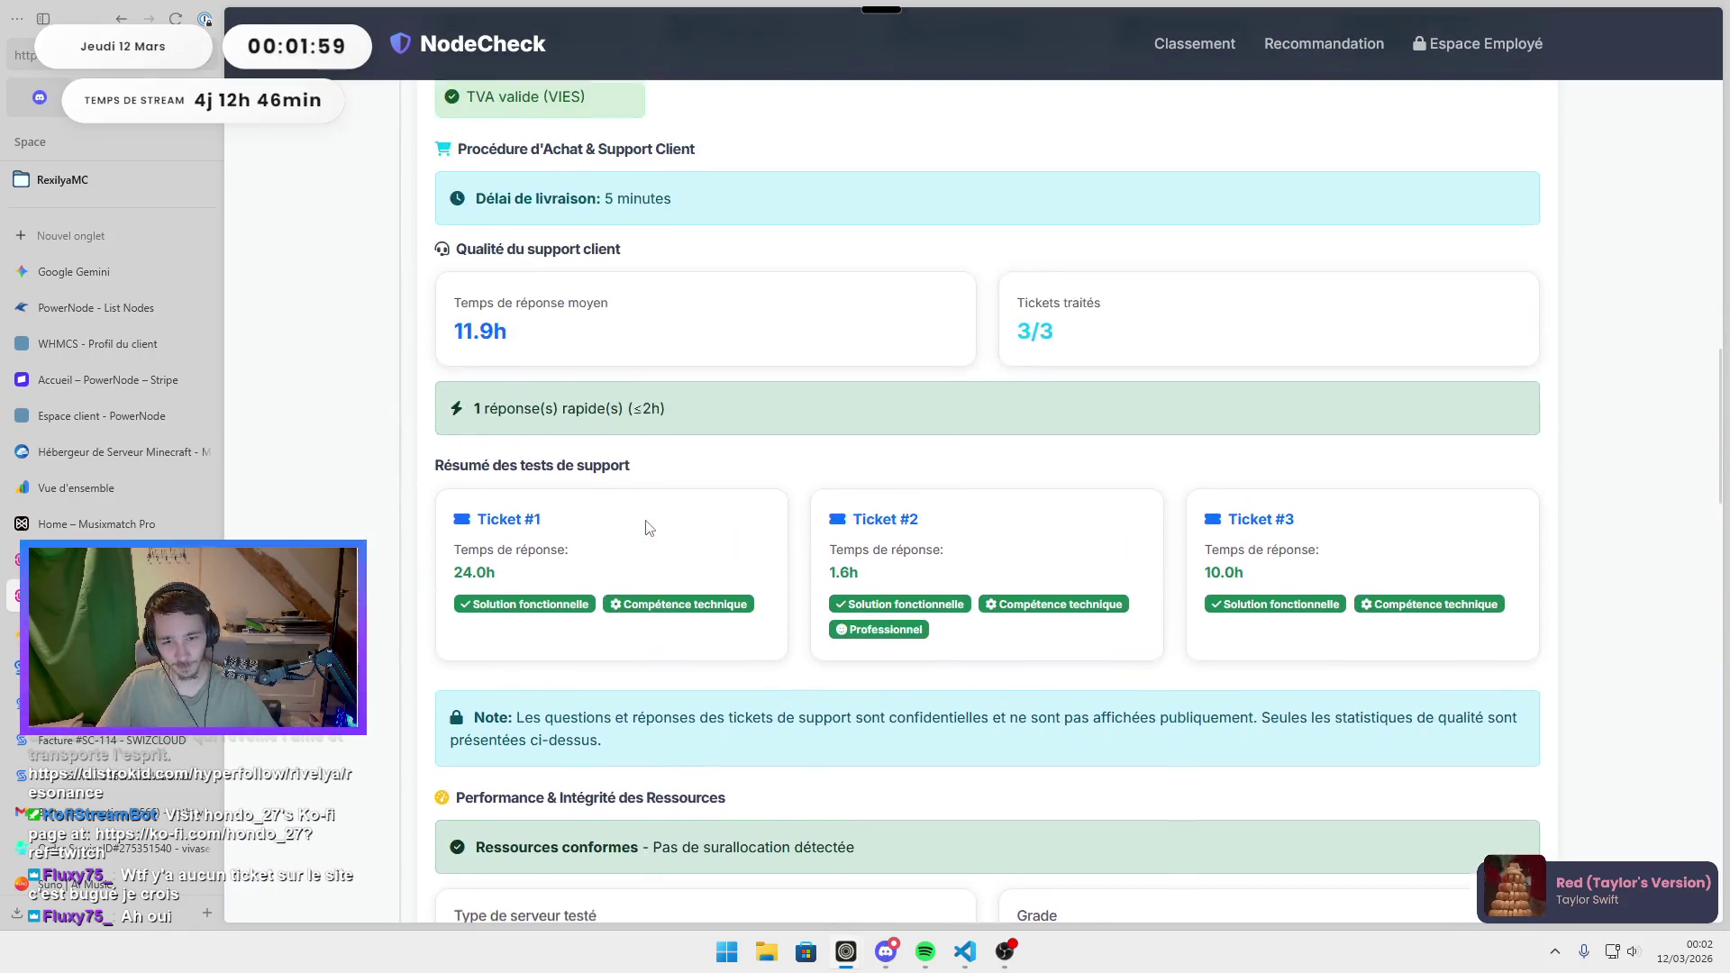
{"action": "scroll", "coordinate": [646, 527], "scroll_direction": "up", "scroll_amount": 10}
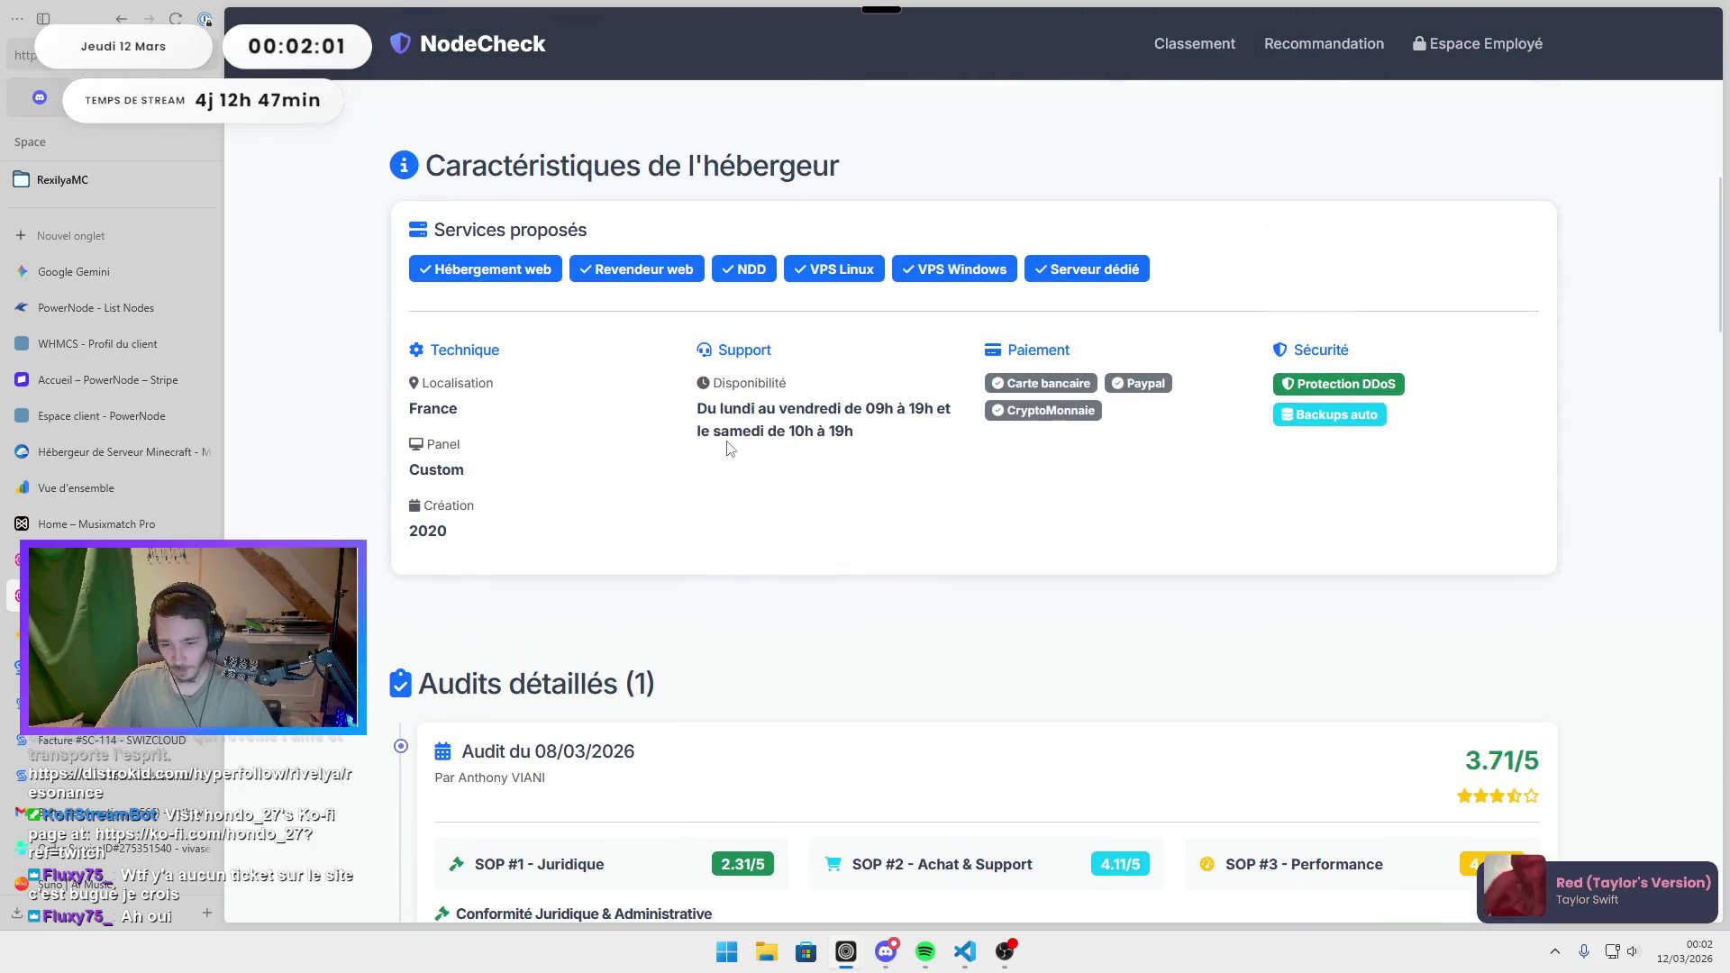
{"action": "scroll", "coordinate": [915, 521], "scroll_direction": "up", "scroll_amount": 10}
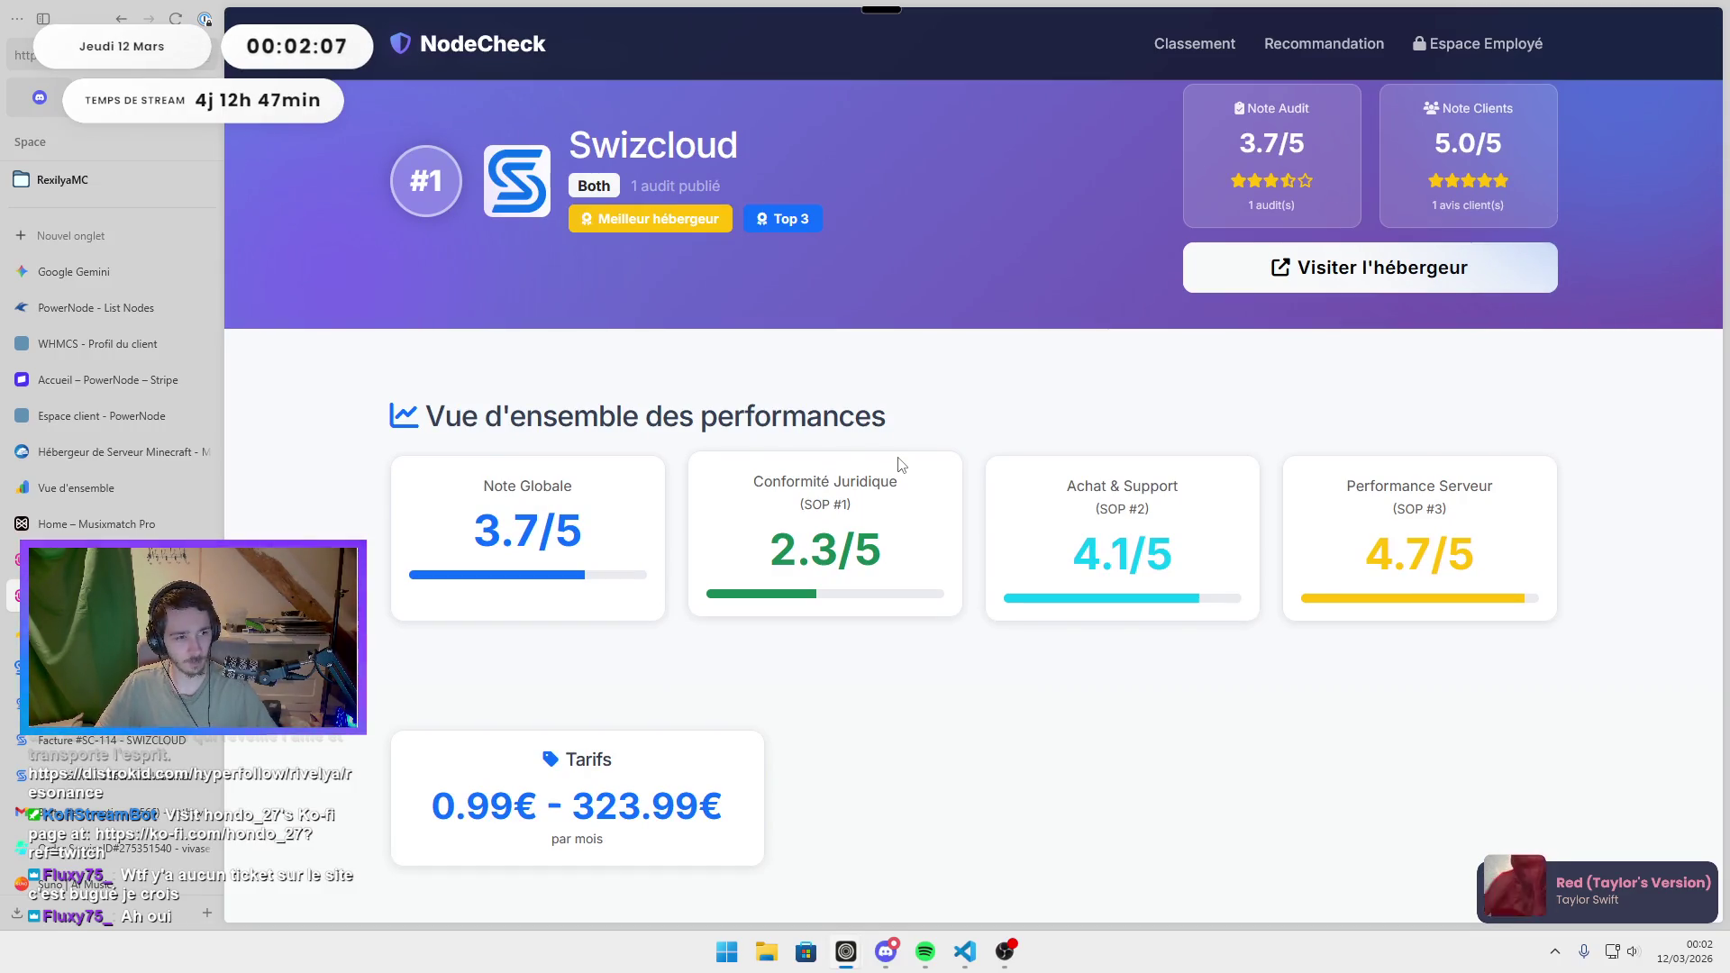
{"action": "scroll", "coordinate": [811, 694], "scroll_direction": "down", "scroll_amount": 1}
{"action": "left_click_drag", "start_coordinate": [571, 711], "coordinate": [747, 730]}
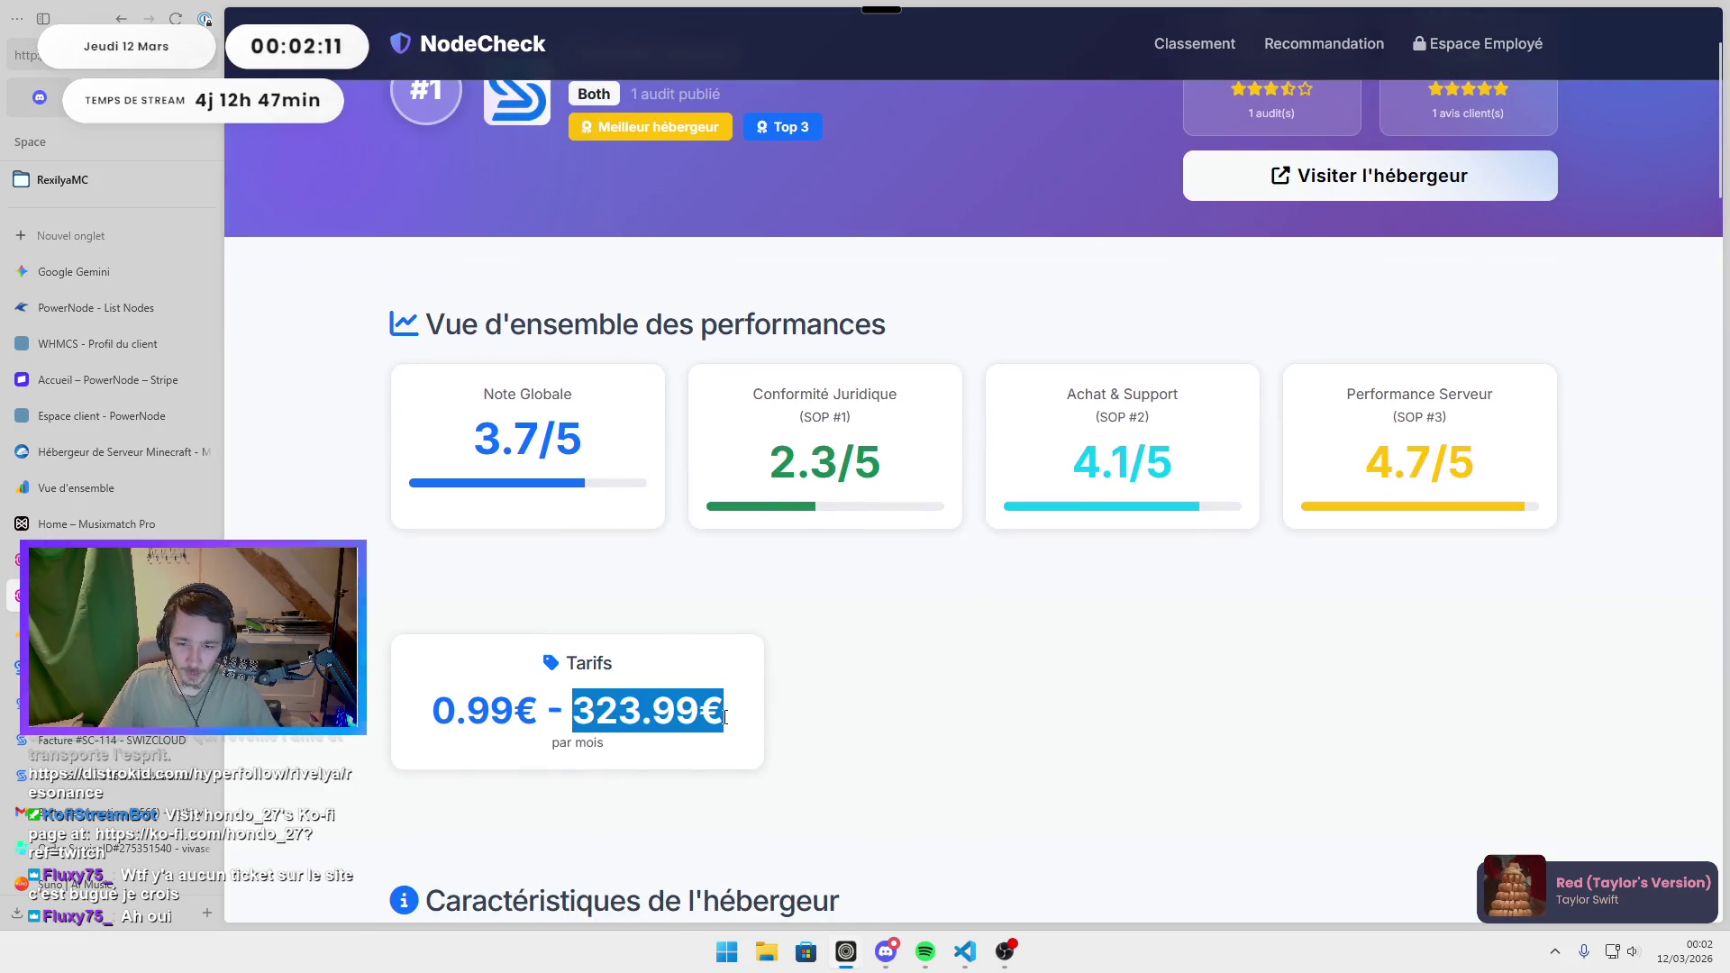
{"action": "left_click", "coordinate": [792, 711]}
{"action": "left_click", "coordinate": [108, 559]}
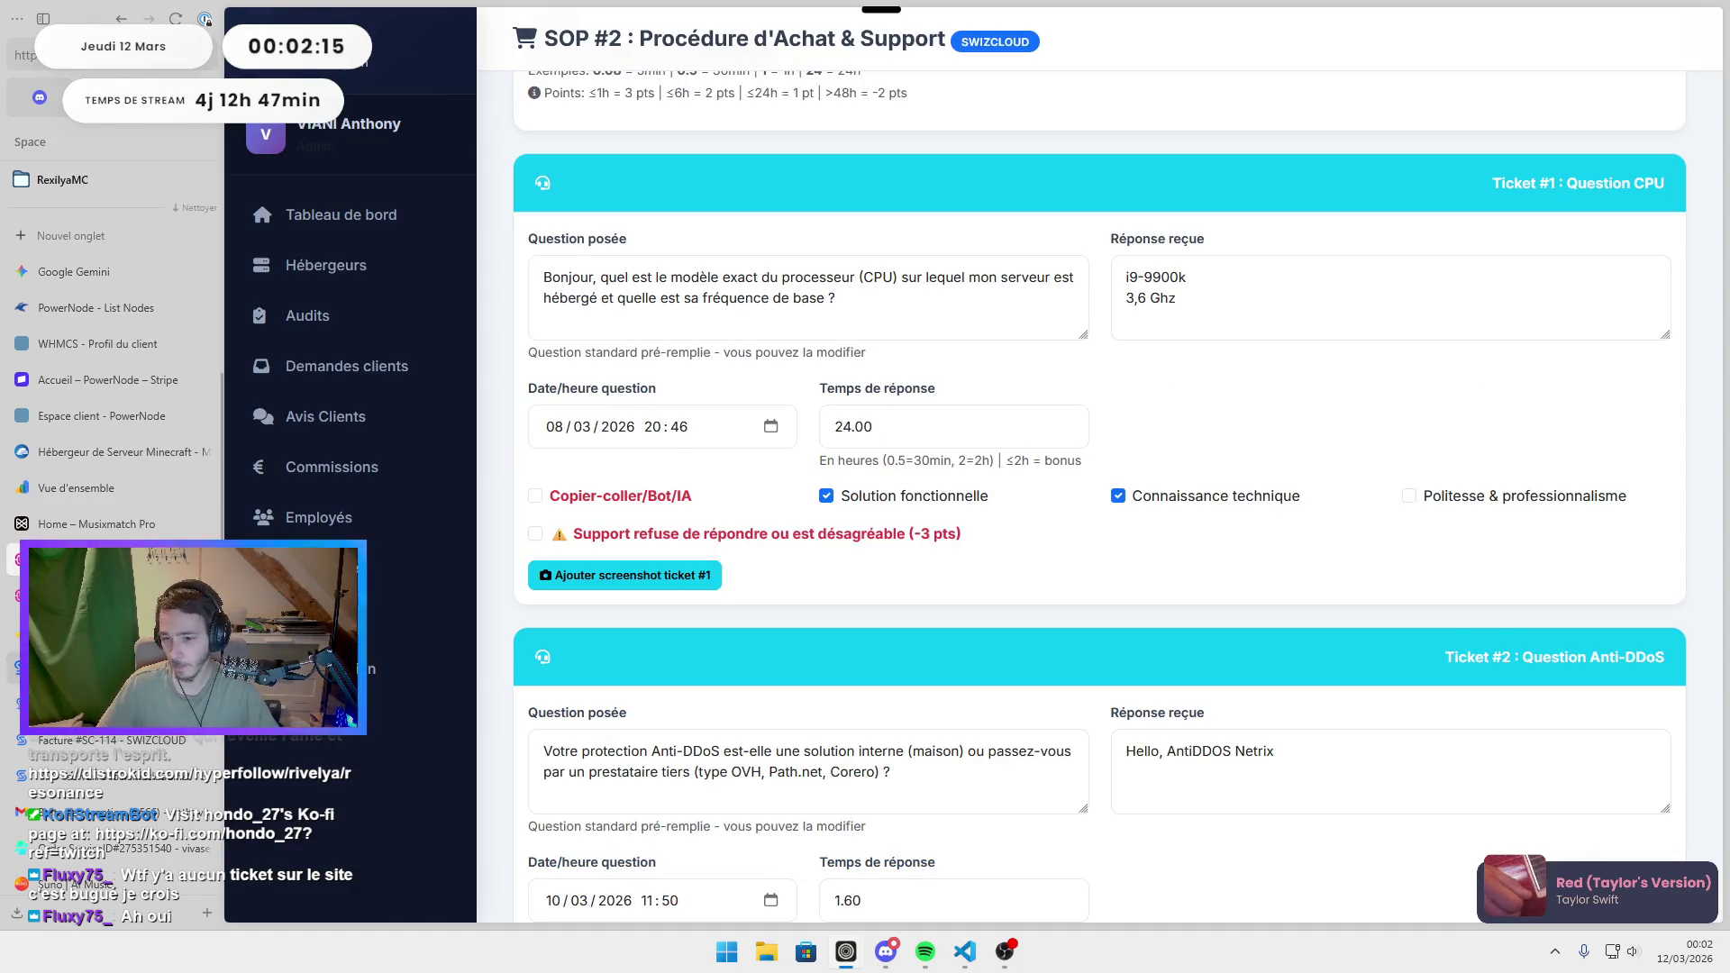
Check the PERF-RYZEN9-9900X-192 server's monthly price and quote page in the dedicated server list.
{"action": "left_click", "coordinate": [90, 632]}
{"action": "left_click", "coordinate": [90, 667]}
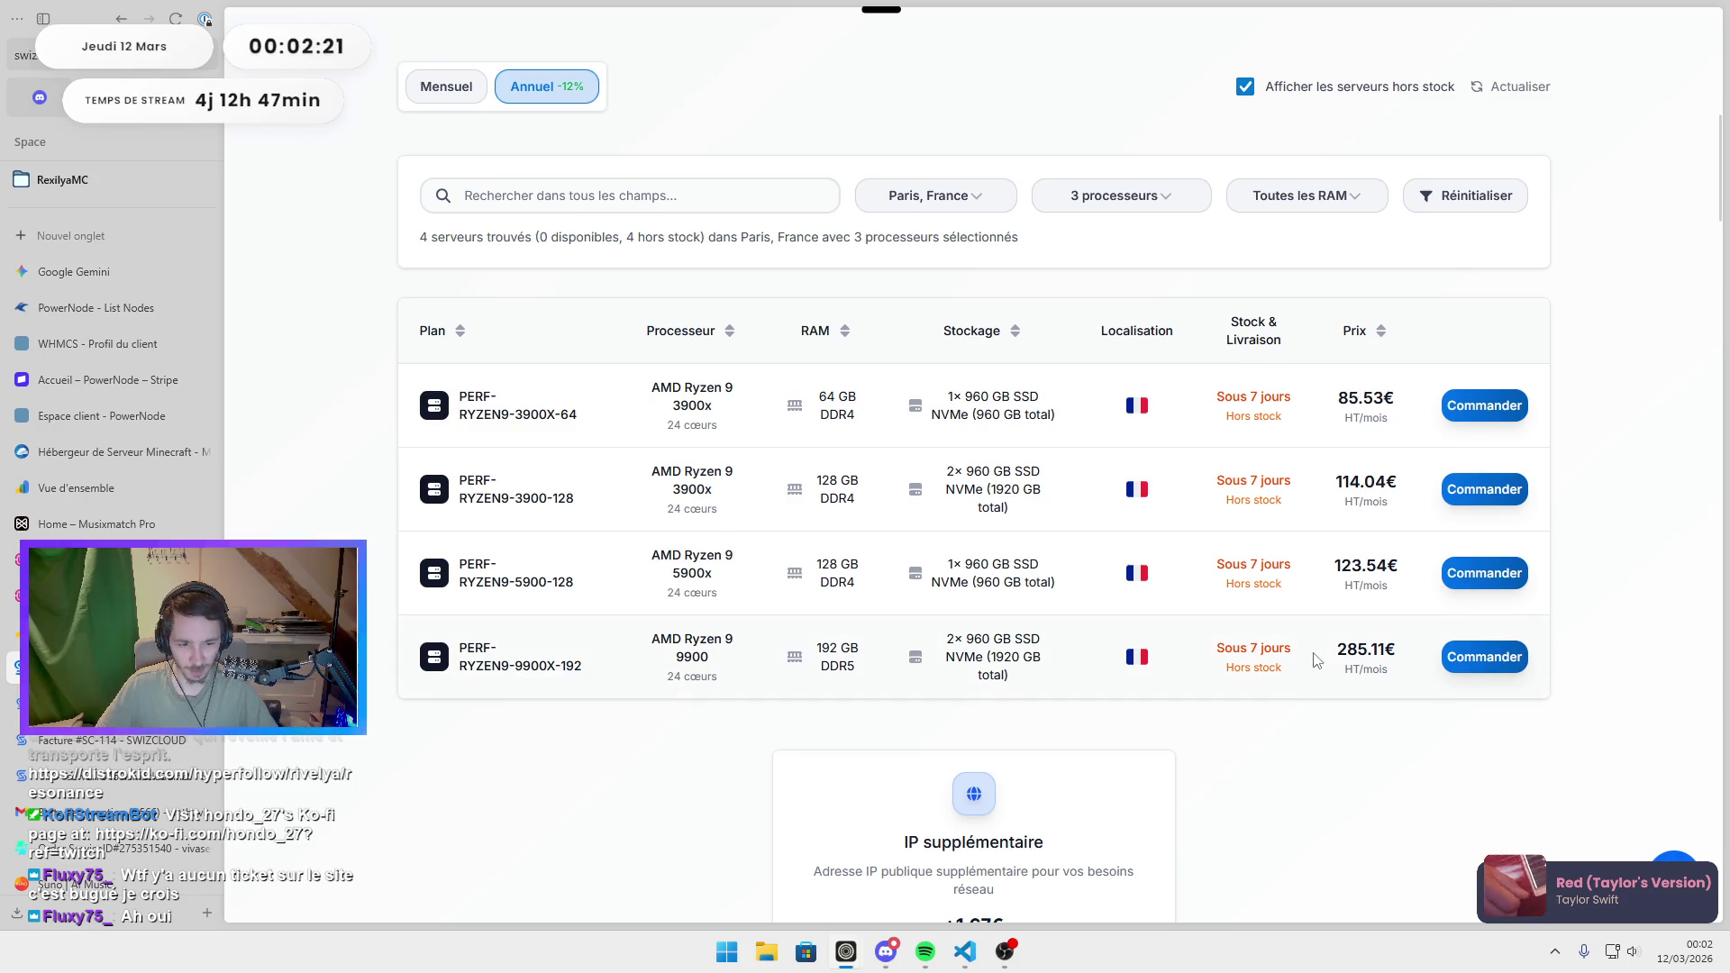
{"action": "left_click_drag", "start_coordinate": [1337, 649], "coordinate": [1381, 649]}
{"action": "left_click", "coordinate": [1459, 657]}
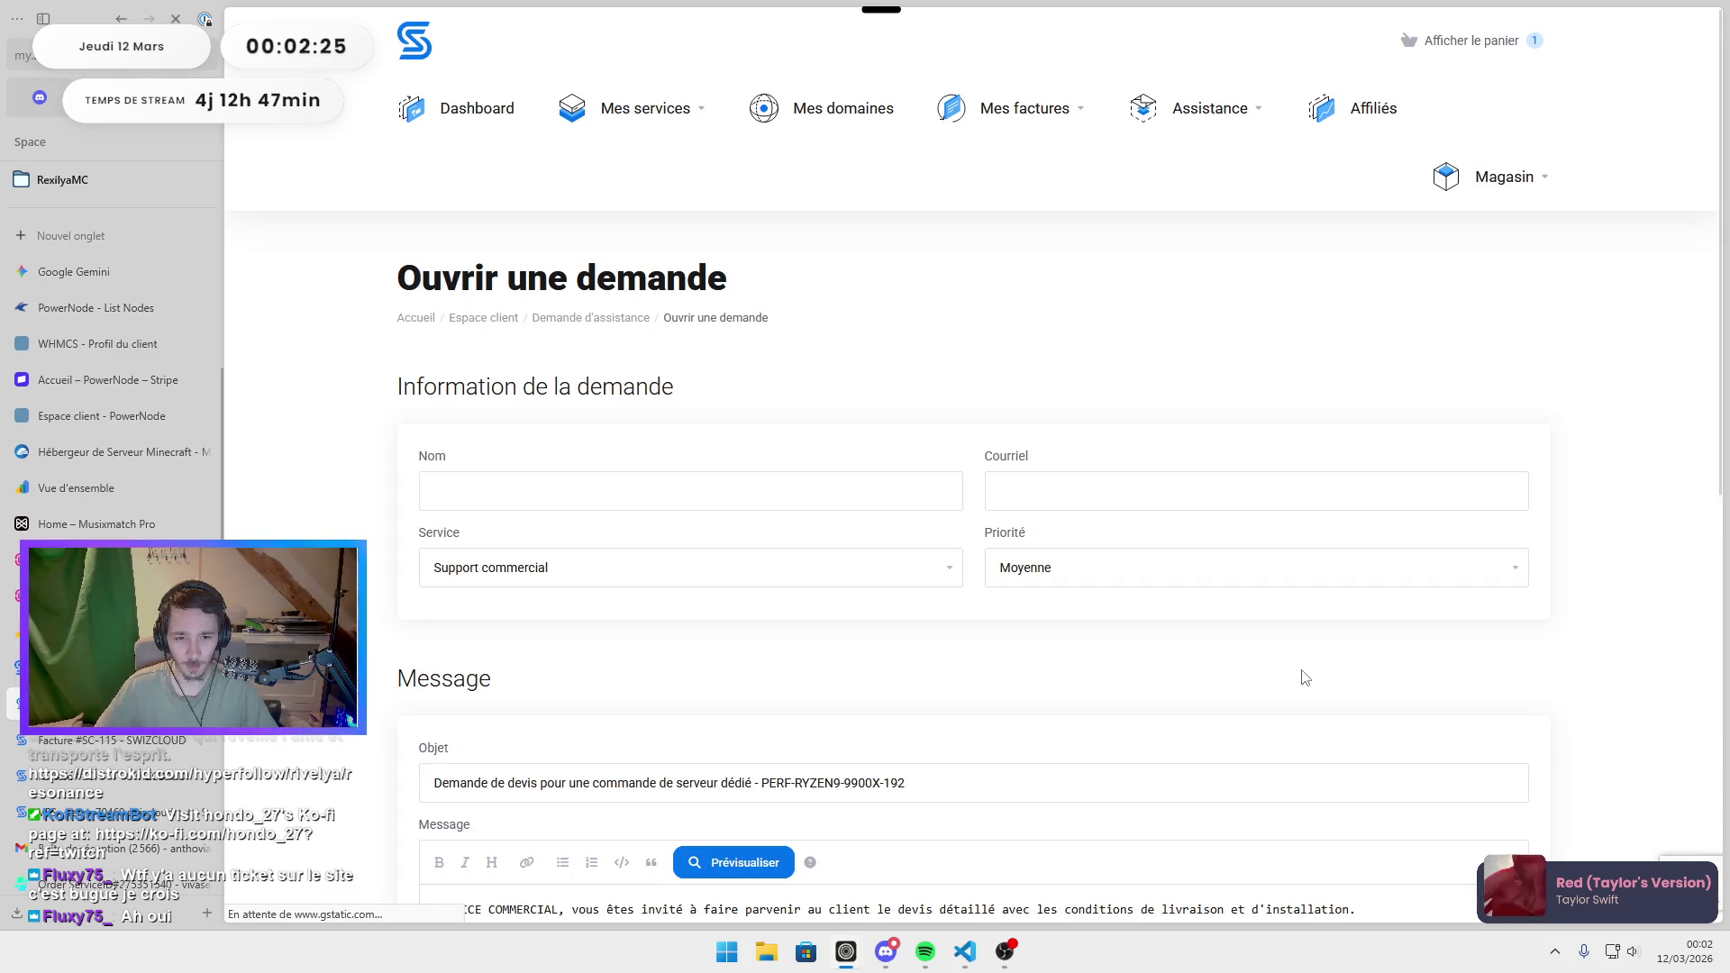
{"action": "scroll", "coordinate": [953, 559], "scroll_direction": "down", "scroll_amount": 6}
{"action": "key", "text": "alt+Left"}
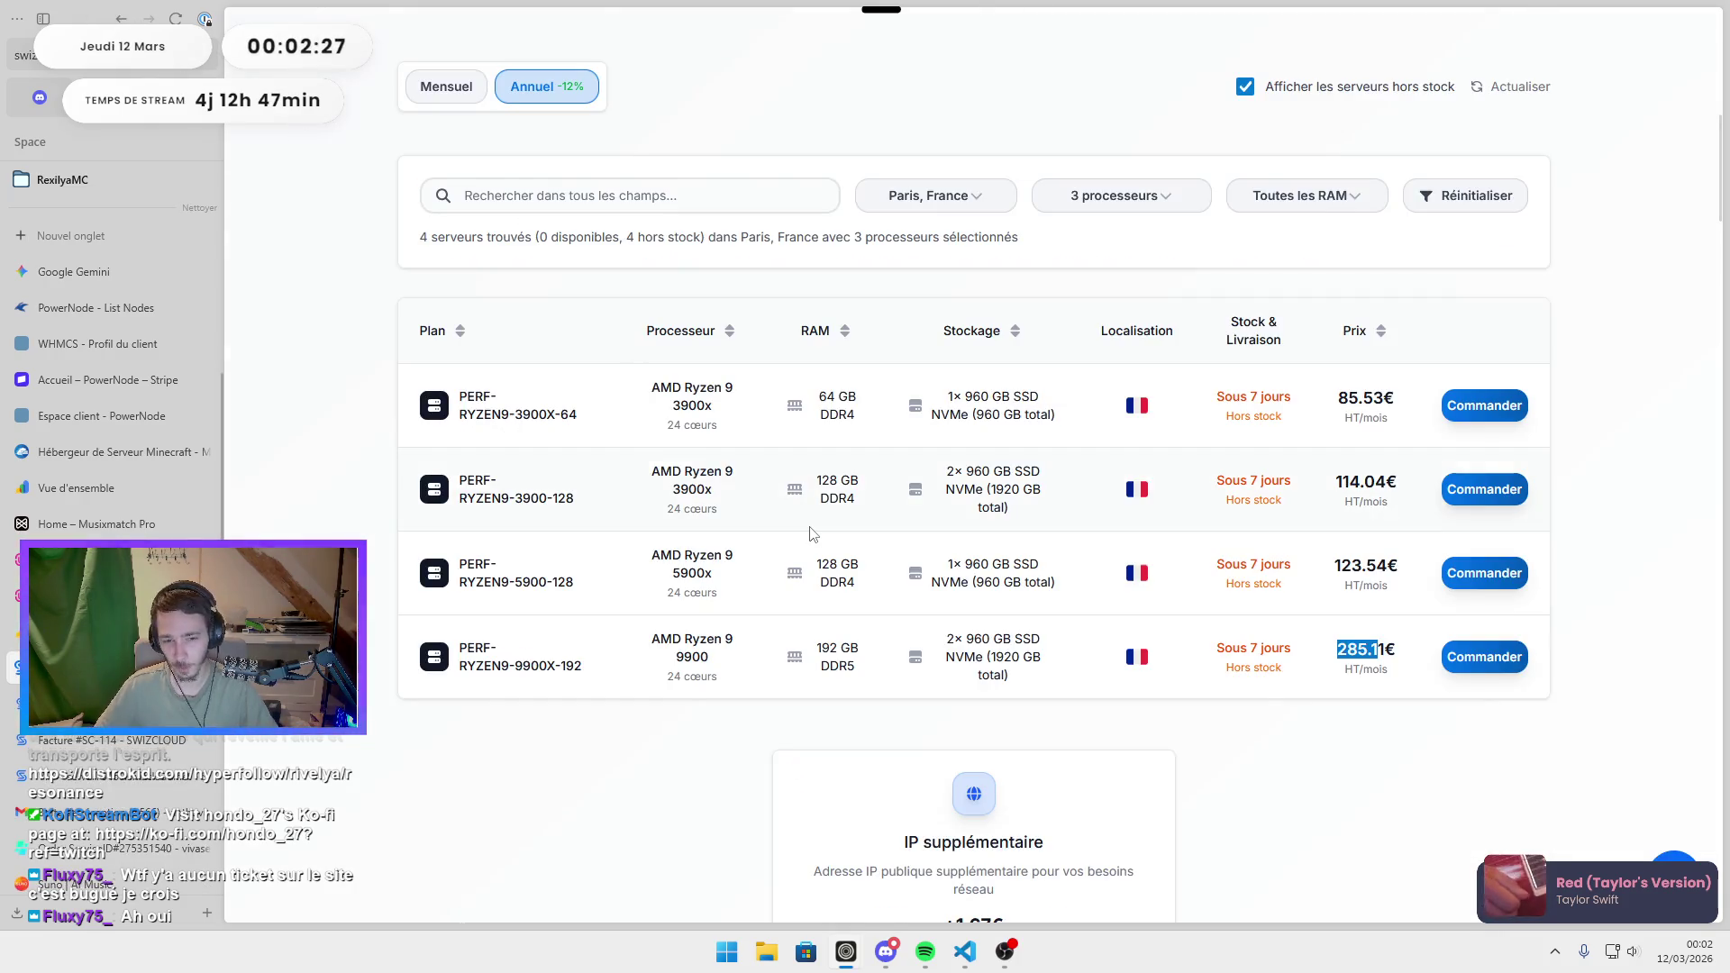
{"action": "left_click", "coordinate": [1340, 733]}
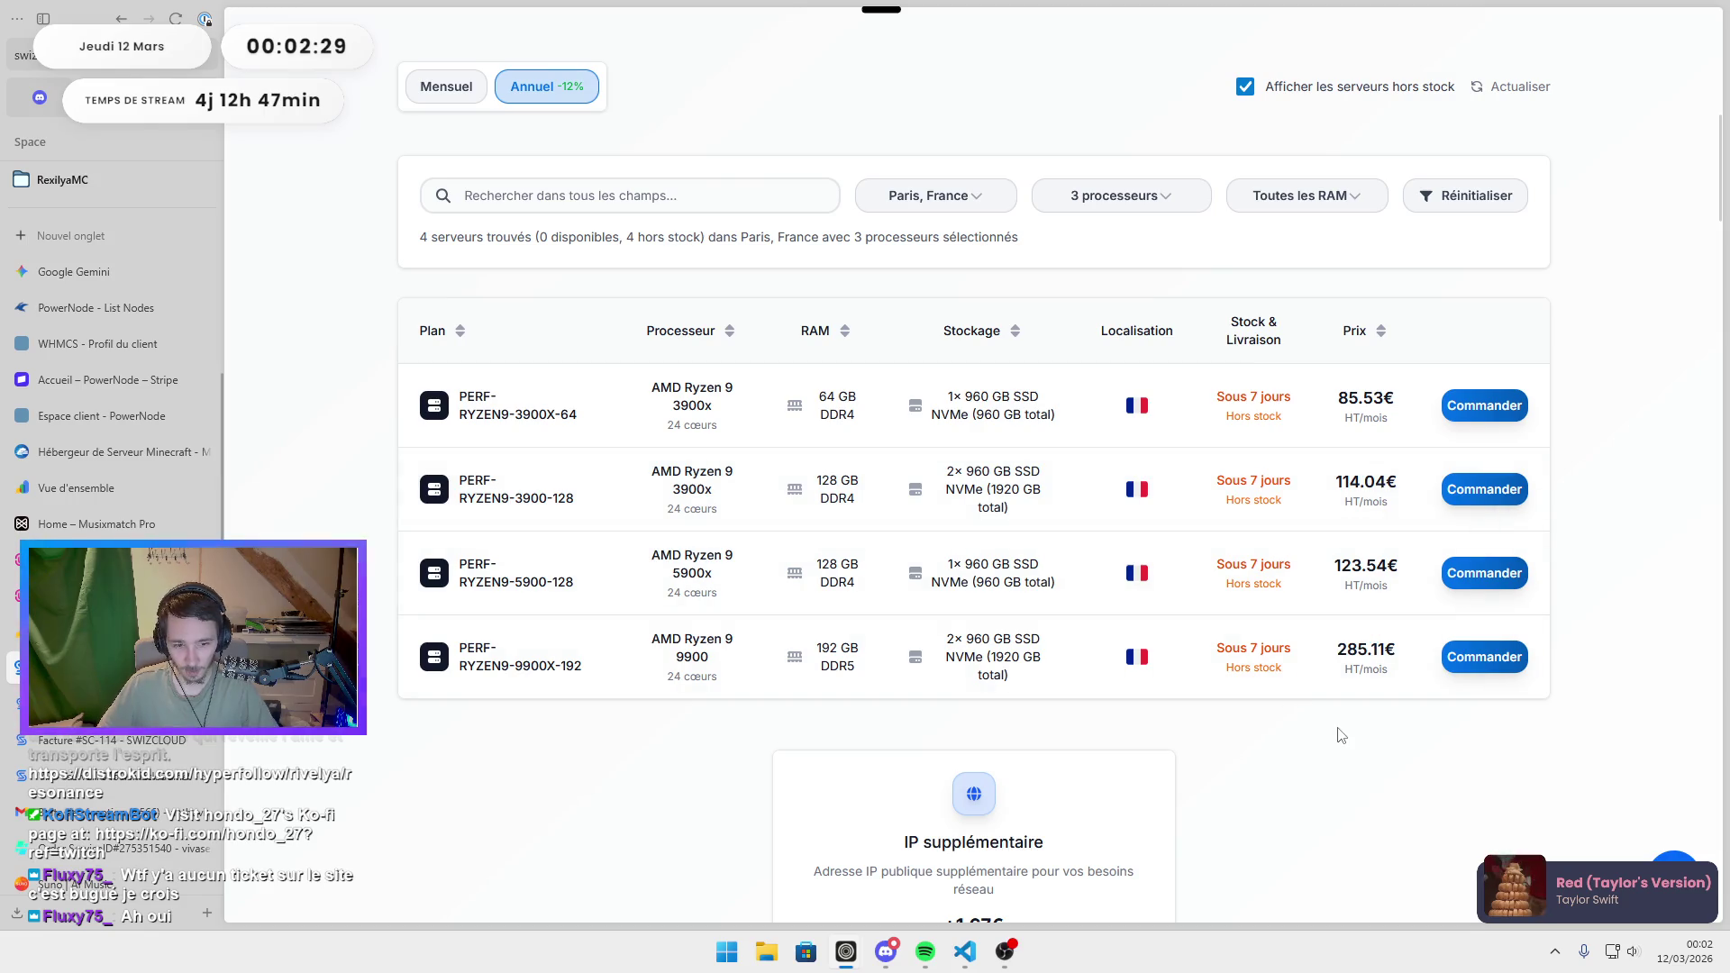
Switch dedicated-server prices to Mensuel, then back to Annuel rates.
{"action": "scroll", "coordinate": [1323, 694], "scroll_direction": "down", "scroll_amount": 5}
{"action": "scroll", "coordinate": [1275, 669], "scroll_direction": "up", "scroll_amount": 4}
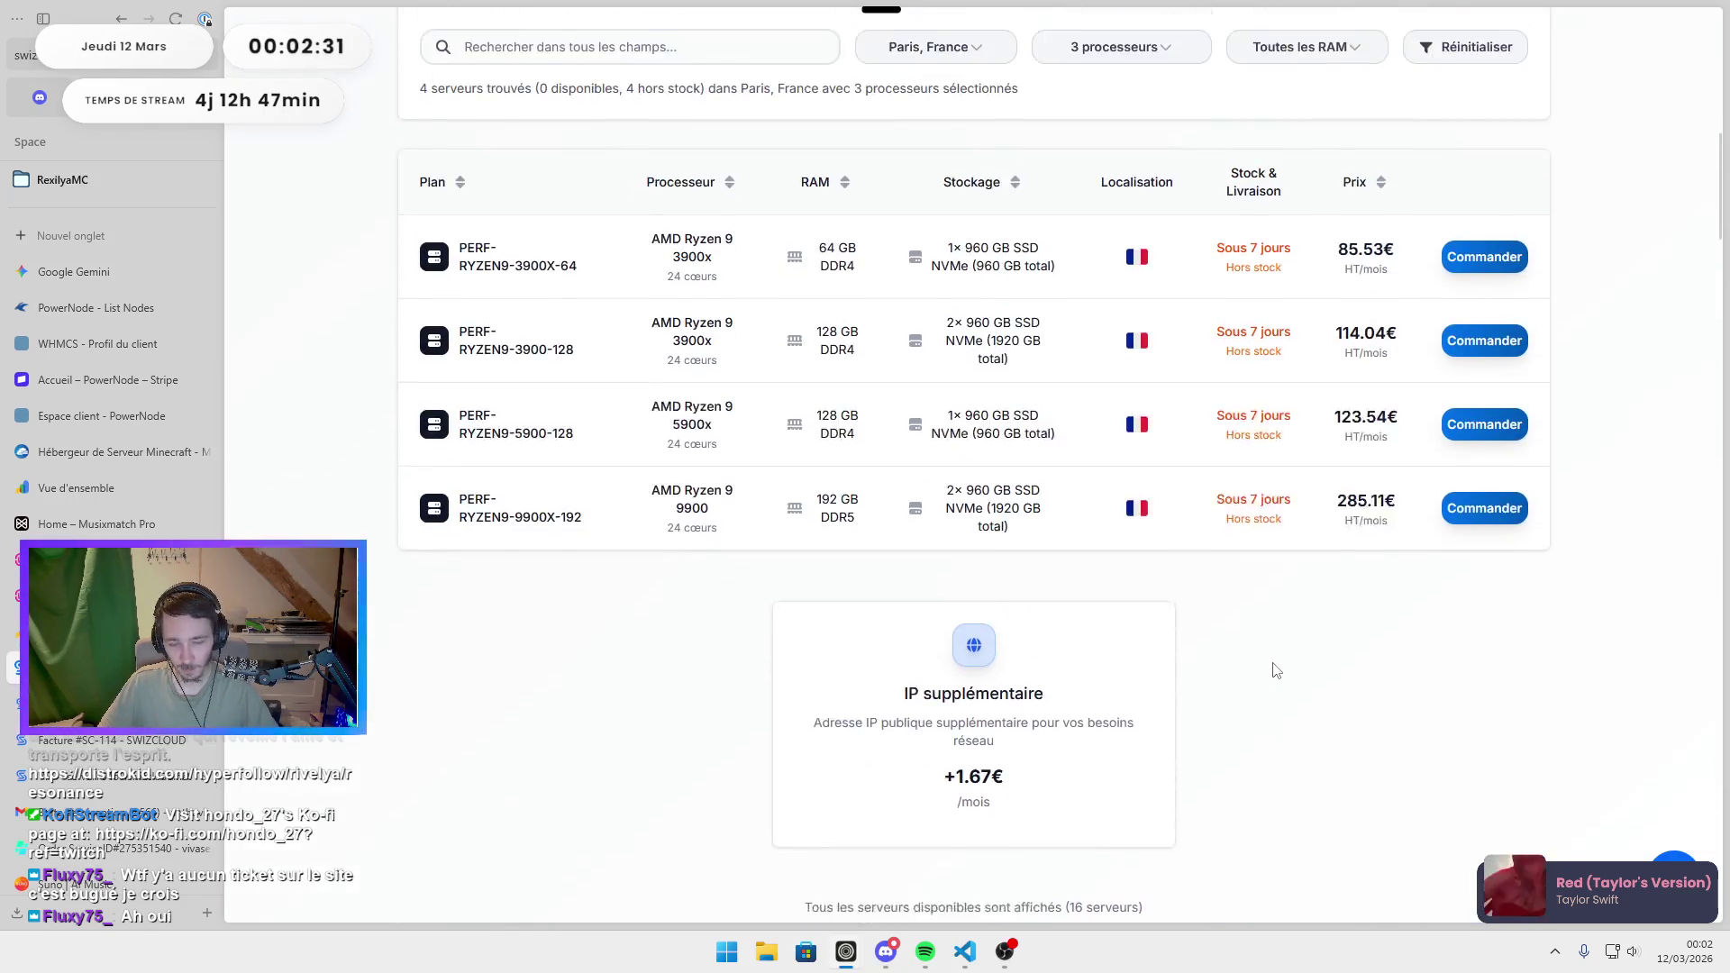
{"action": "scroll", "coordinate": [1275, 671], "scroll_direction": "up", "scroll_amount": 6}
{"action": "left_click", "coordinate": [443, 545]}
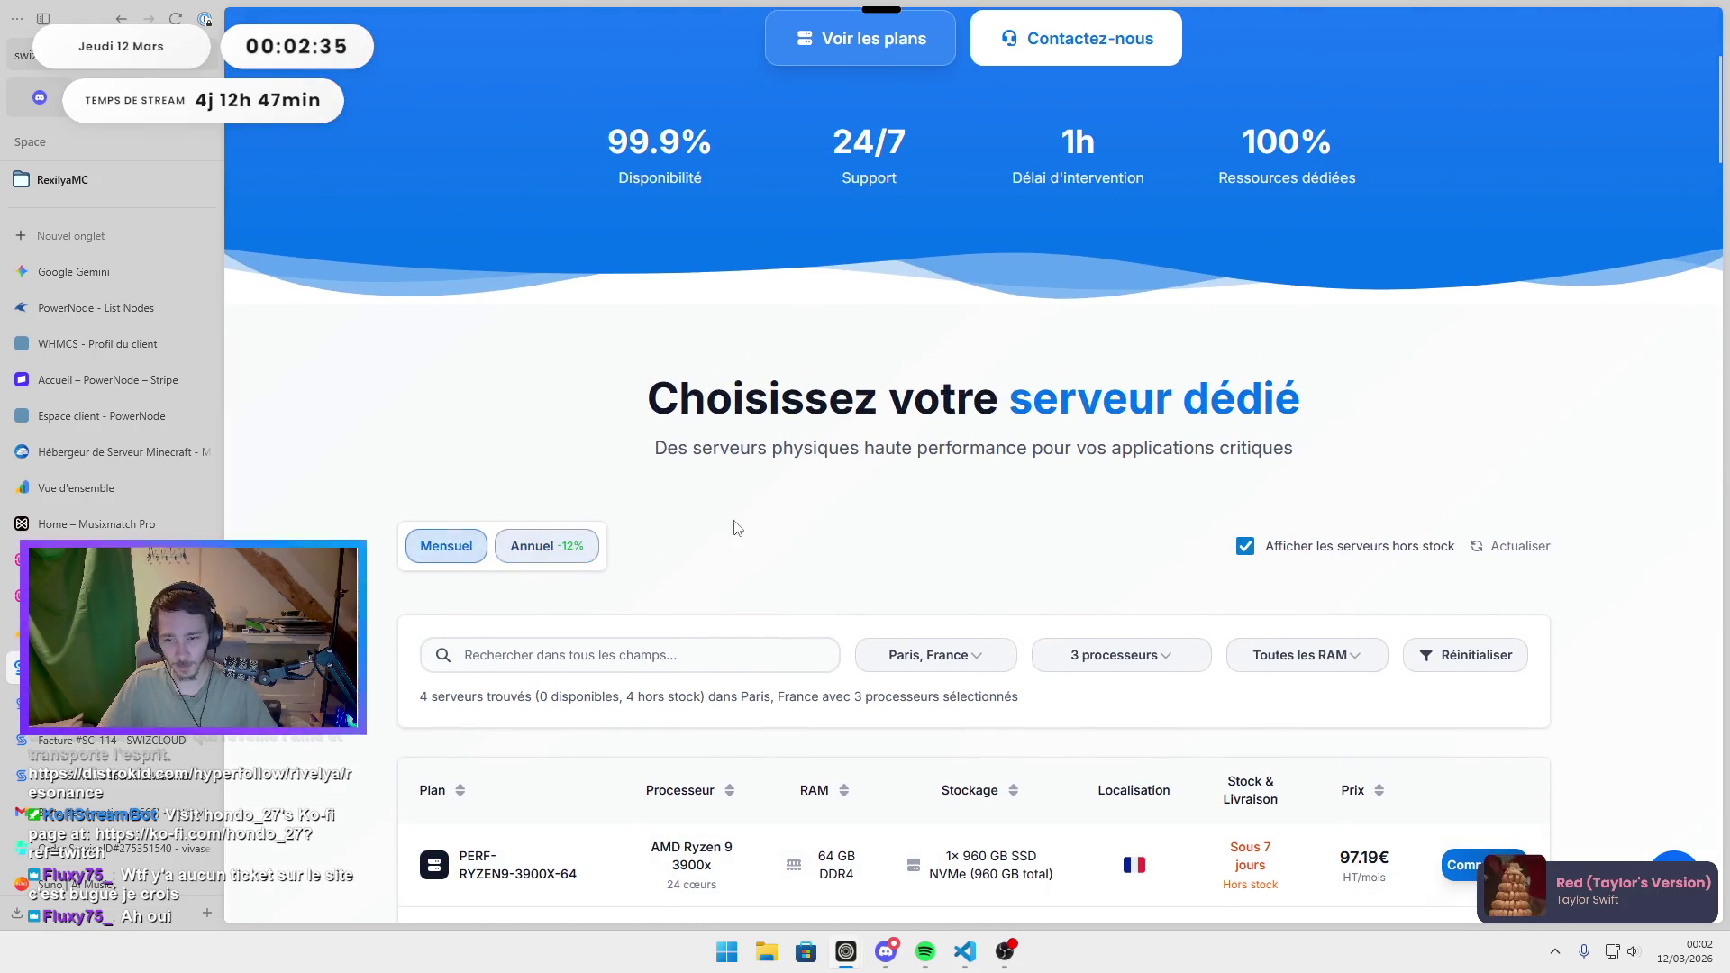
{"action": "scroll", "coordinate": [737, 529], "scroll_direction": "down", "scroll_amount": 4}
{"action": "left_click", "coordinate": [571, 183]}
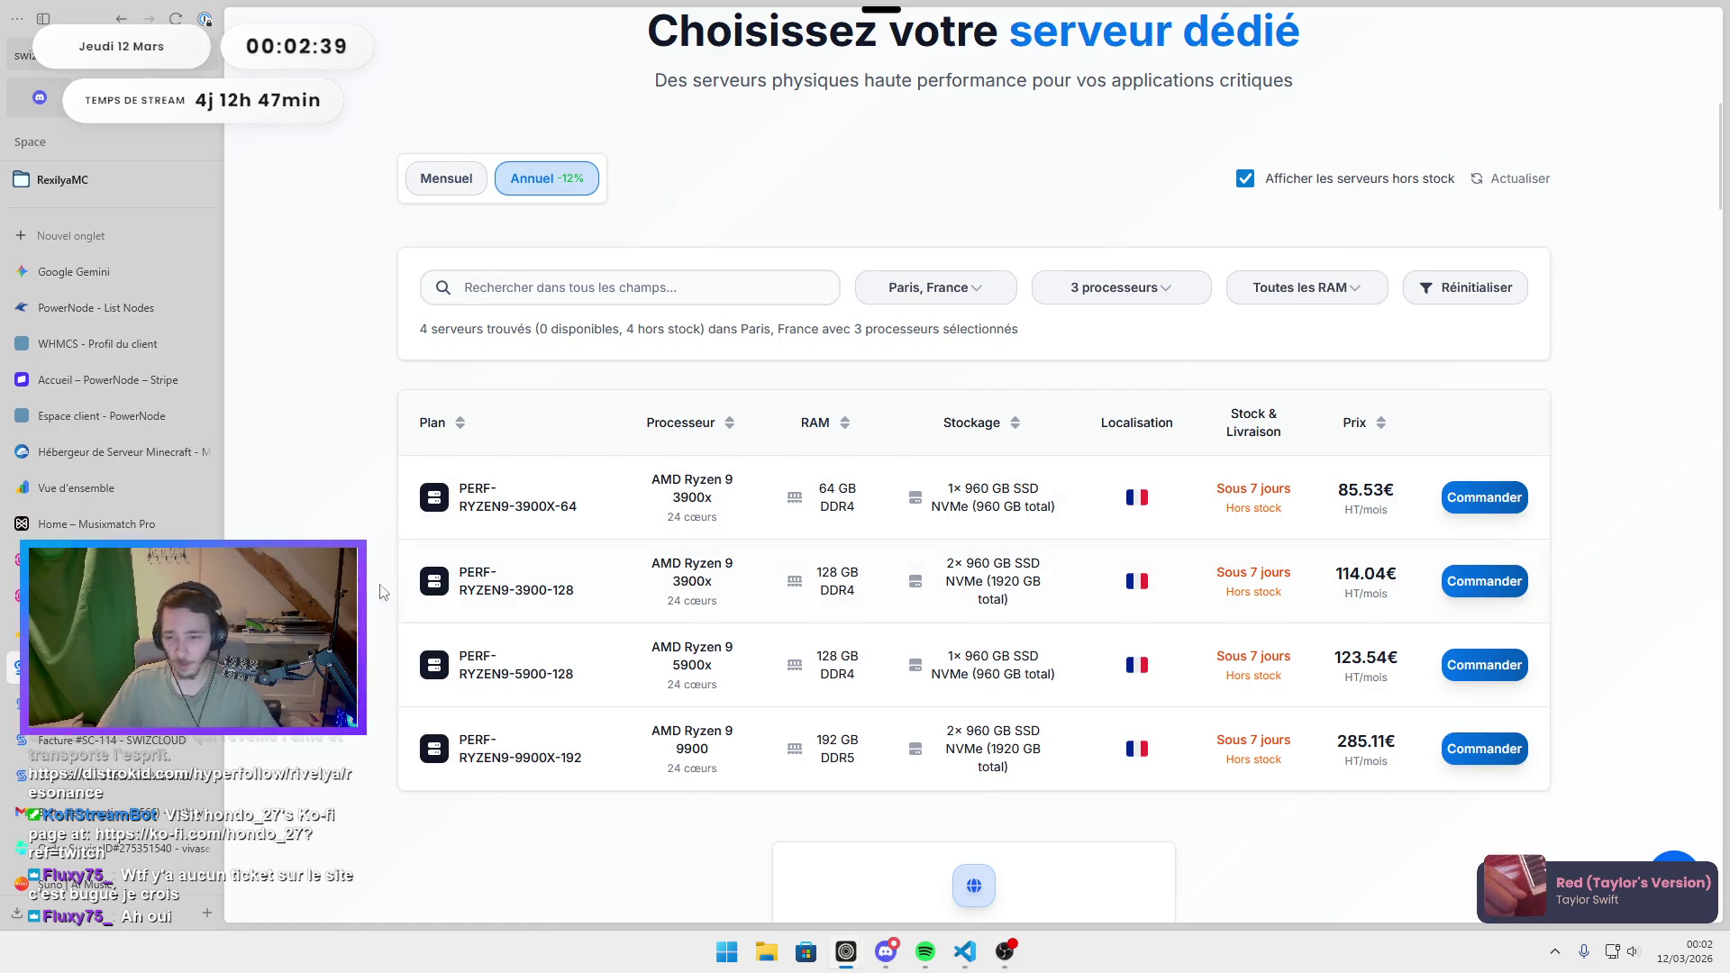
Glance at the paid invoice, then return to NodeCheck's Swizcloud scores page.
{"action": "left_click", "coordinate": [108, 704]}
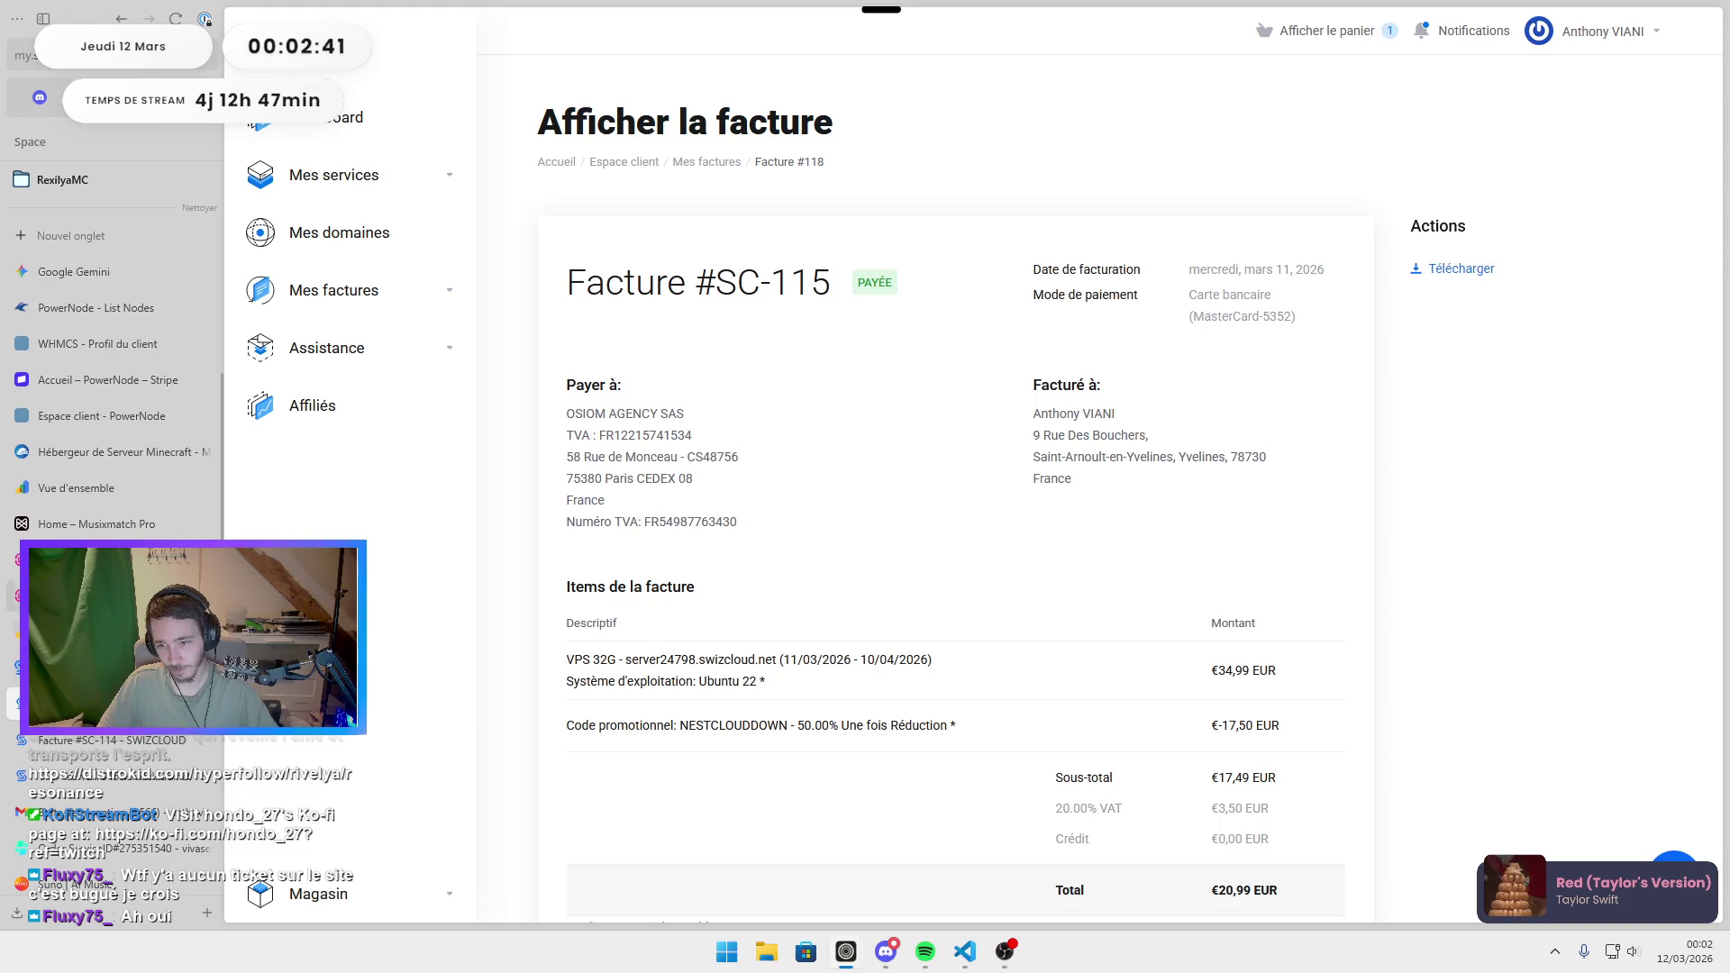
{"action": "left_click", "coordinate": [108, 596]}
{"action": "scroll", "coordinate": [883, 627], "scroll_direction": "down", "scroll_amount": 3}
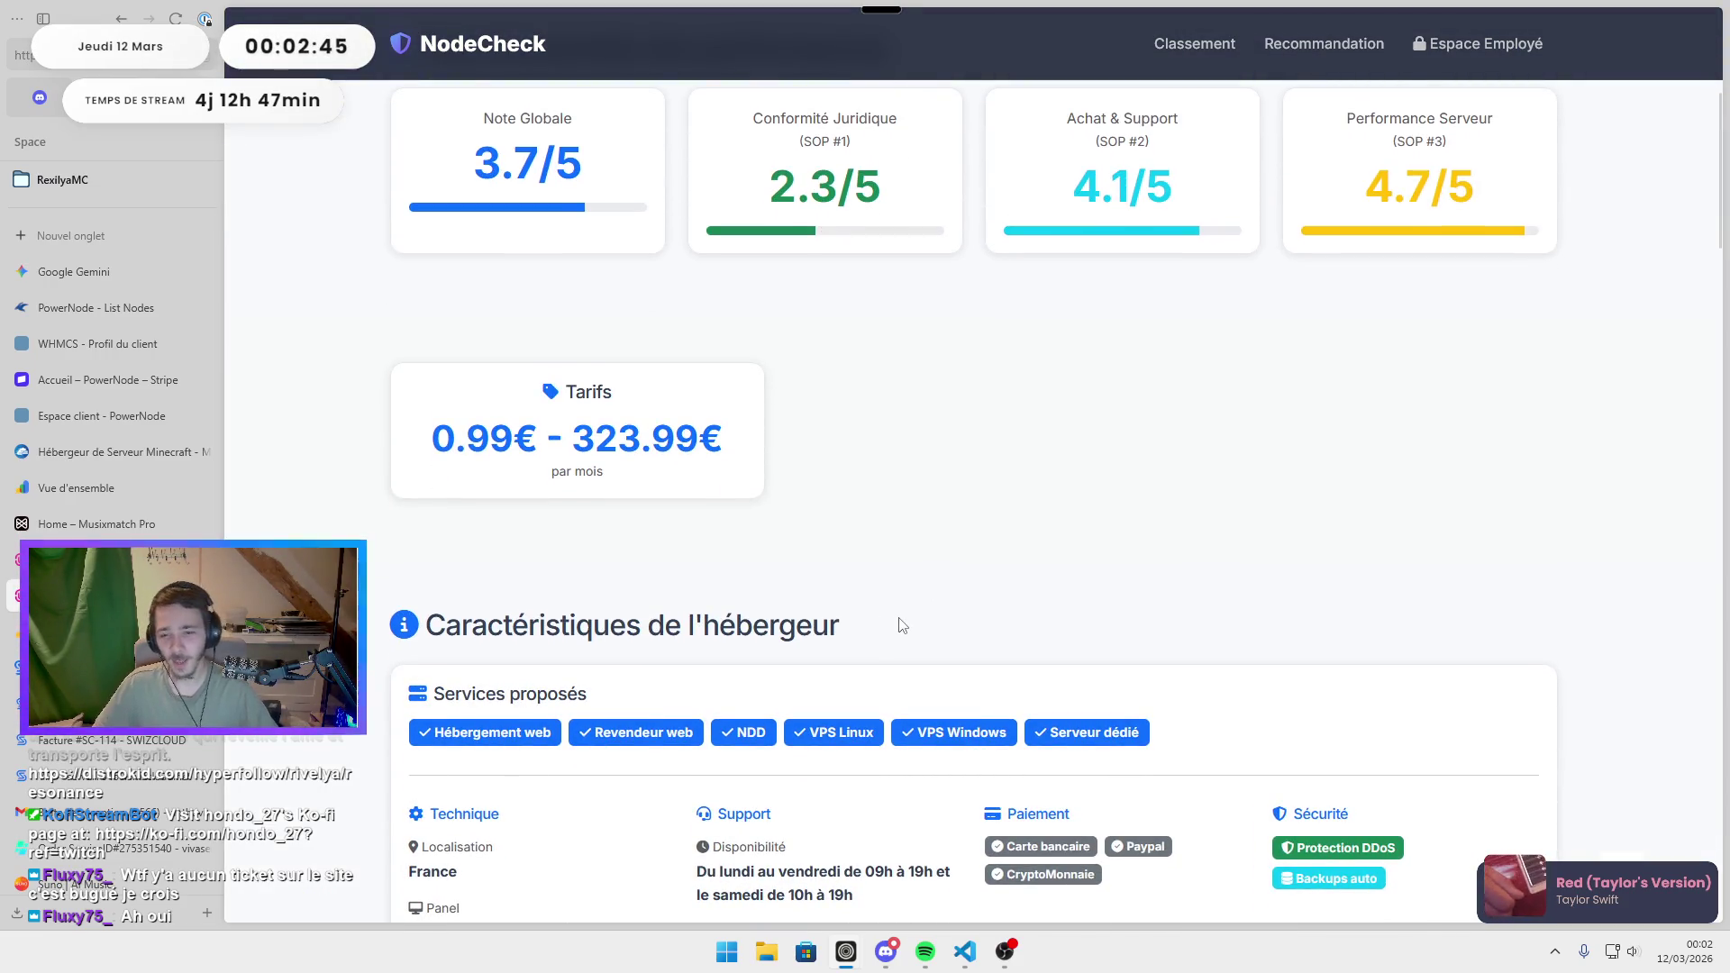
Review Swizcloud's detail page and return to the ranking, where Swizcloud is #1 at 3.7/5.
{"action": "scroll", "coordinate": [904, 625], "scroll_direction": "down", "scroll_amount": 4}
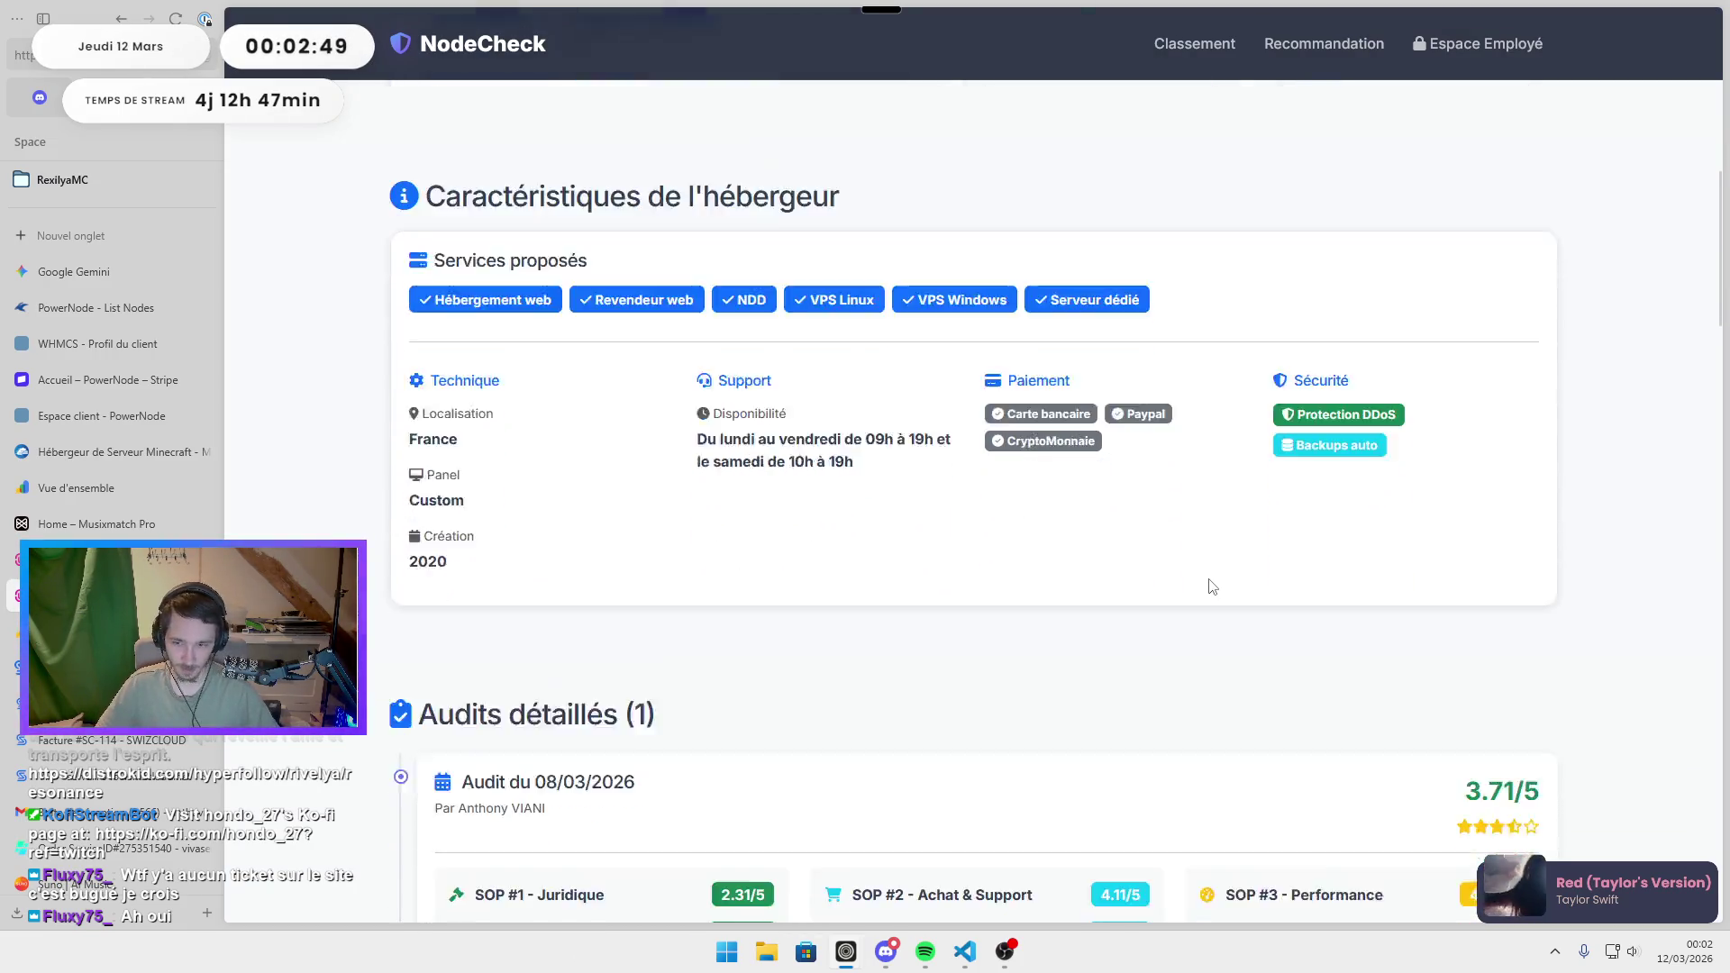
{"action": "scroll", "coordinate": [1208, 586], "scroll_direction": "down", "scroll_amount": 8}
{"action": "scroll", "coordinate": [1171, 509], "scroll_direction": "down", "scroll_amount": 15}
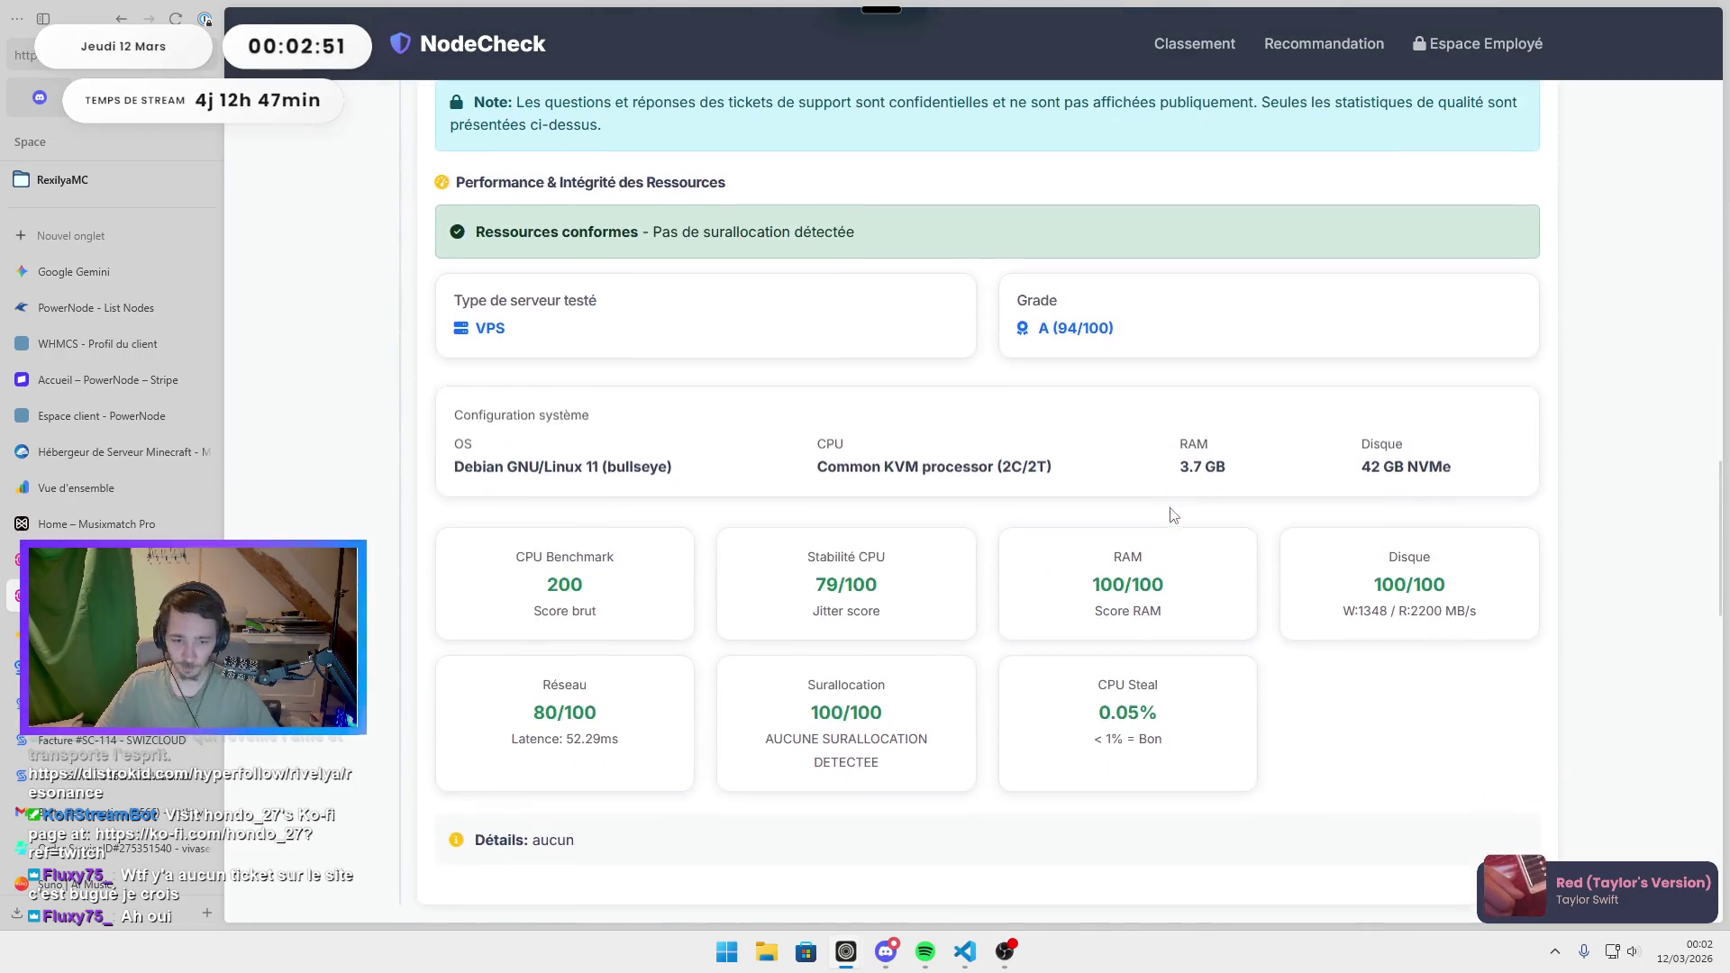
{"action": "scroll", "coordinate": [1059, 595], "scroll_direction": "up", "scroll_amount": 20}
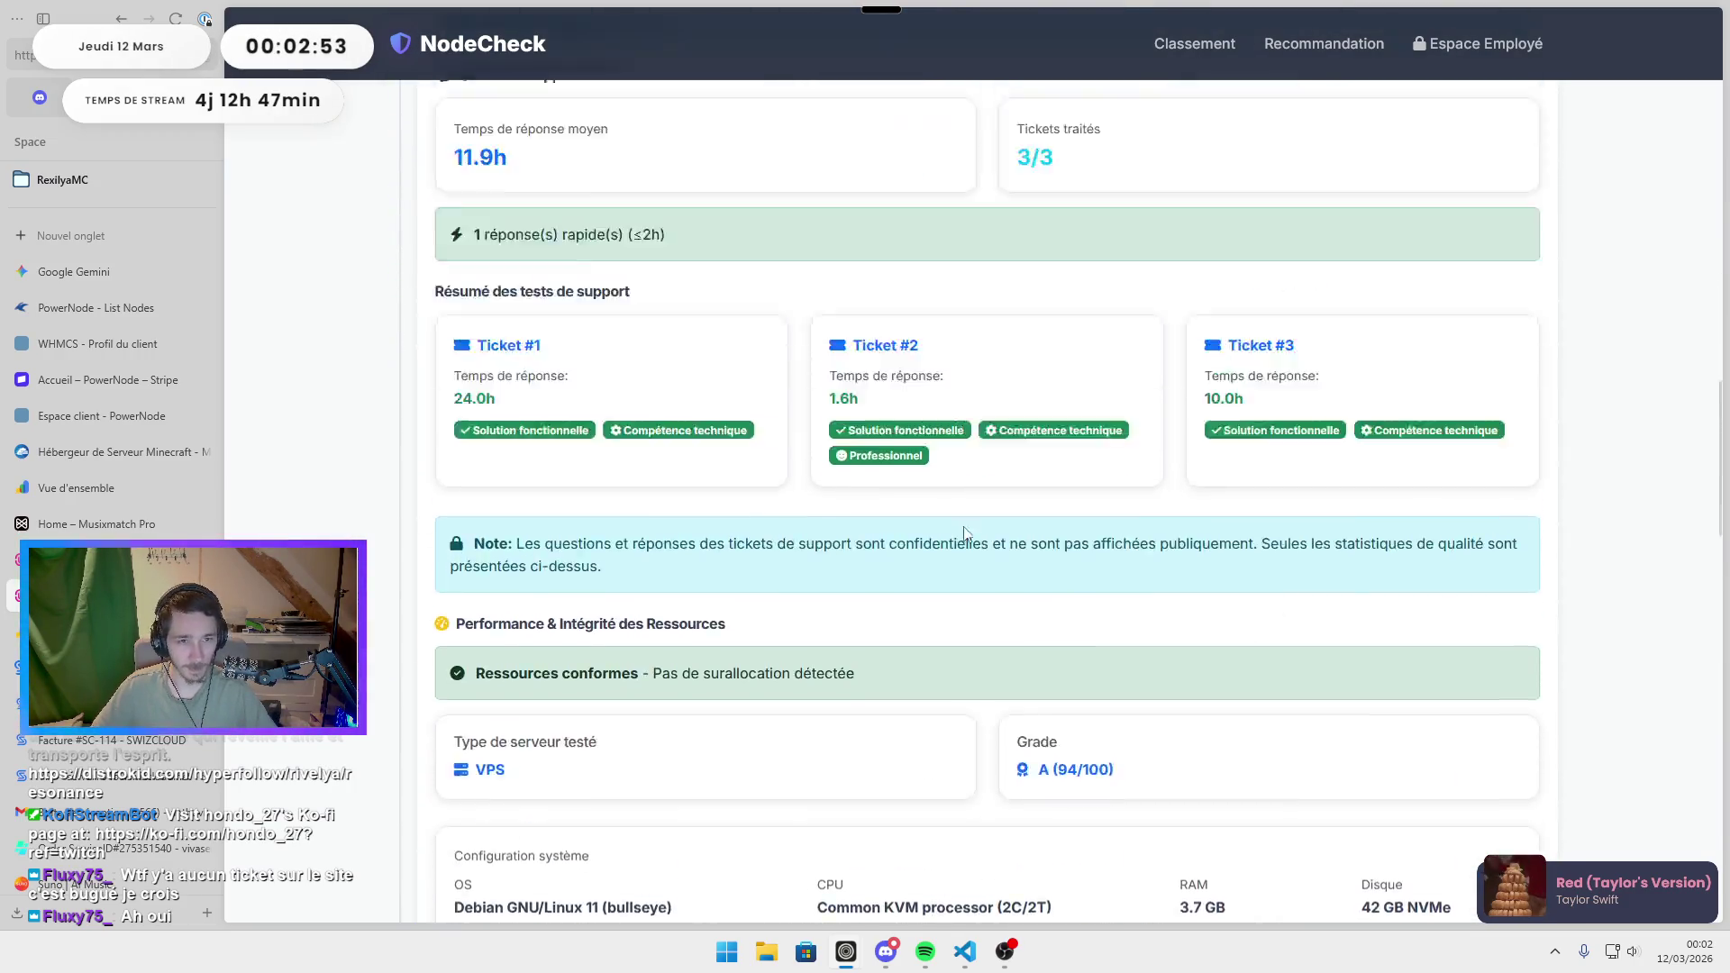
{"action": "scroll", "coordinate": [923, 519], "scroll_direction": "up", "scroll_amount": 2}
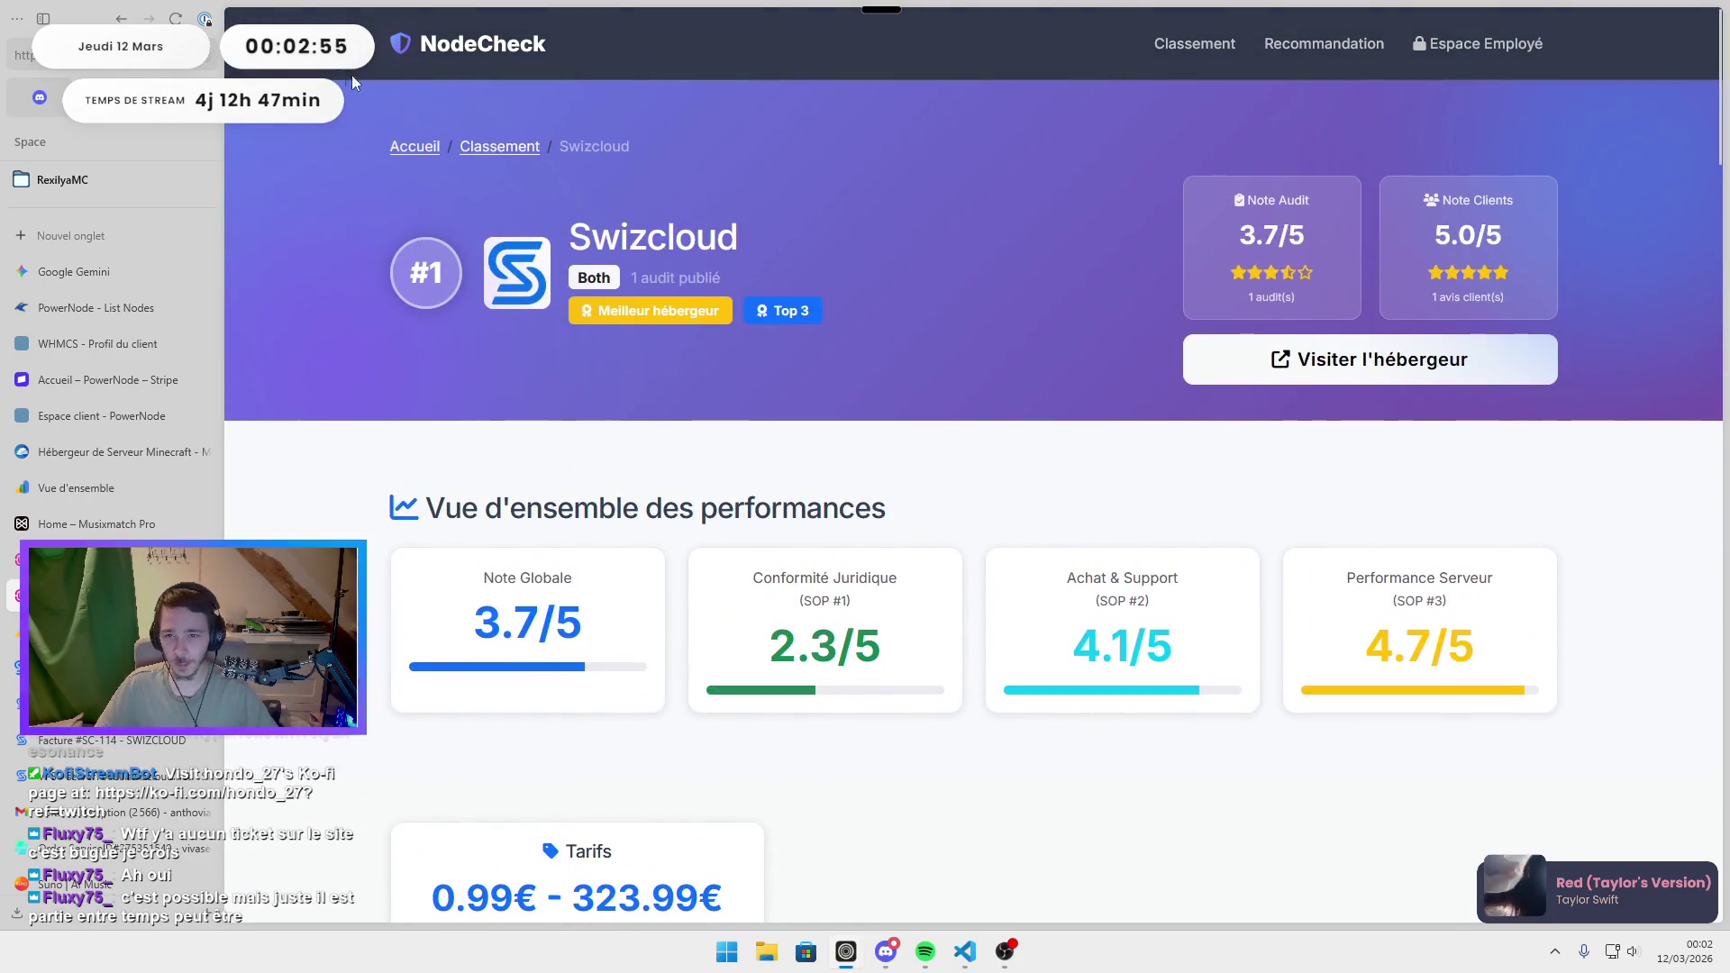
{"action": "left_click", "coordinate": [470, 150]}
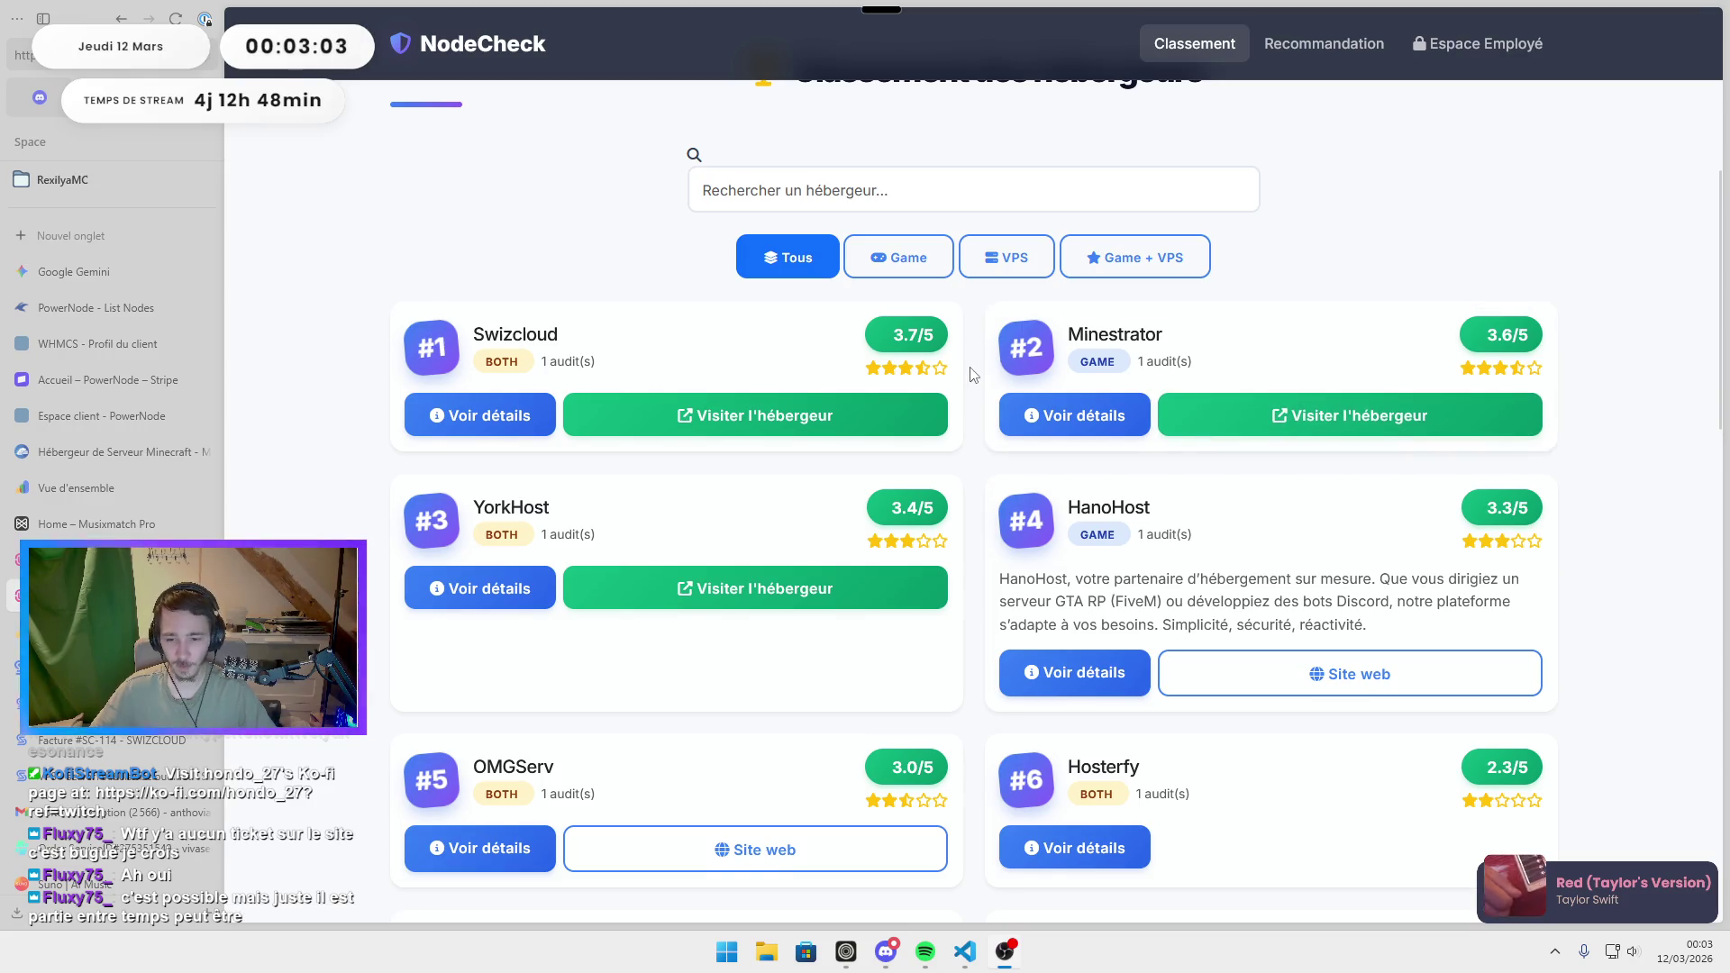
{"action": "scroll", "coordinate": [969, 387], "scroll_direction": "down", "scroll_amount": 2}
{"action": "scroll", "coordinate": [937, 433], "scroll_direction": "up", "scroll_amount": 5}
{"action": "type", "text": "France, Allemagne, UK,"}
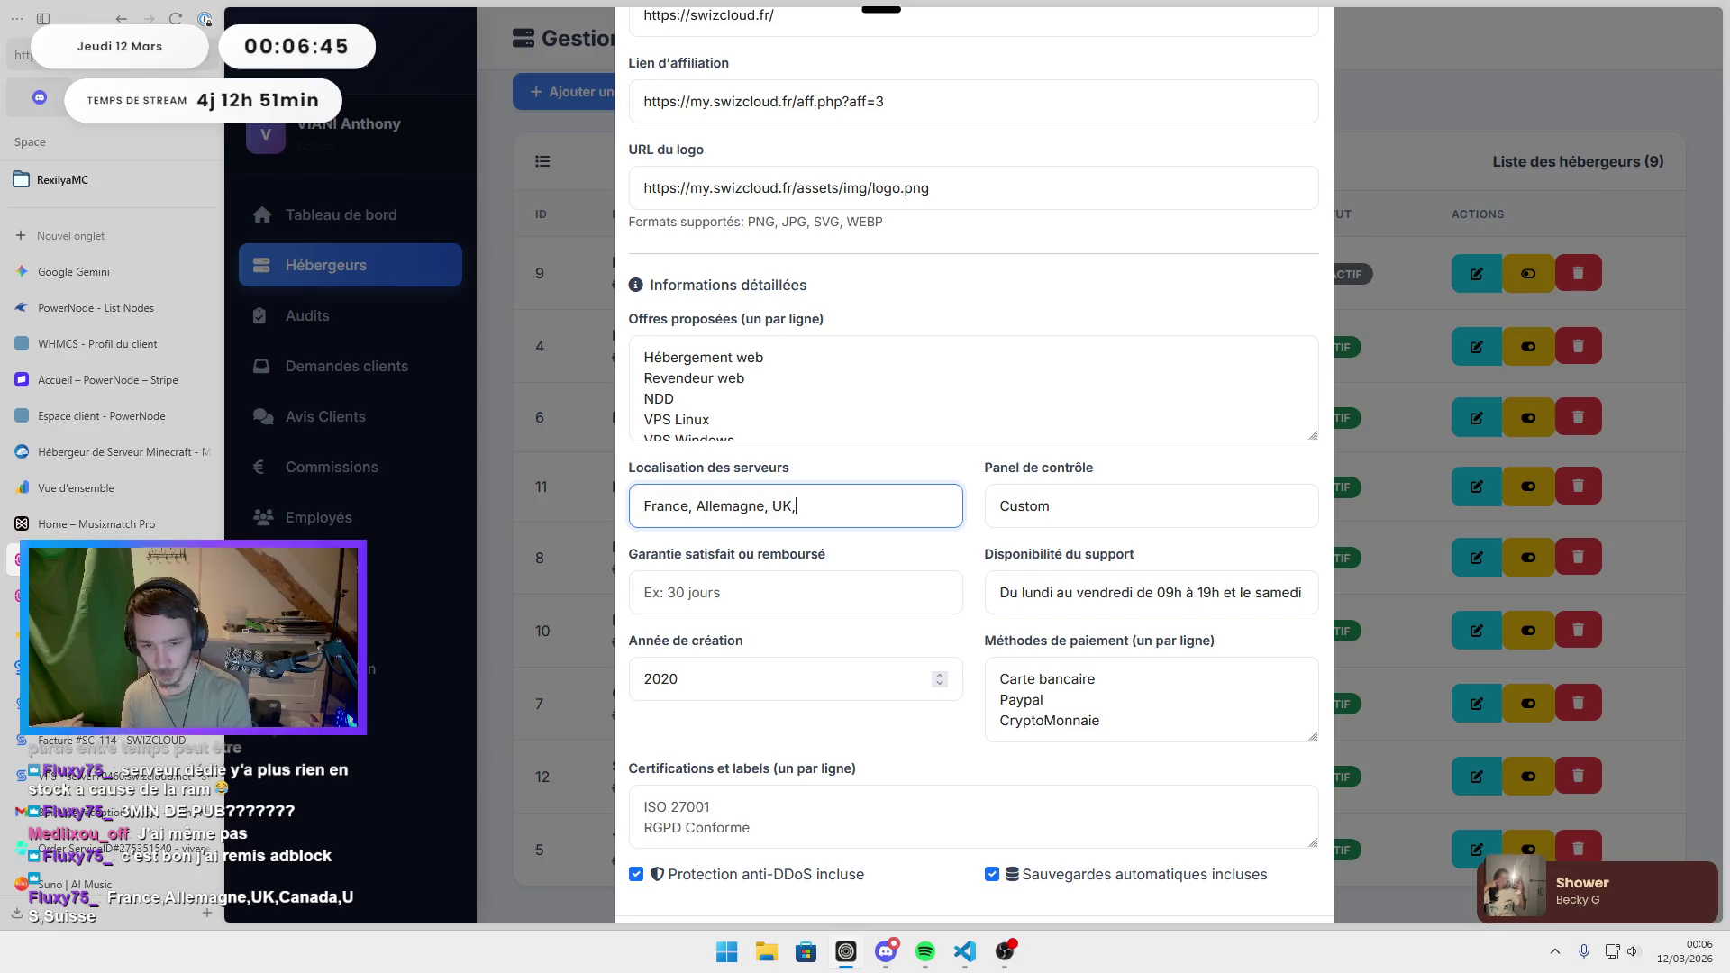
{"action": "type", "text": " Suisse"}
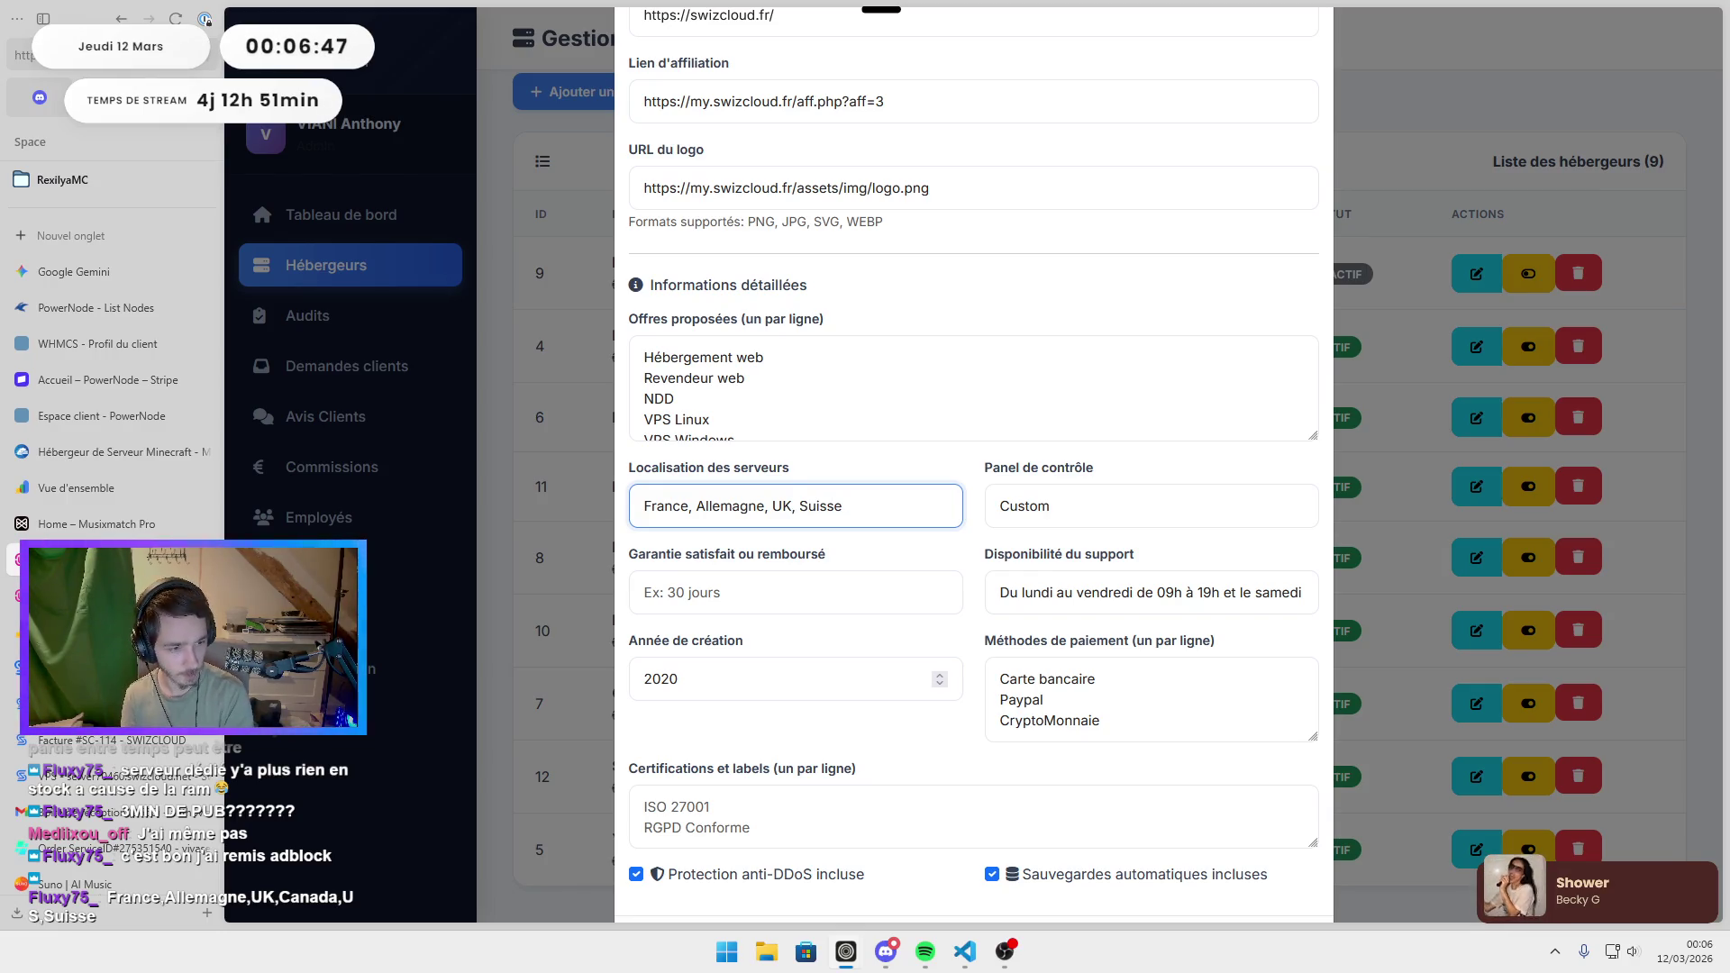
{"action": "type", "text": ","}
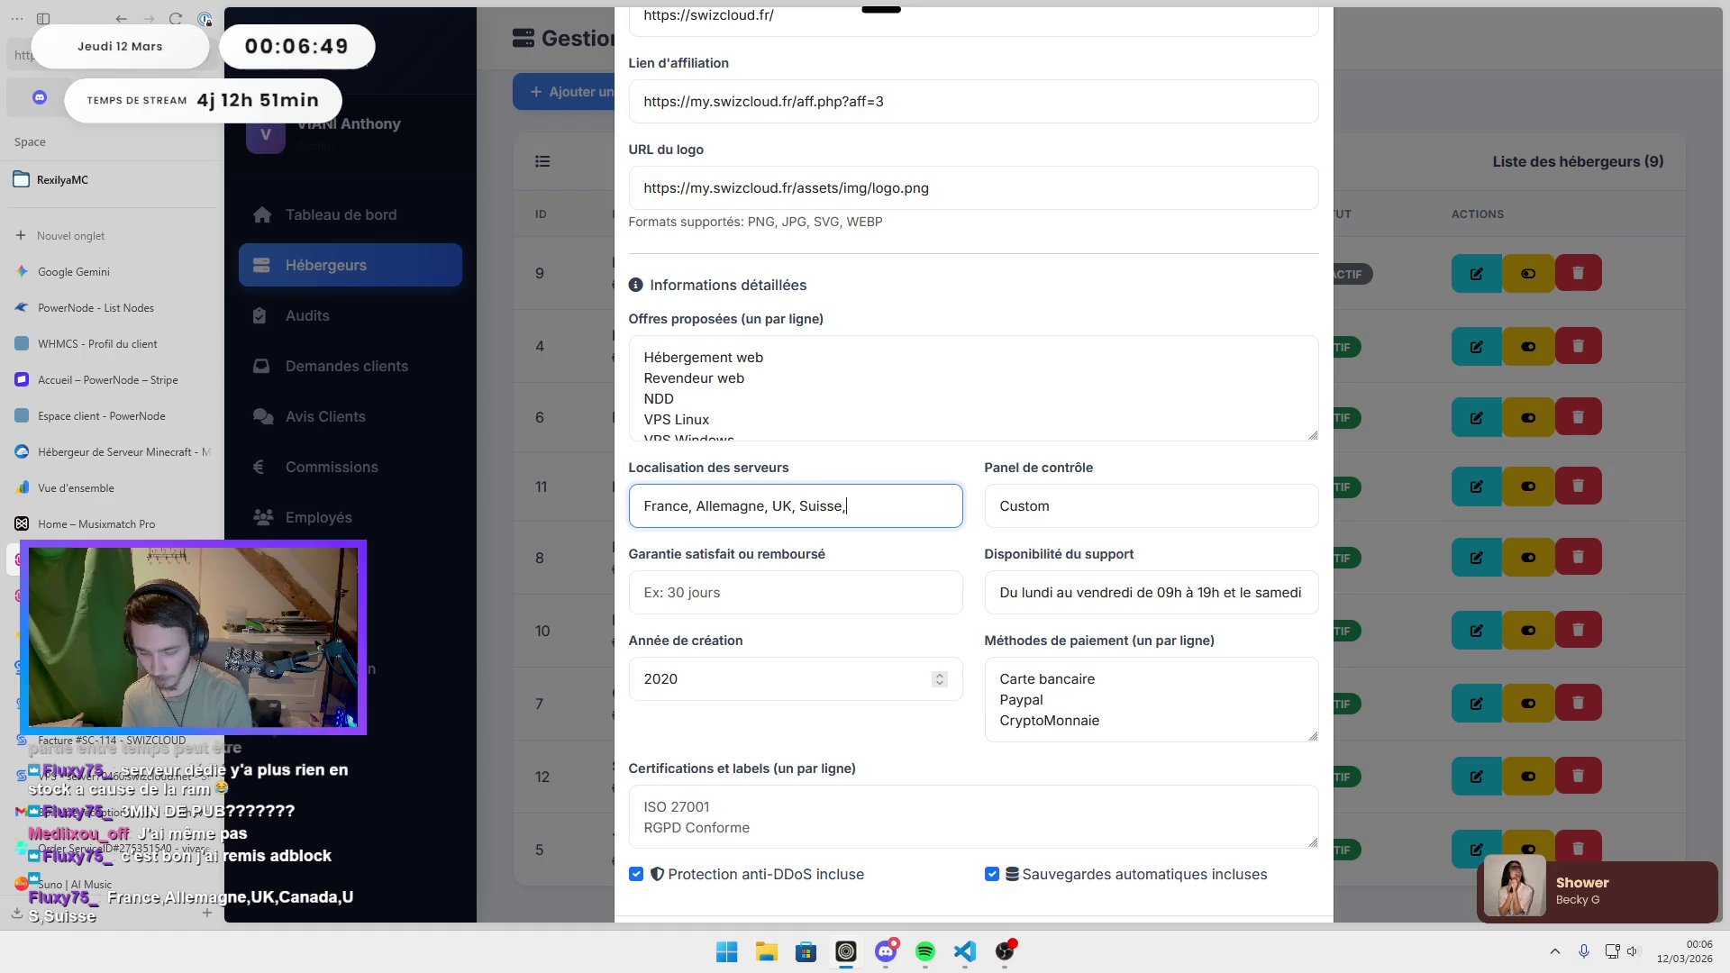
{"action": "type", "text": " US, Canada"}
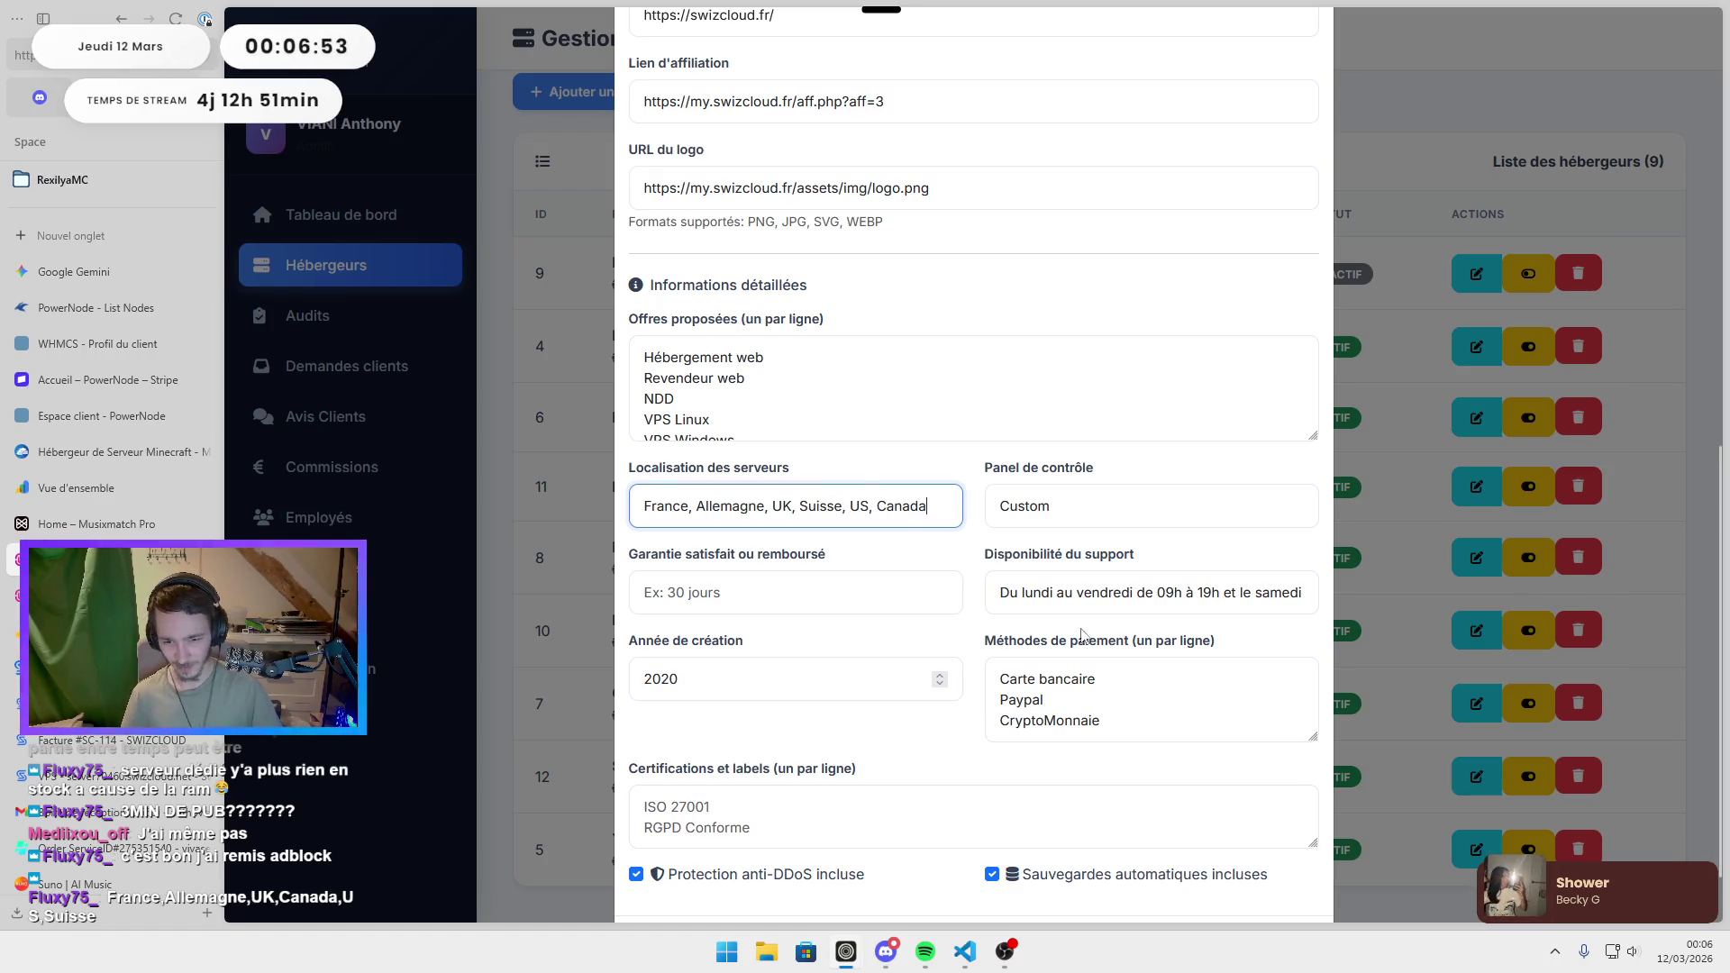
{"action": "left_click", "coordinate": [979, 541]}
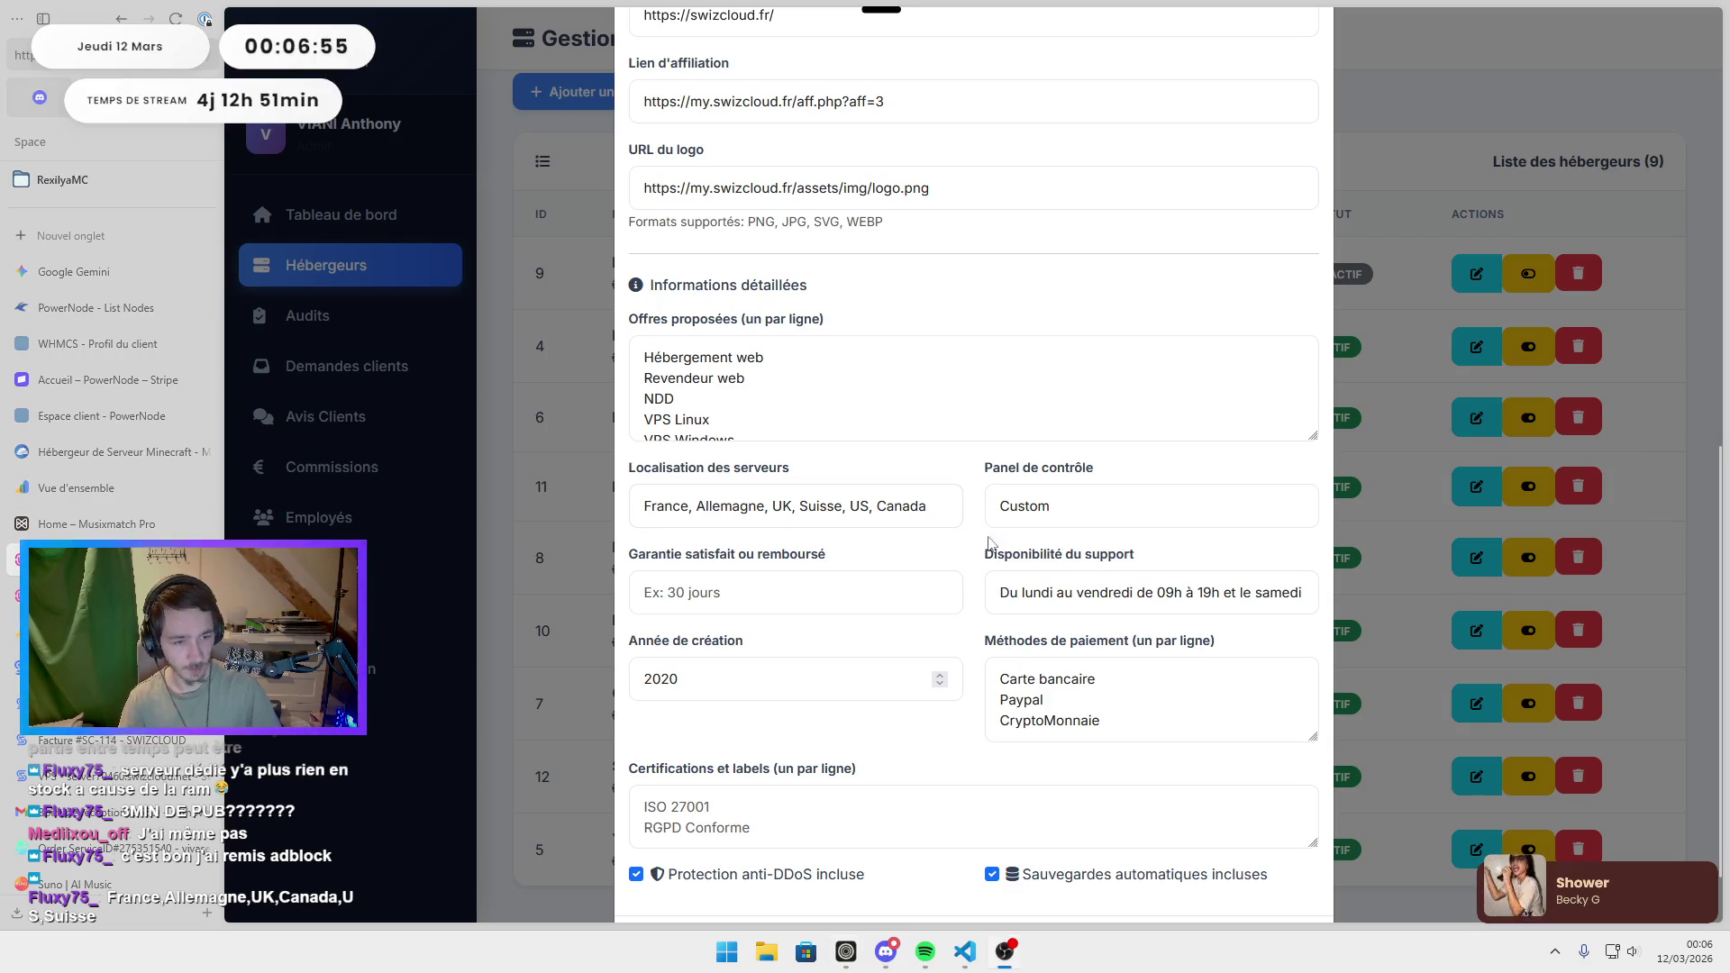
{"action": "scroll", "coordinate": [980, 541], "scroll_direction": "down", "scroll_amount": 1}
{"action": "left_click", "coordinate": [1188, 848]}
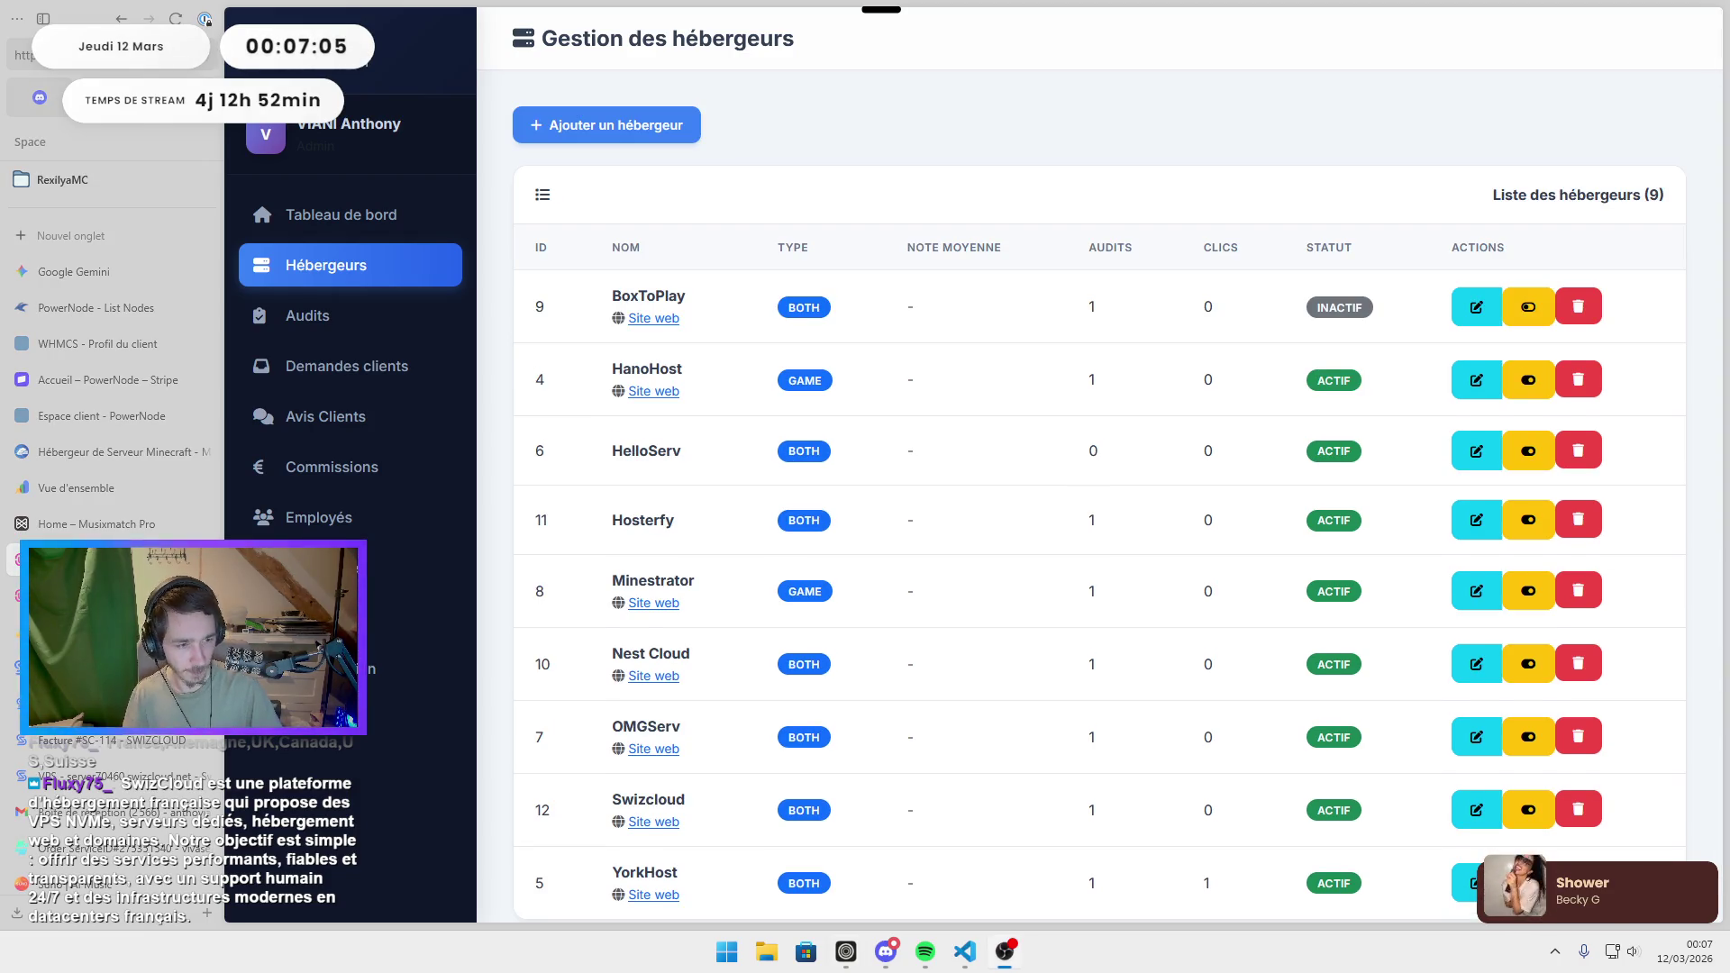
{"action": "scroll", "coordinate": [901, 450], "scroll_direction": "down", "scroll_amount": 1}
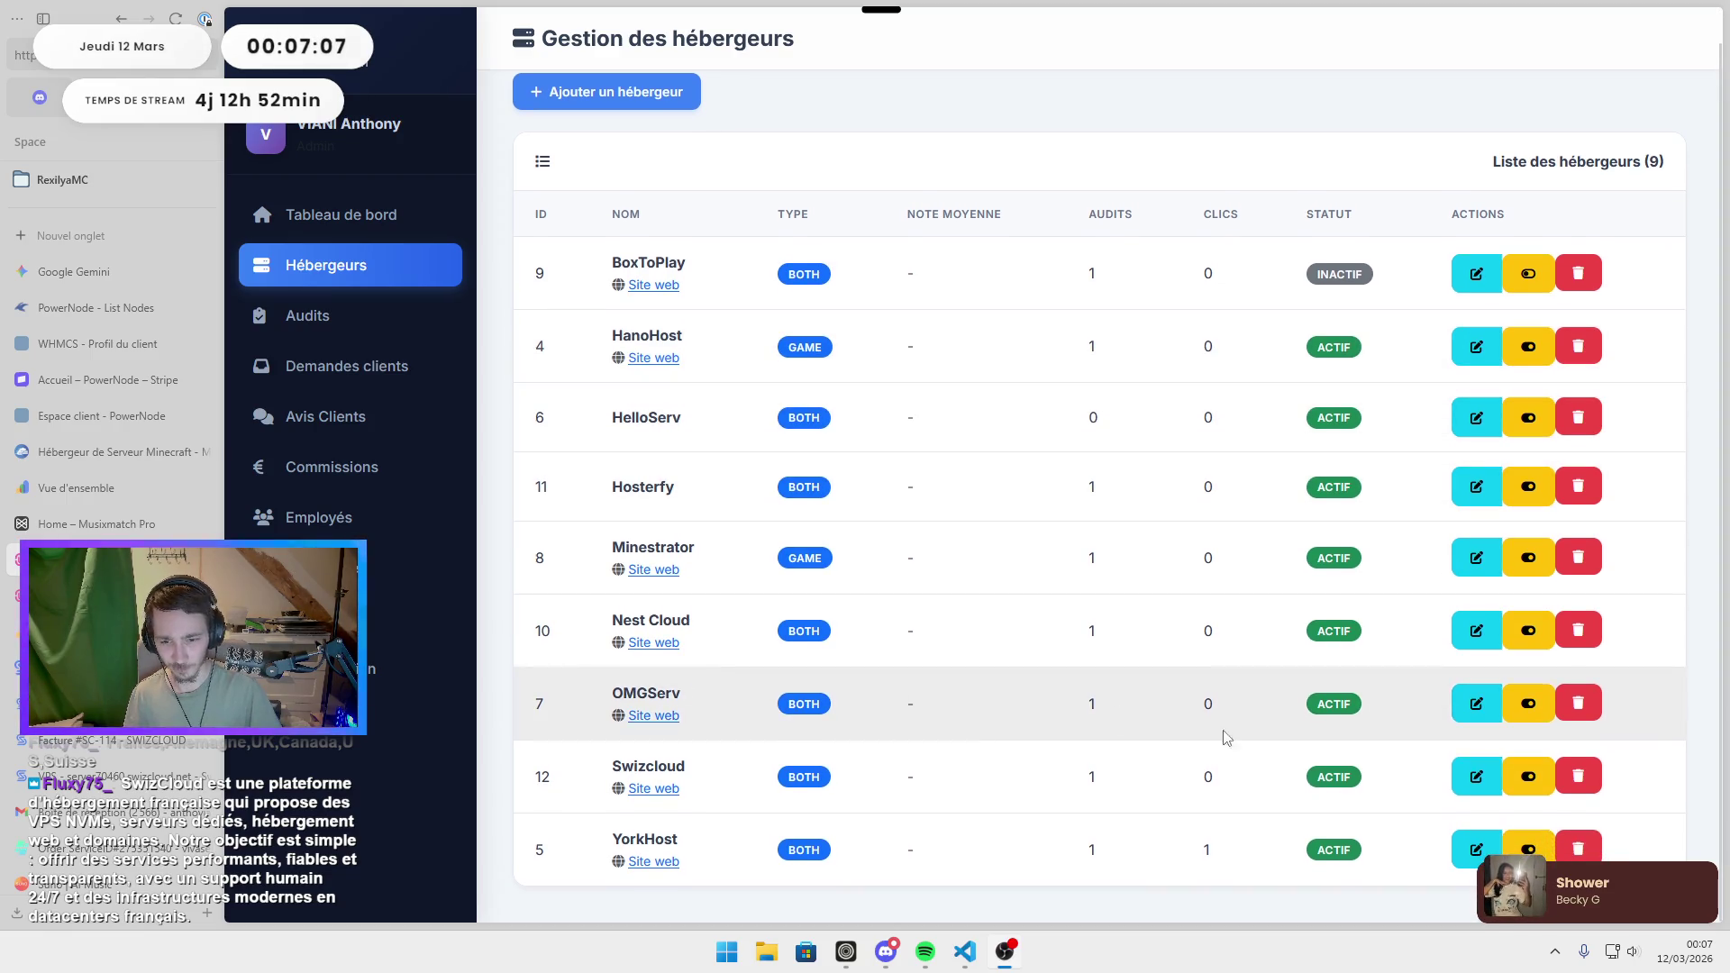
Paste Swizcloud's Description courte about French VPS NVMe hosting, save it, and check the ranking card.
{"action": "left_click", "coordinate": [1478, 777]}
{"action": "left_click", "coordinate": [814, 251]}
{"action": "type", "text": "SwizCloud est une plateforme d'hébergement française qui propose des VPS NVMe, serveurs dédiés, hébergement web et domaines. Notre objectif est simple : offrir des services performants, fiables et transparents, avec un support humain 24/7 et des infrastructures modernes en datacenters français."}
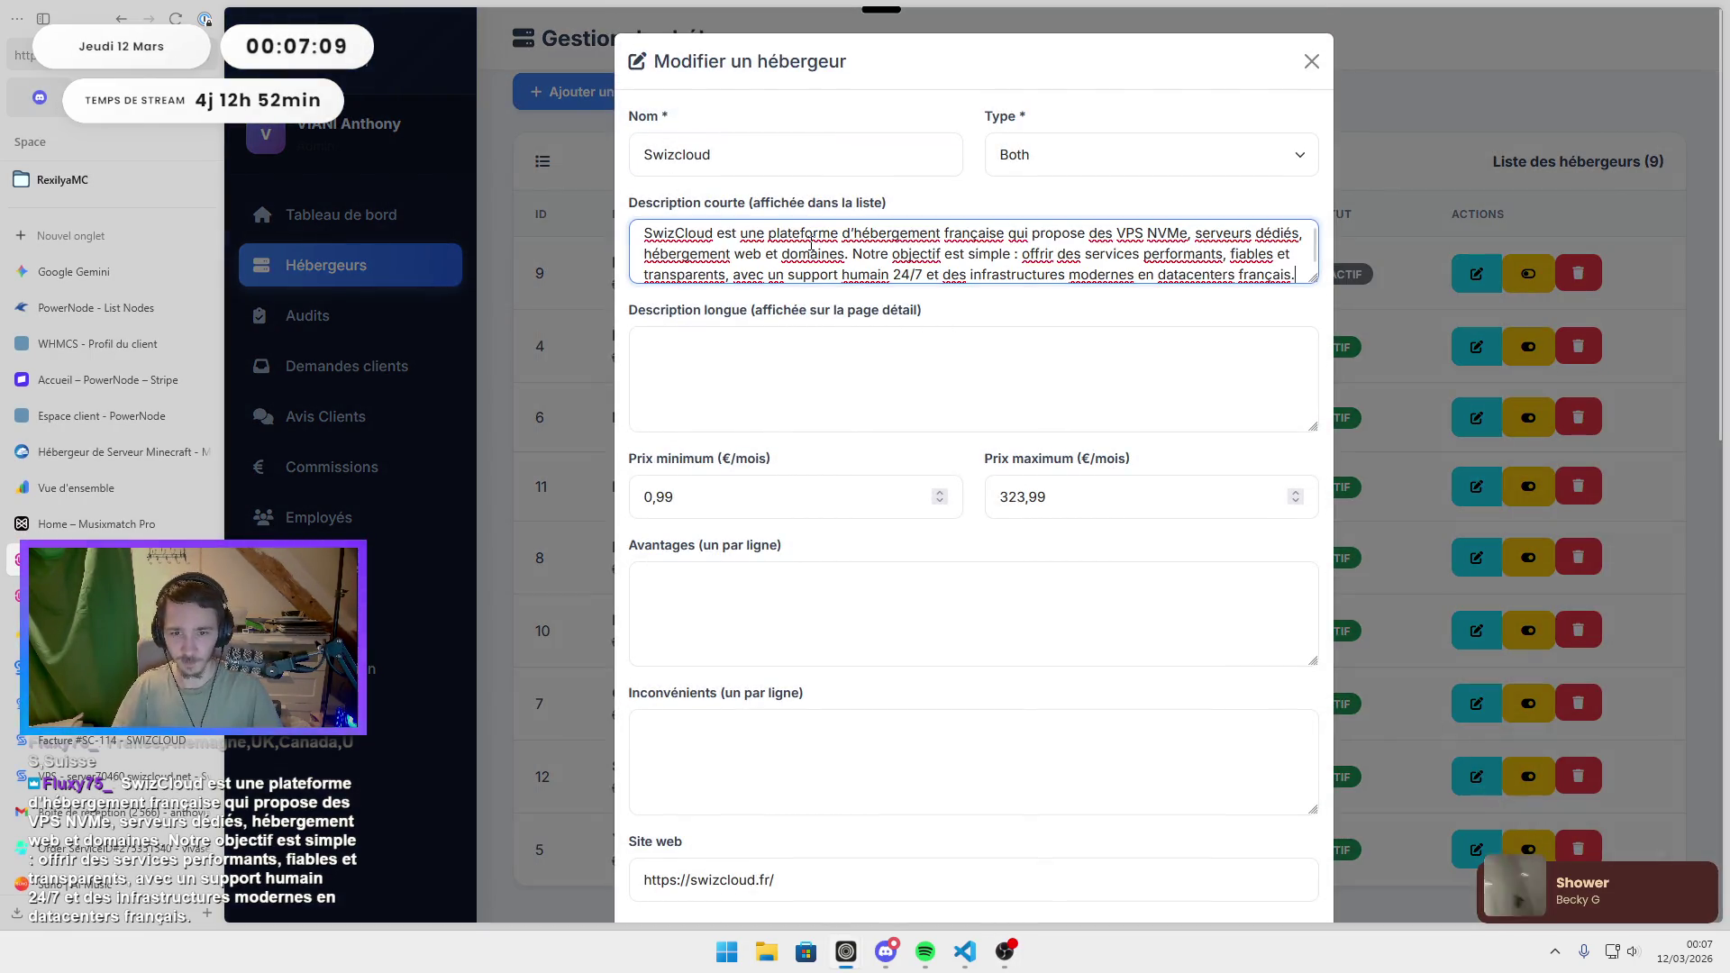
{"action": "left_click_drag", "start_coordinate": [1313, 348], "coordinate": [1314, 372]}
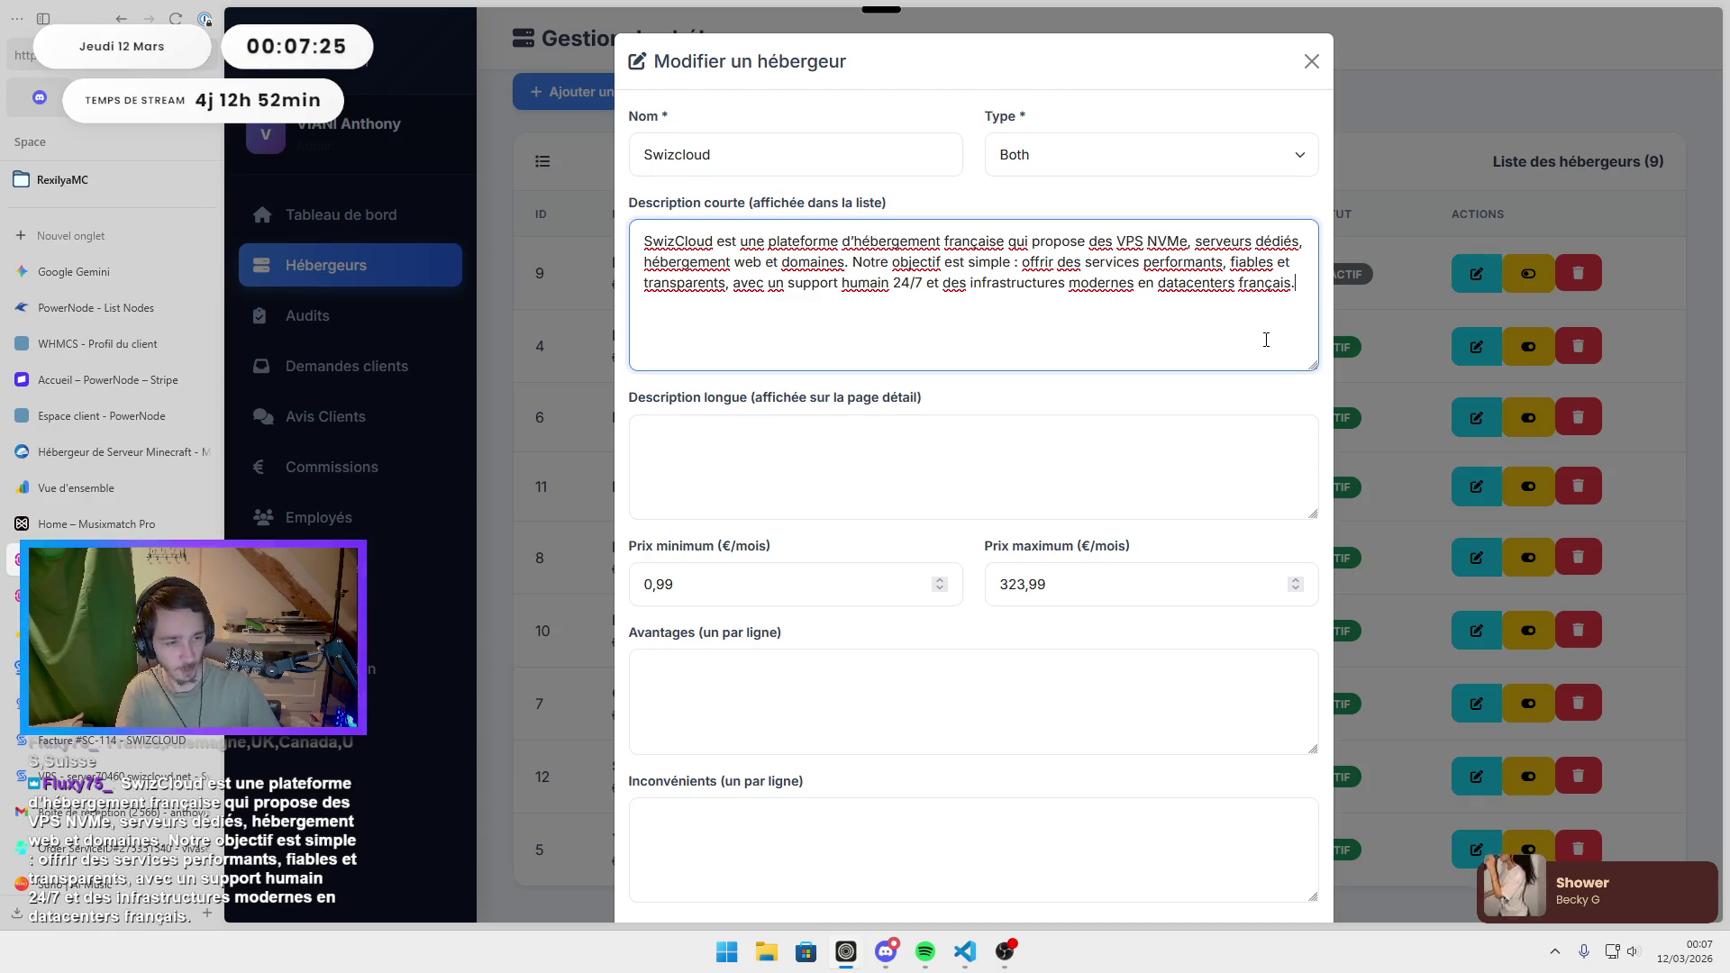
{"action": "scroll", "coordinate": [1120, 677], "scroll_direction": "down", "scroll_amount": 6}
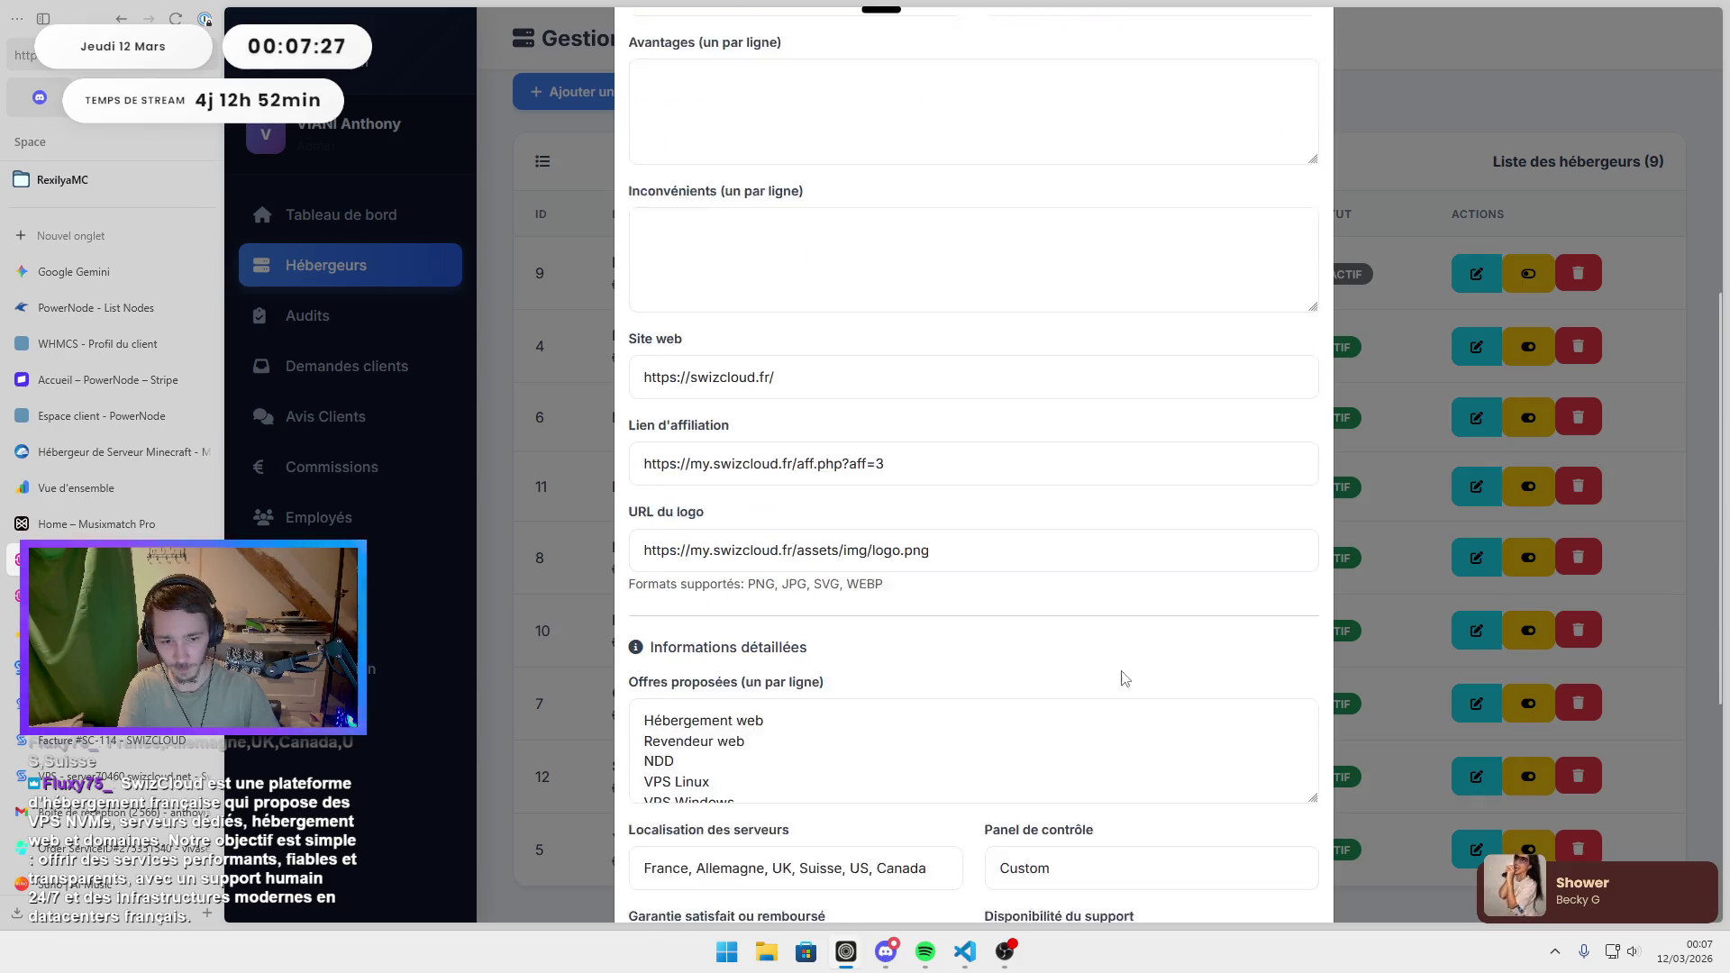
{"action": "scroll", "coordinate": [1137, 664], "scroll_direction": "down", "scroll_amount": 8}
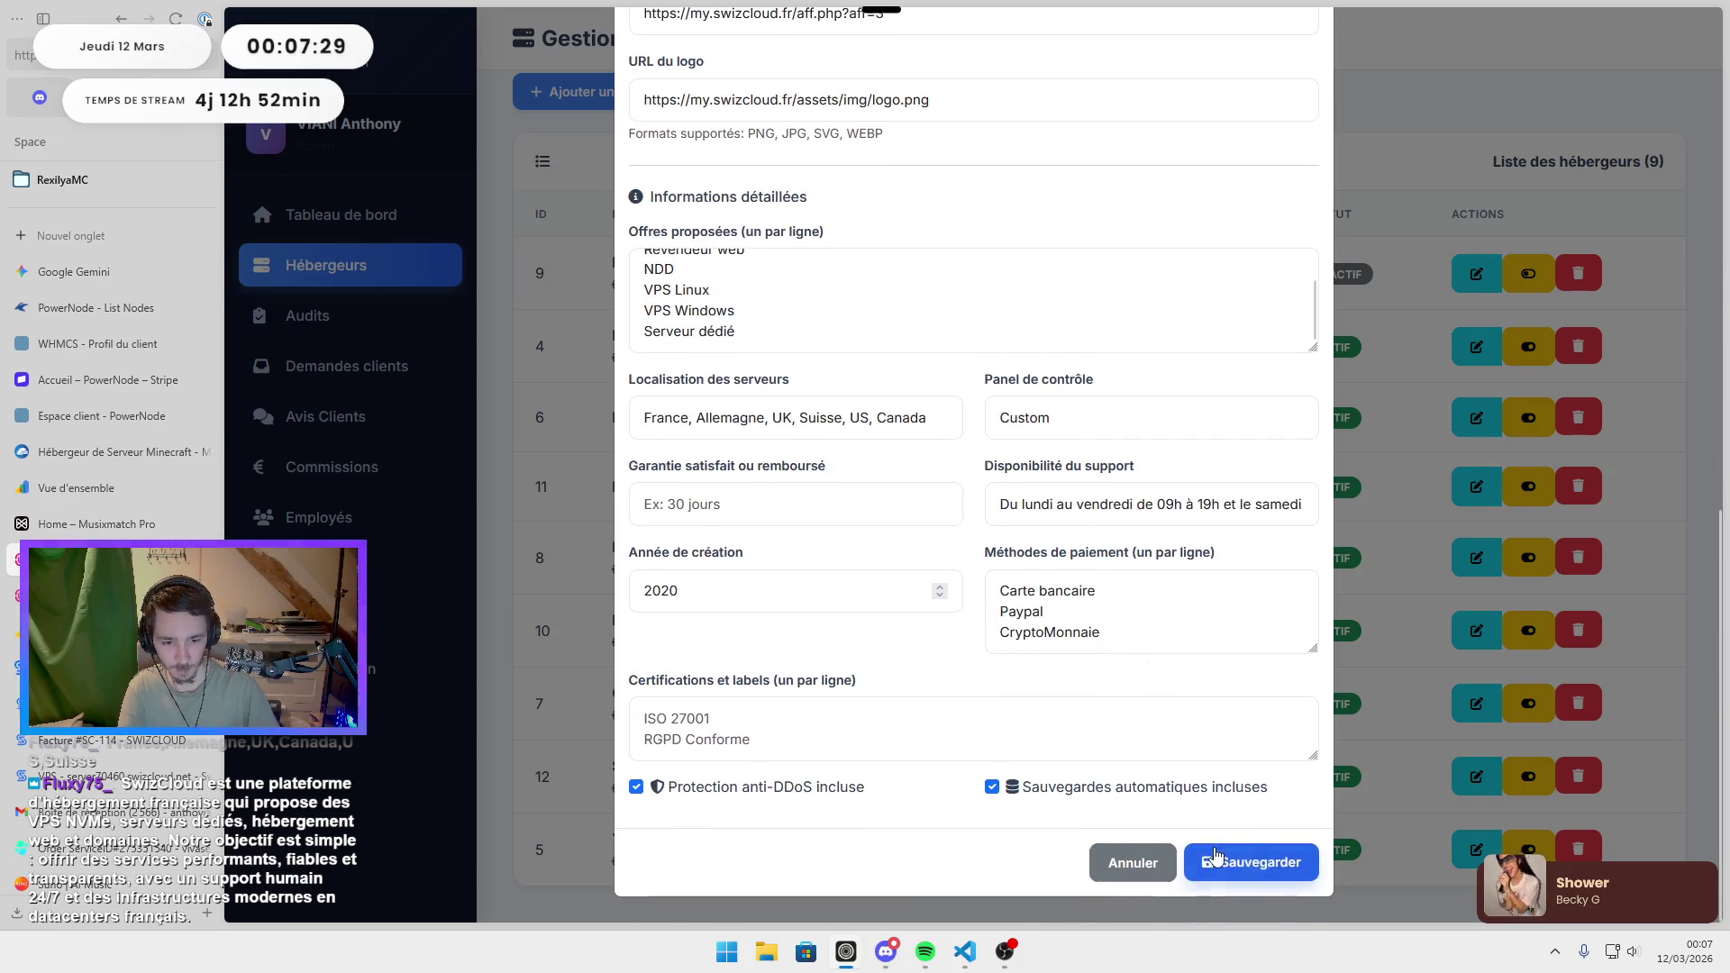
{"action": "left_click", "coordinate": [1216, 856]}
{"action": "left_click", "coordinate": [109, 595]}
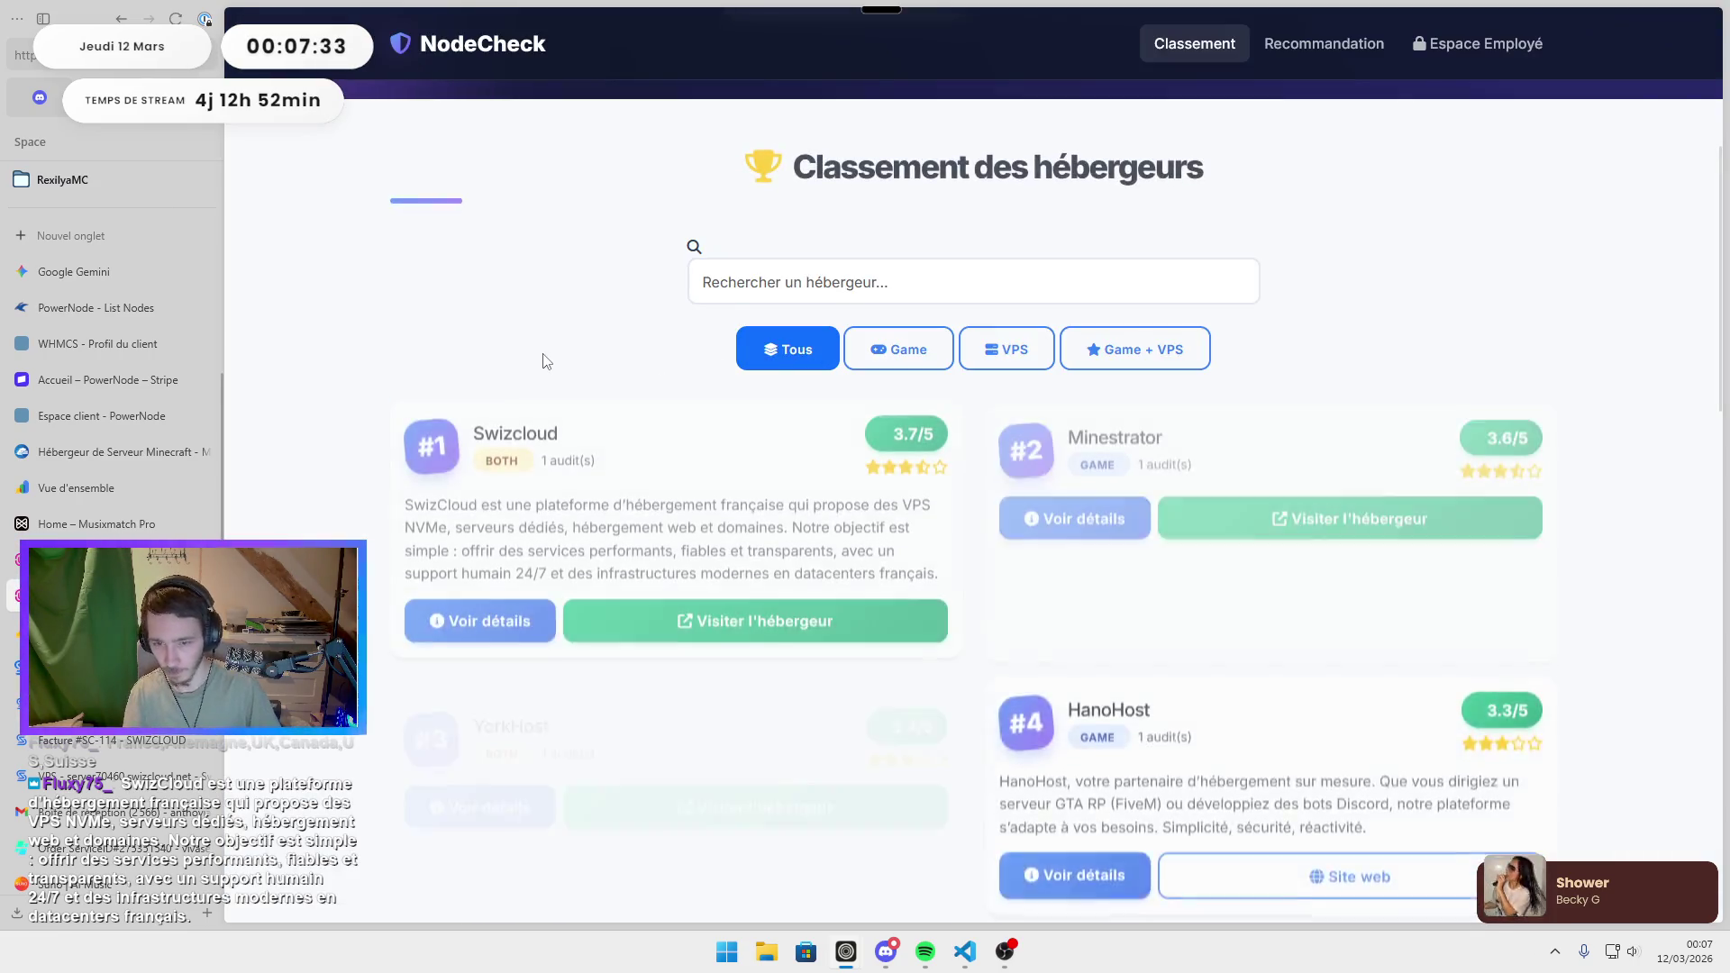
{"action": "scroll", "coordinate": [573, 473], "scroll_direction": "down", "scroll_amount": 1}
Copy the SwizCloud forum announcement text through the Why Choose SwizCloud list.
{"action": "left_click", "coordinate": [464, 510]}
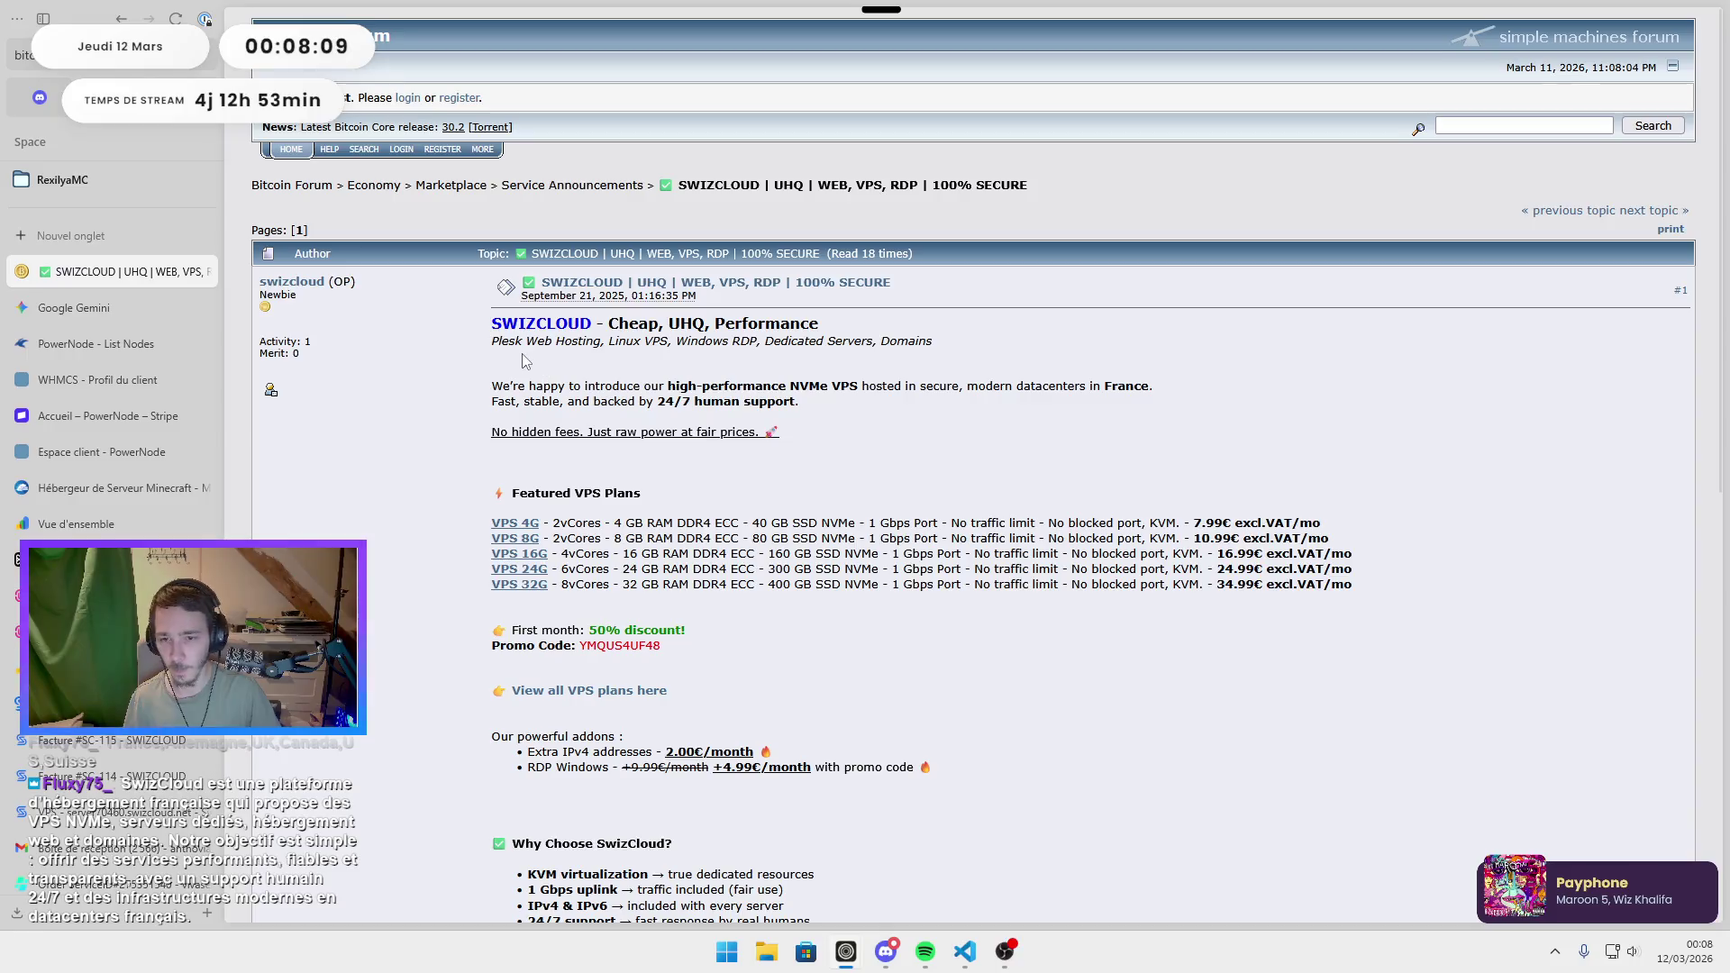
{"action": "scroll", "coordinate": [744, 451], "scroll_direction": "down", "scroll_amount": 3}
{"action": "mouse_move", "coordinate": [492, 323]}
{"action": "left_mouse_down"}
{"action": "mouse_move", "coordinate": [744, 450]}
{"action": "mouse_move", "coordinate": [784, 410]}
{"action": "mouse_move", "coordinate": [847, 392]}
{"action": "mouse_move", "coordinate": [829, 404]}
{"action": "left_mouse_up"}
{"action": "scroll", "coordinate": [766, 423], "scroll_direction": "down", "scroll_amount": 2}
{"action": "scroll", "coordinate": [847, 392], "scroll_direction": "down", "scroll_amount": 1}
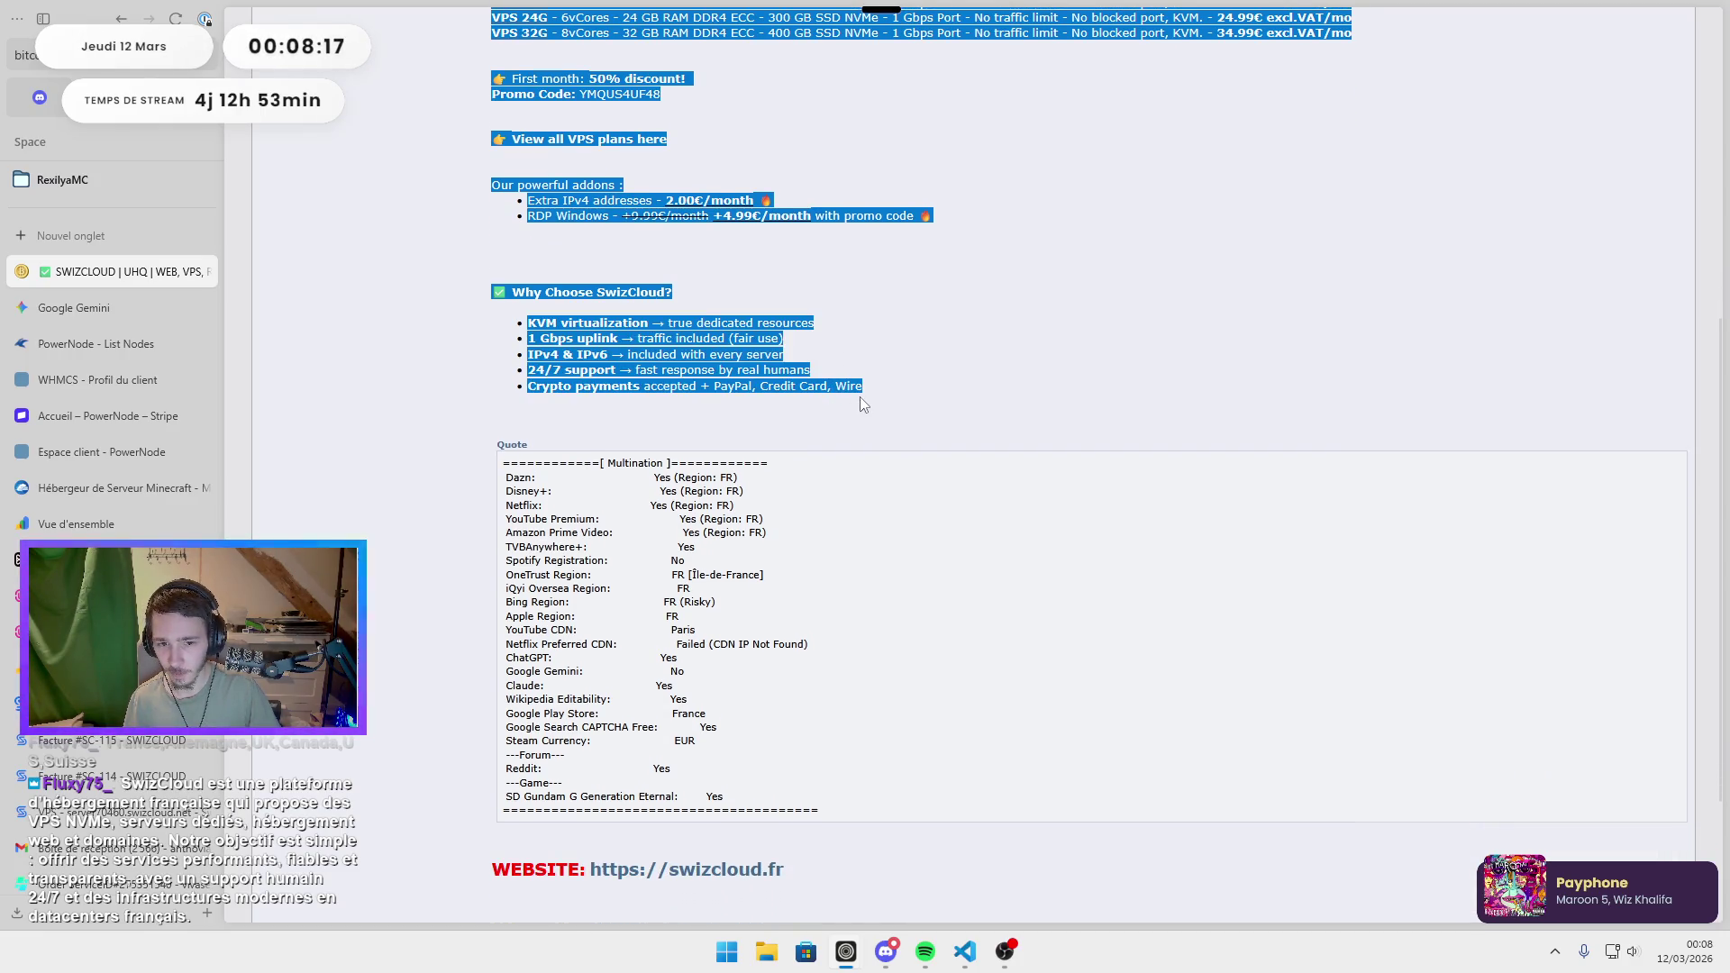
{"action": "right_click", "coordinate": [656, 367]}
{"action": "left_click", "coordinate": [681, 386]}
{"action": "scroll", "coordinate": [630, 450], "scroll_direction": "down", "scroll_amount": 3}
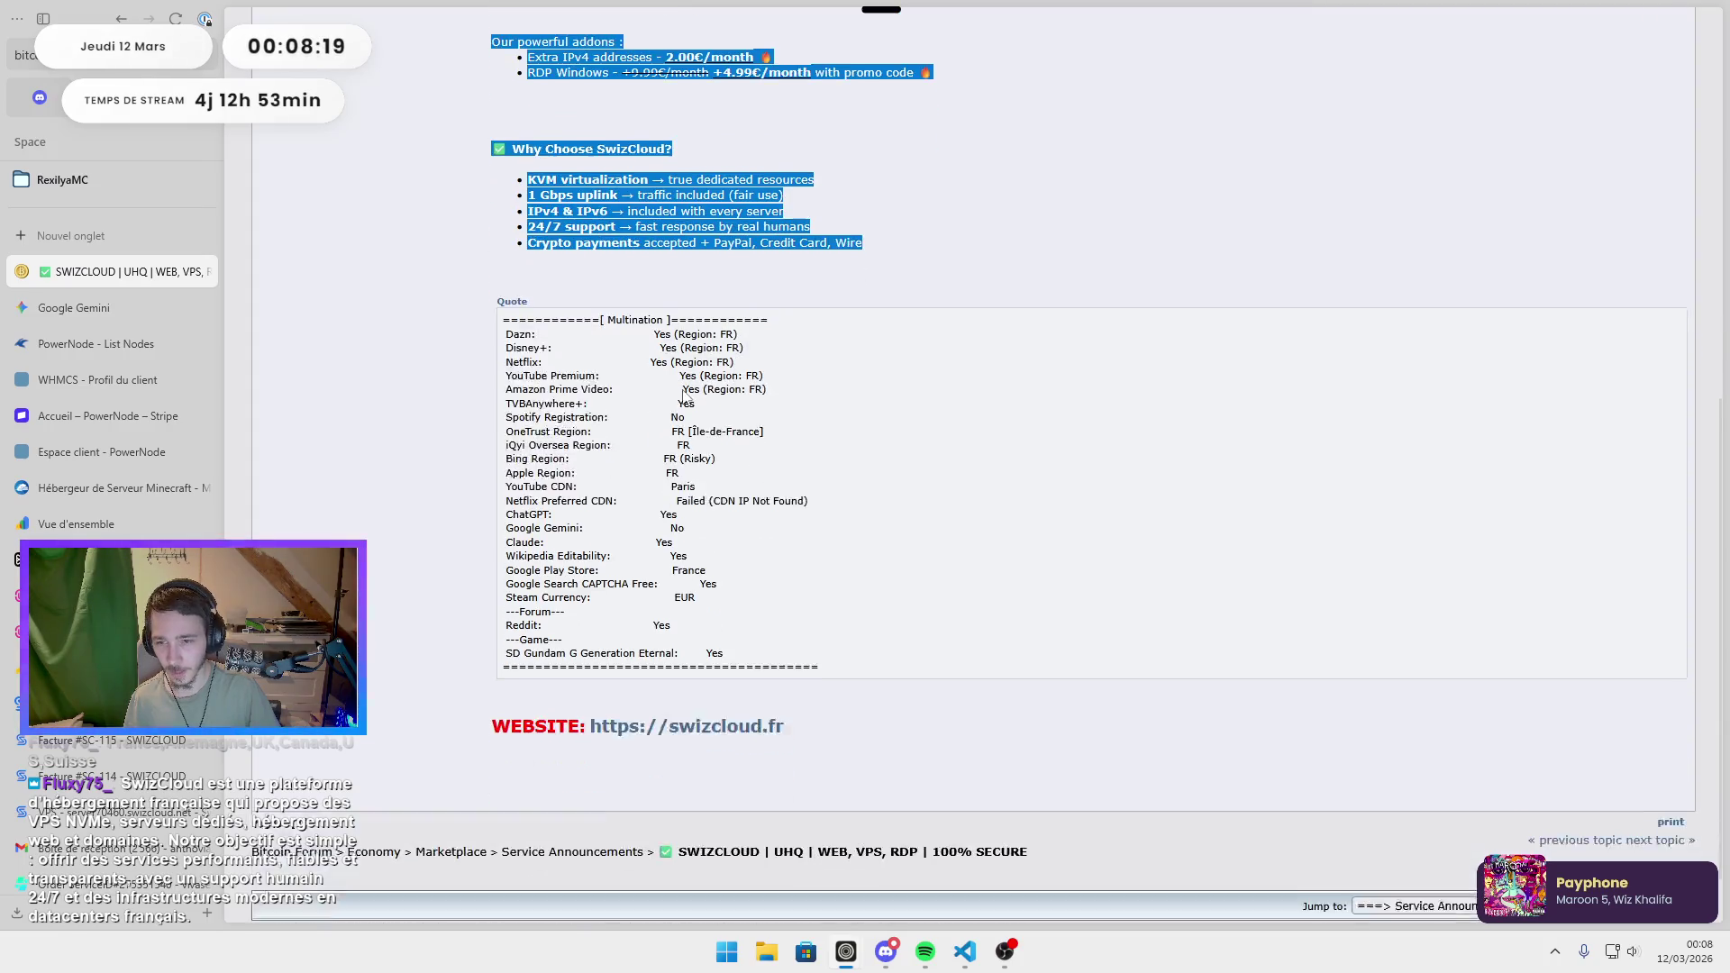
Return to NodeCheck's host management list of nine hosts.
{"action": "left_click", "coordinate": [72, 307]}
{"action": "left_click", "coordinate": [72, 596]}
{"action": "scroll", "coordinate": [991, 540], "scroll_direction": "down", "scroll_amount": 1}
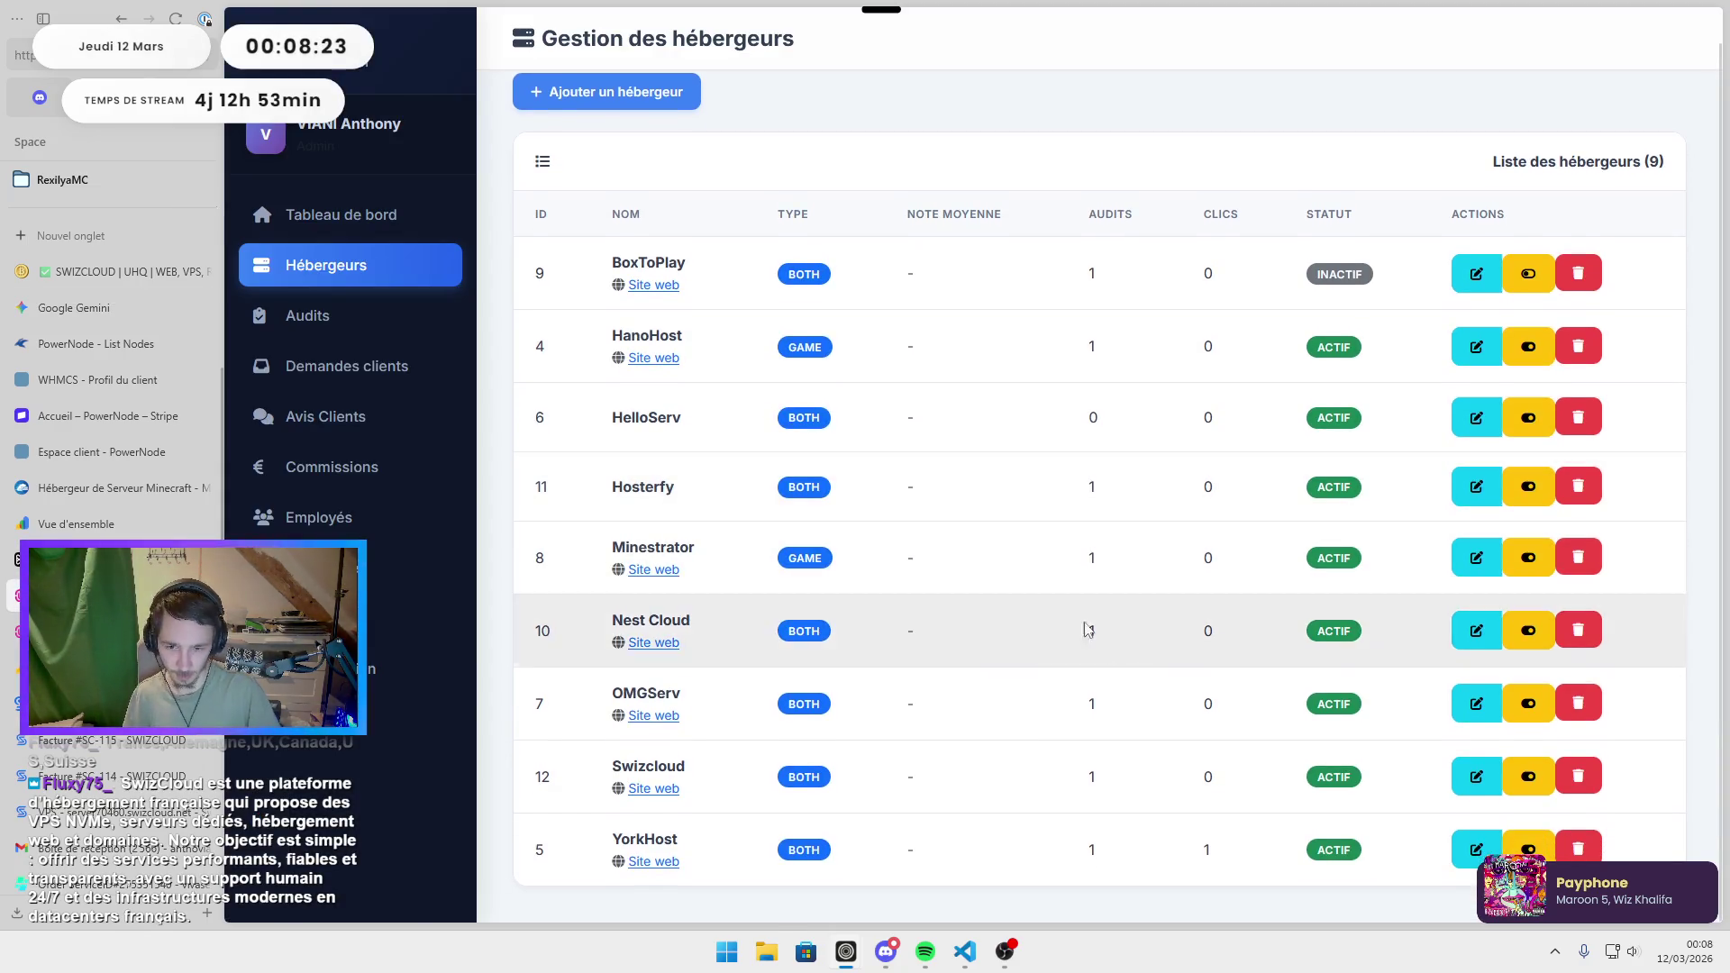
Paste the copied announcement into Swizcloud's Description longue and save the host.
{"action": "left_click", "coordinate": [1478, 776]}
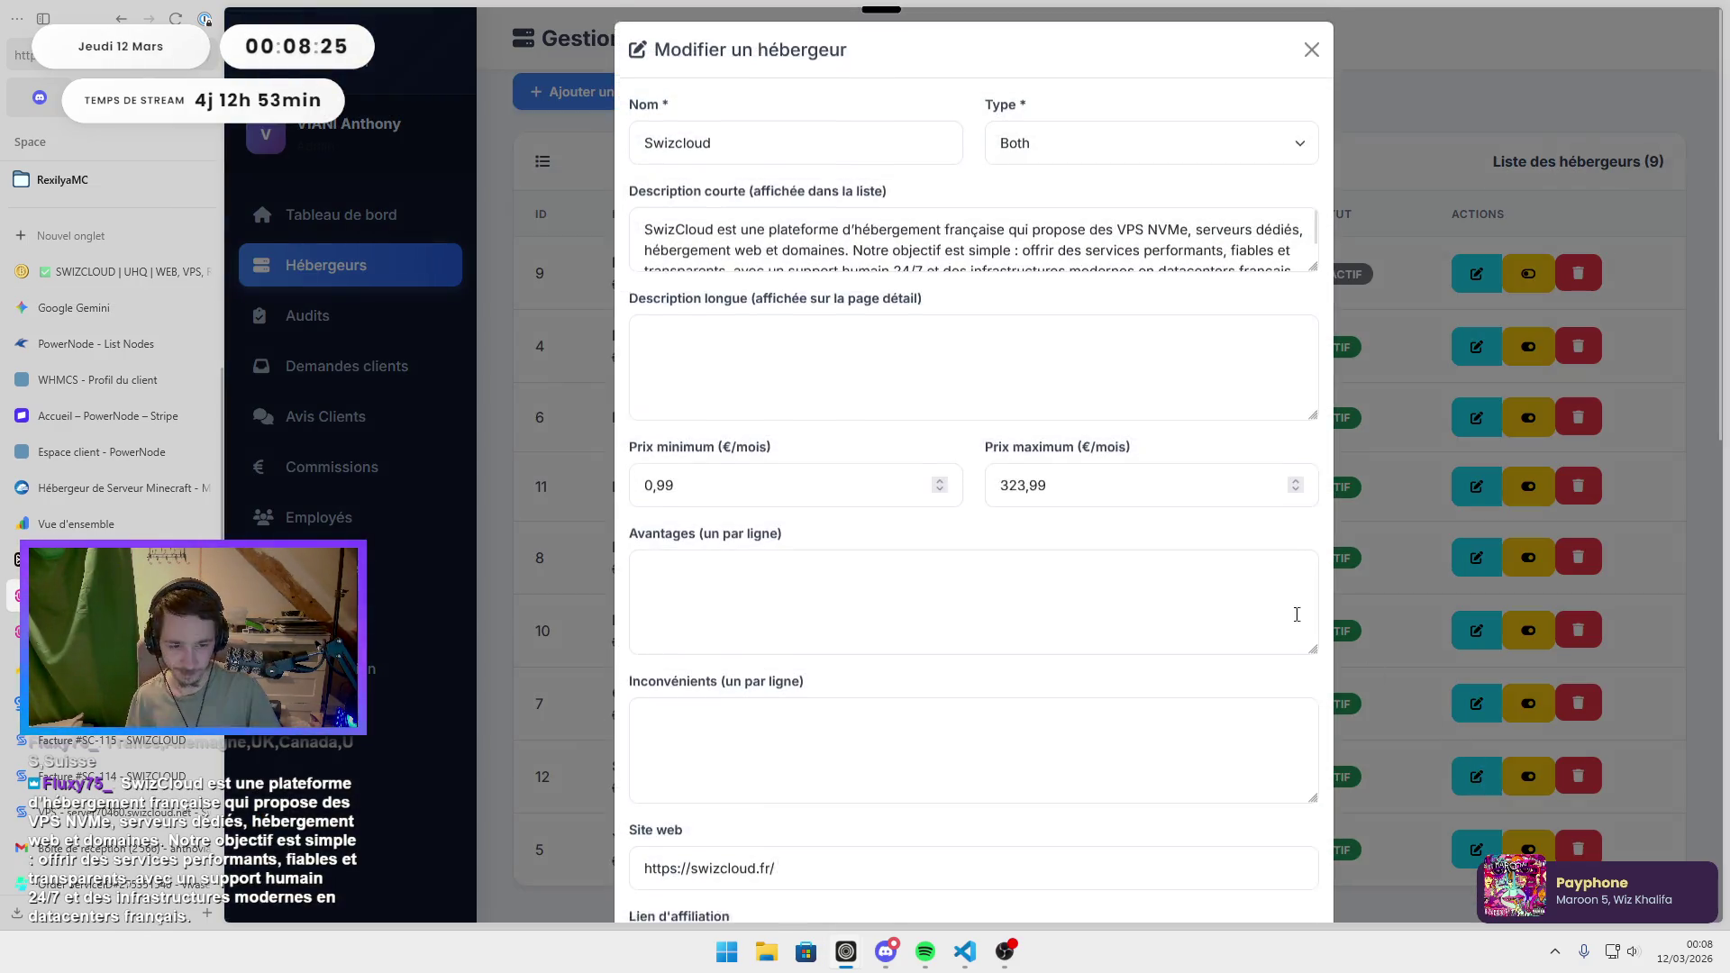
{"action": "left_click", "coordinate": [881, 390]}
{"action": "key", "text": "ctrl+v"}
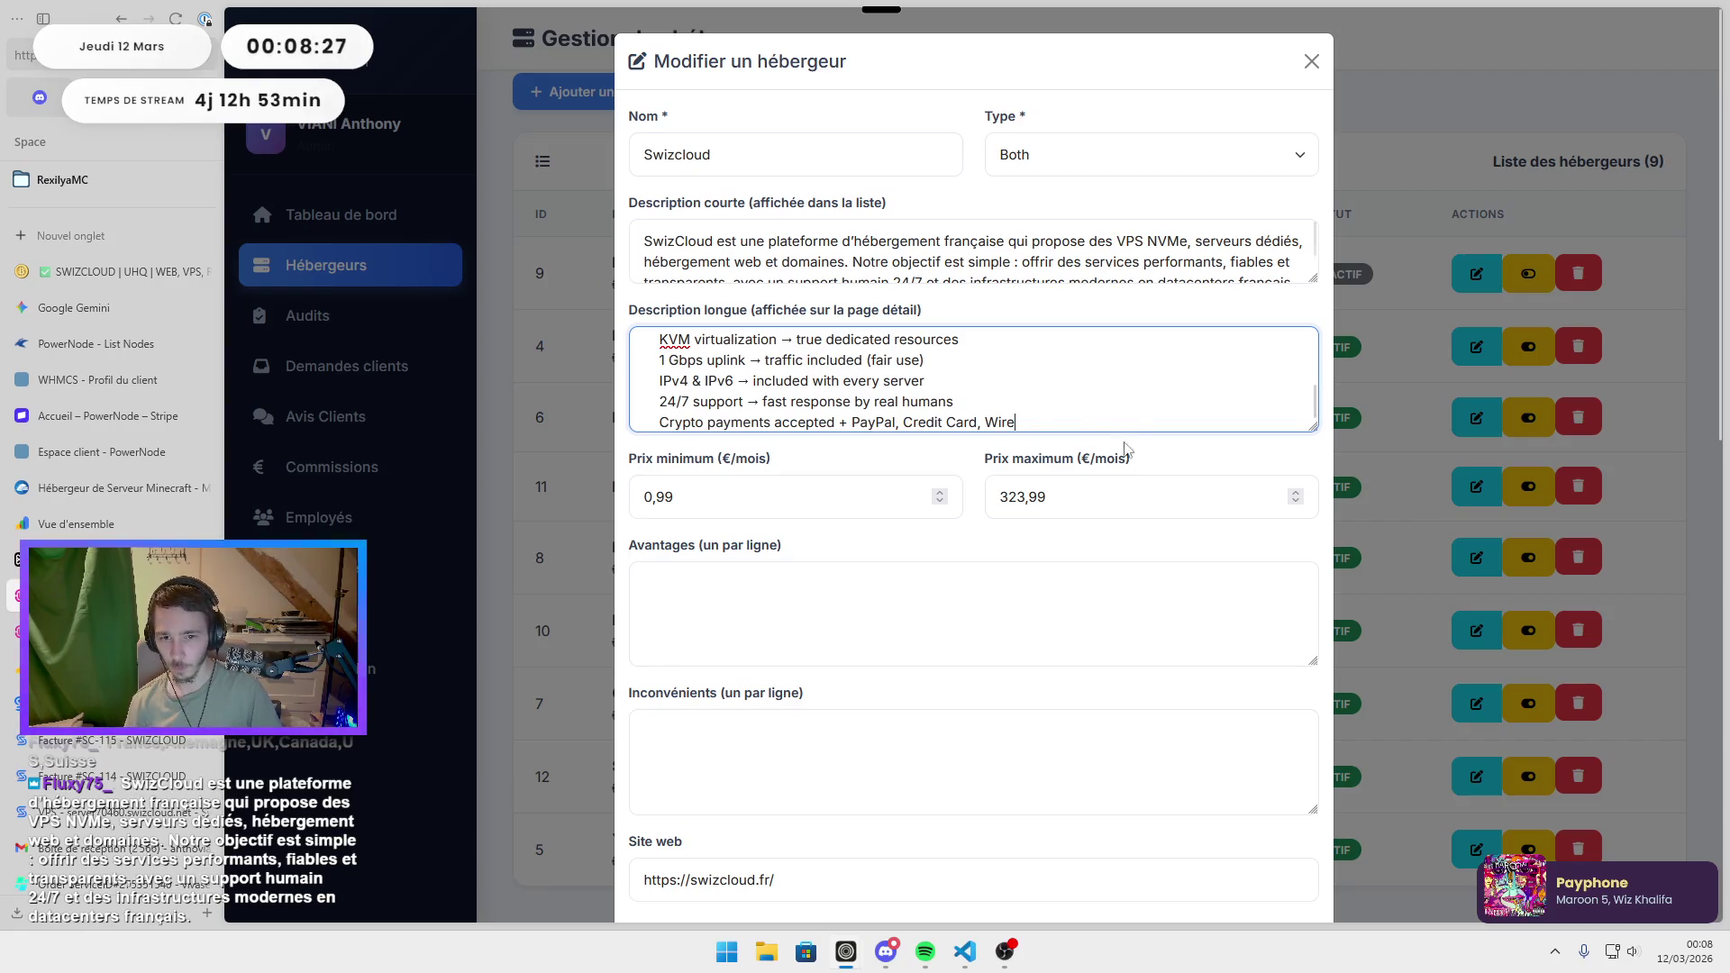
{"action": "scroll", "coordinate": [1124, 536], "scroll_direction": "down", "scroll_amount": 3}
{"action": "scroll", "coordinate": [1108, 540], "scroll_direction": "down", "scroll_amount": 6}
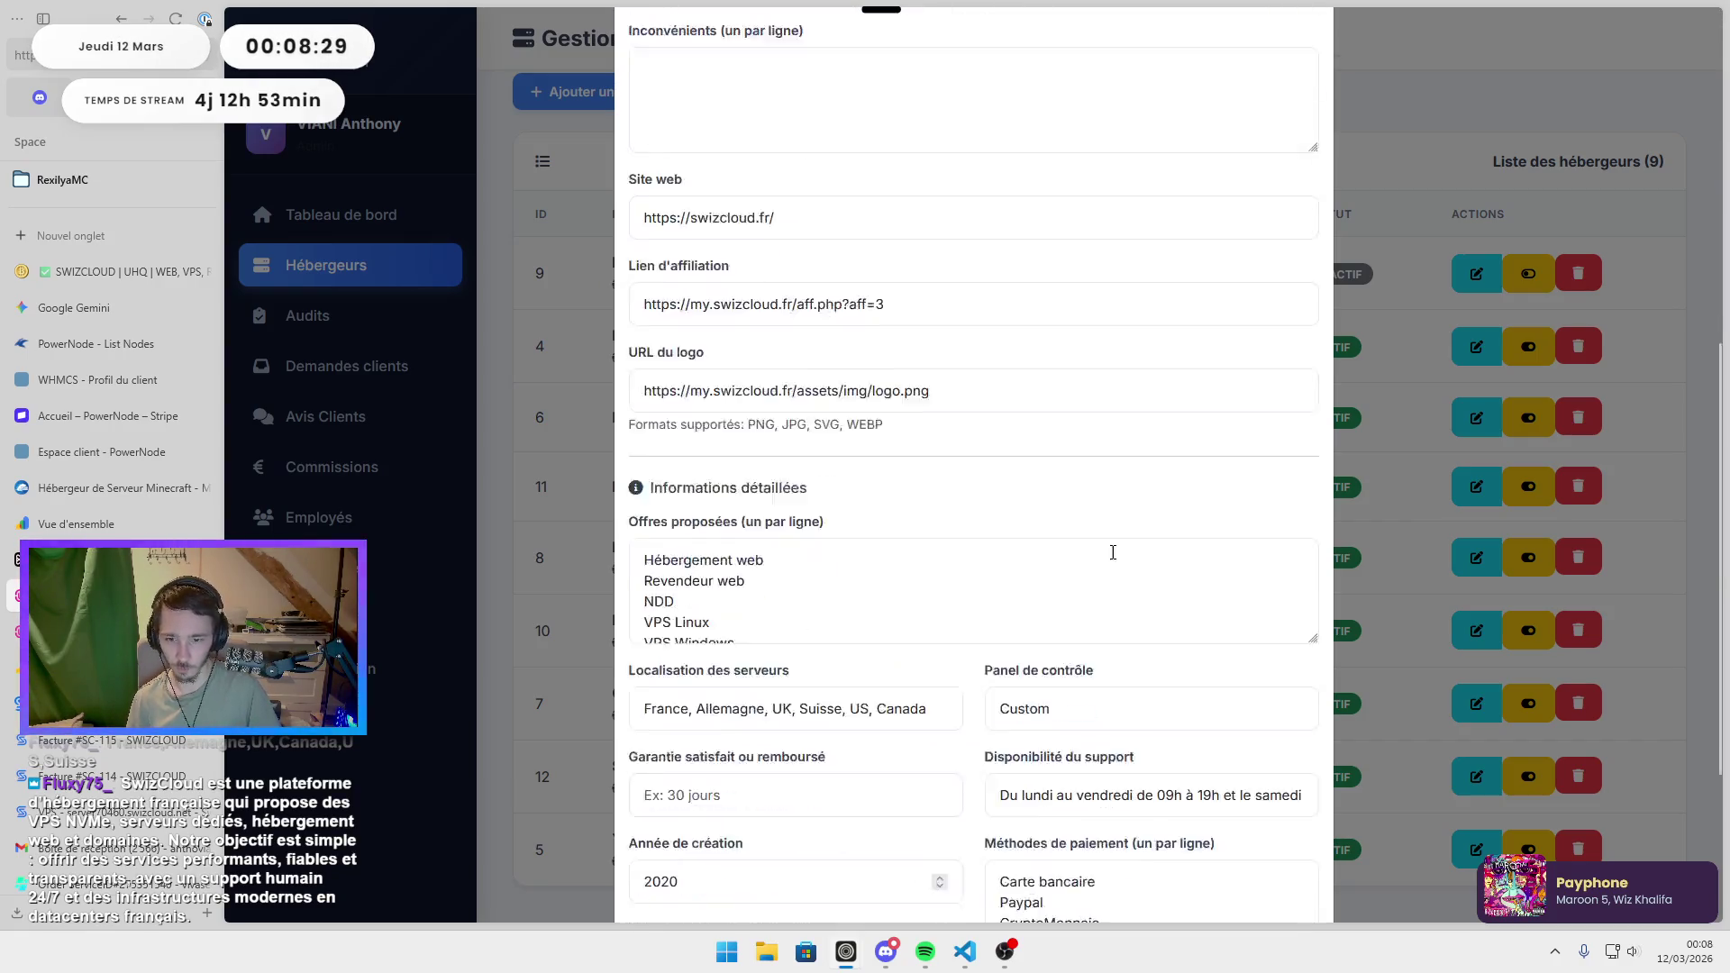
{"action": "left_click", "coordinate": [1236, 881]}
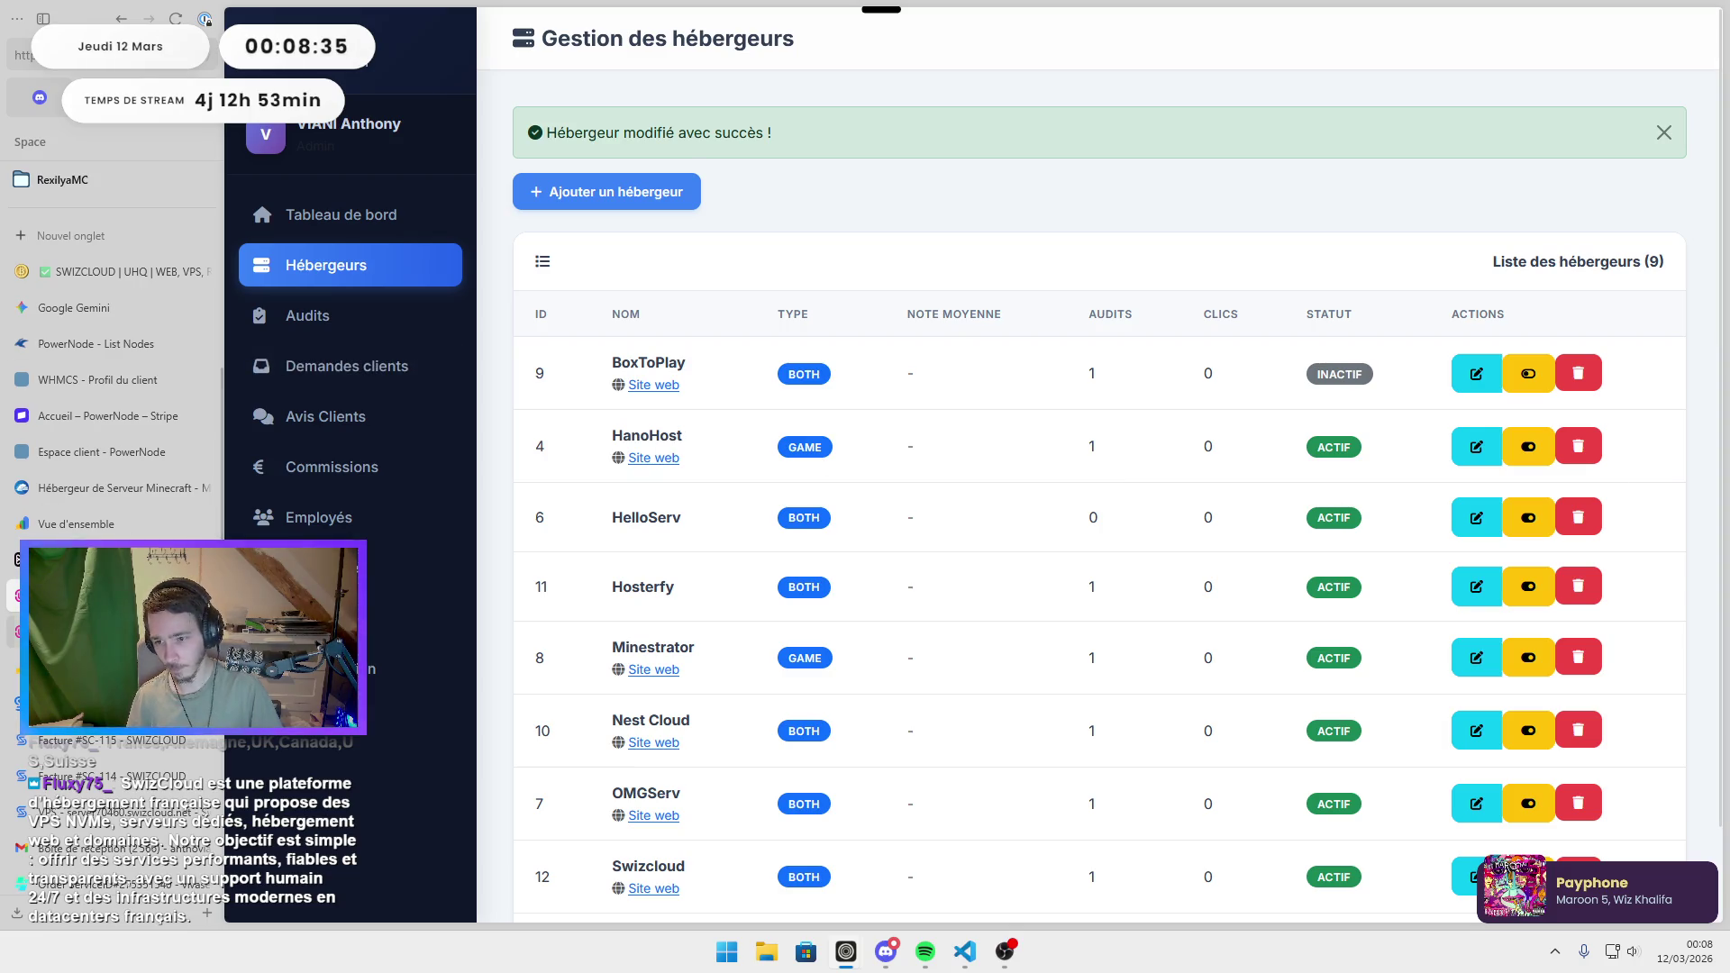
{"action": "left_click", "coordinate": [22, 632]}
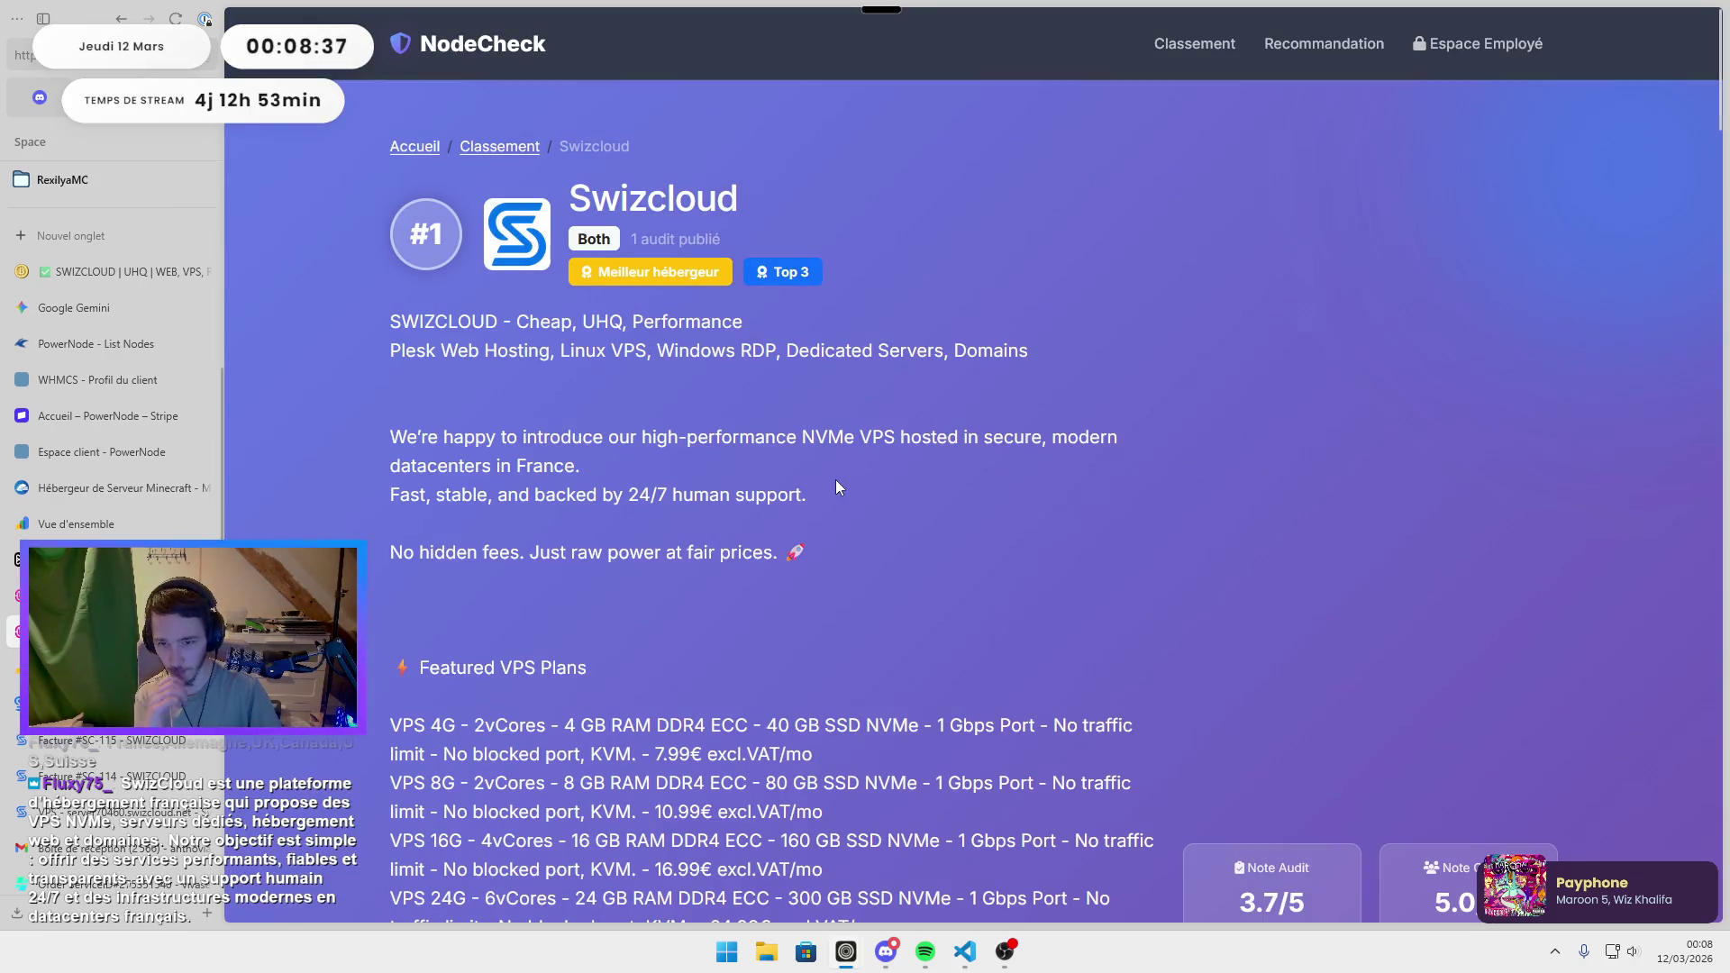
{"action": "scroll", "coordinate": [835, 479], "scroll_direction": "down", "scroll_amount": 8}
{"action": "scroll", "coordinate": [835, 479], "scroll_direction": "down", "scroll_amount": 5}
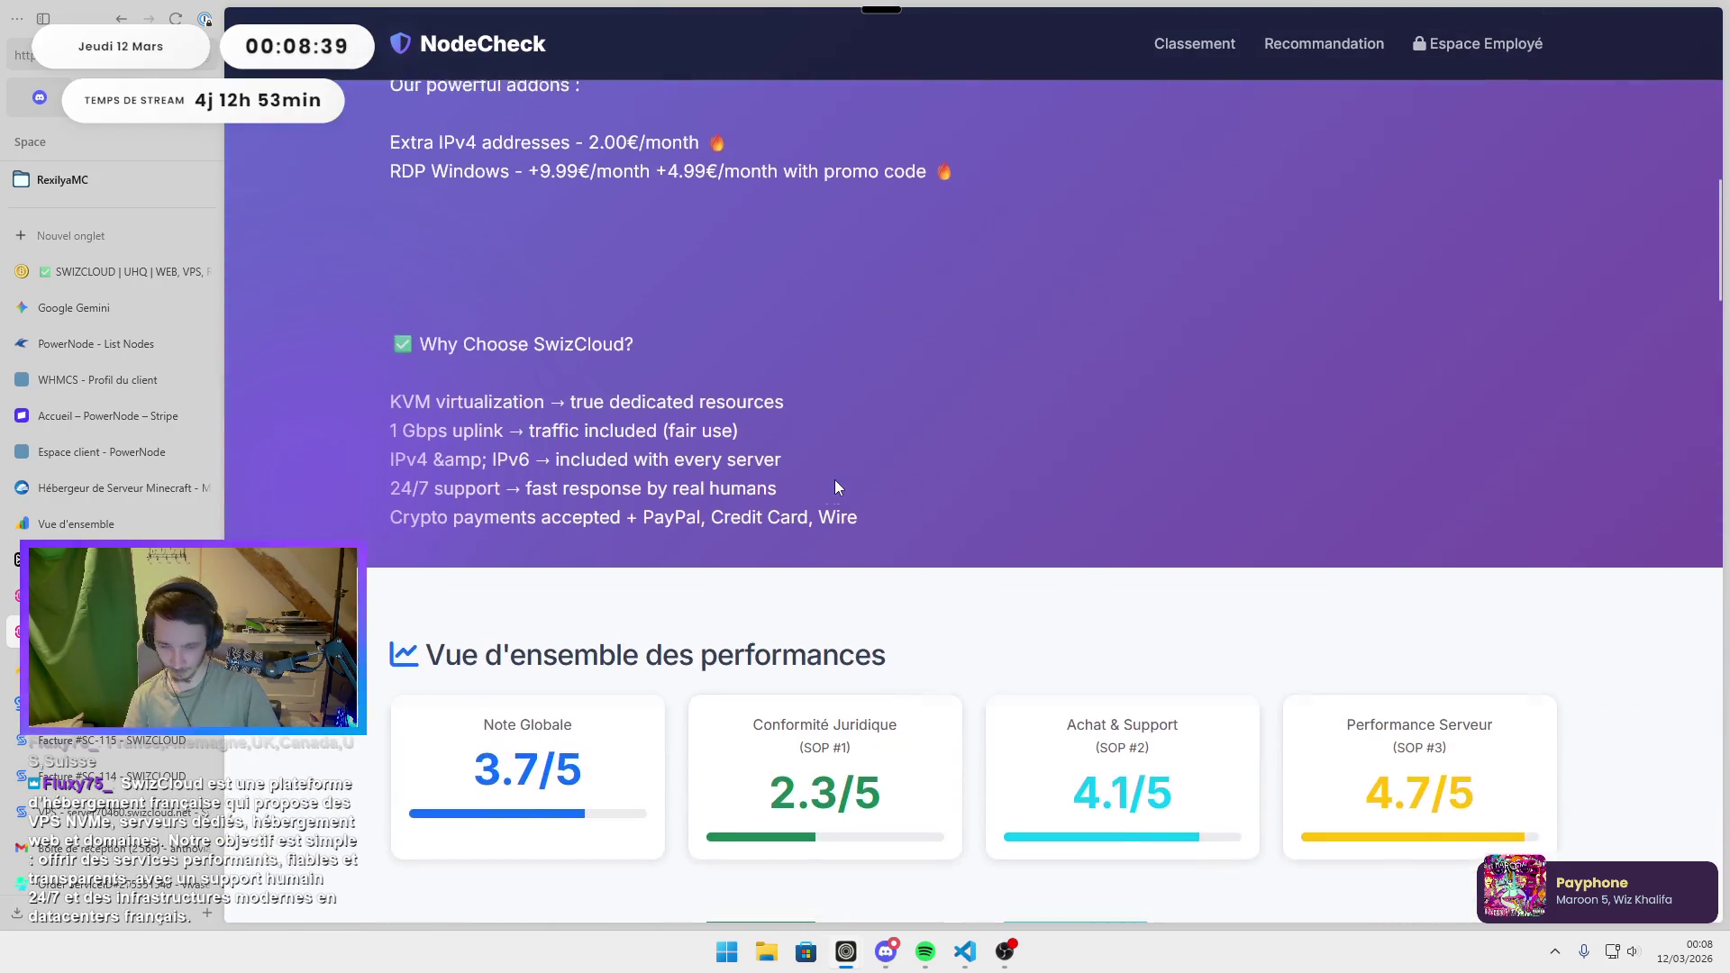
{"action": "scroll", "coordinate": [829, 482], "scroll_direction": "up", "scroll_amount": 12}
{"action": "scroll", "coordinate": [827, 489], "scroll_direction": "down", "scroll_amount": 13}
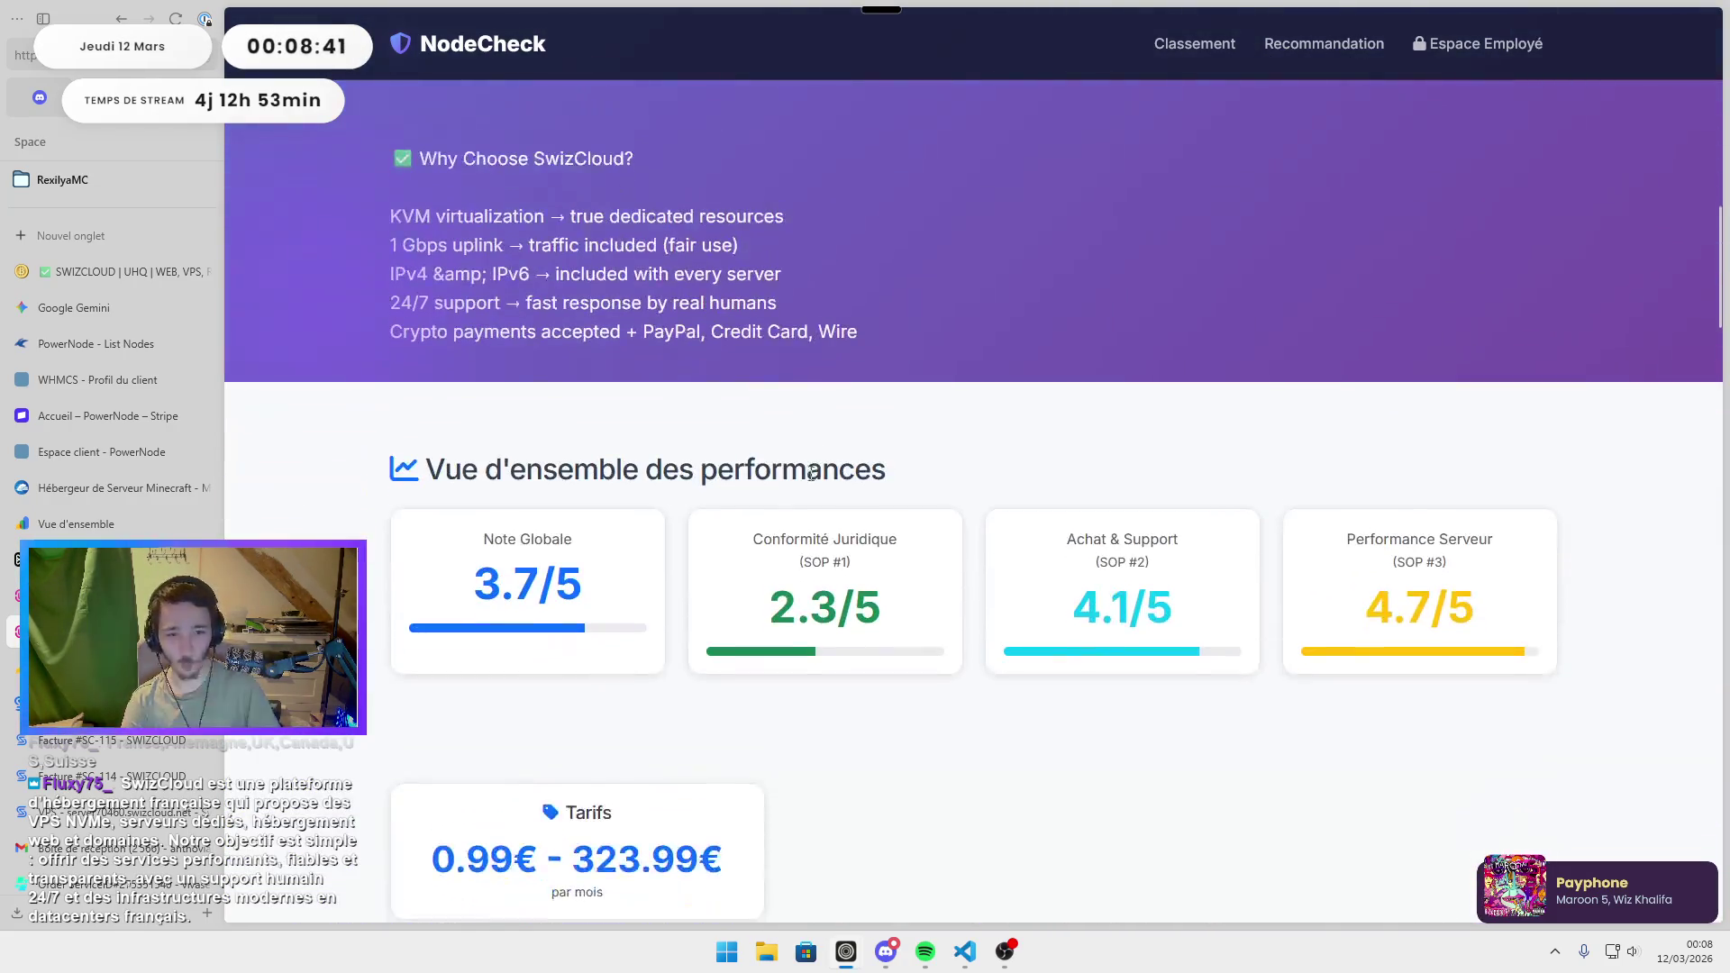
{"action": "scroll", "coordinate": [807, 472], "scroll_direction": "down", "scroll_amount": 1}
{"action": "scroll", "coordinate": [807, 472], "scroll_direction": "up", "scroll_amount": 13}
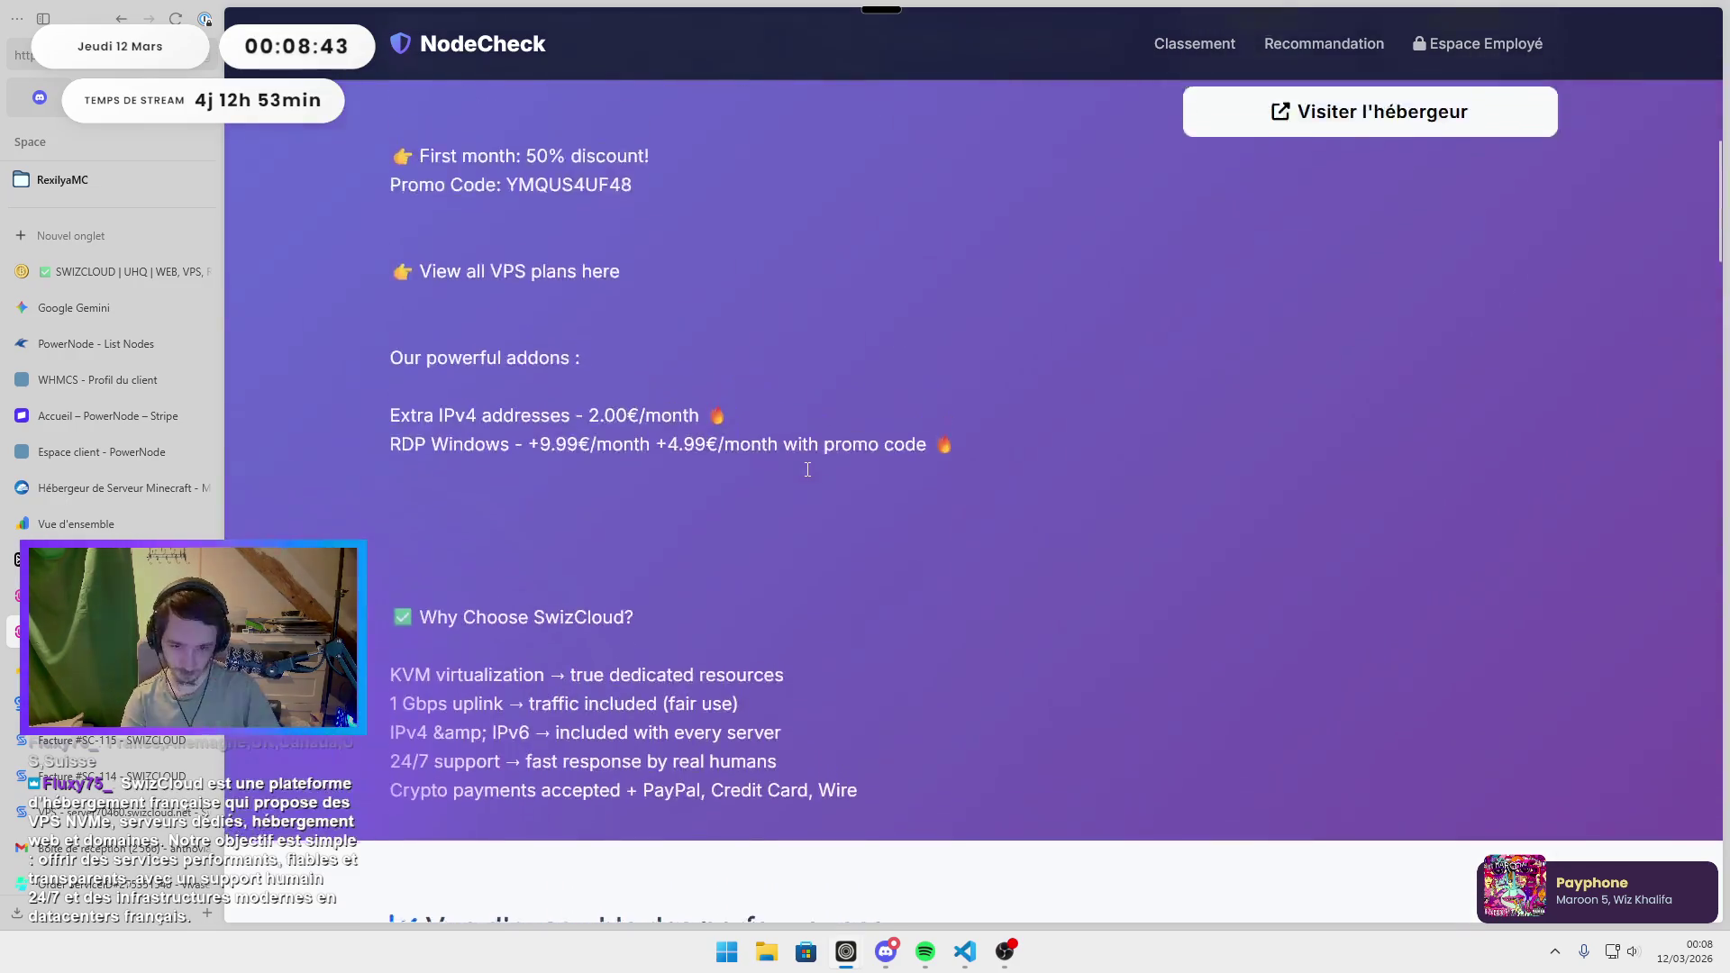
{"action": "scroll", "coordinate": [805, 476], "scroll_direction": "down", "scroll_amount": 1}
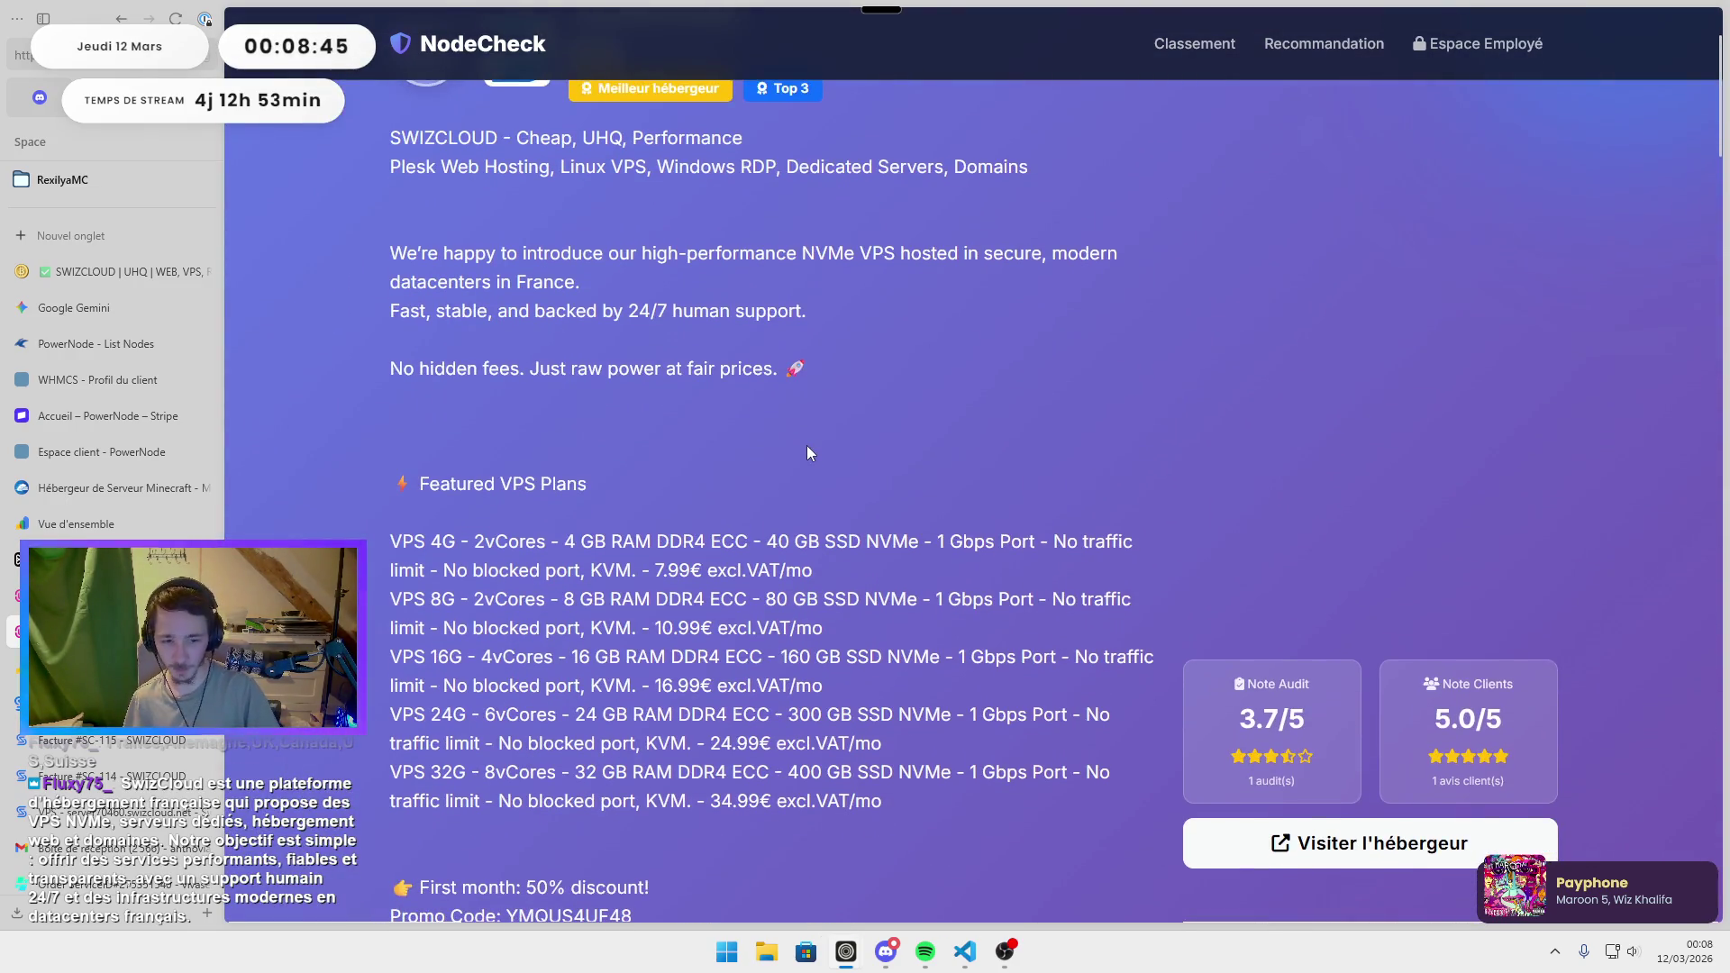
{"action": "scroll", "coordinate": [807, 445], "scroll_direction": "down", "scroll_amount": 5}
{"action": "scroll", "coordinate": [808, 447], "scroll_direction": "down", "scroll_amount": 1}
{"action": "scroll", "coordinate": [811, 447], "scroll_direction": "up", "scroll_amount": 4}
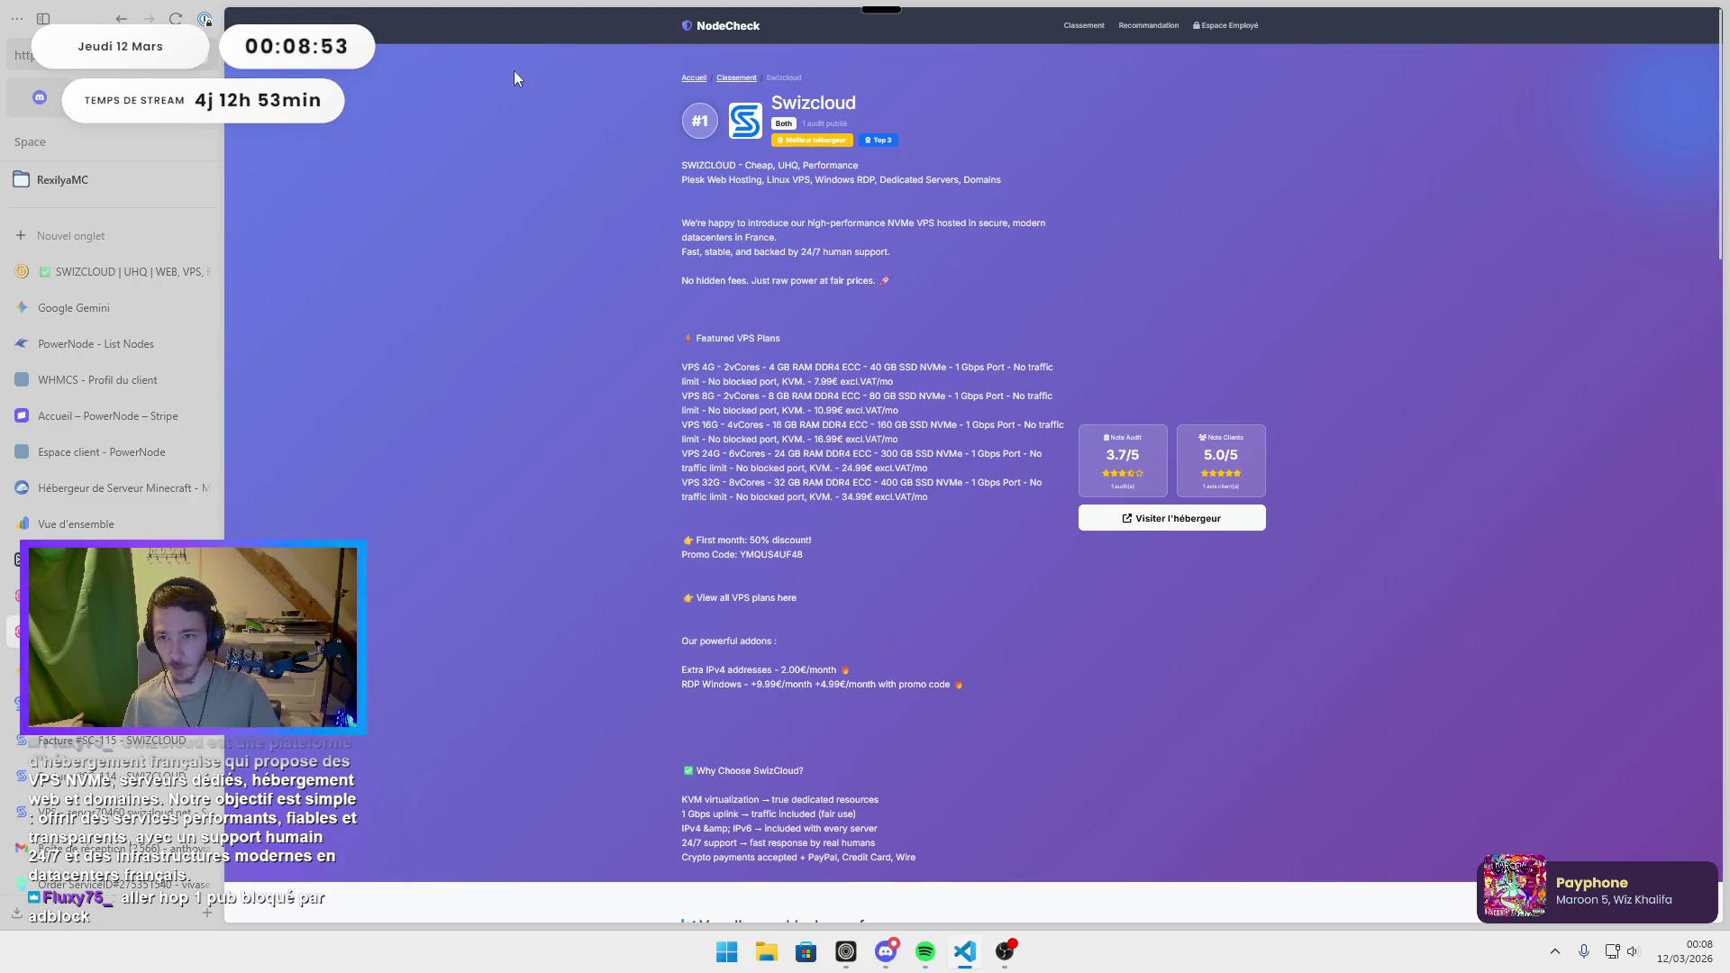
{"action": "key", "text": "super+shift+s"}
{"action": "mouse_move", "coordinate": [220, 4]}
{"action": "left_mouse_down"}
{"action": "mouse_move", "coordinate": [1400, 779]}
{"action": "mouse_move", "coordinate": [1717, 892]}
{"action": "left_mouse_up"}
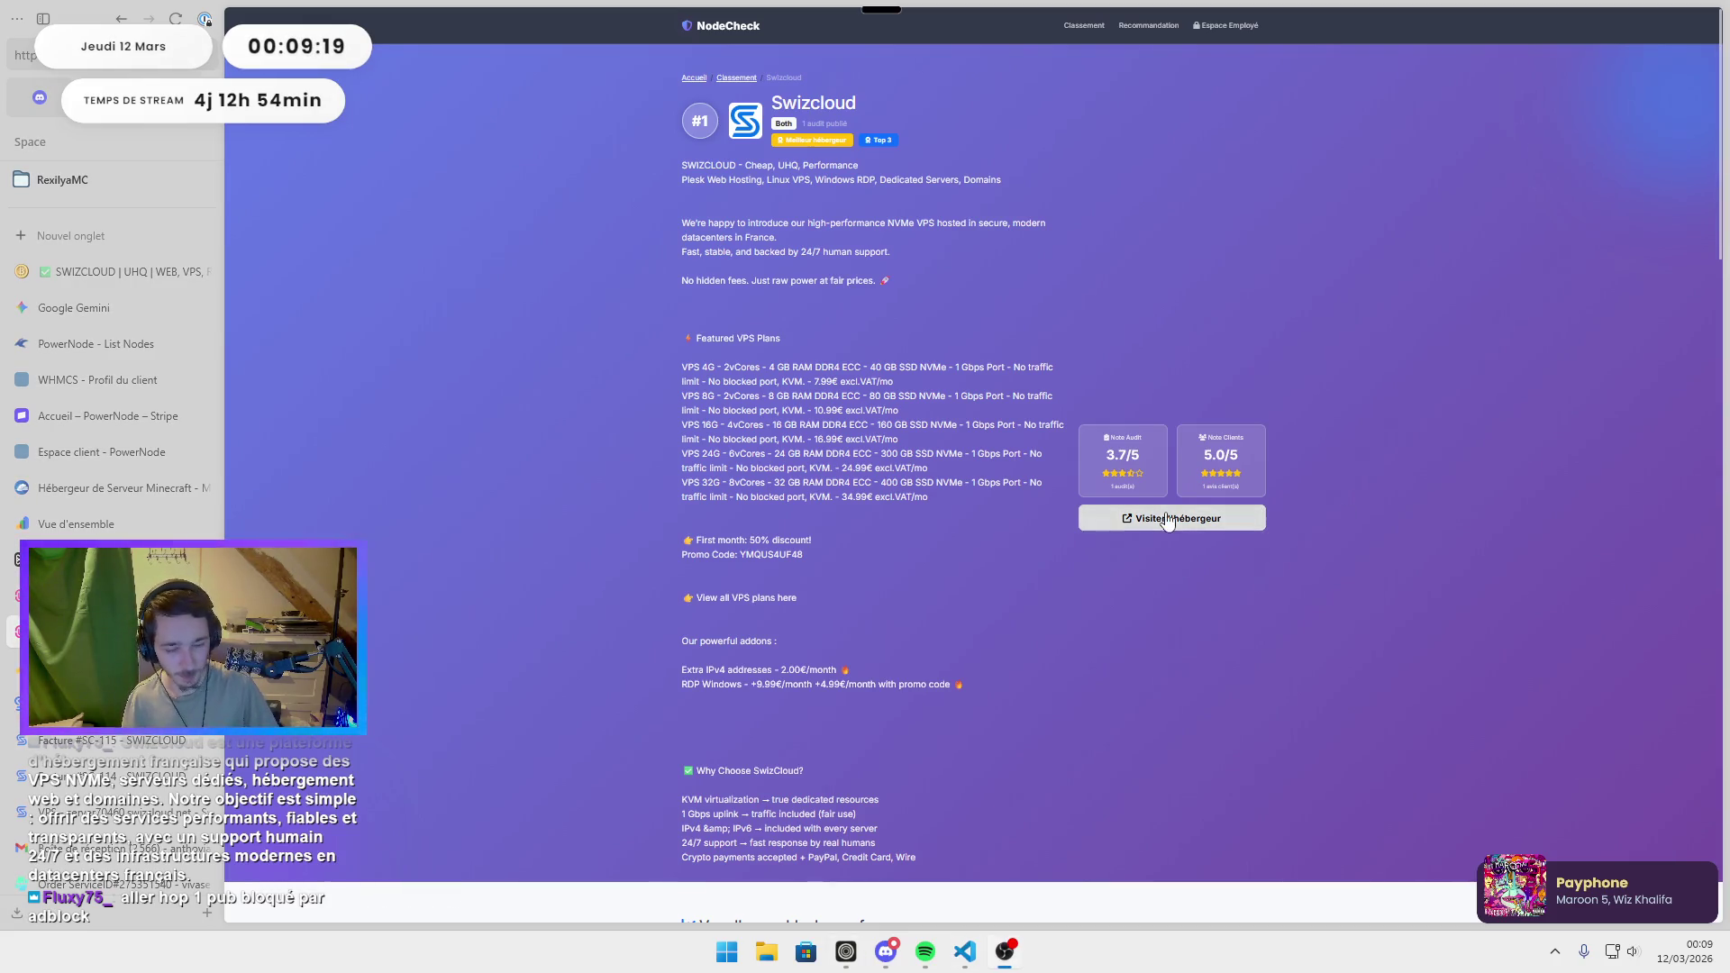
{"action": "key", "text": "ctrl+0"}
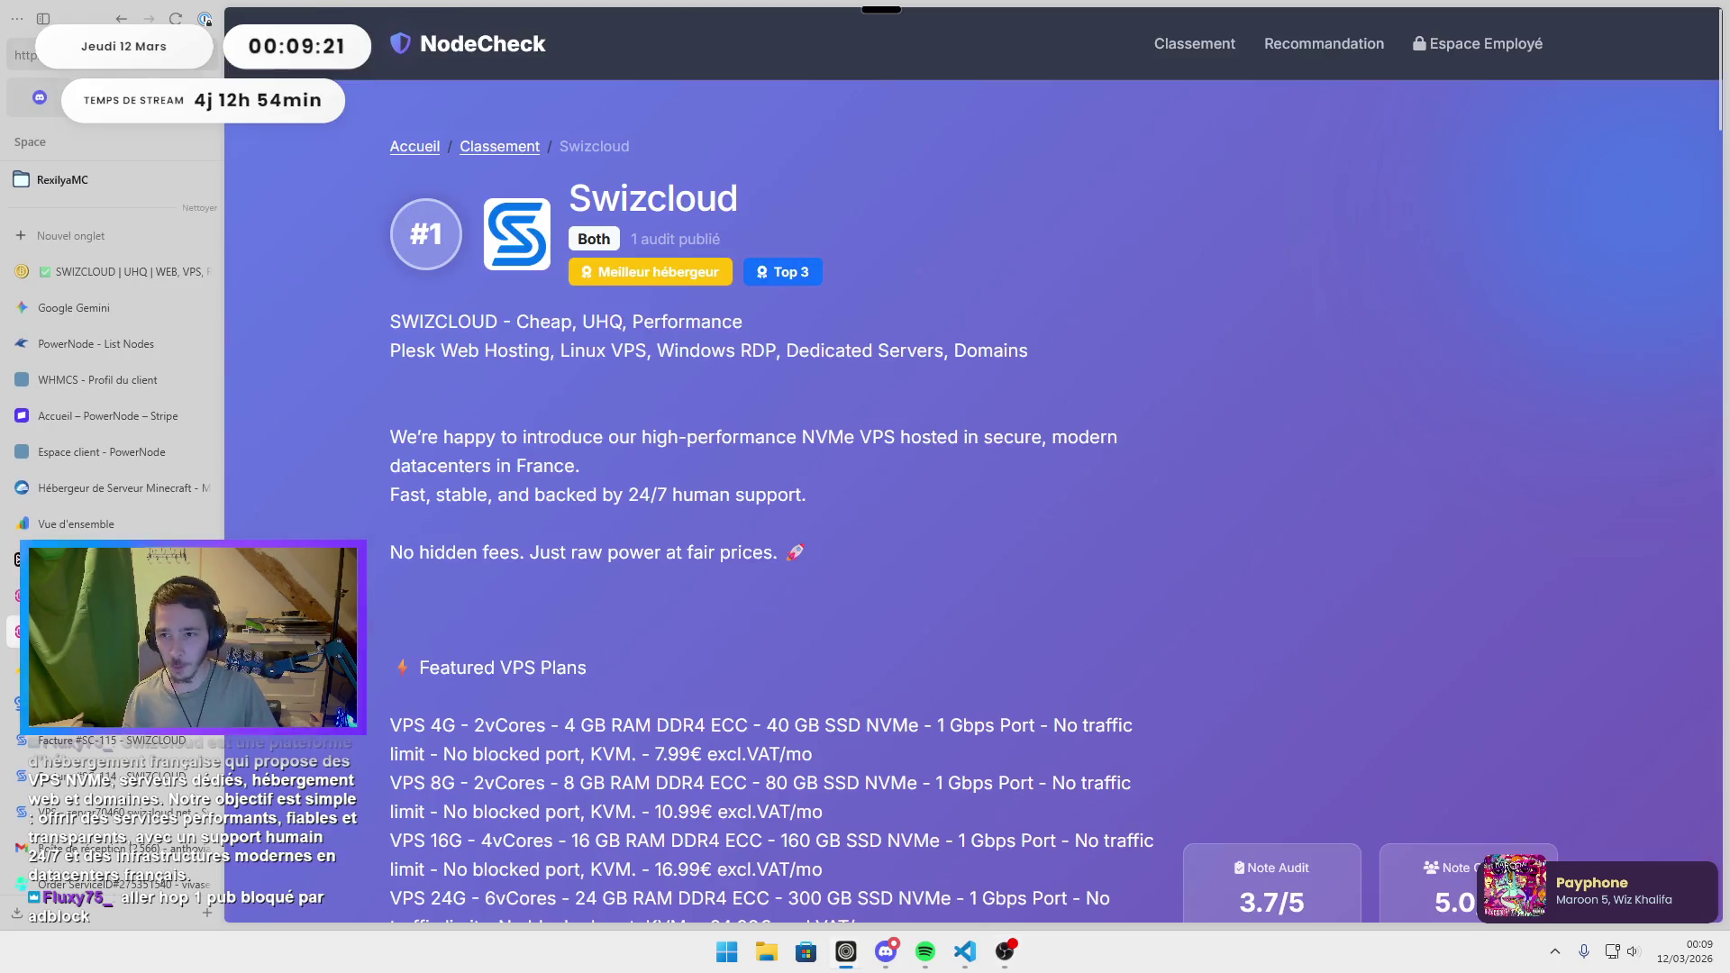
{"action": "scroll", "coordinate": [1064, 353], "scroll_direction": "down", "scroll_amount": 5}
{"action": "scroll", "coordinate": [1065, 353], "scroll_direction": "up", "scroll_amount": 5}
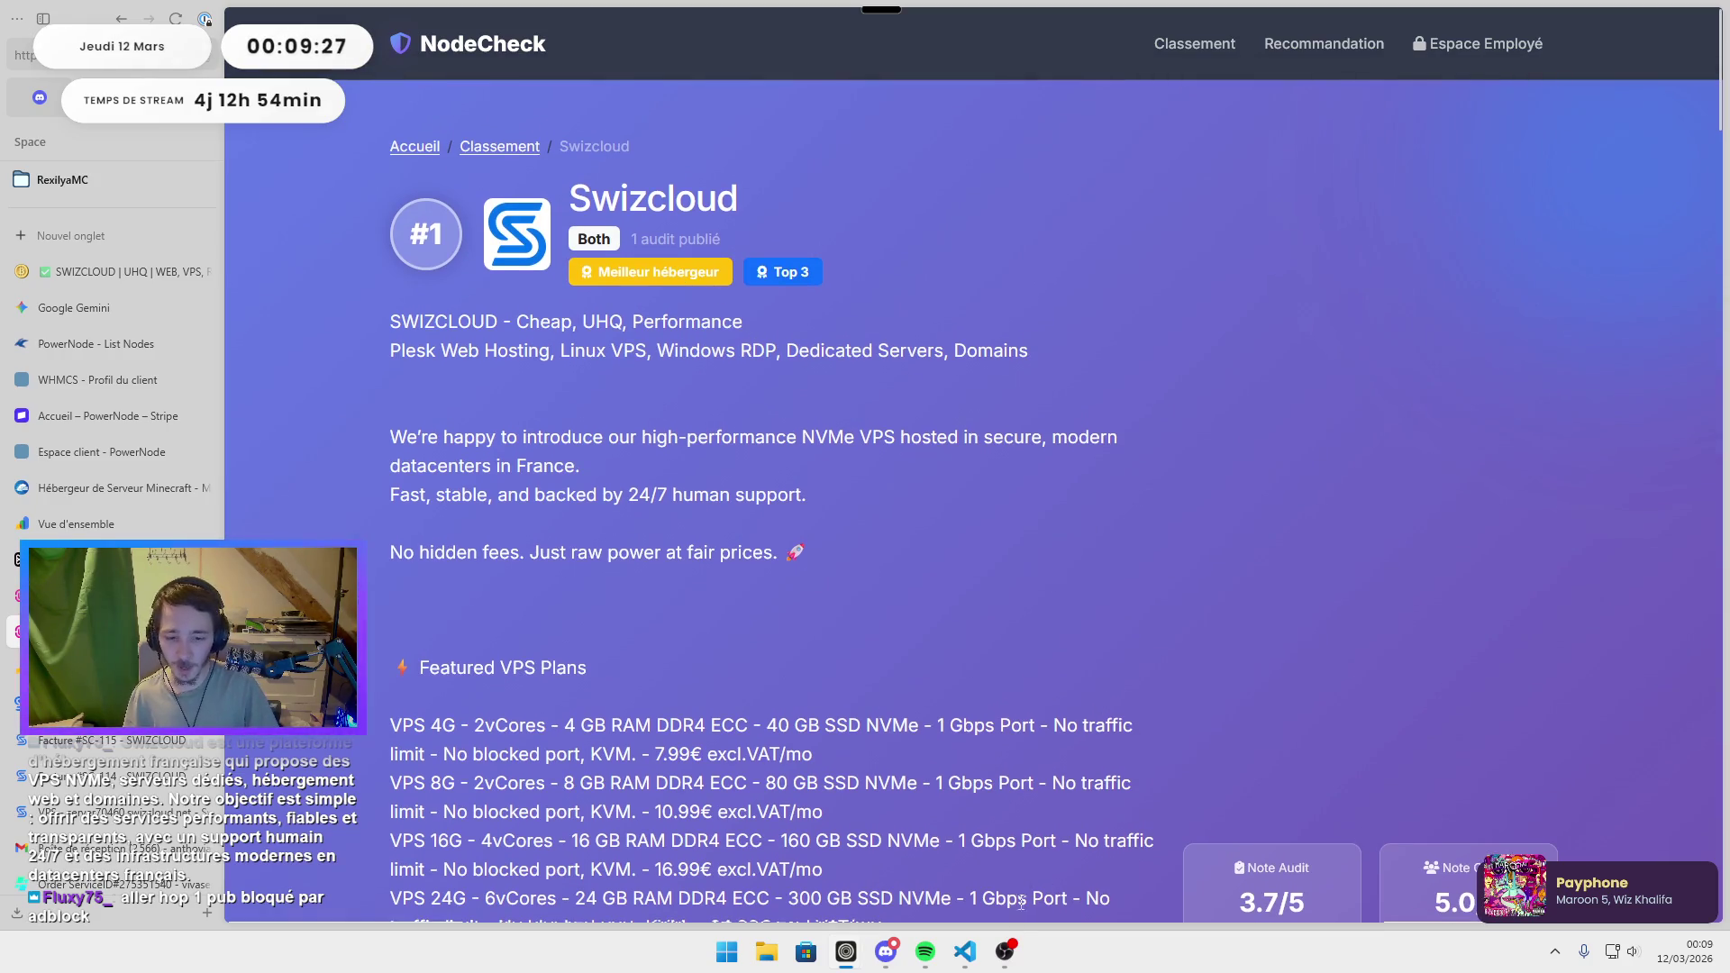
{"action": "mouse_move", "coordinate": [967, 960]}
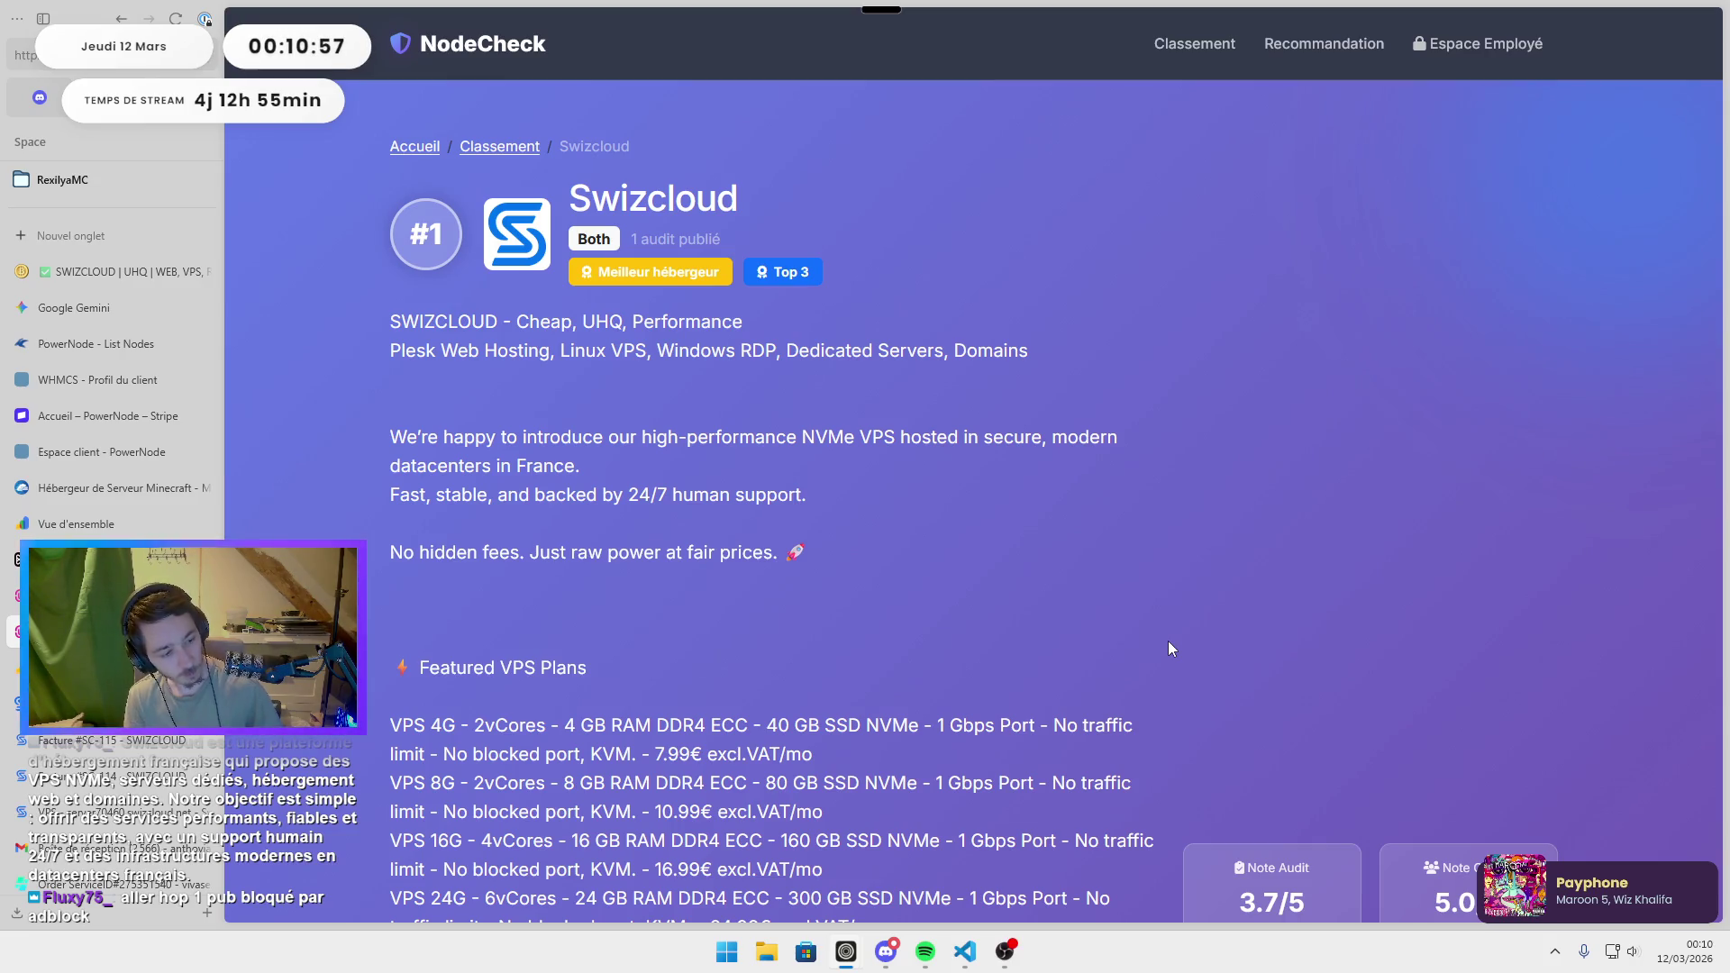
{"action": "left_click", "coordinate": [965, 951]}
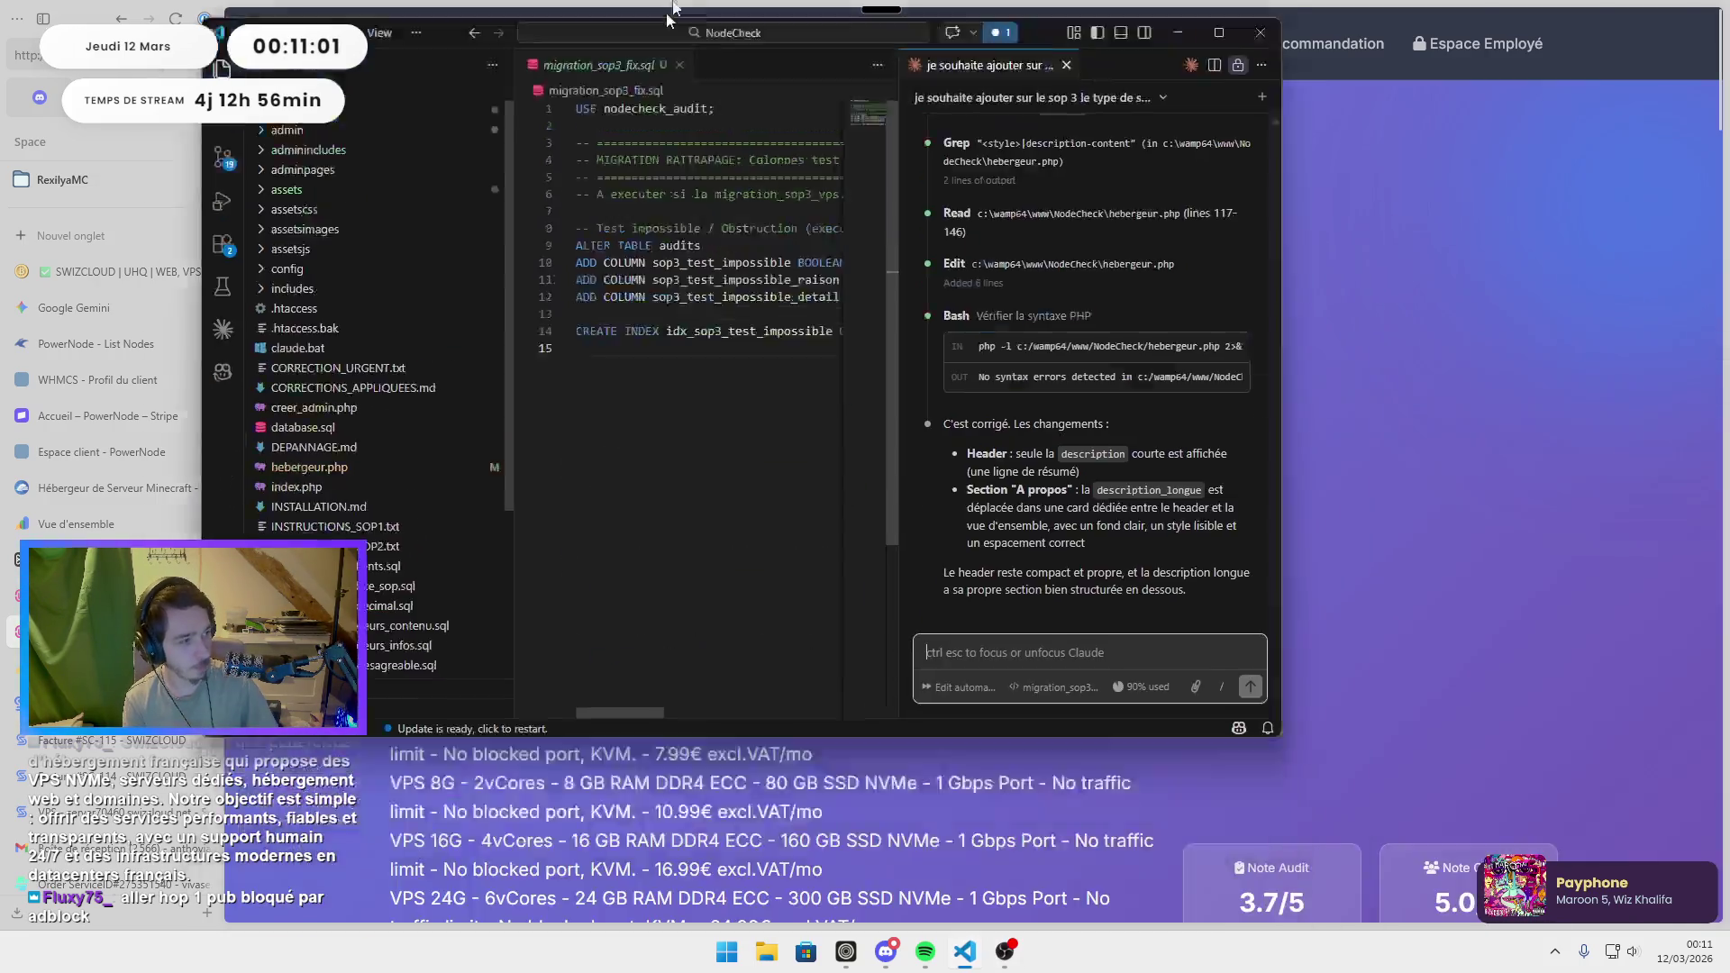
{"action": "left_click_drag", "start_coordinate": [671, 14], "coordinate": [671, 9]}
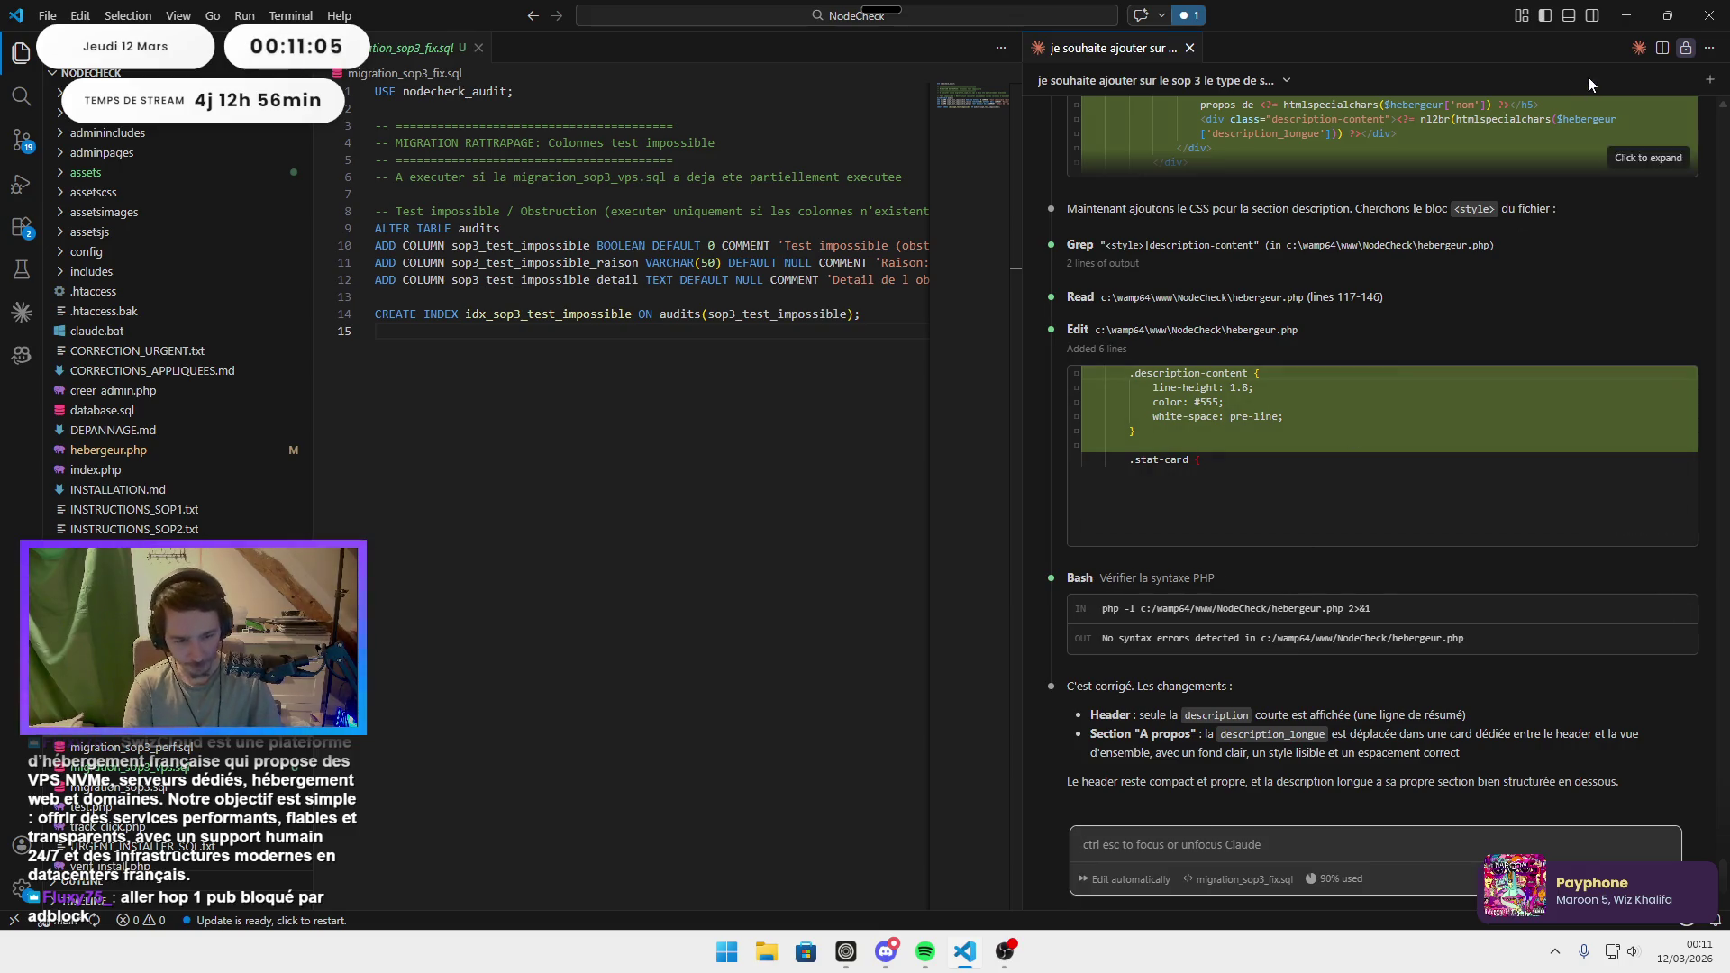
{"action": "left_click", "coordinate": [1622, 15]}
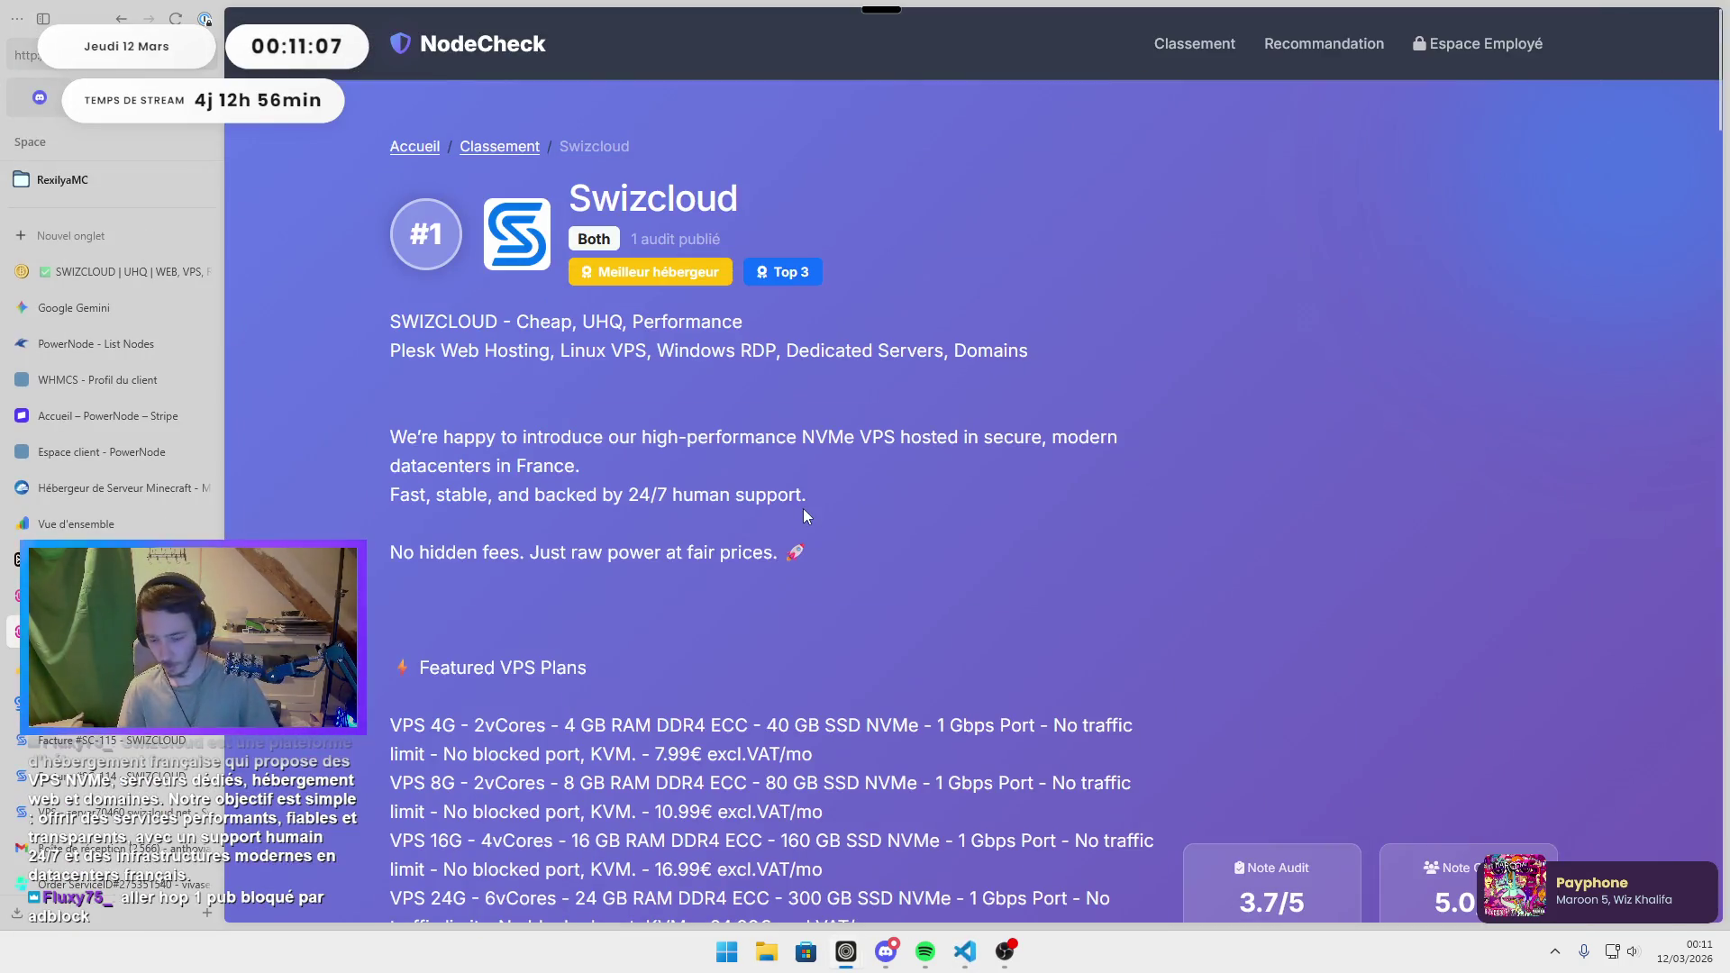
Review the new 'A propos de Swizcloud' card, then return to the admin hosts list.
{"action": "scroll", "coordinate": [804, 513], "scroll_direction": "down", "scroll_amount": 3}
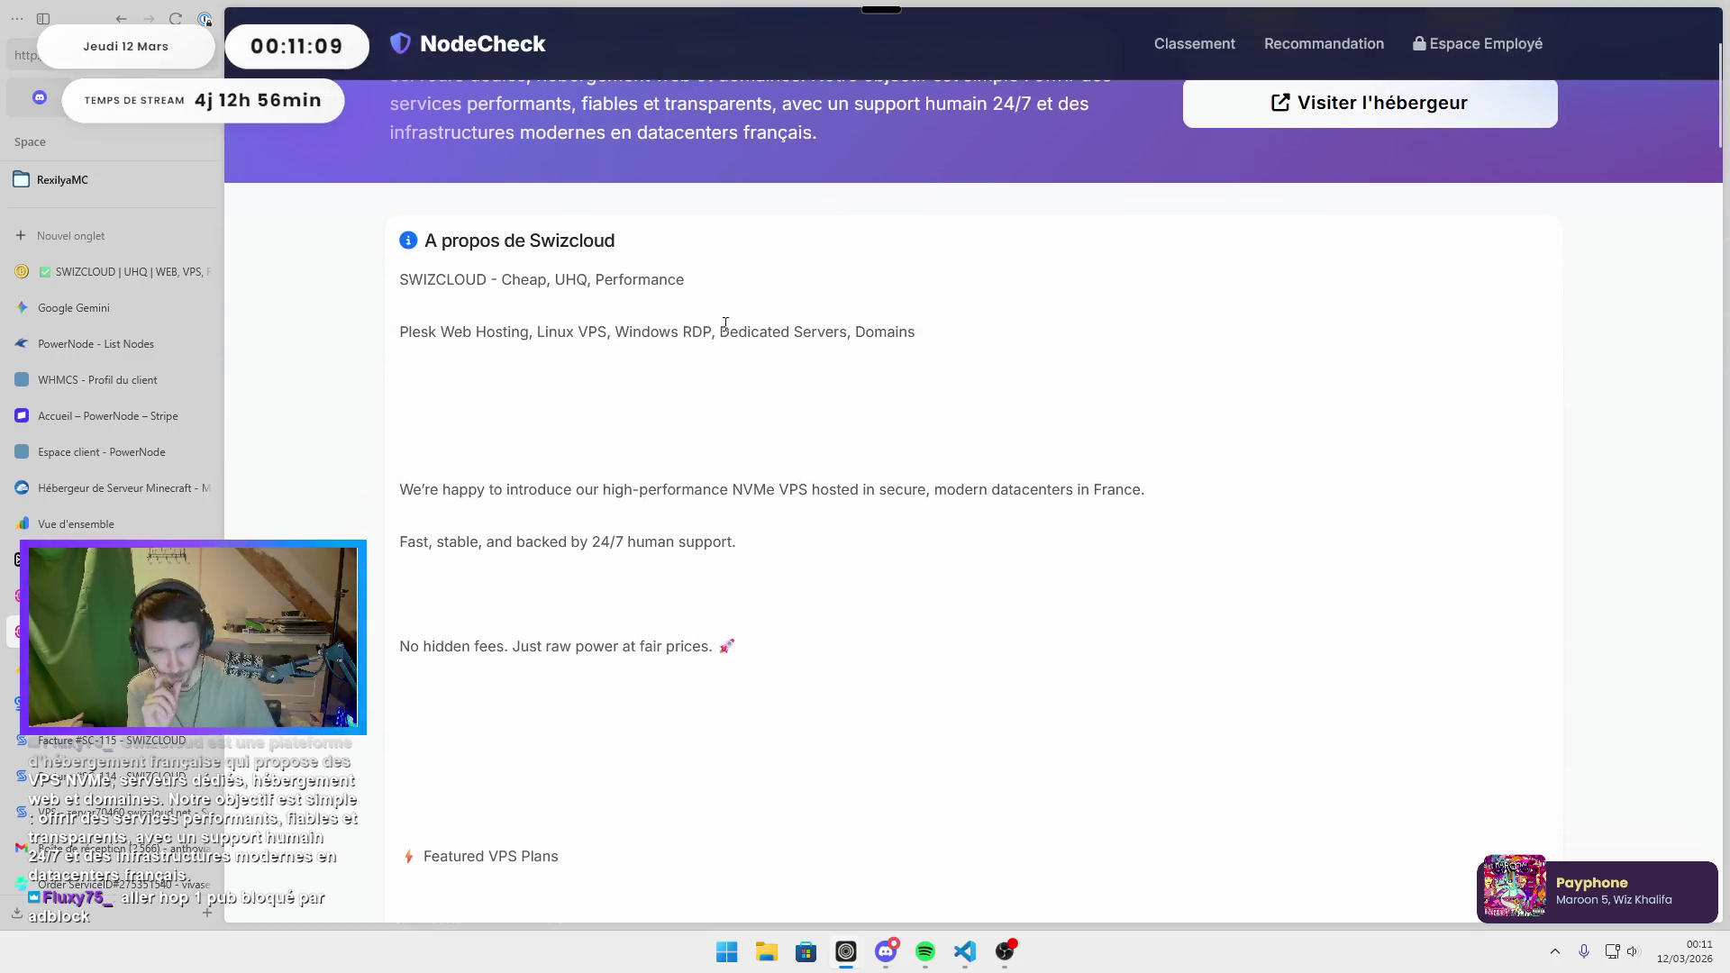
{"action": "scroll", "coordinate": [849, 571], "scroll_direction": "down", "scroll_amount": 3}
{"action": "scroll", "coordinate": [581, 589], "scroll_direction": "up", "scroll_amount": 5}
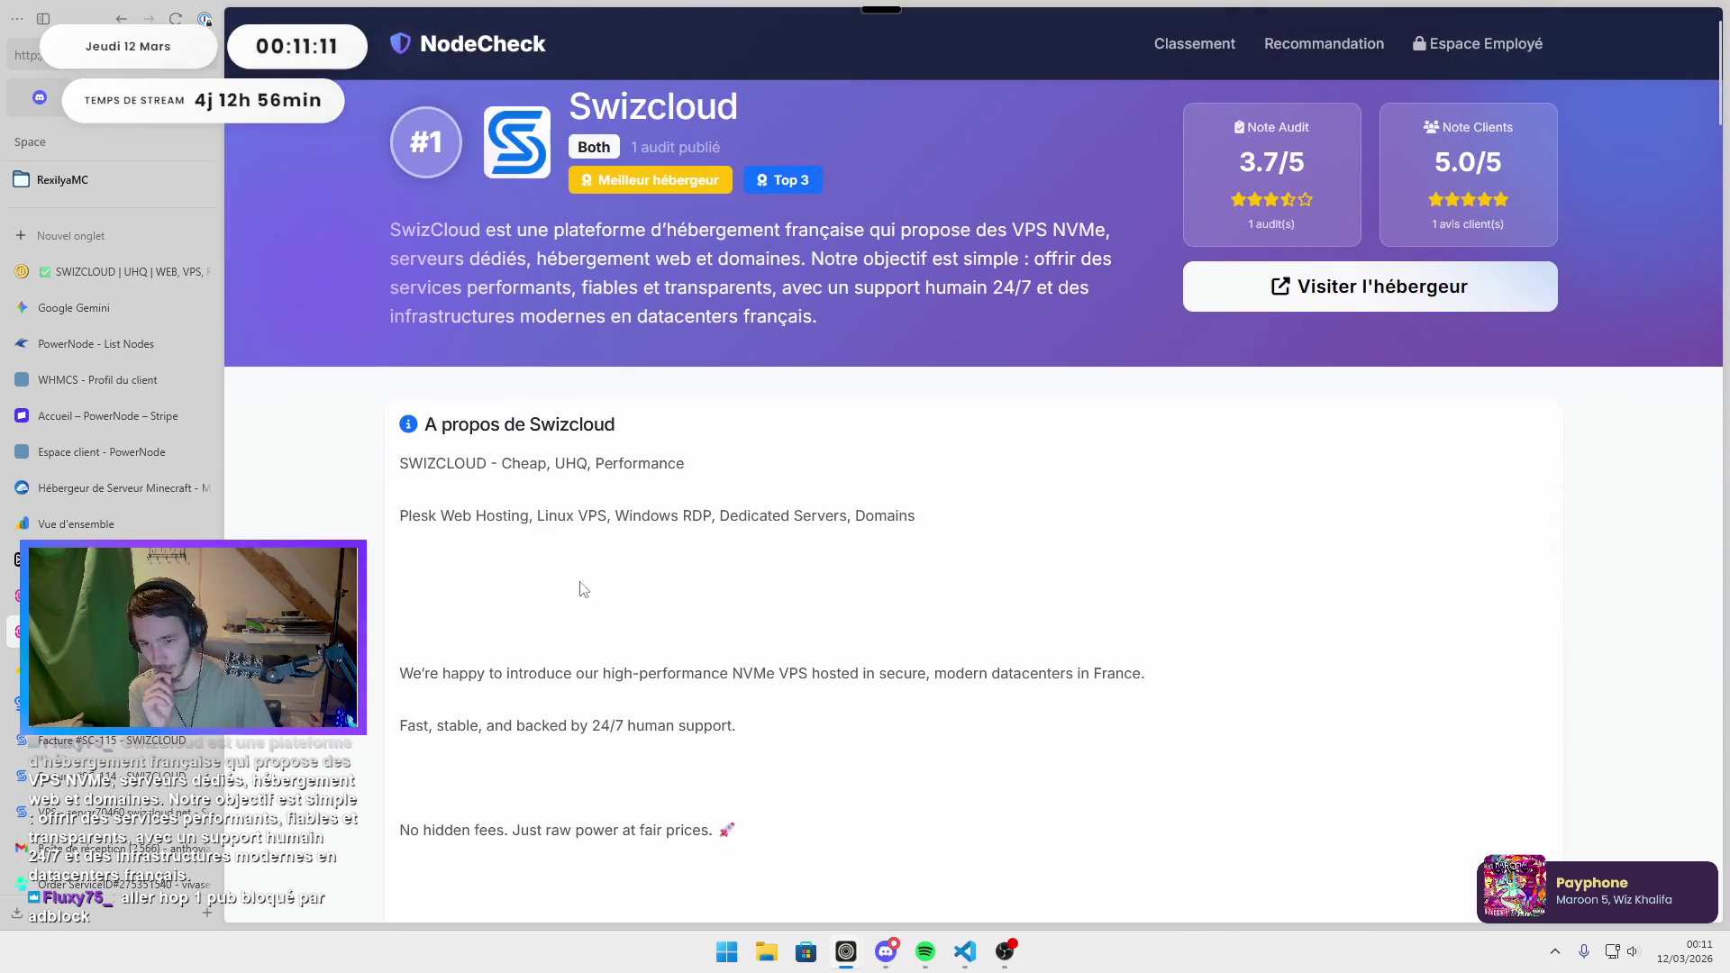
{"action": "scroll", "coordinate": [675, 521], "scroll_direction": "down", "scroll_amount": 20}
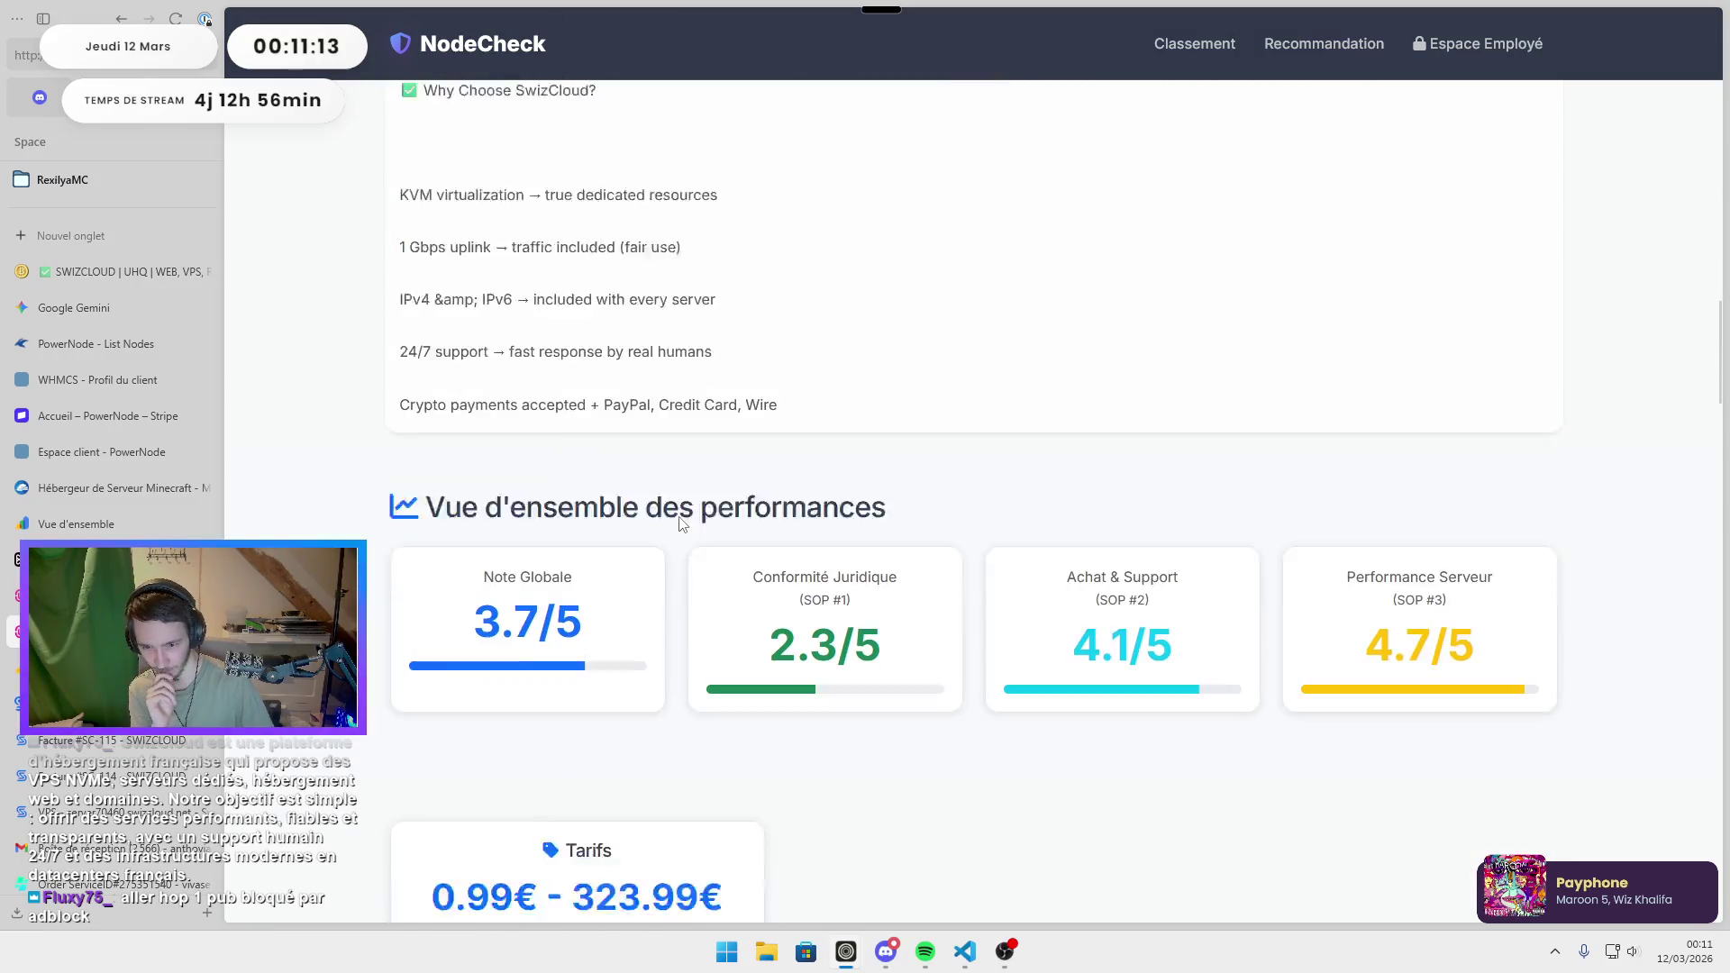
{"action": "scroll", "coordinate": [699, 482], "scroll_direction": "up", "scroll_amount": 15}
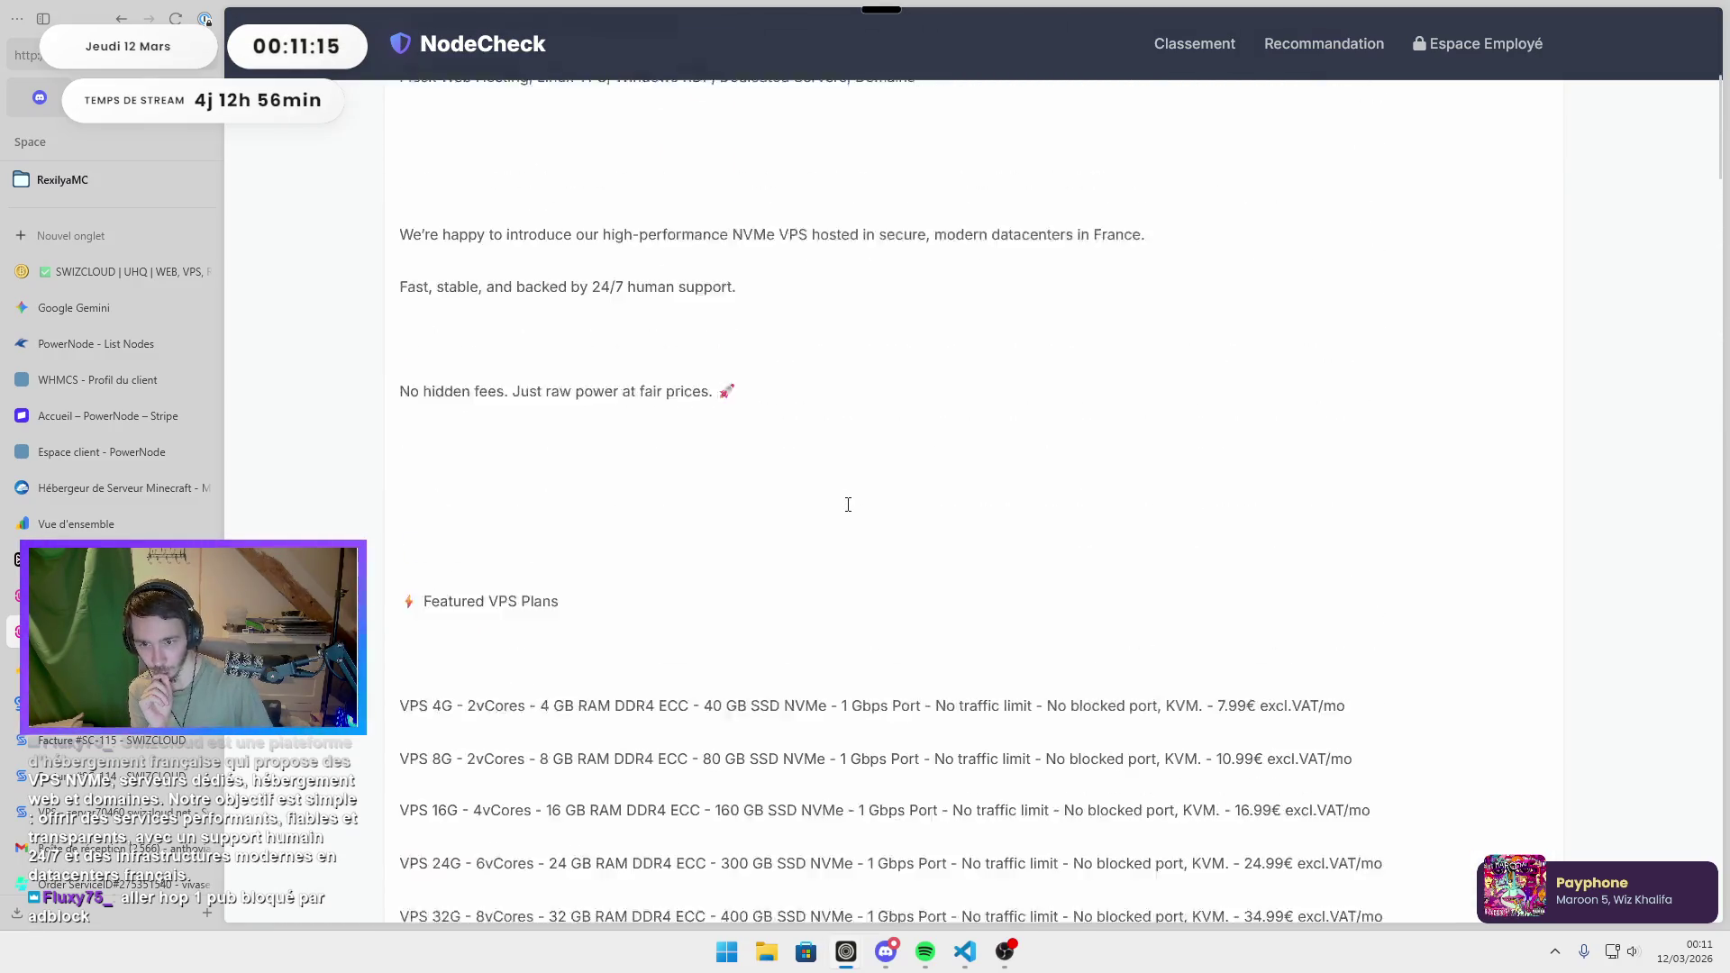
{"action": "scroll", "coordinate": [848, 505], "scroll_direction": "up", "scroll_amount": 5}
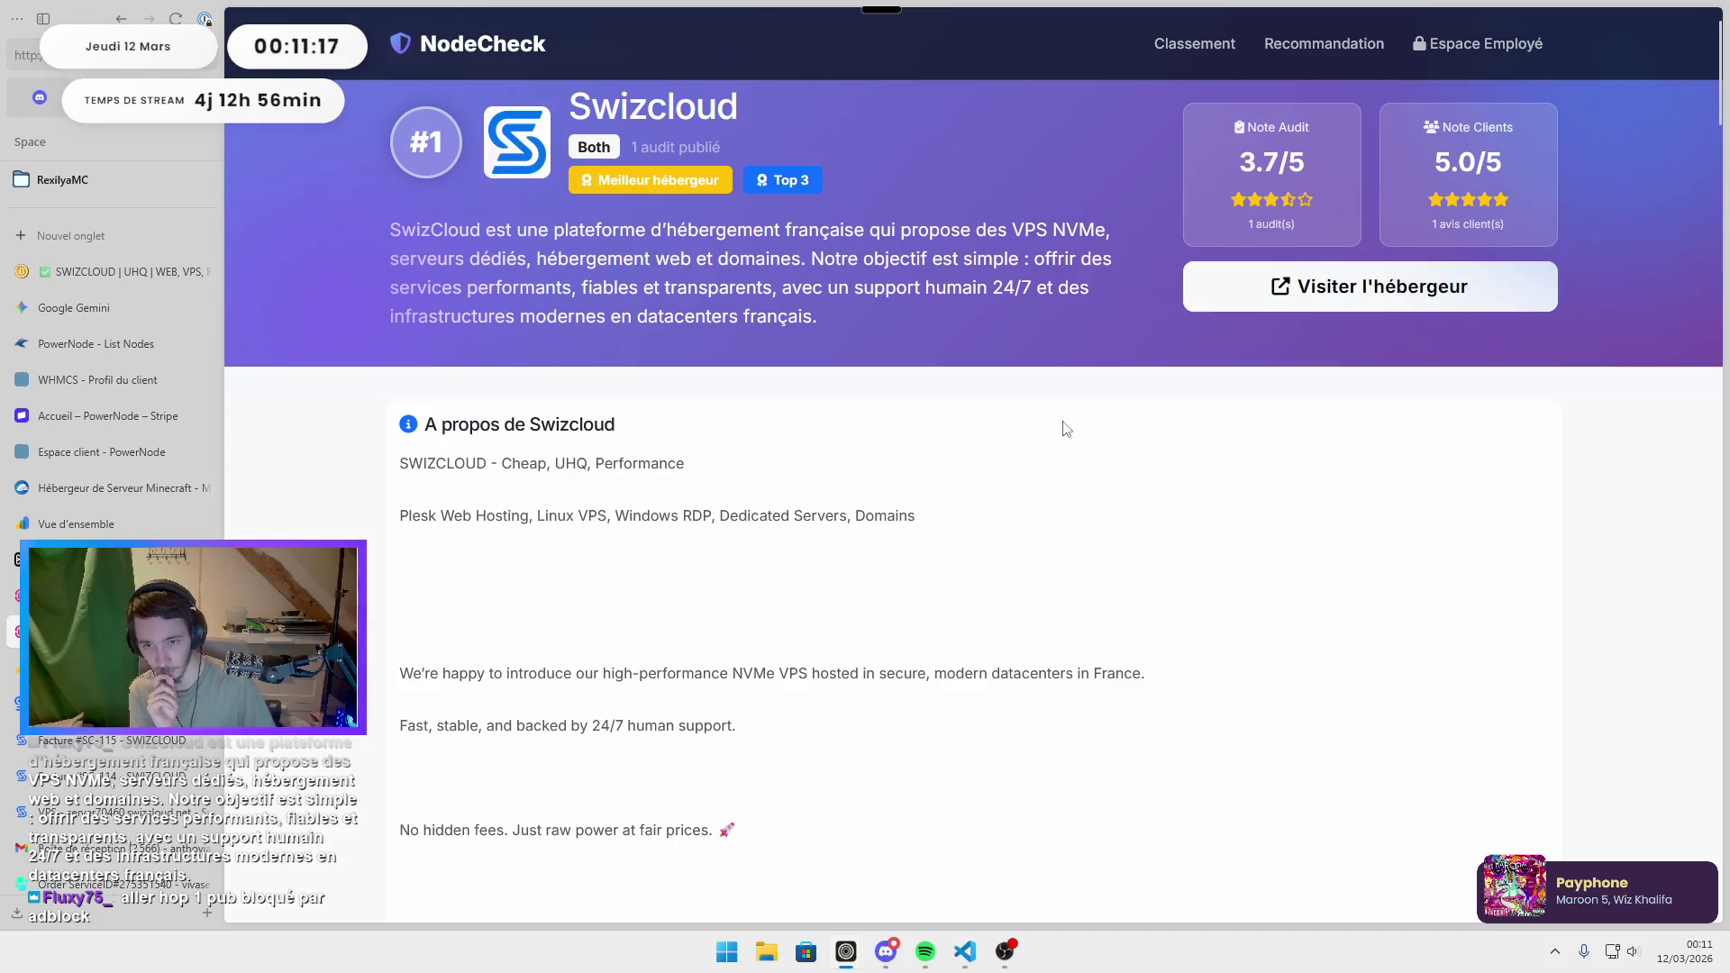
{"action": "key", "text": "ctrl+Tab"}
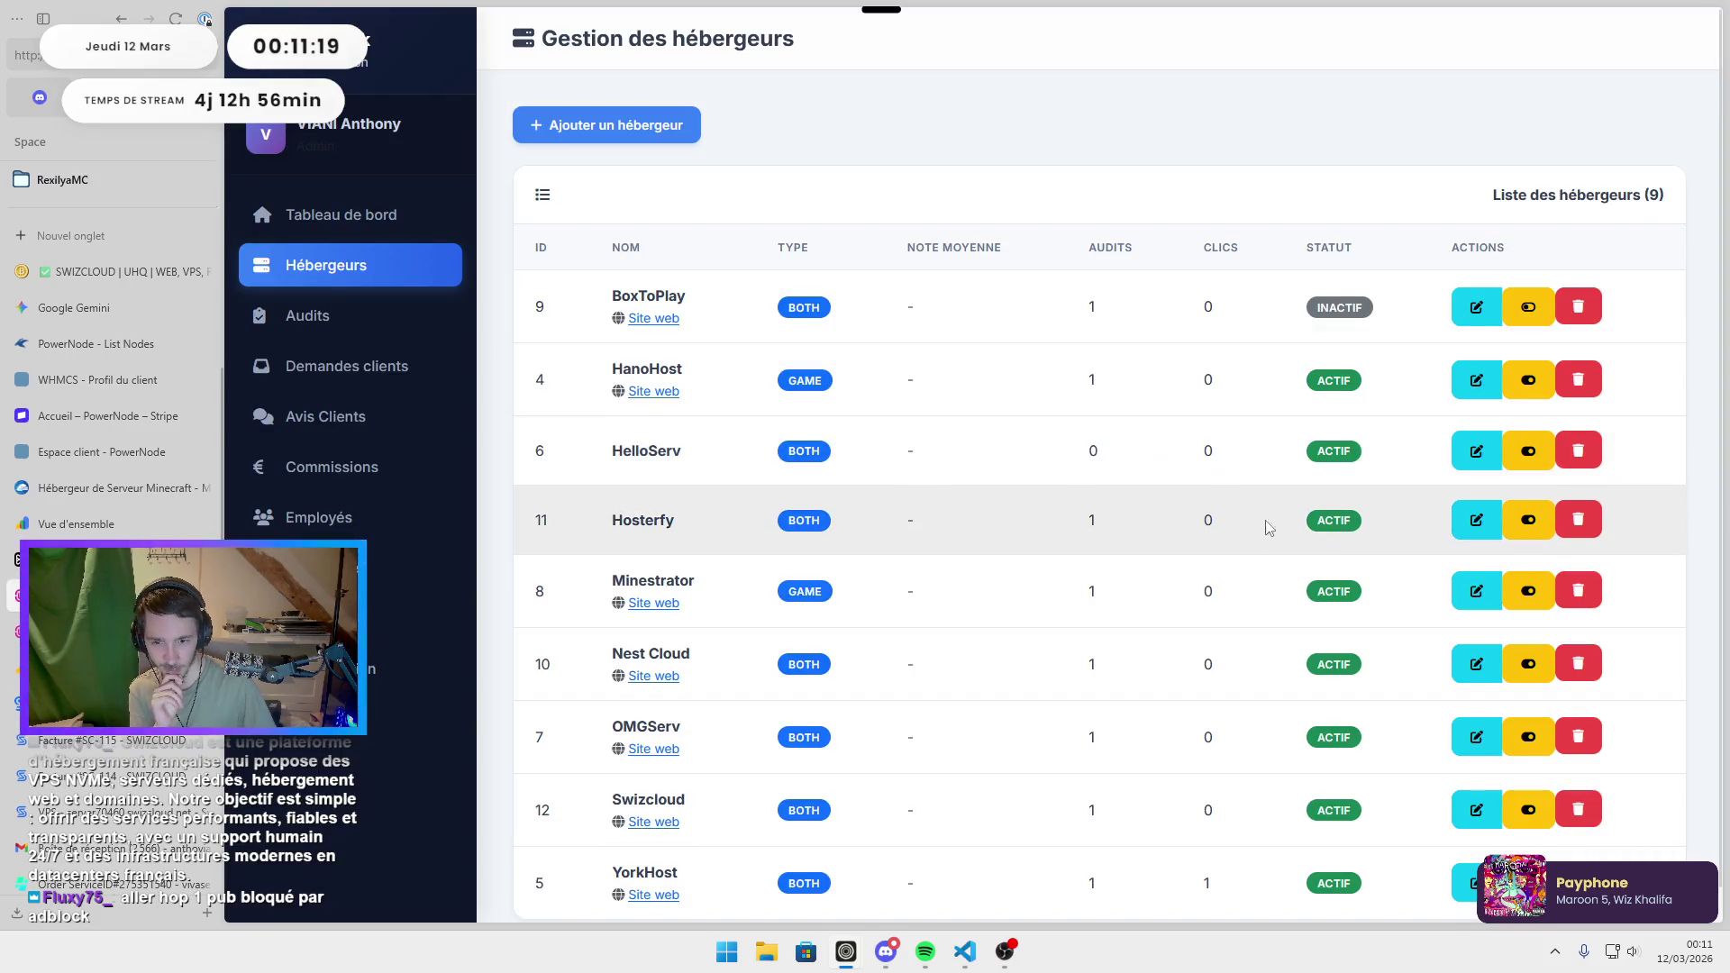
Open Swizcloud's edit form, enlarge the Description longue box, and remove blank lines around Domains and Featured VPS Plans.
{"action": "scroll", "coordinate": [1261, 505], "scroll_direction": "down", "scroll_amount": 2}
{"action": "left_click", "coordinate": [1475, 776]}
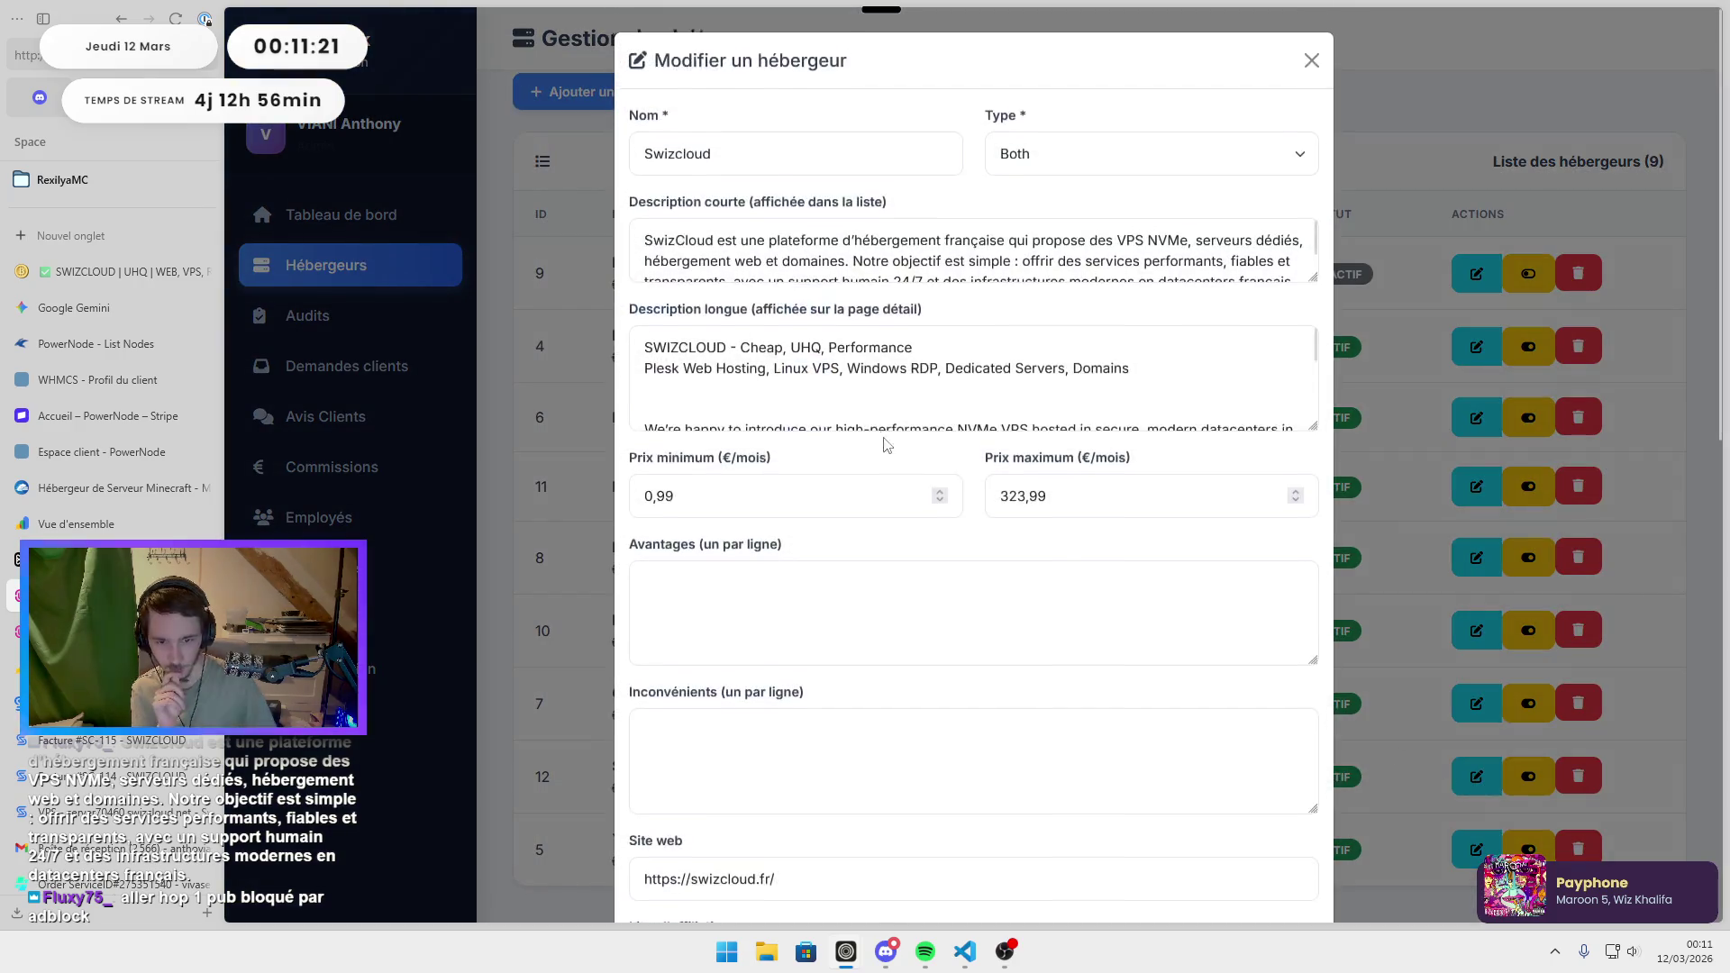
{"action": "left_click_drag", "start_coordinate": [1313, 430], "coordinate": [1313, 904]}
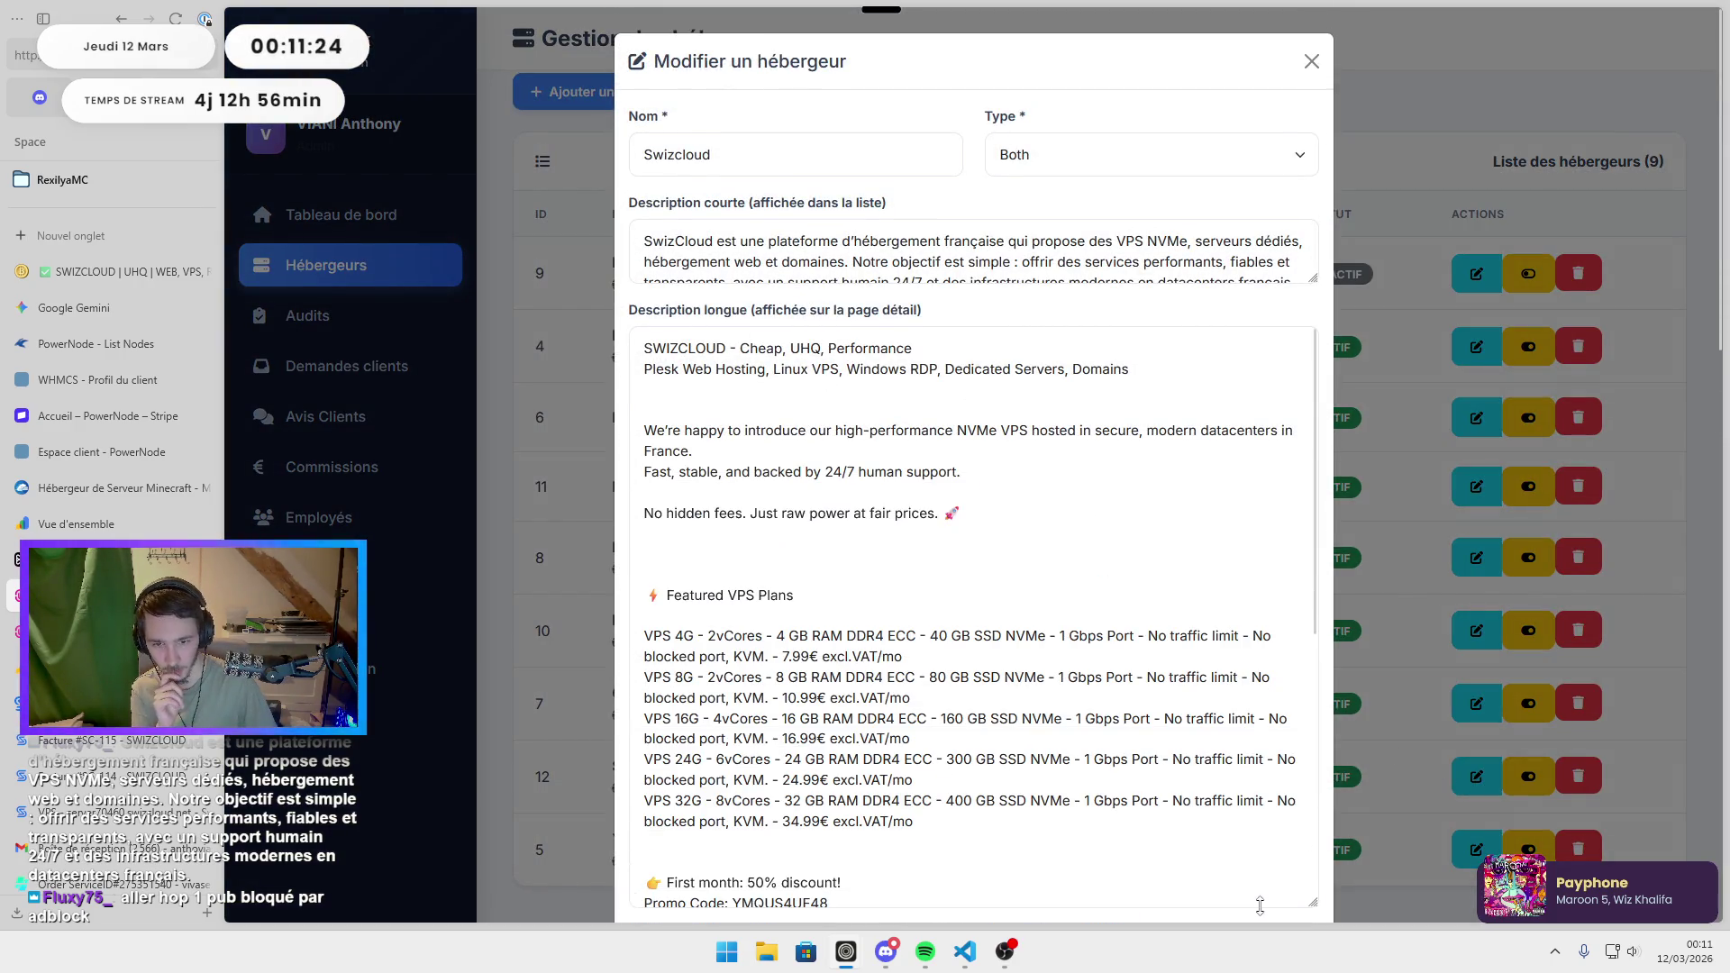
{"action": "left_click", "coordinate": [711, 382]}
{"action": "key", "text": "BackSpace"}
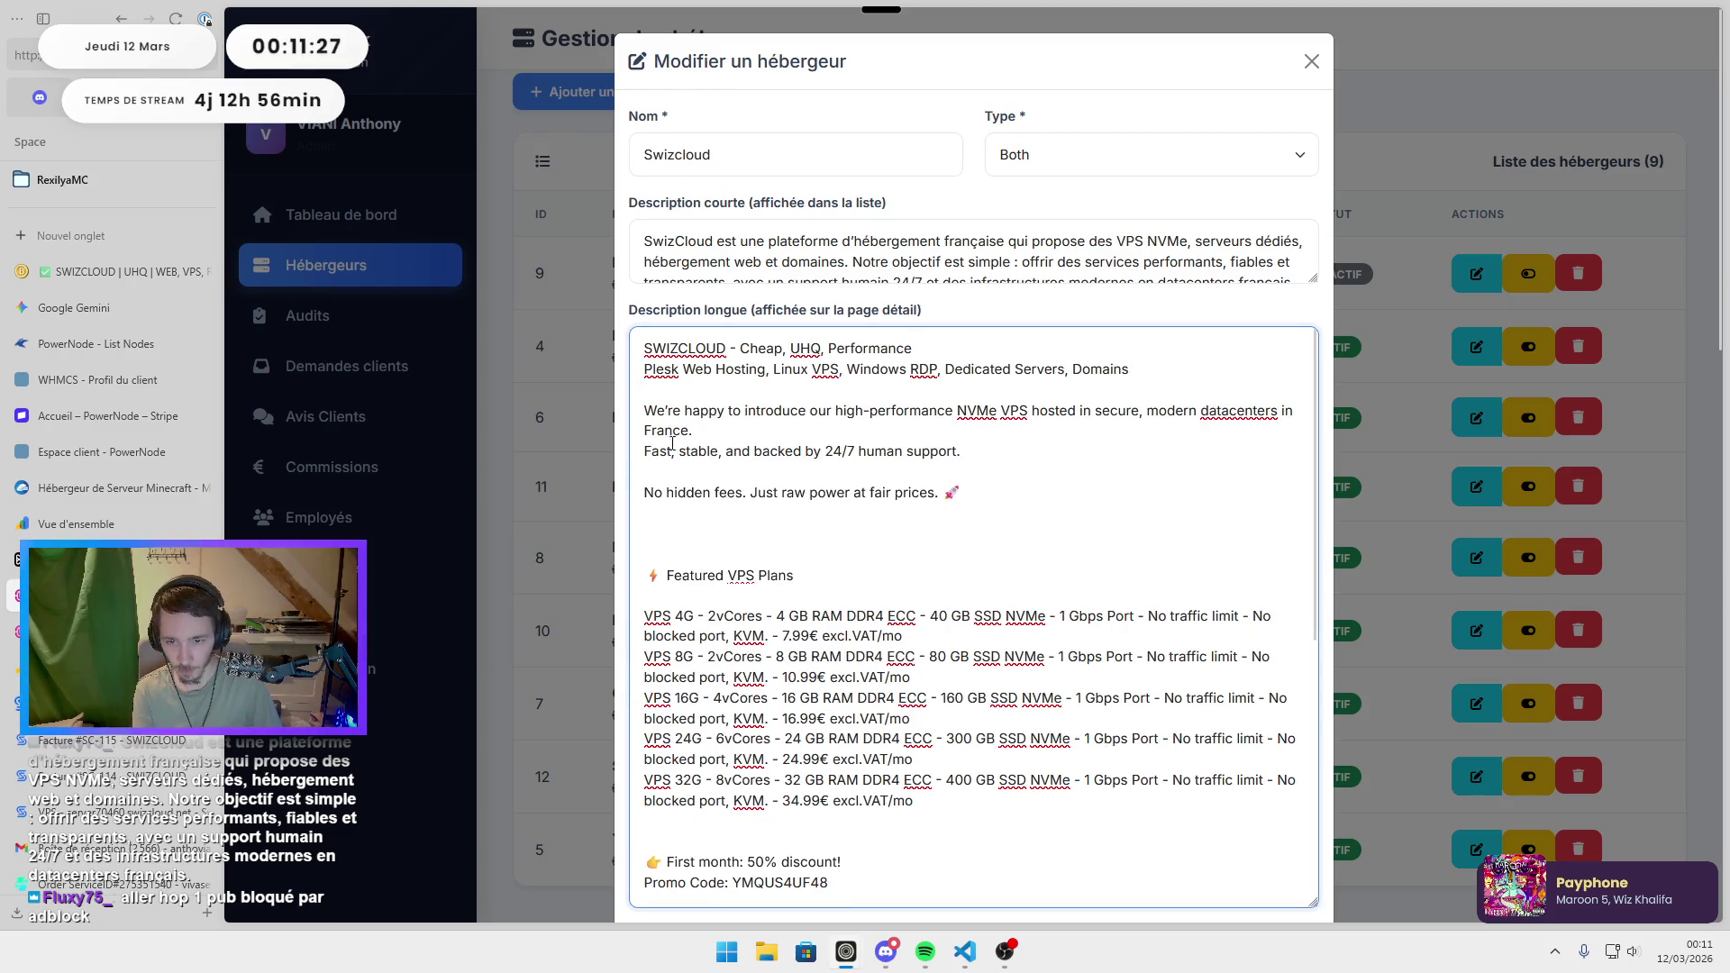
{"action": "key", "text": "BackSpace"}
{"action": "key", "text": "BackSpace"}
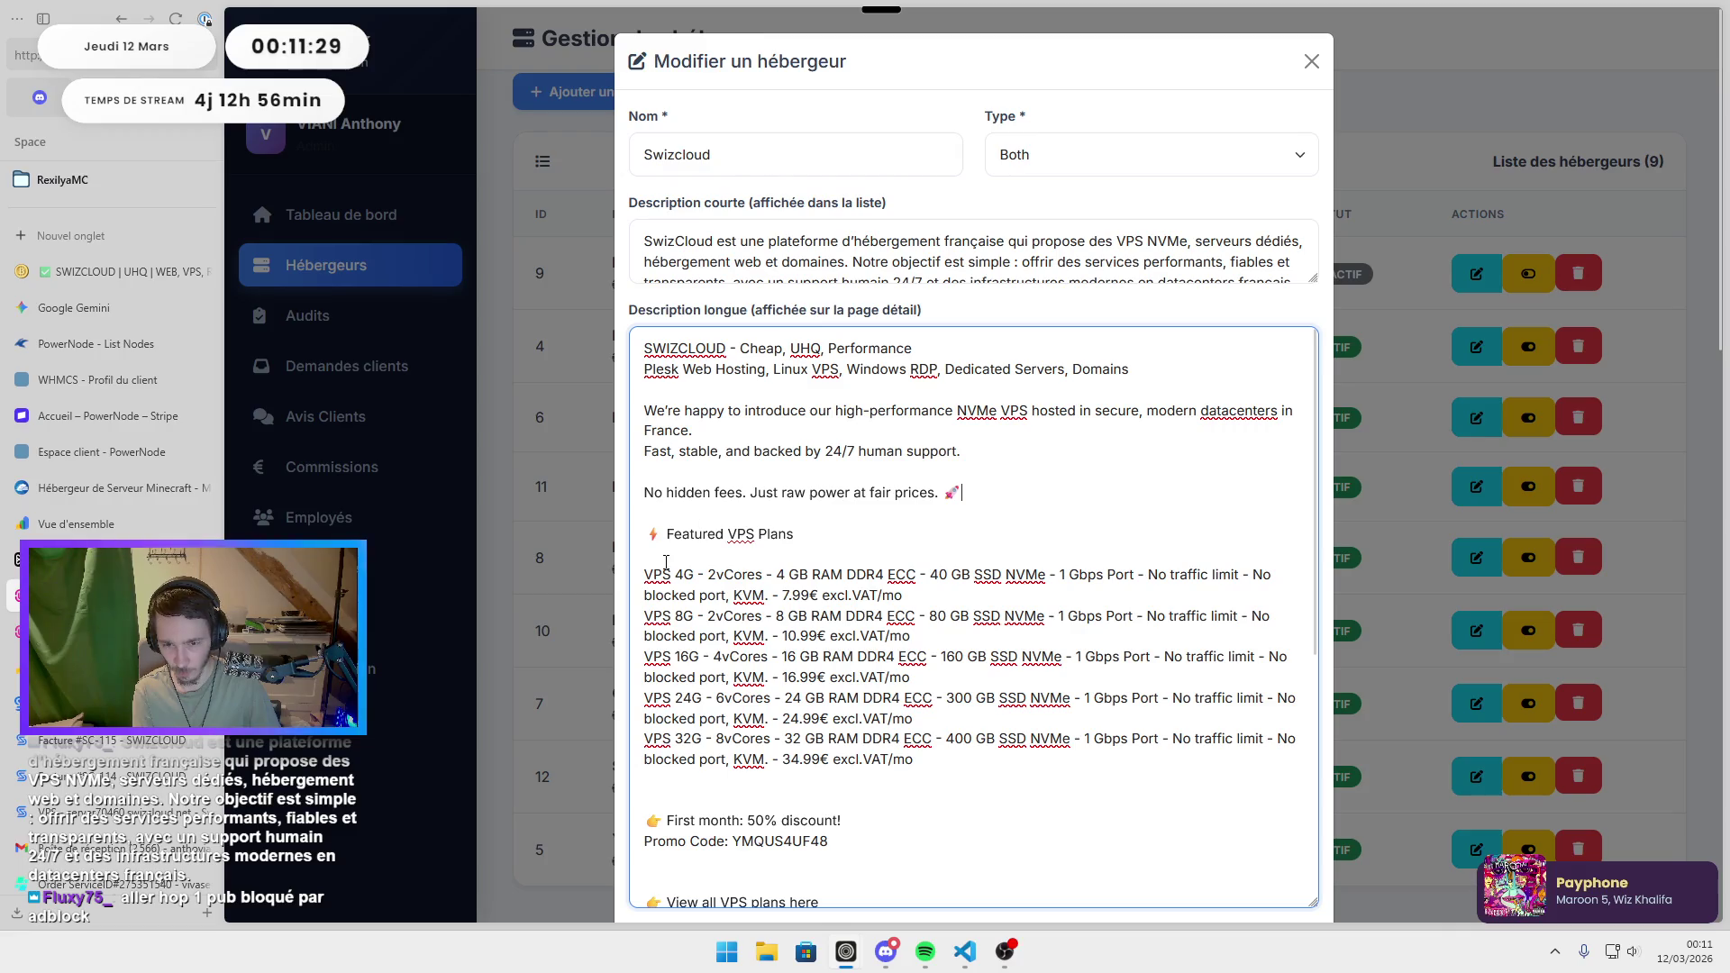
Delete blank lines after the plans list, after the promo code, and before 'Our powerful addons' and 'Why Choose SwizCloud?'.
{"action": "scroll", "coordinate": [675, 567], "scroll_direction": "down", "scroll_amount": 1}
{"action": "left_click", "coordinate": [649, 683]}
{"action": "key", "text": "BackSpace"}
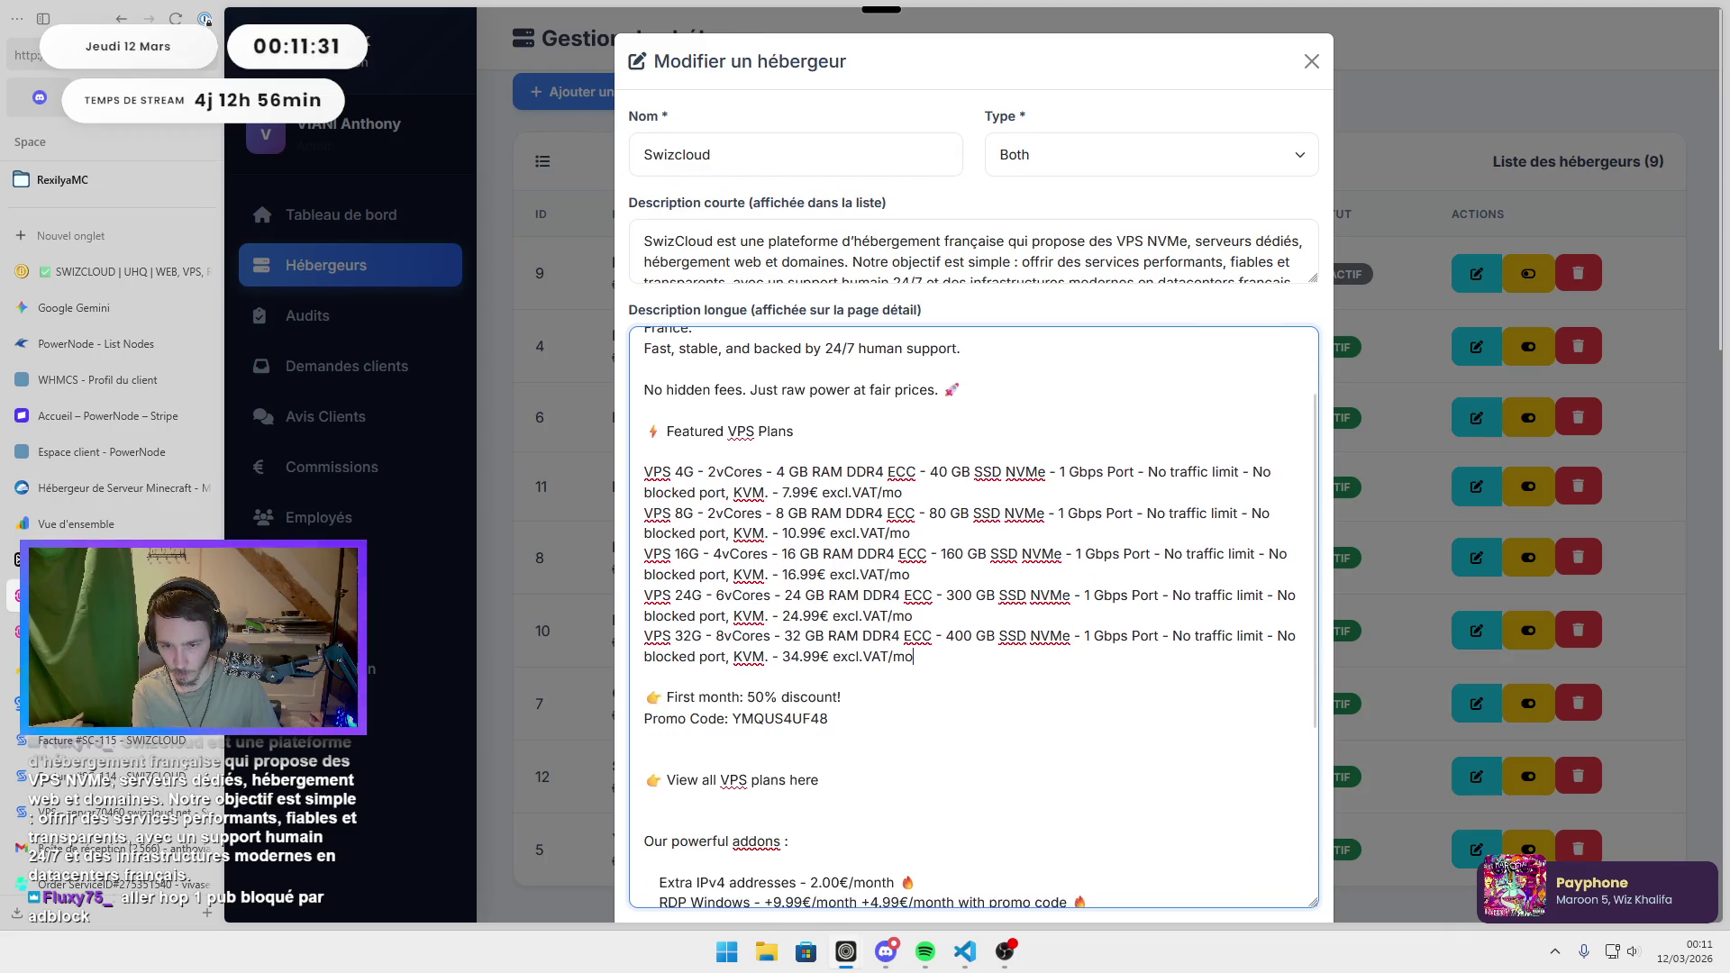
{"action": "left_click", "coordinate": [648, 745]}
{"action": "key", "text": "BackSpace"}
{"action": "scroll", "coordinate": [659, 712], "scroll_direction": "down", "scroll_amount": 1}
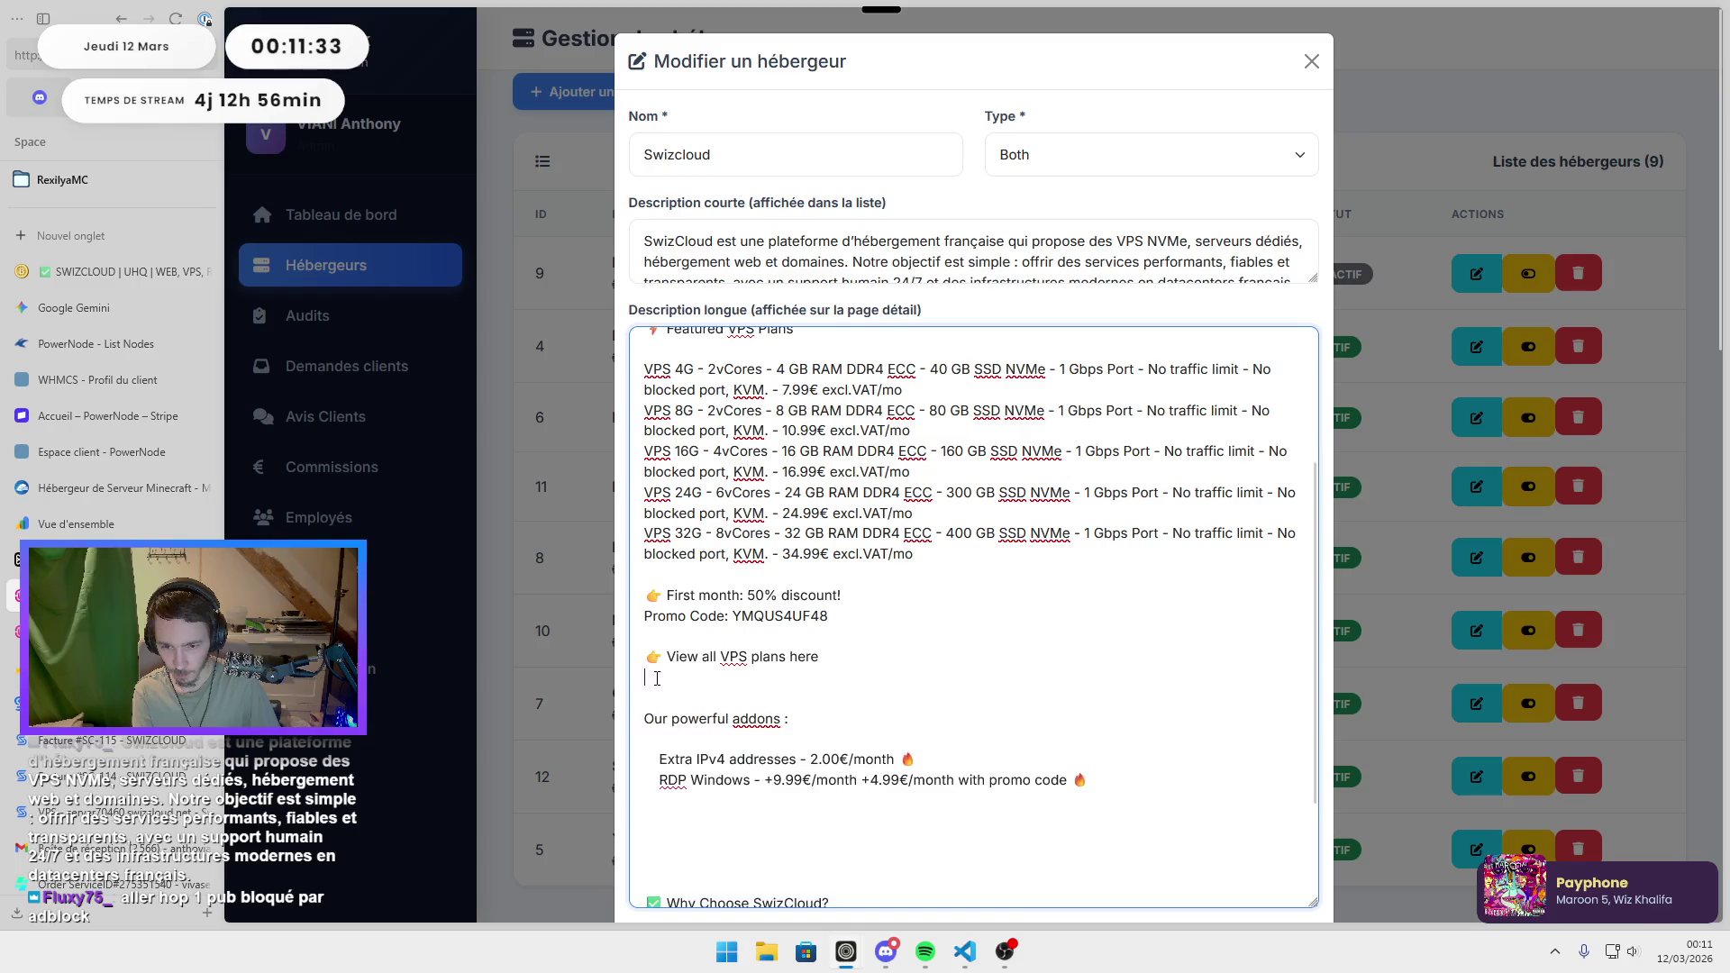
{"action": "left_click", "coordinate": [658, 704]}
{"action": "key", "text": "BackSpace"}
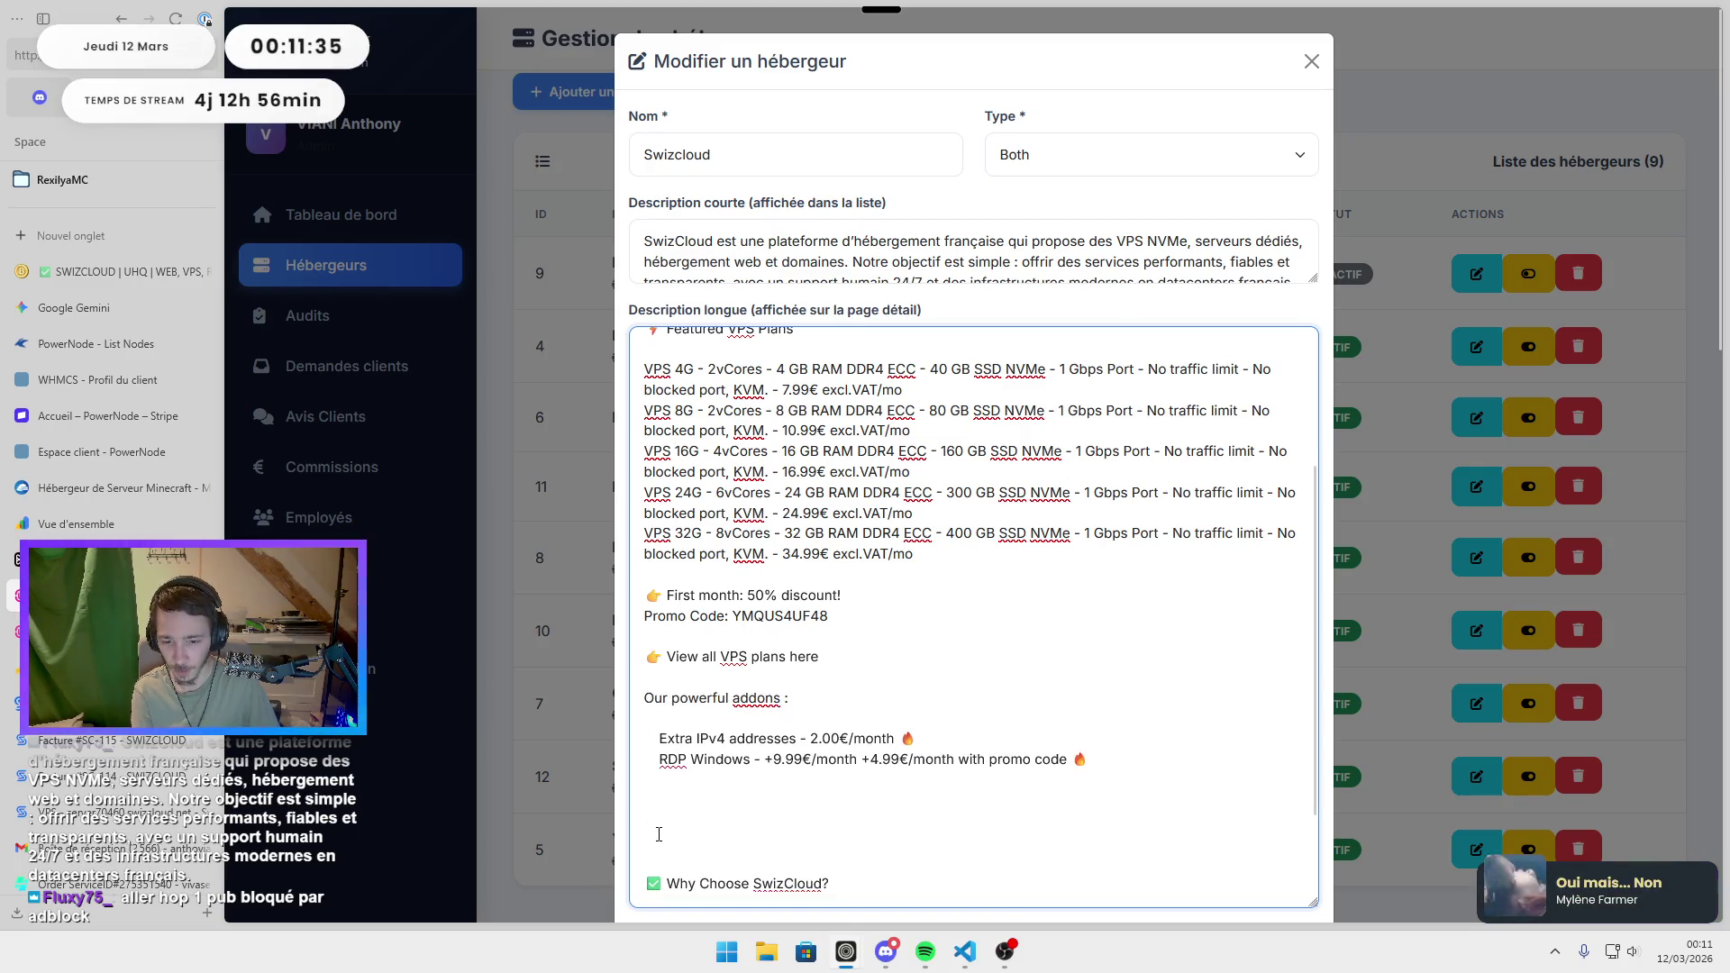
{"action": "left_click", "coordinate": [640, 786]}
{"action": "key", "text": "Delete"}
{"action": "key", "text": "Delete"}
{"action": "key", "text": "Delete"}
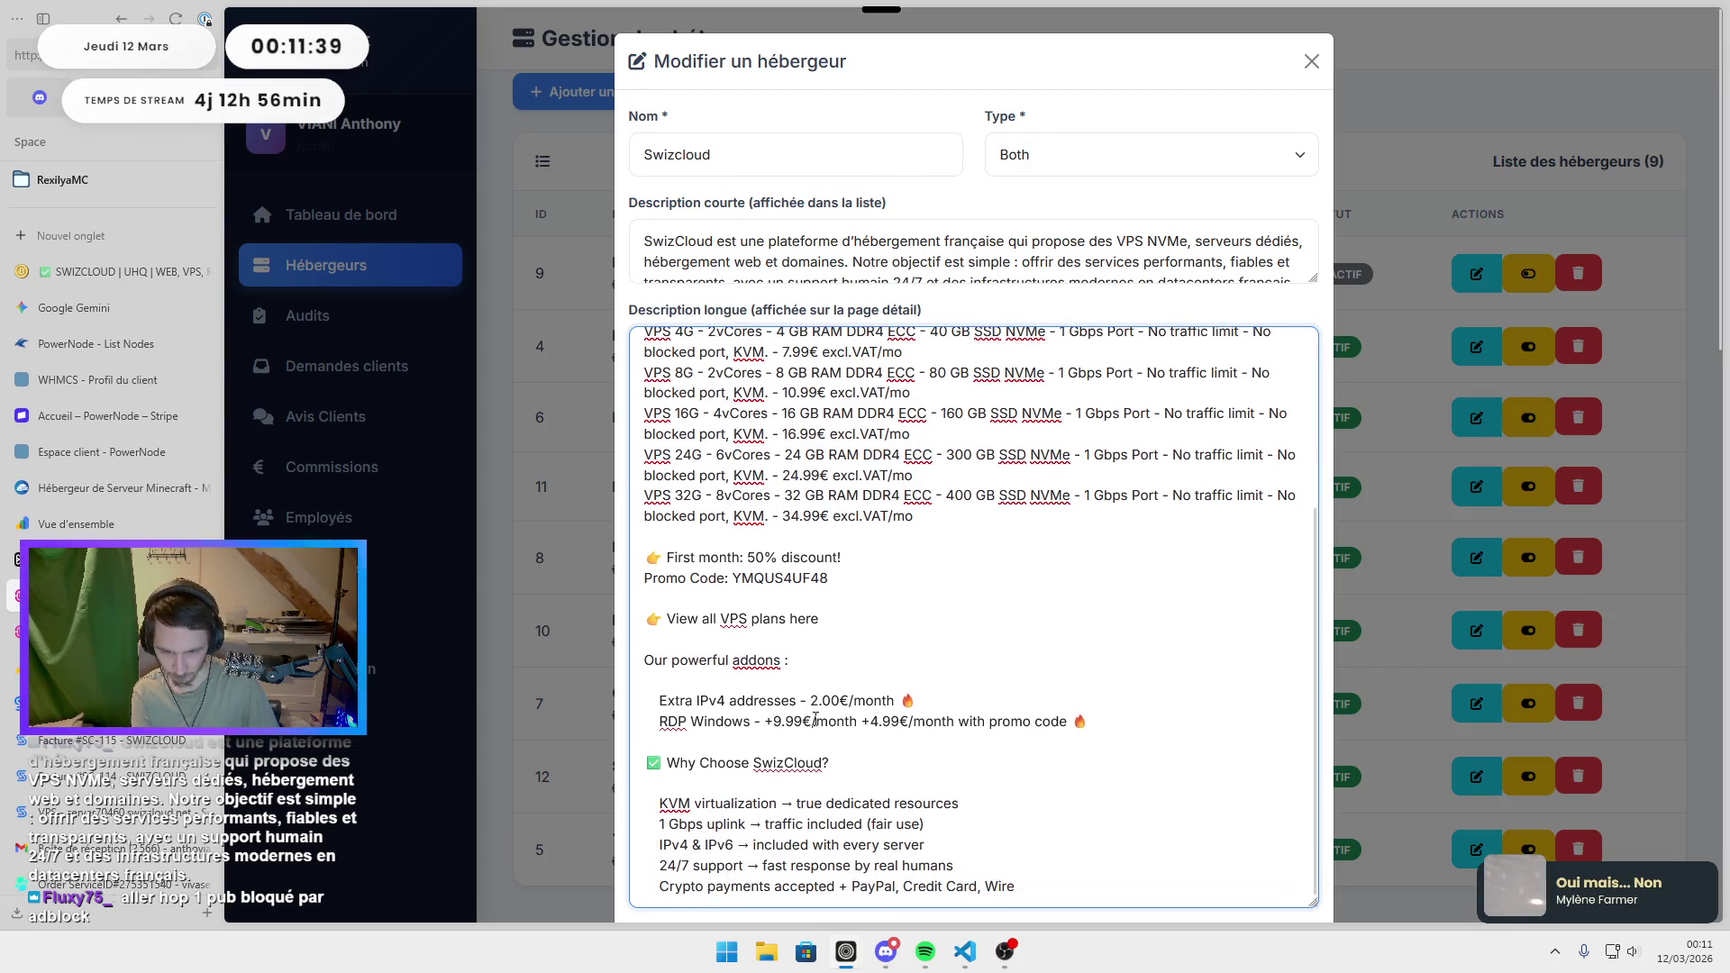
Save the edited Swizcloud host details with Sauvegarder.
{"action": "scroll", "coordinate": [1178, 528], "scroll_direction": "down", "scroll_amount": 3}
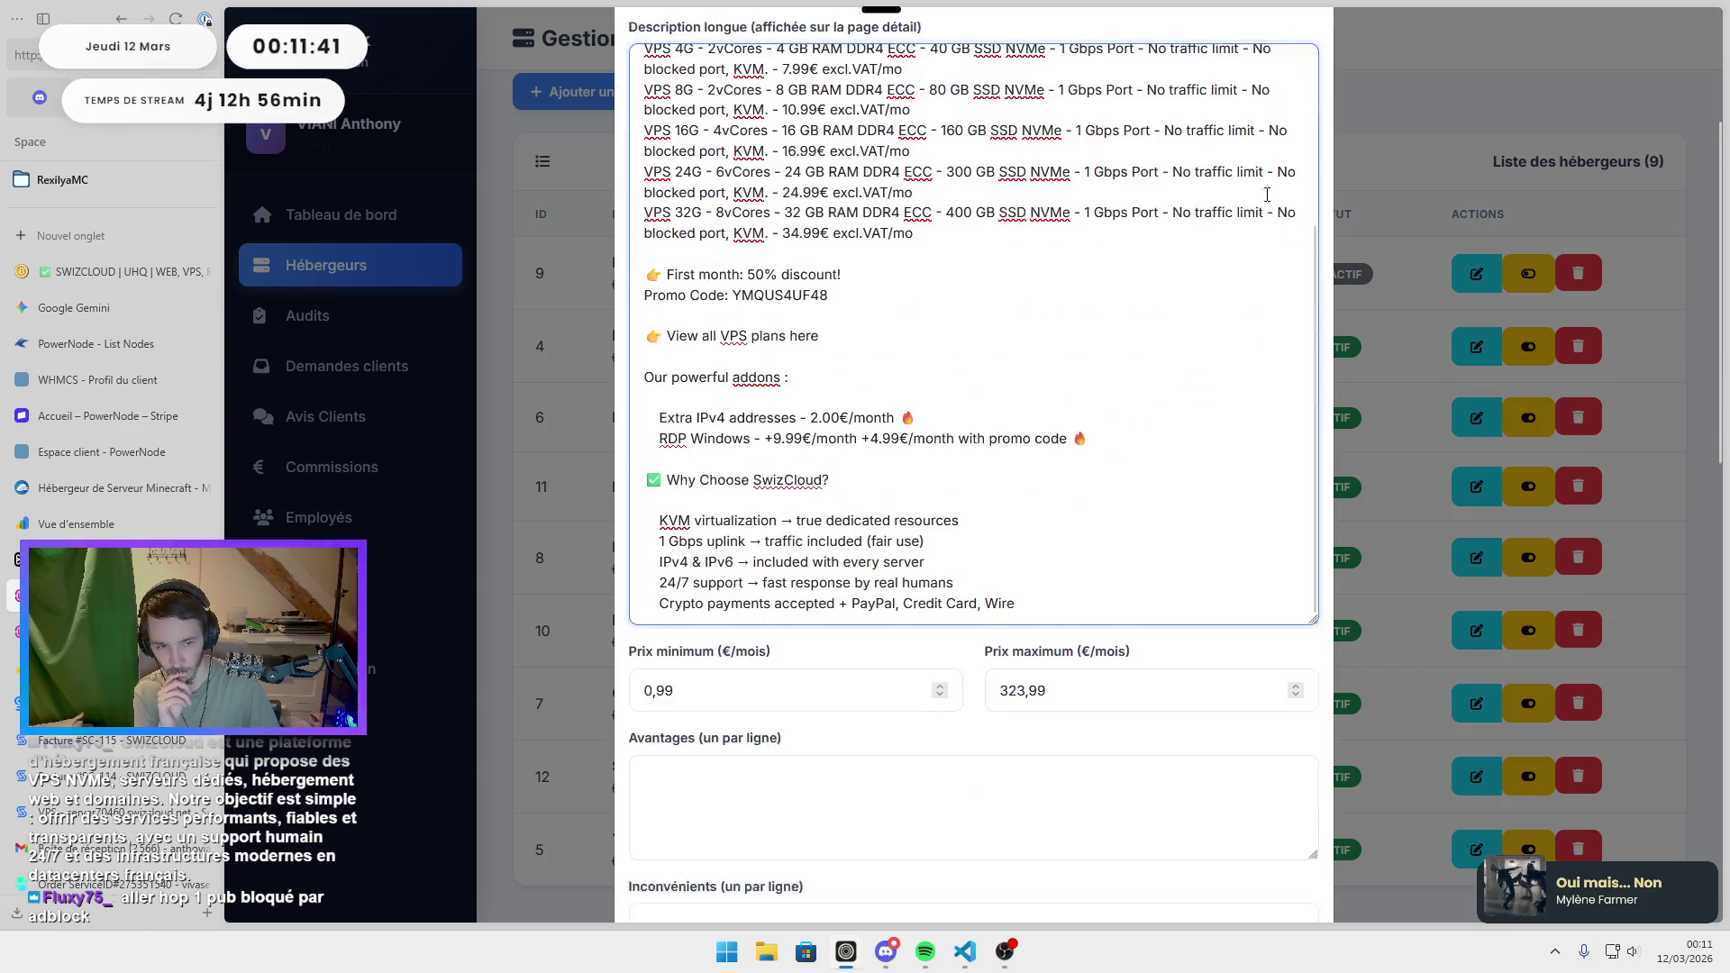
{"action": "scroll", "coordinate": [991, 694], "scroll_direction": "down", "scroll_amount": 5}
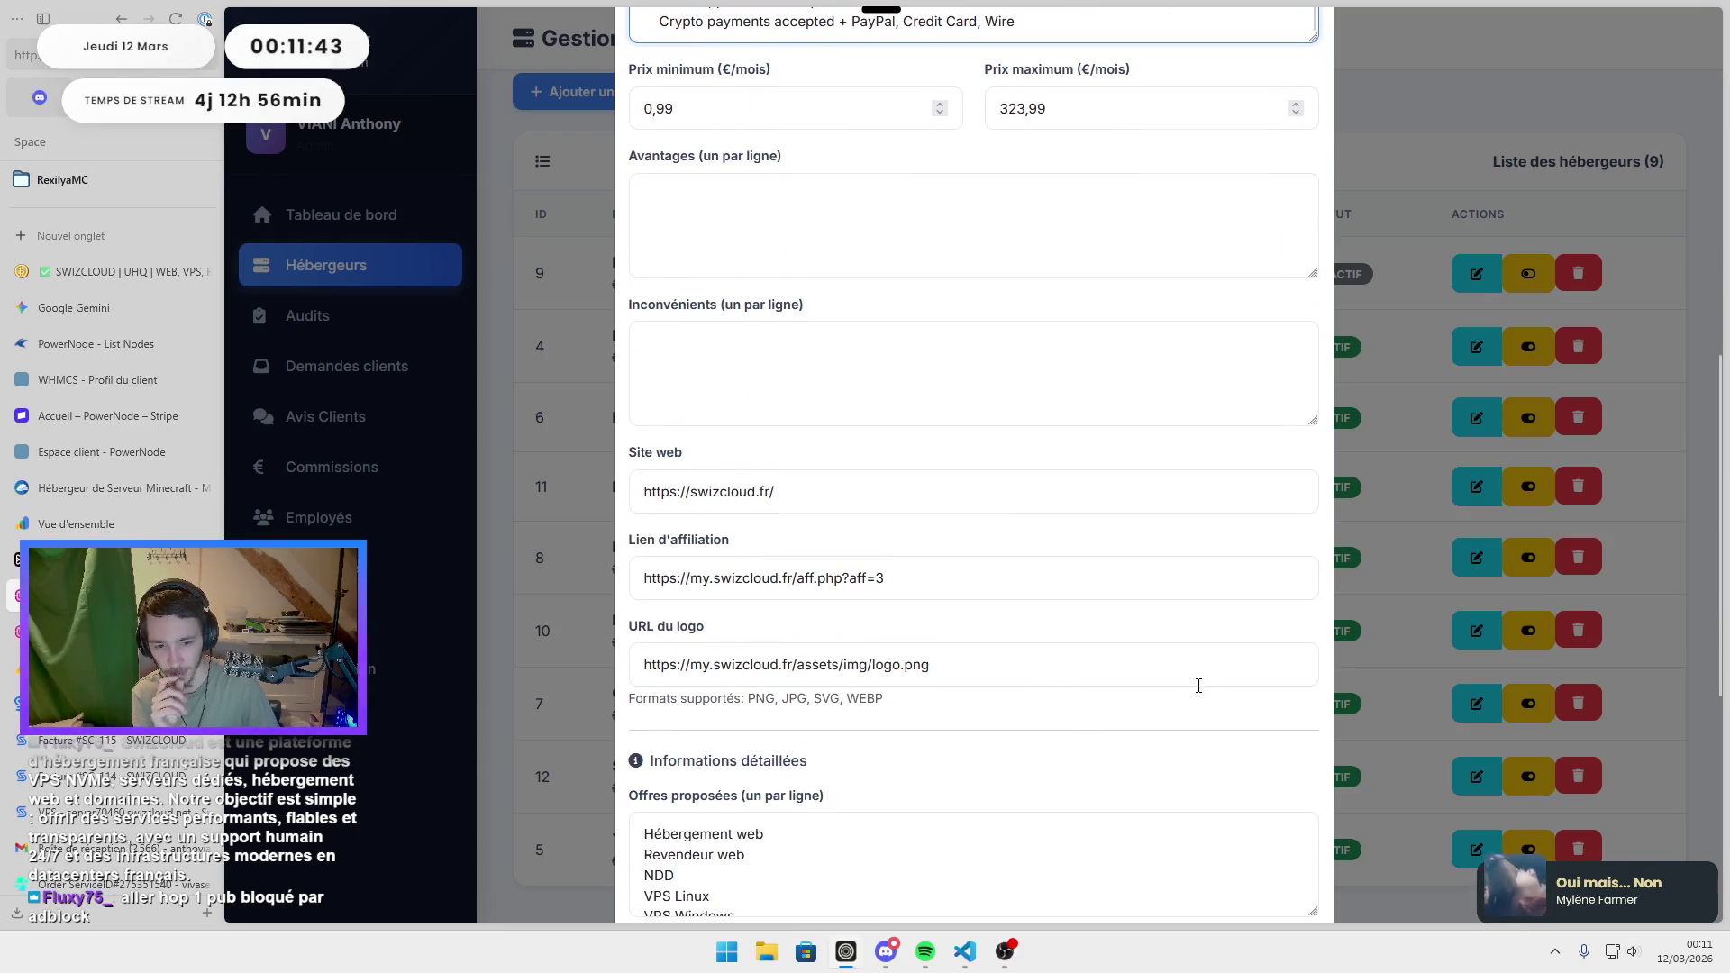
{"action": "scroll", "coordinate": [1198, 688], "scroll_direction": "down", "scroll_amount": 7}
{"action": "left_click", "coordinate": [1292, 869]}
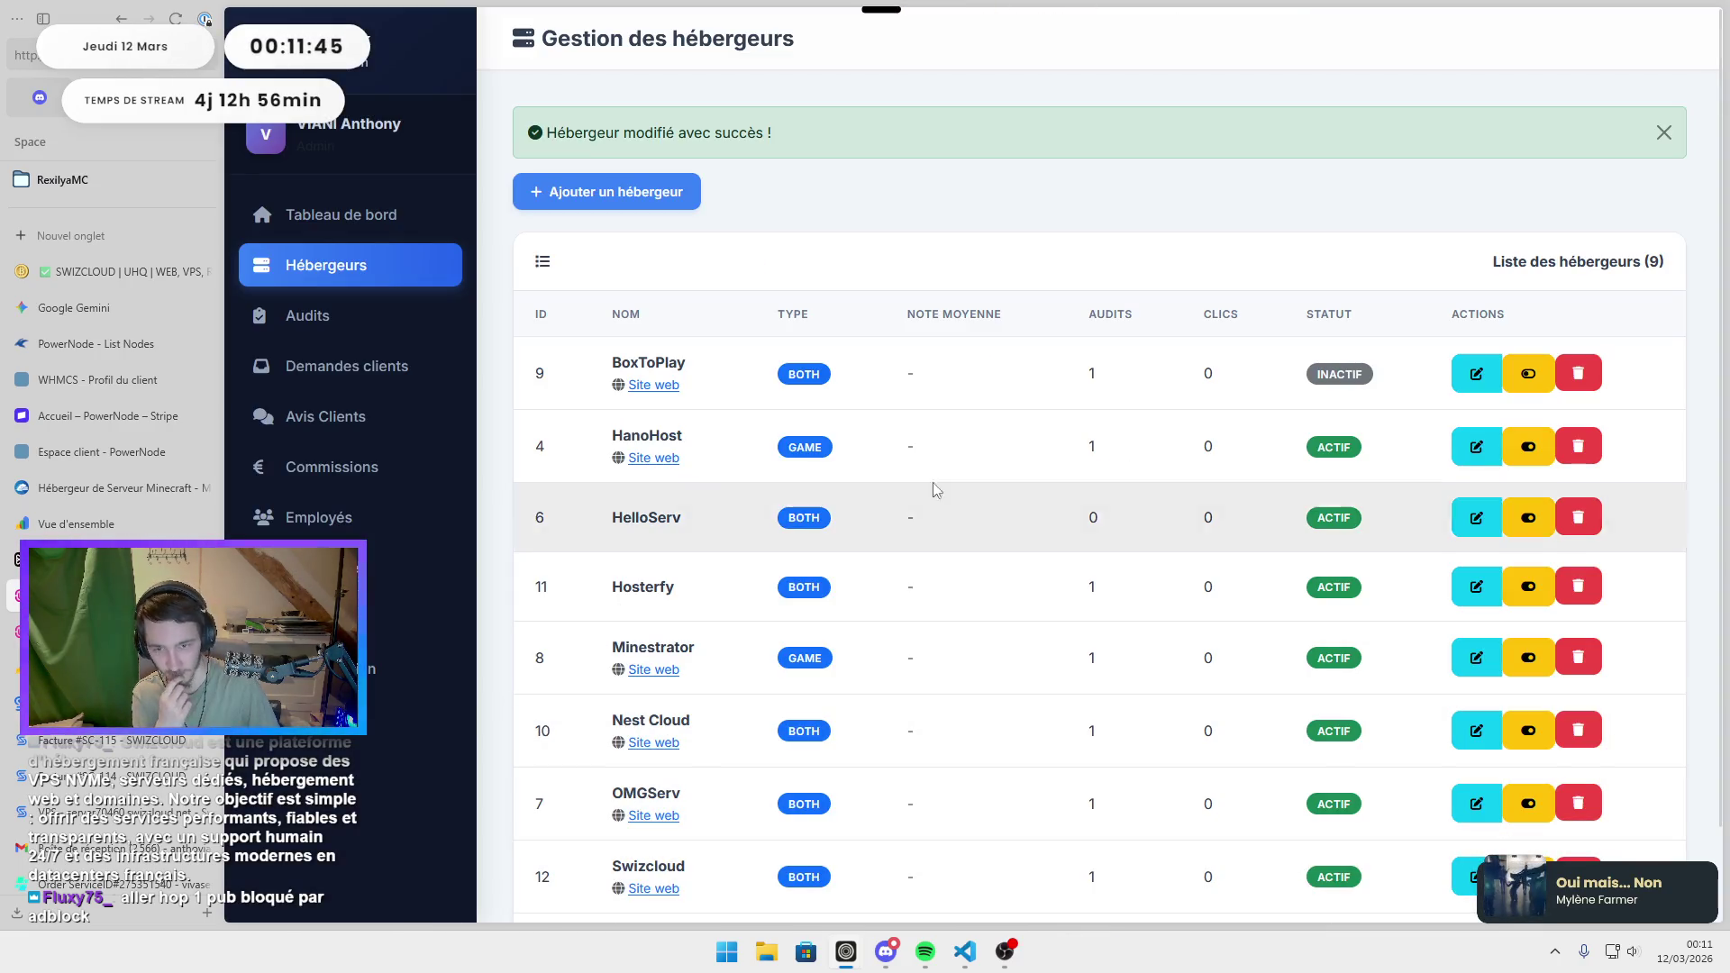
Review Swizcloud's public page, checking the admin hosting providers list and returning to it.
{"action": "left_click", "coordinate": [1528, 876]}
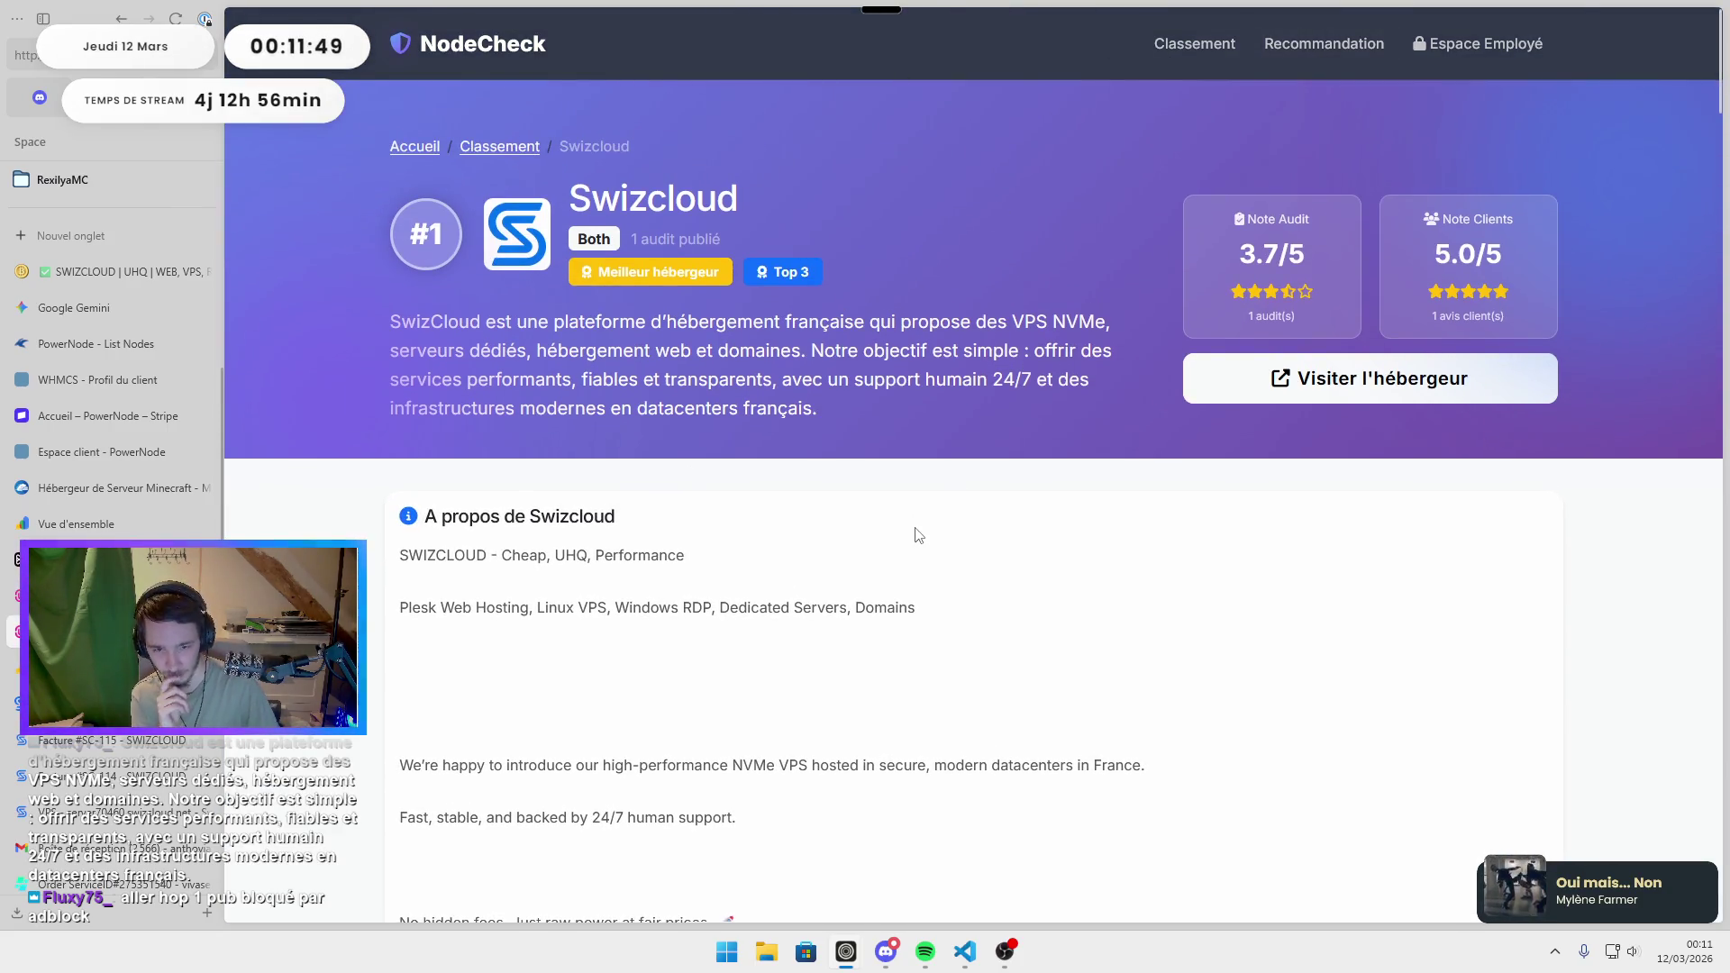
{"action": "scroll", "coordinate": [918, 533], "scroll_direction": "down", "scroll_amount": 4}
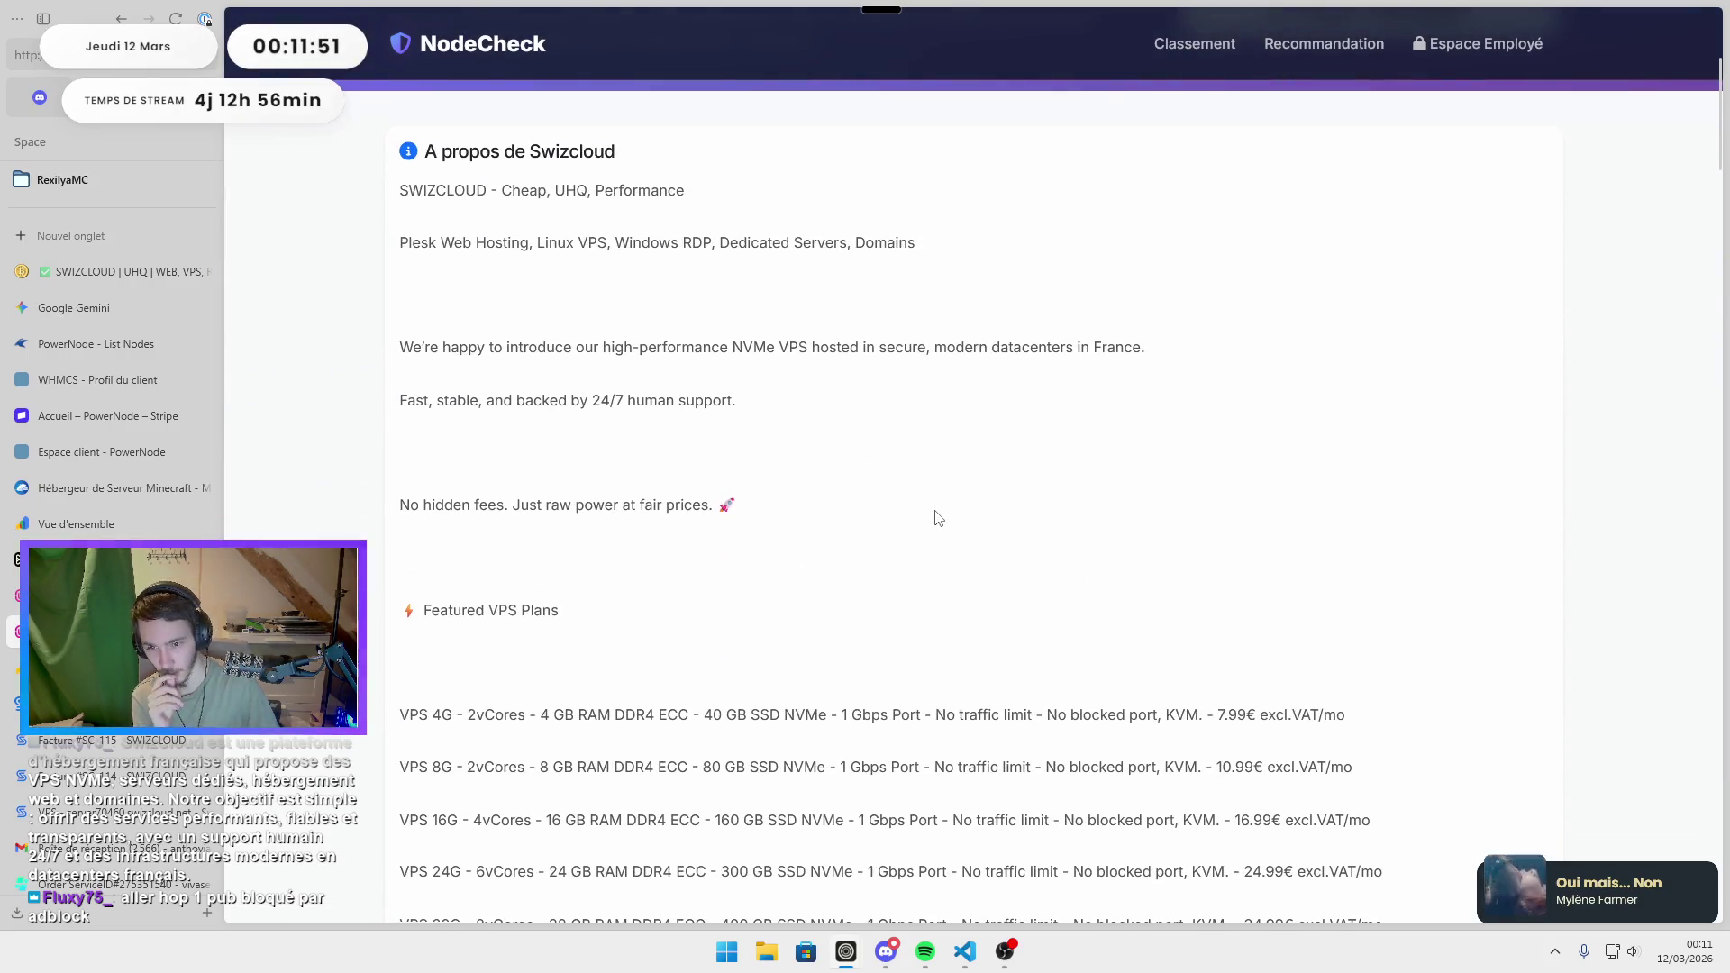
{"action": "scroll", "coordinate": [937, 491], "scroll_direction": "up", "scroll_amount": 5}
{"action": "scroll", "coordinate": [996, 456], "scroll_direction": "down", "scroll_amount": 12}
{"action": "scroll", "coordinate": [1028, 418], "scroll_direction": "down", "scroll_amount": 20}
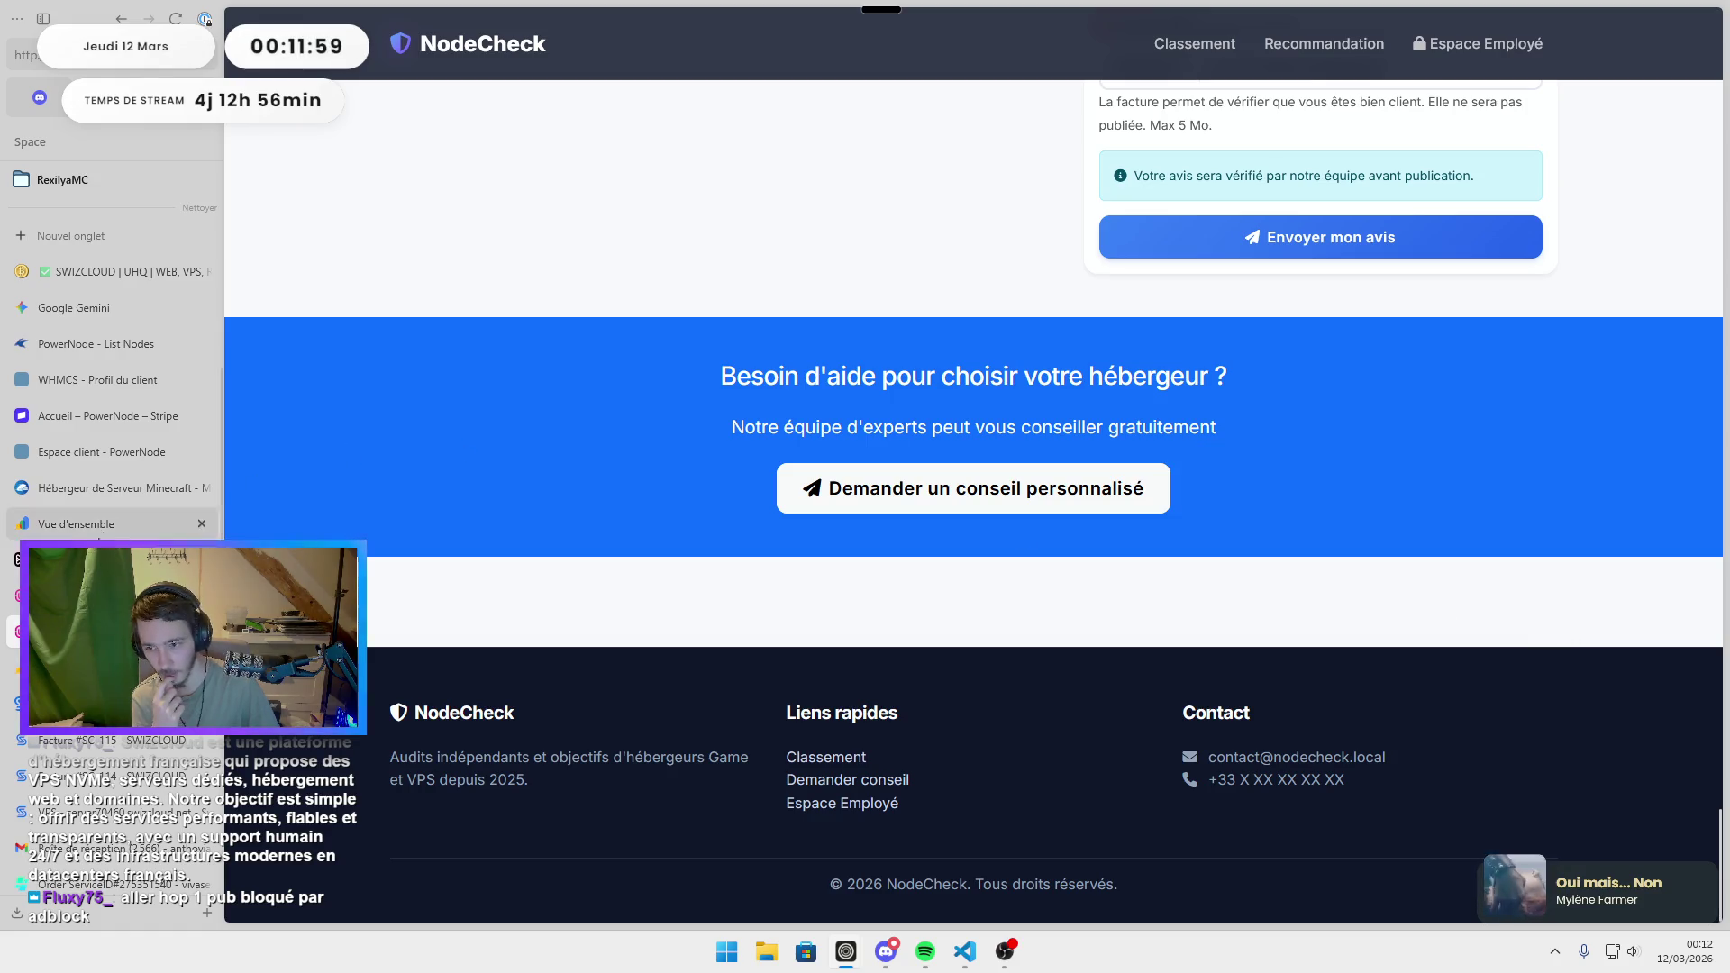
{"action": "left_click", "coordinate": [90, 595]}
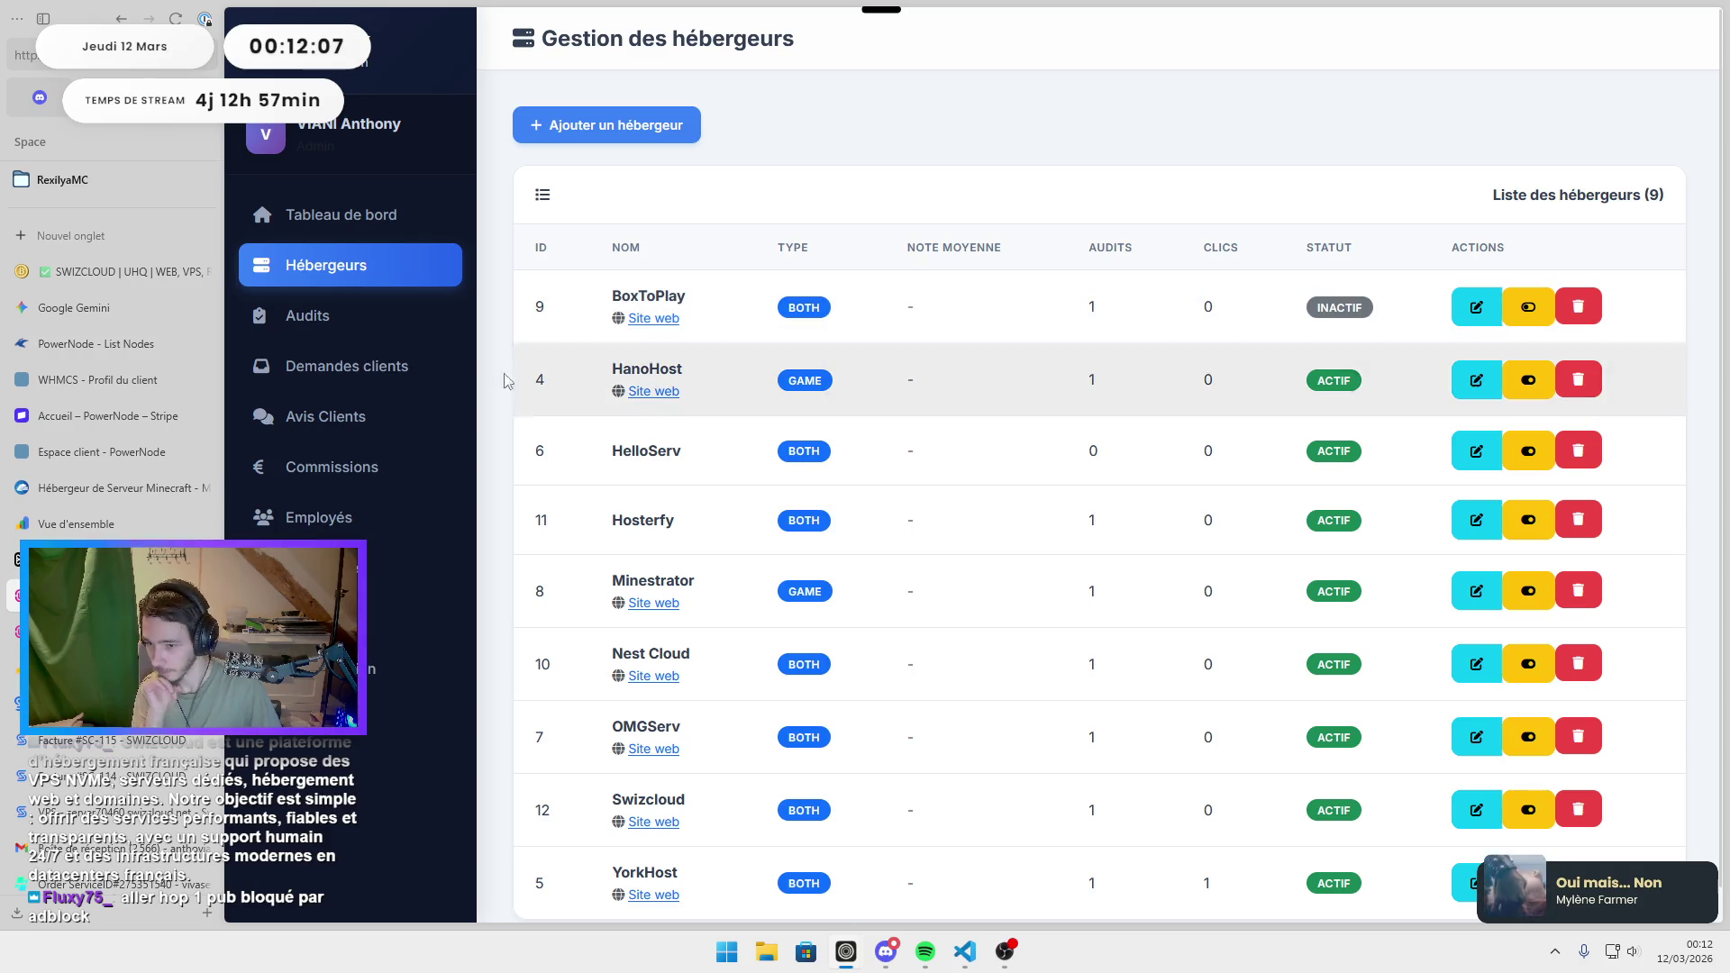
{"action": "left_click", "coordinate": [91, 631]}
{"action": "scroll", "coordinate": [856, 541], "scroll_direction": "up", "scroll_amount": 15}
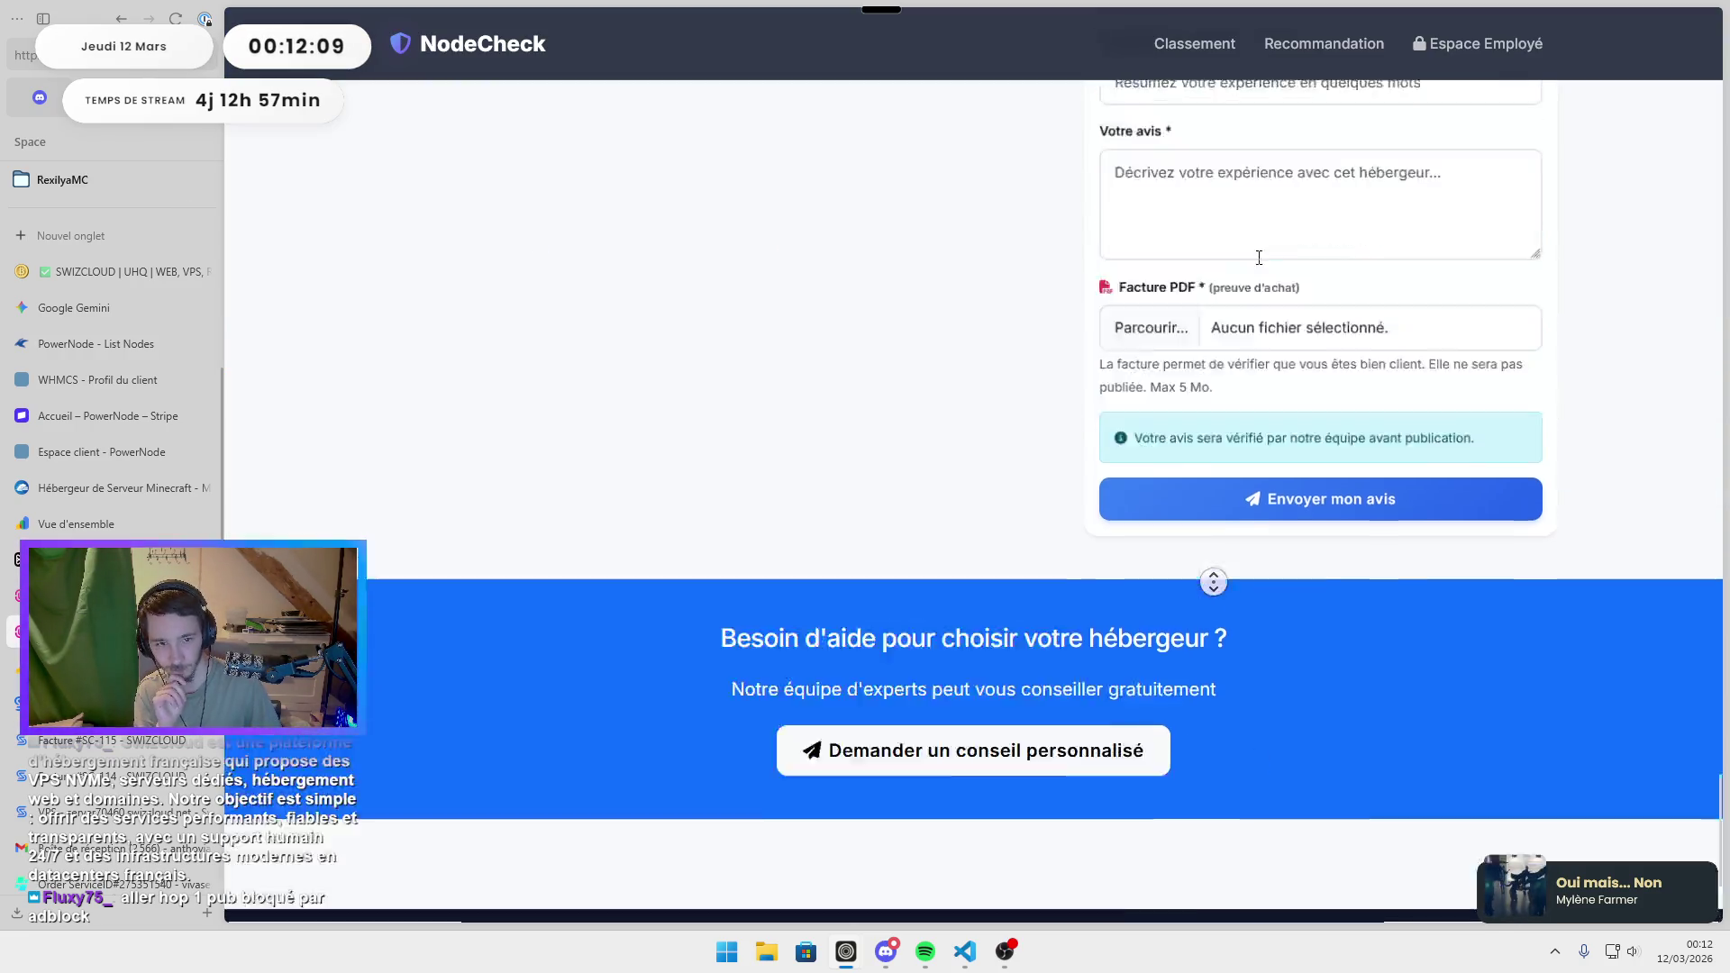
Zoom out and snip the loosely spaced 'A propos de Swizcloud' card, then bring up VS Code.
{"action": "key", "text": "ctrl+minus"}
{"action": "key", "text": "ctrl+minus"}
{"action": "key", "text": "ctrl+minus"}
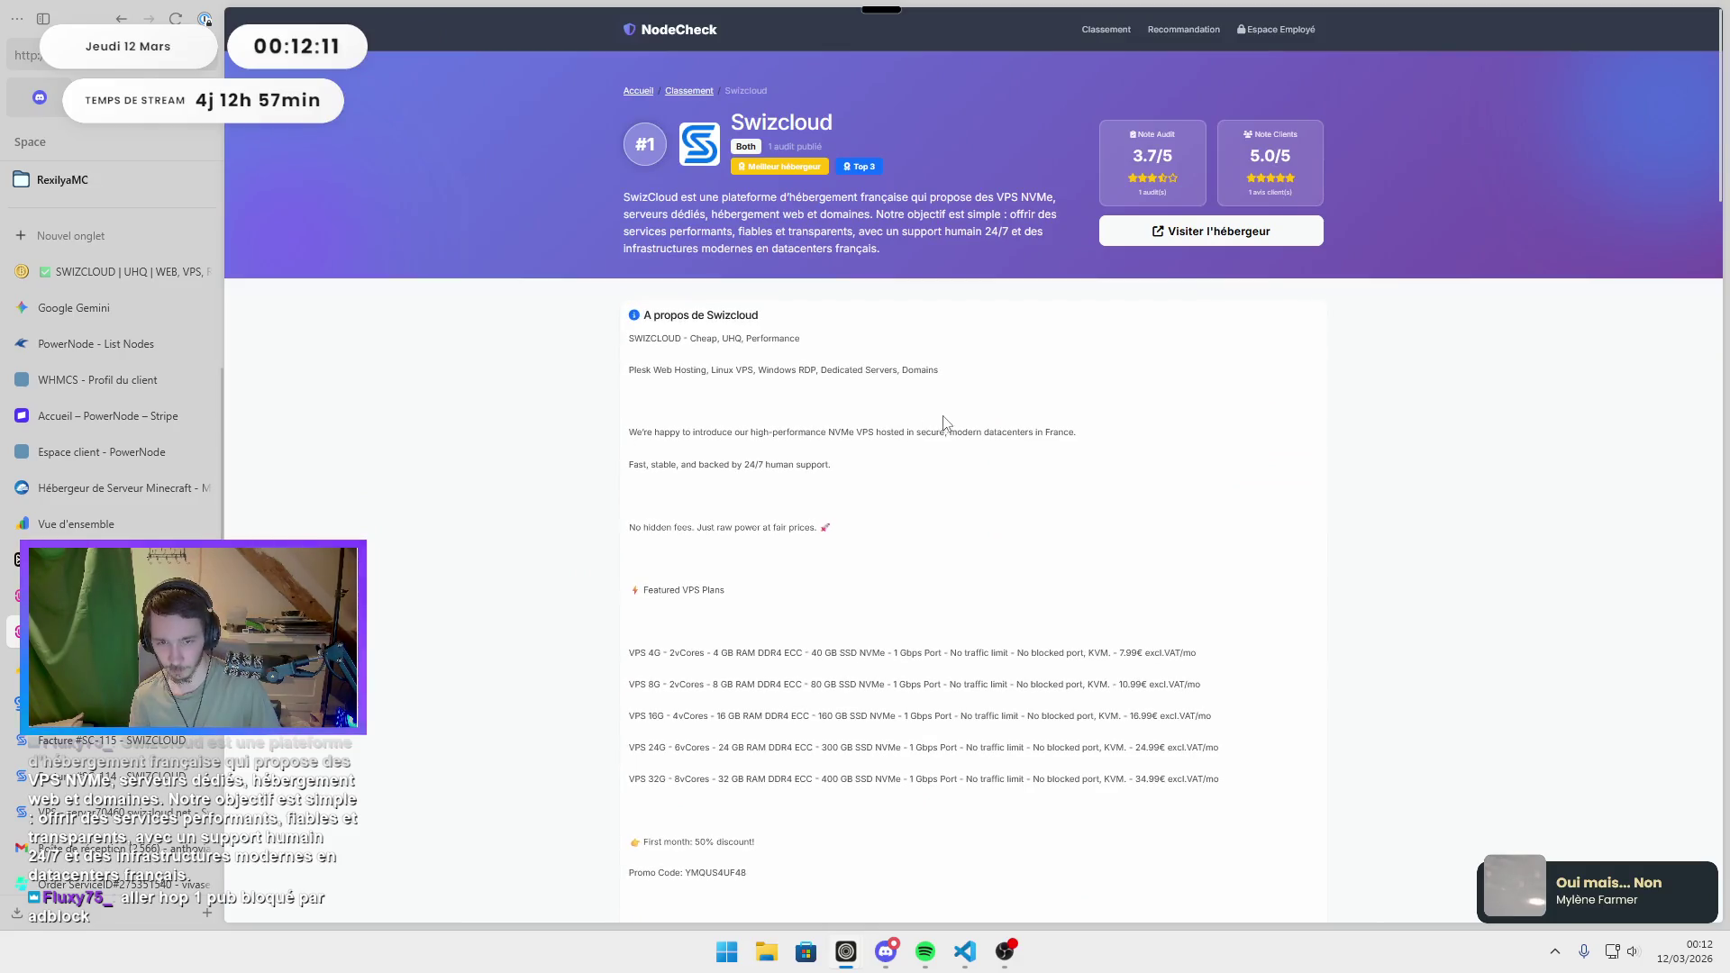
{"action": "scroll", "coordinate": [1373, 457], "scroll_direction": "down", "scroll_amount": 3}
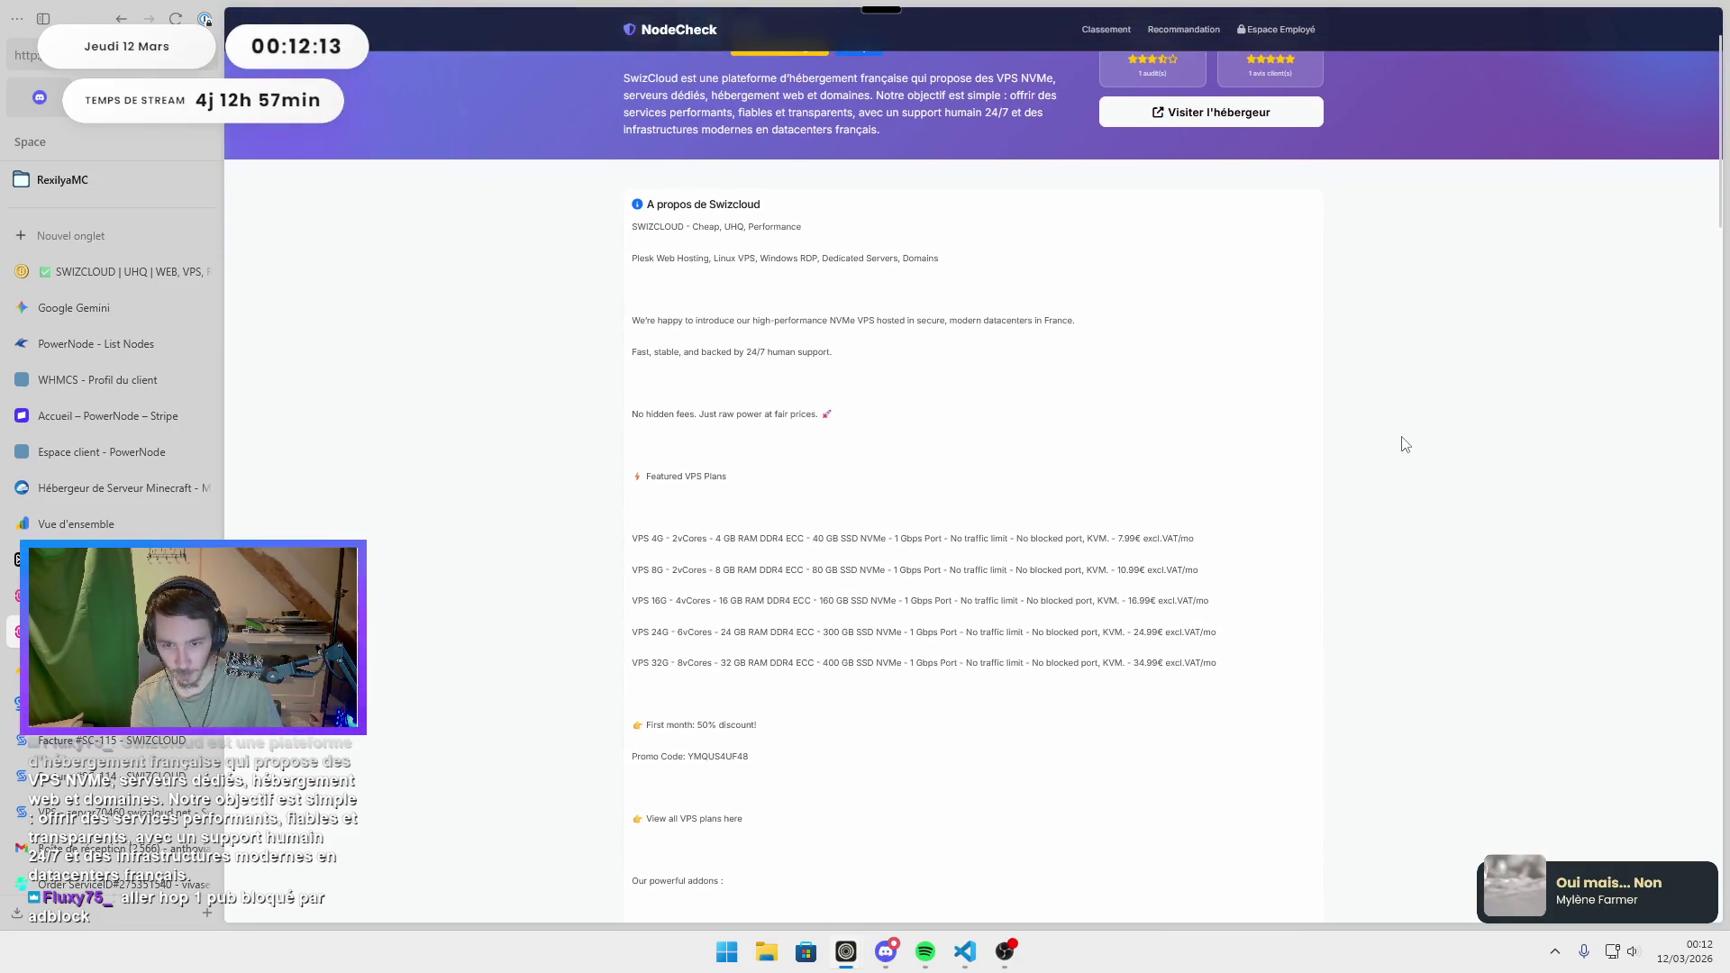
{"action": "key", "text": "super+shift+s"}
{"action": "mouse_move", "coordinate": [604, 176]}
{"action": "left_mouse_down"}
{"action": "mouse_move", "coordinate": [1223, 748]}
{"action": "mouse_move", "coordinate": [1327, 909]}
{"action": "left_mouse_up"}
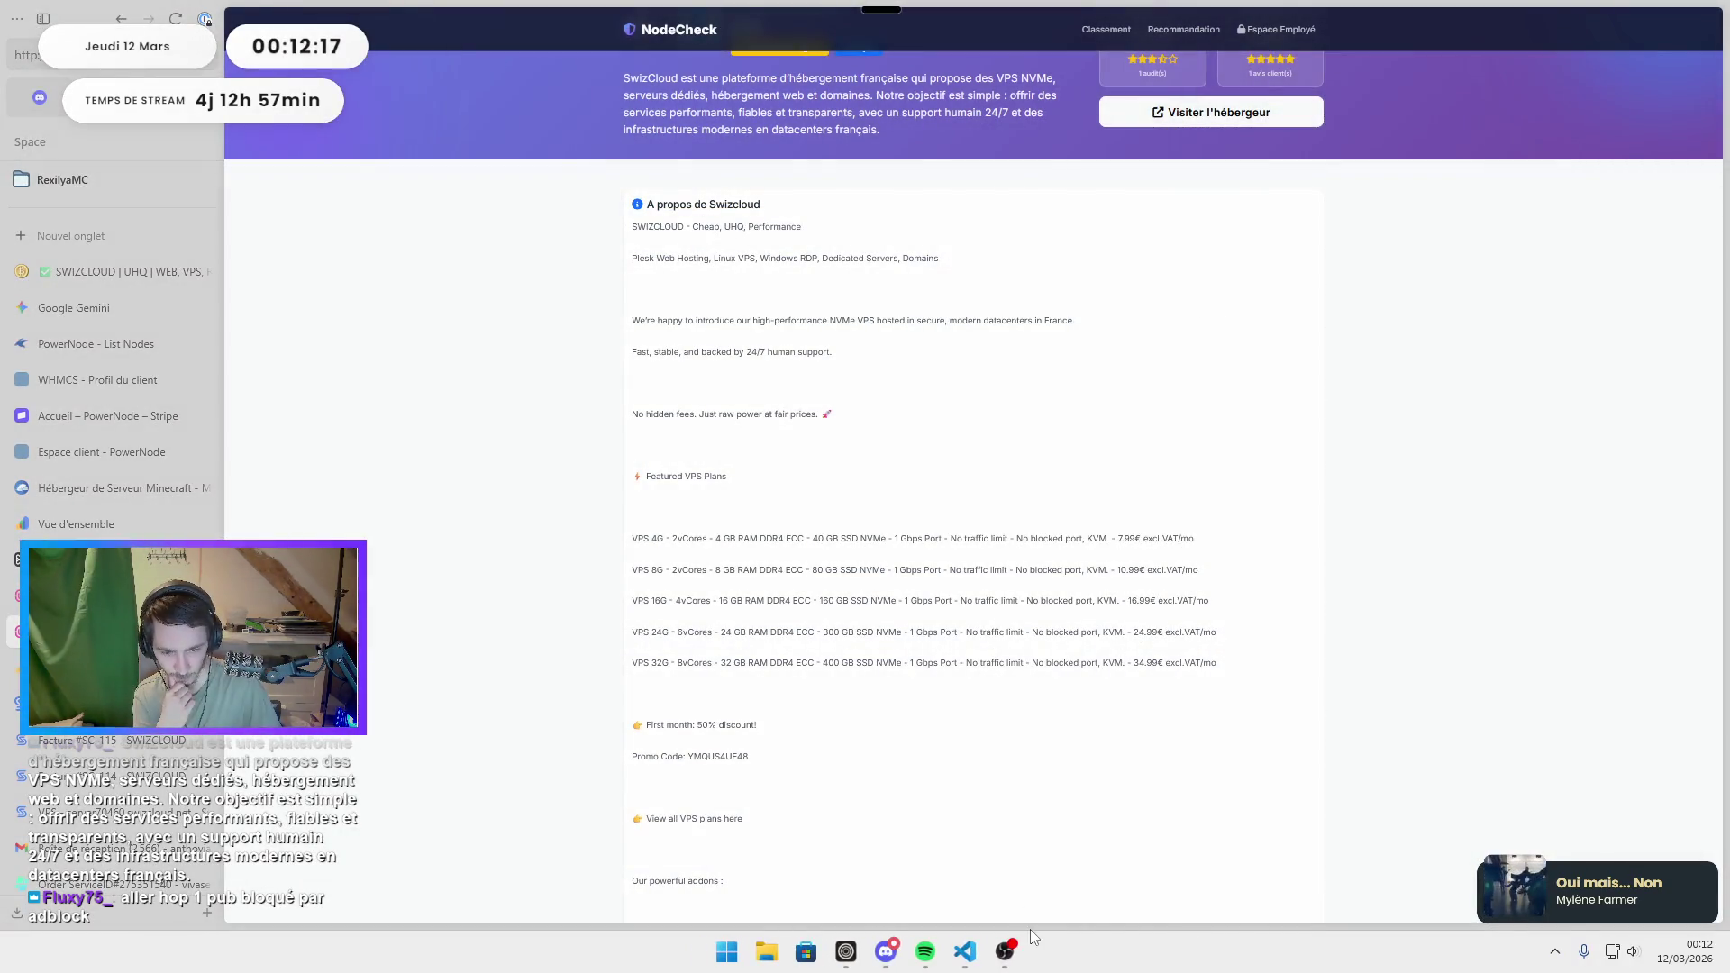
{"action": "left_click", "coordinate": [964, 952]}
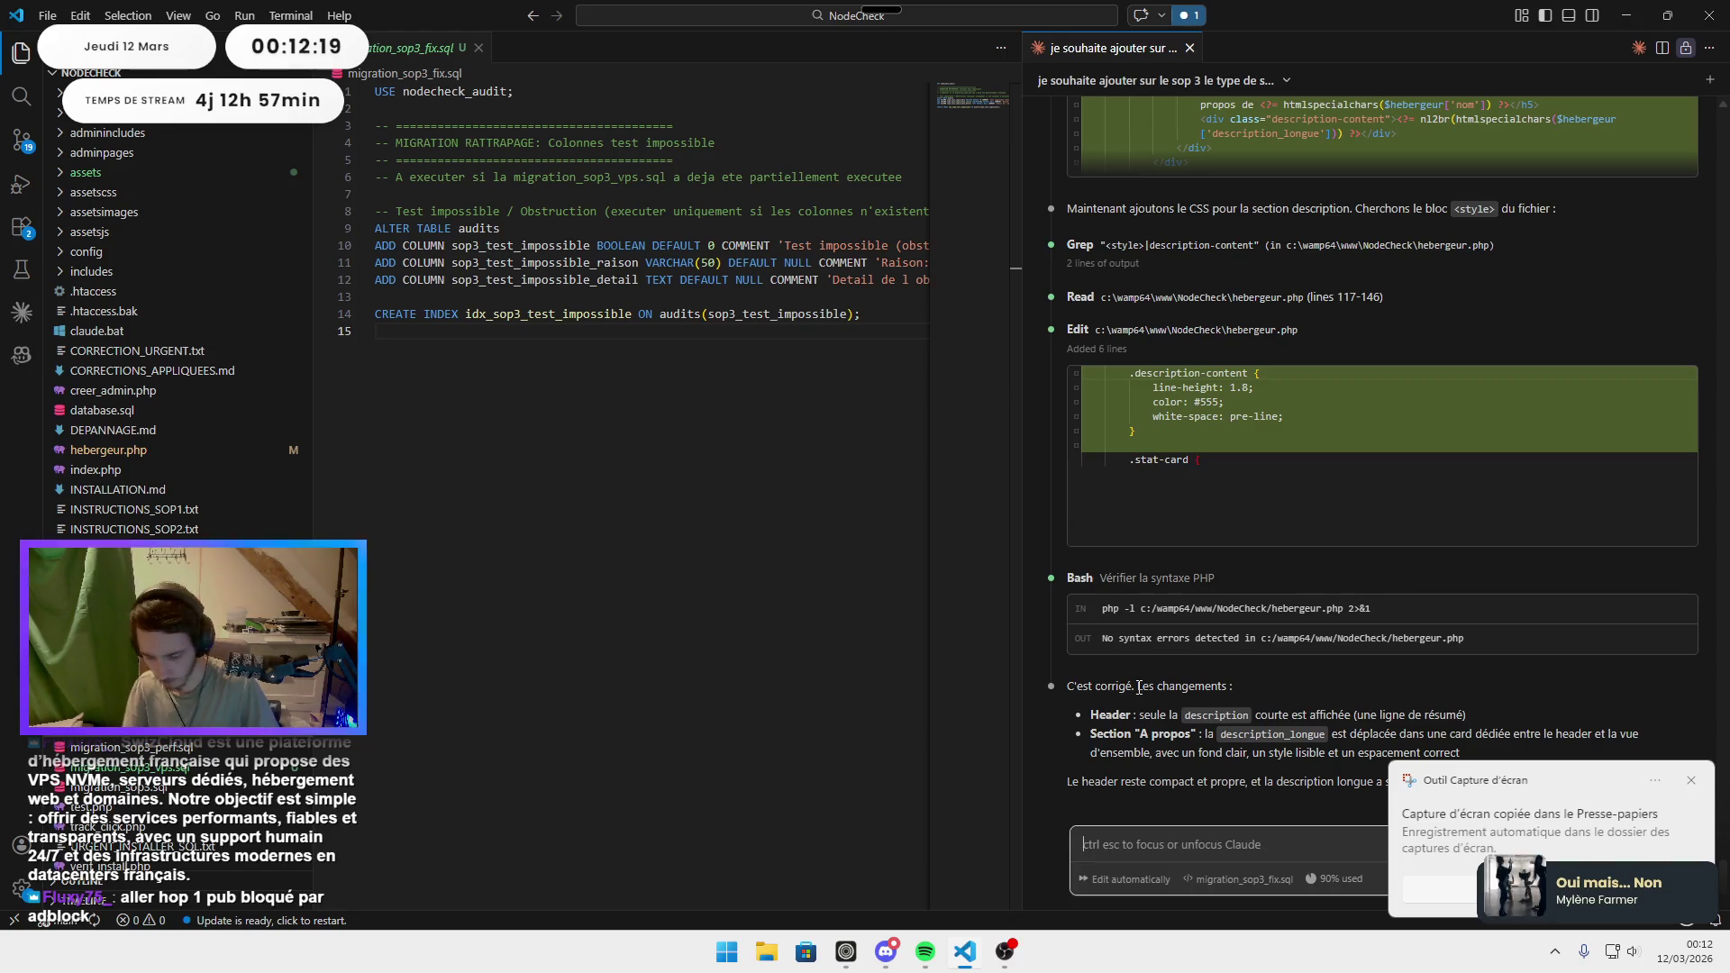
Paste the screenshot into the Claude chat and send the complaint 'l'espacement c'est une cata'.
{"action": "key", "text": "ctrl+v"}
{"action": "type", "text": "l'esp"}
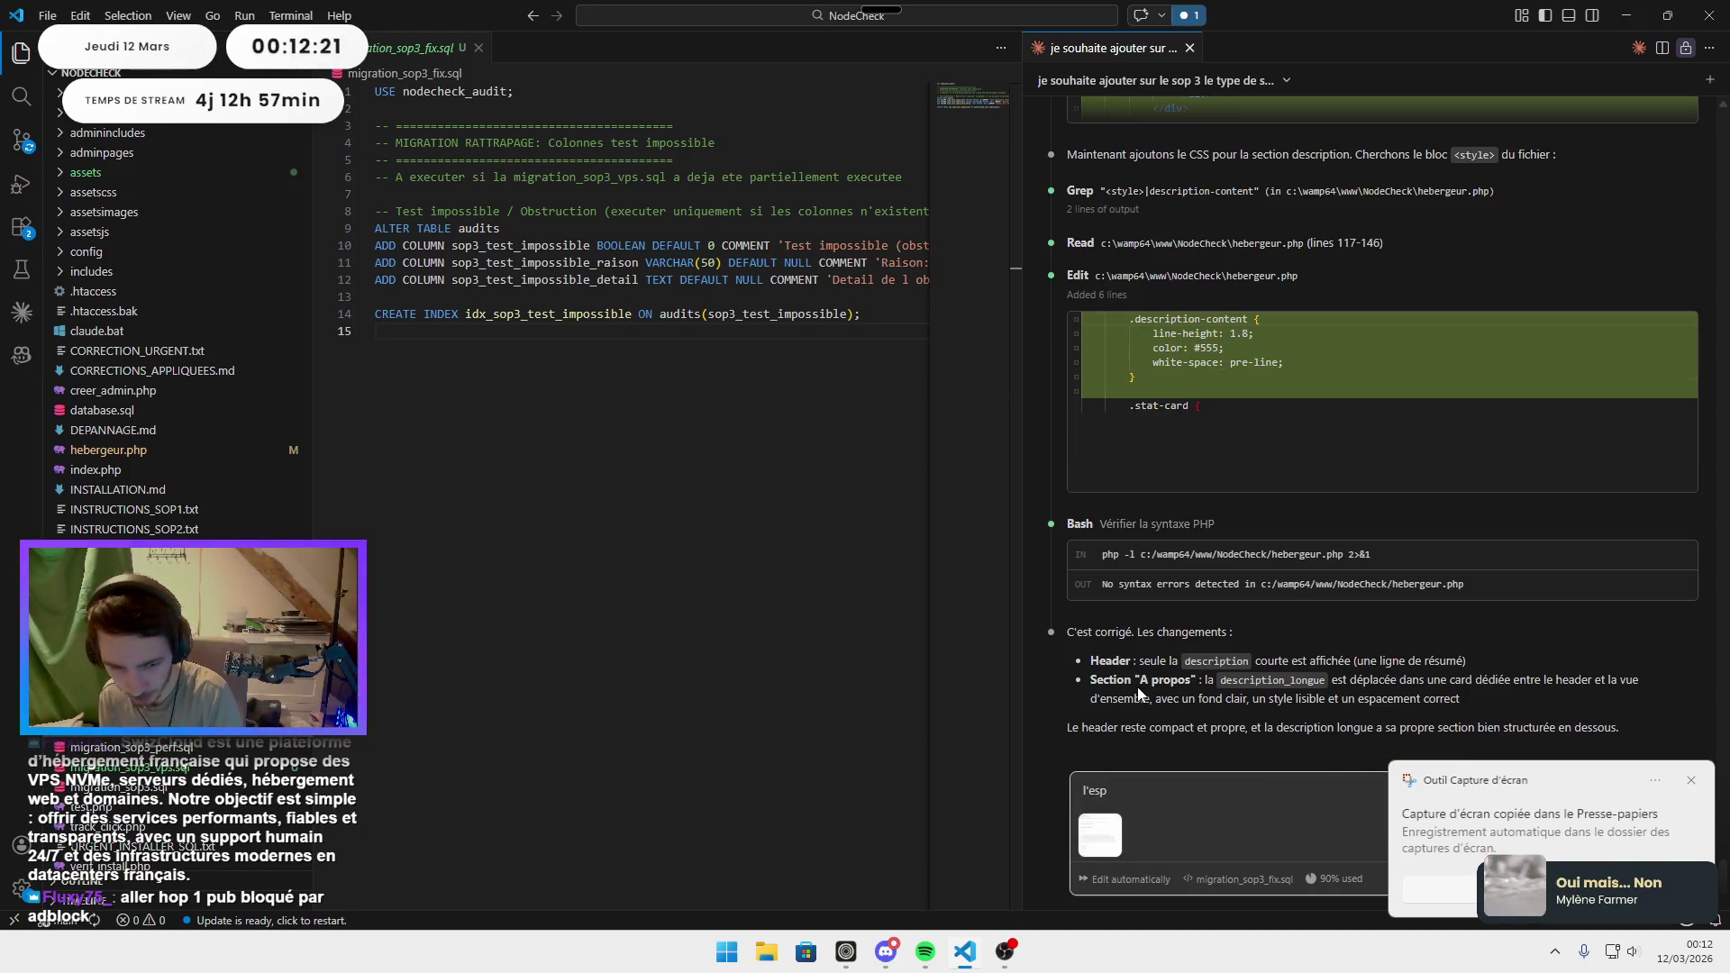
{"action": "type", "text": "acement c"}
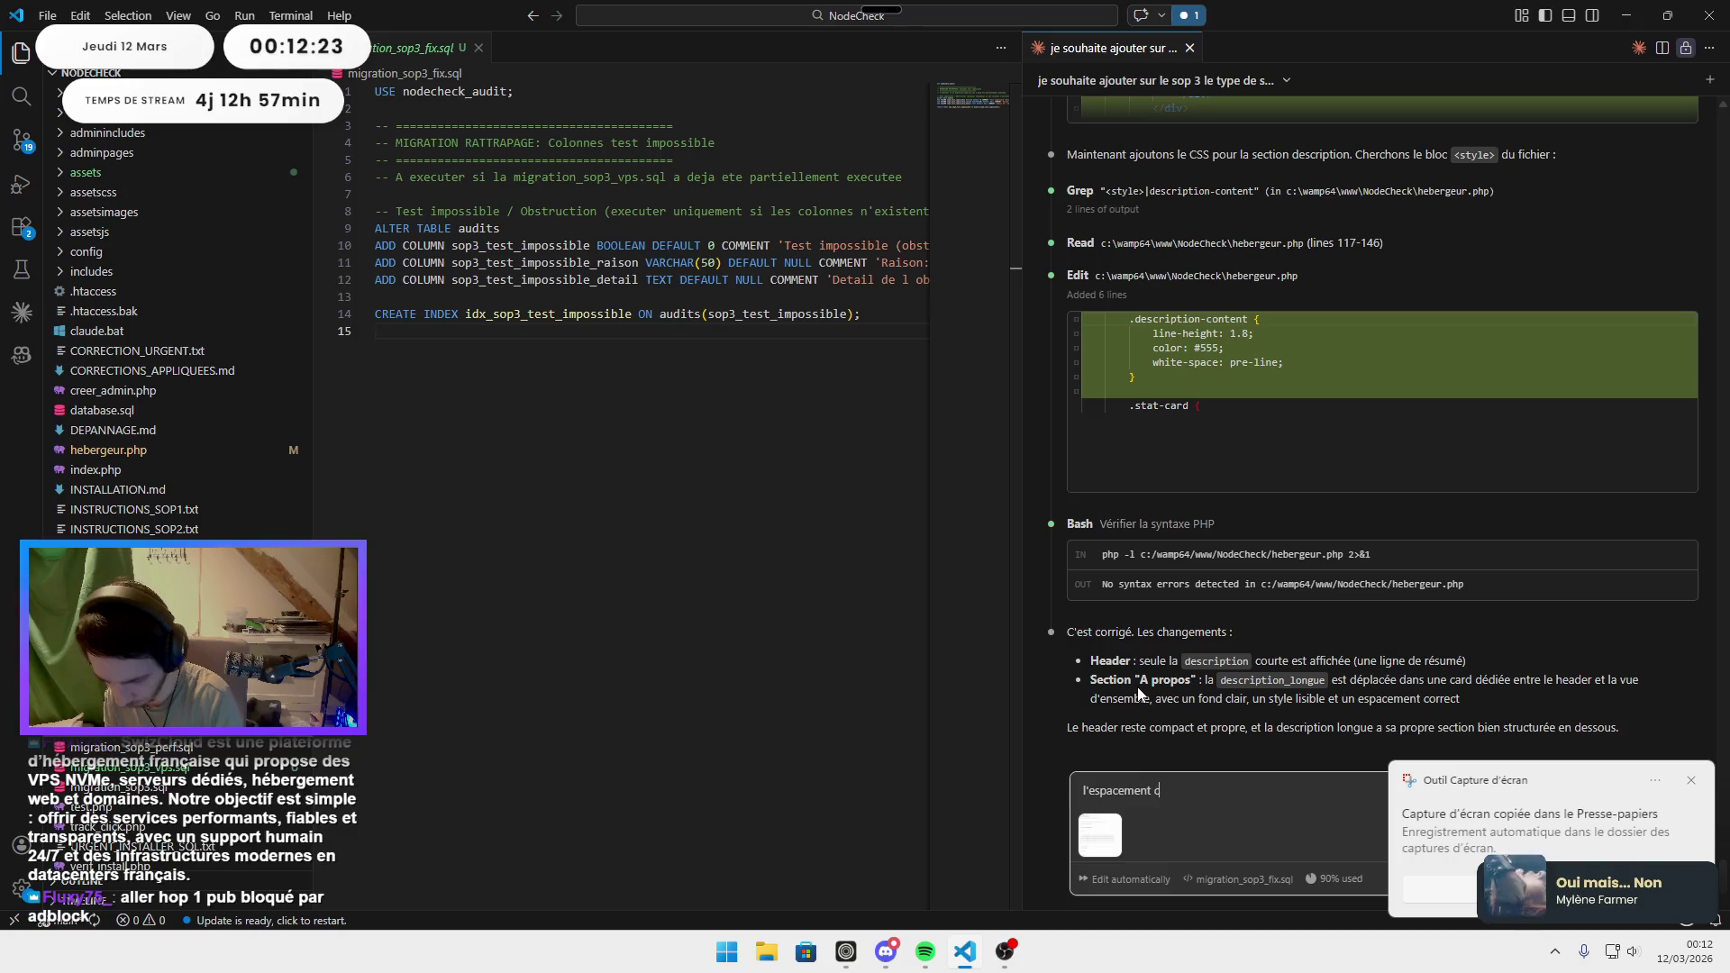
{"action": "type", "text": "'est une cata"}
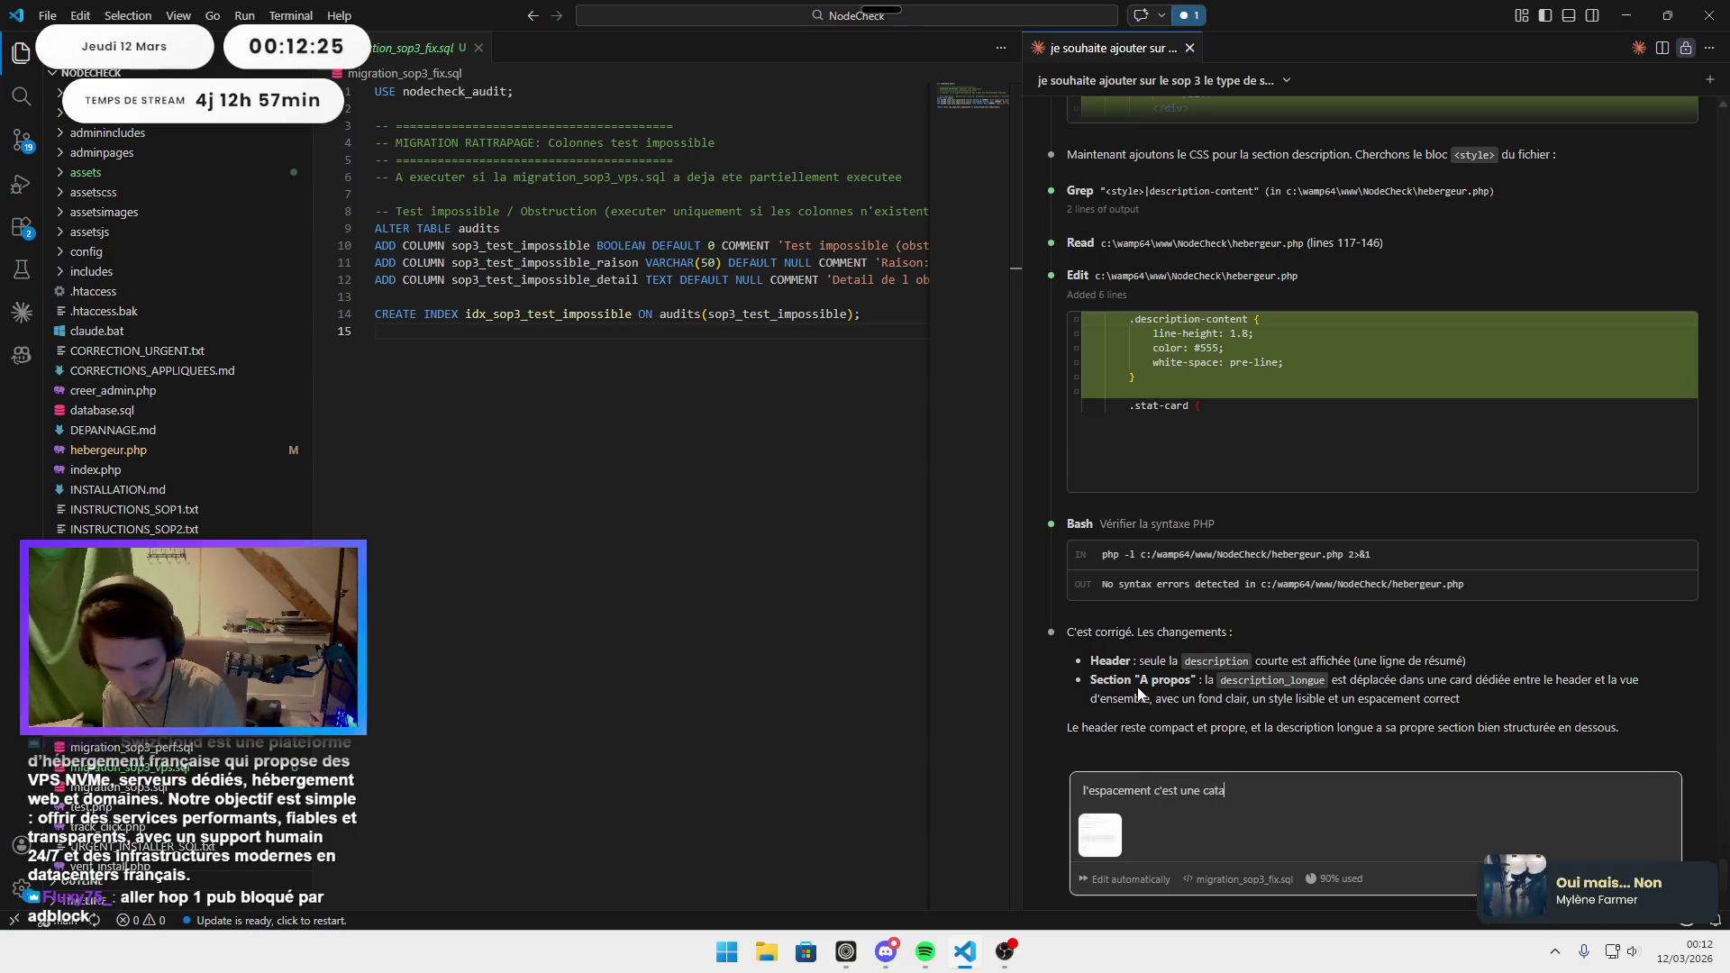
{"action": "key", "text": "Return"}
Compare the Swizcloud page with the editor while Claude removes white-space: pre-line from .description-content in hebergeur.php.
{"action": "left_click", "coordinate": [1625, 15]}
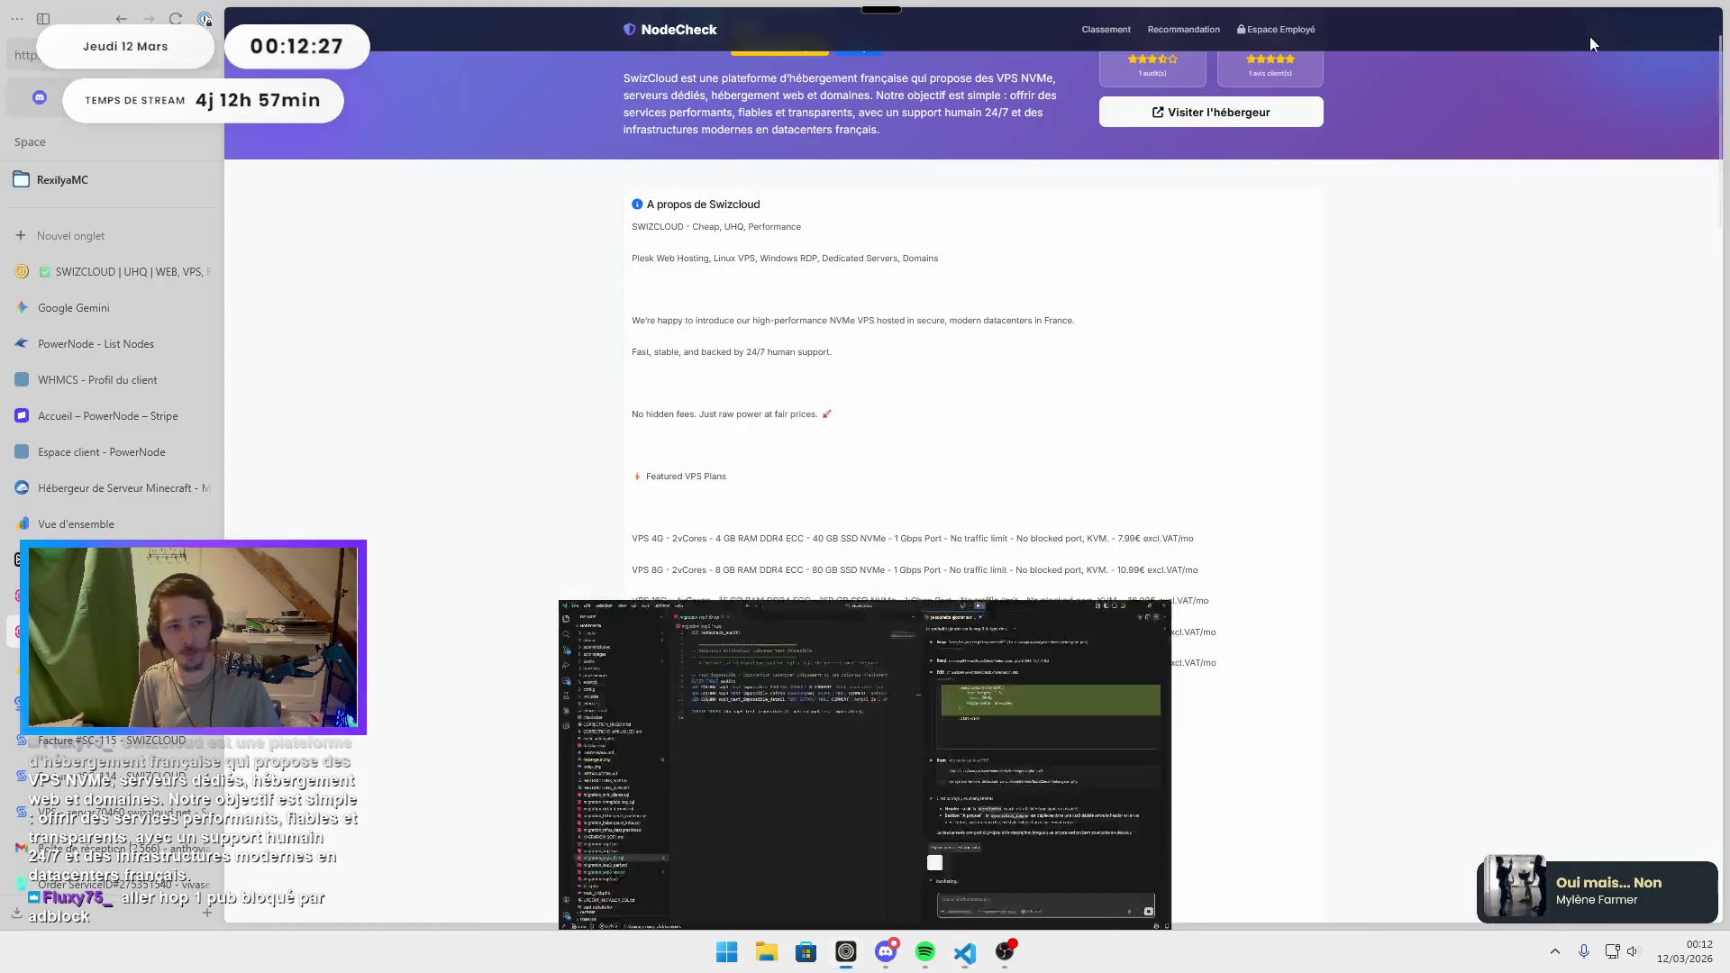
{"action": "scroll", "coordinate": [450, 47], "scroll_direction": "up", "scroll_amount": 2}
{"action": "scroll", "coordinate": [409, 168], "scroll_direction": "up", "scroll_amount": 4, "text": "ctrl"}
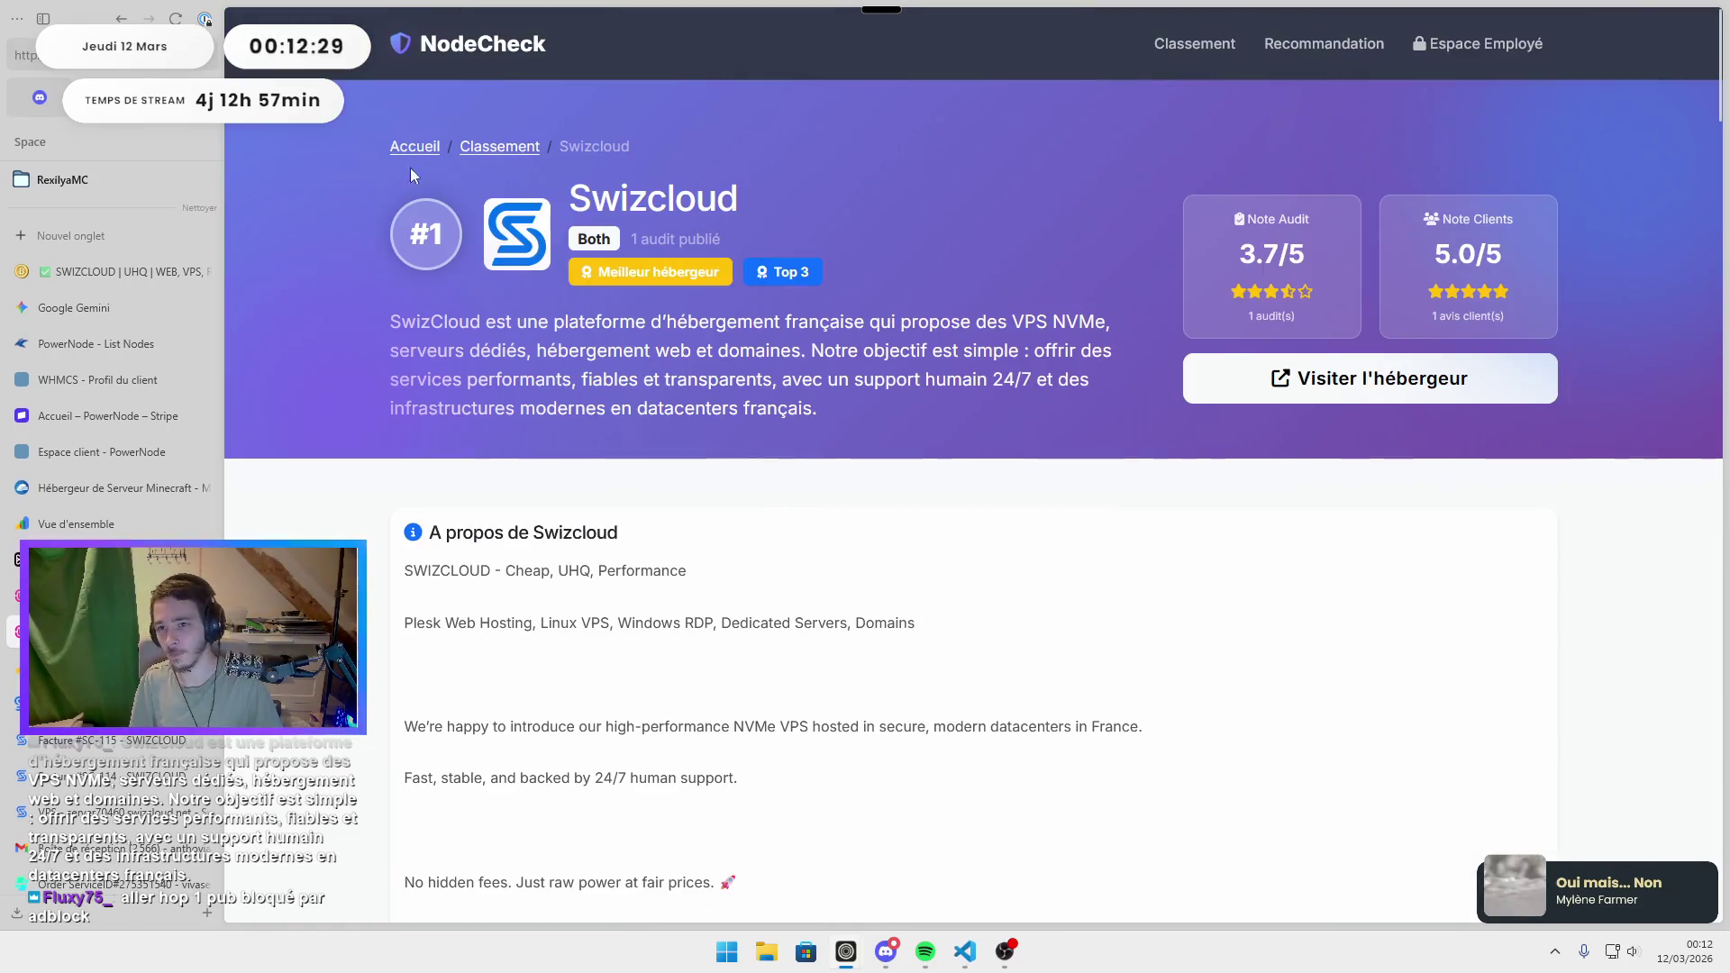
{"action": "scroll", "coordinate": [1077, 437], "scroll_direction": "down", "scroll_amount": 10}
{"action": "scroll", "coordinate": [1081, 440], "scroll_direction": "down", "scroll_amount": 5}
{"action": "scroll", "coordinate": [1081, 436], "scroll_direction": "up", "scroll_amount": 15}
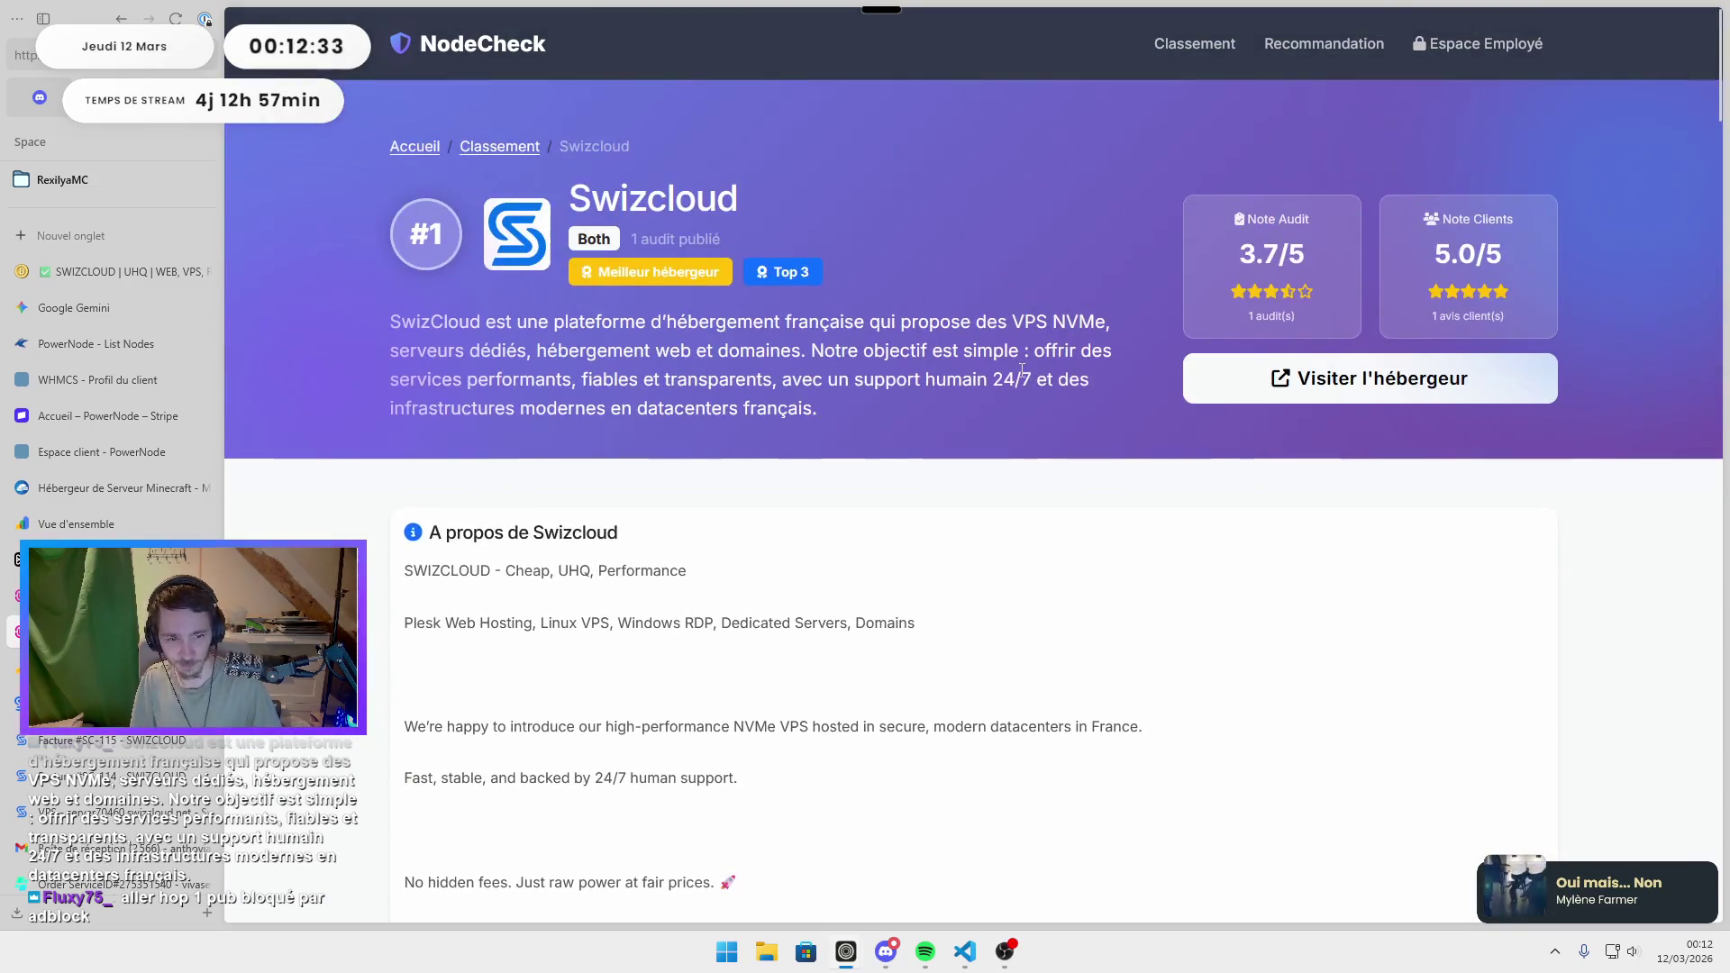
{"action": "key", "text": "alt+Tab"}
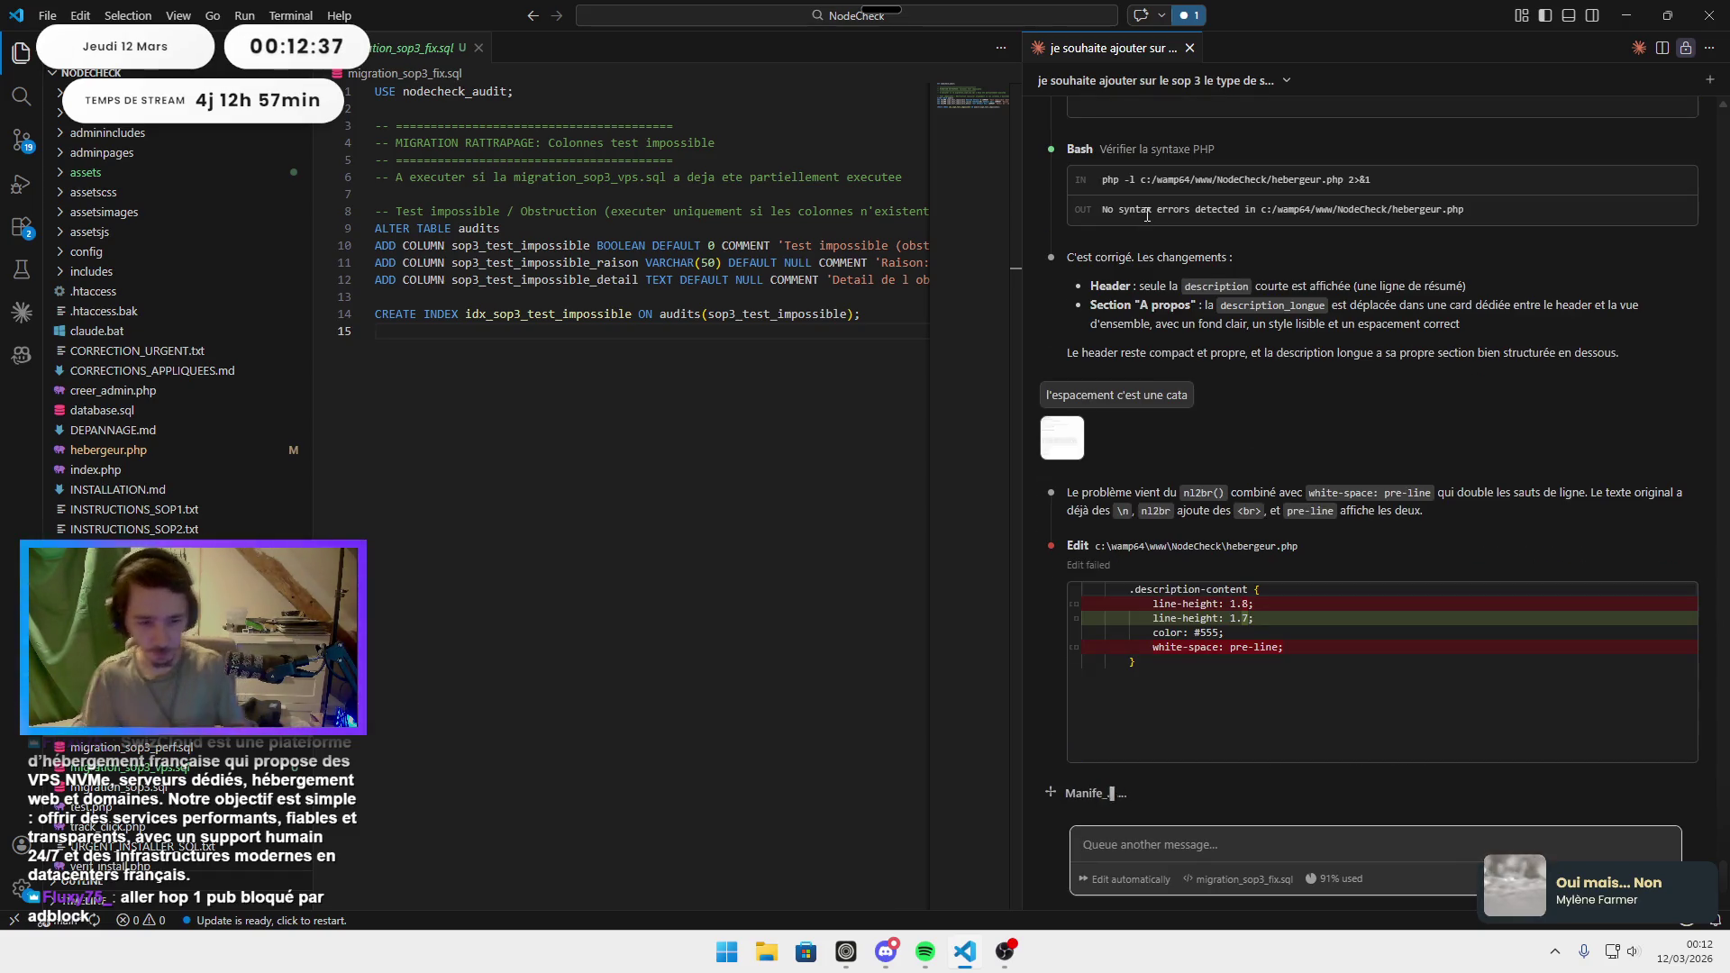
{"action": "key", "text": "alt+Tab"}
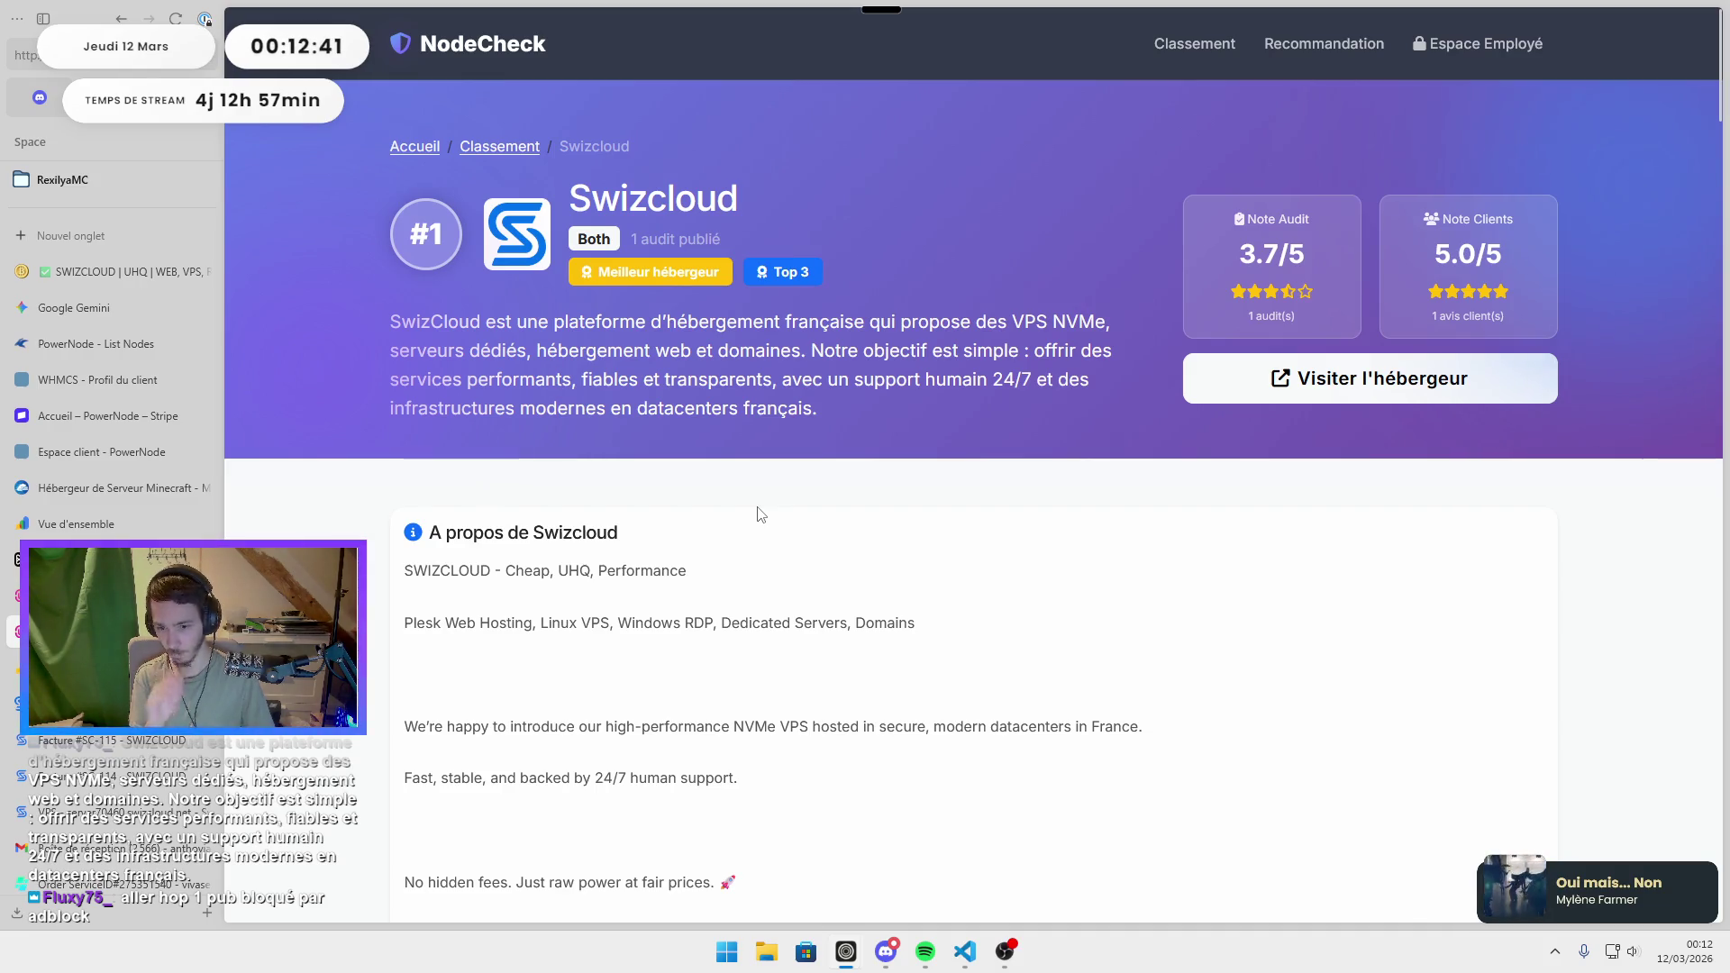
{"action": "scroll", "coordinate": [757, 513], "scroll_direction": "down", "scroll_amount": 5}
{"action": "scroll", "coordinate": [756, 513], "scroll_direction": "up", "scroll_amount": 6}
{"action": "key", "text": "alt+Tab"}
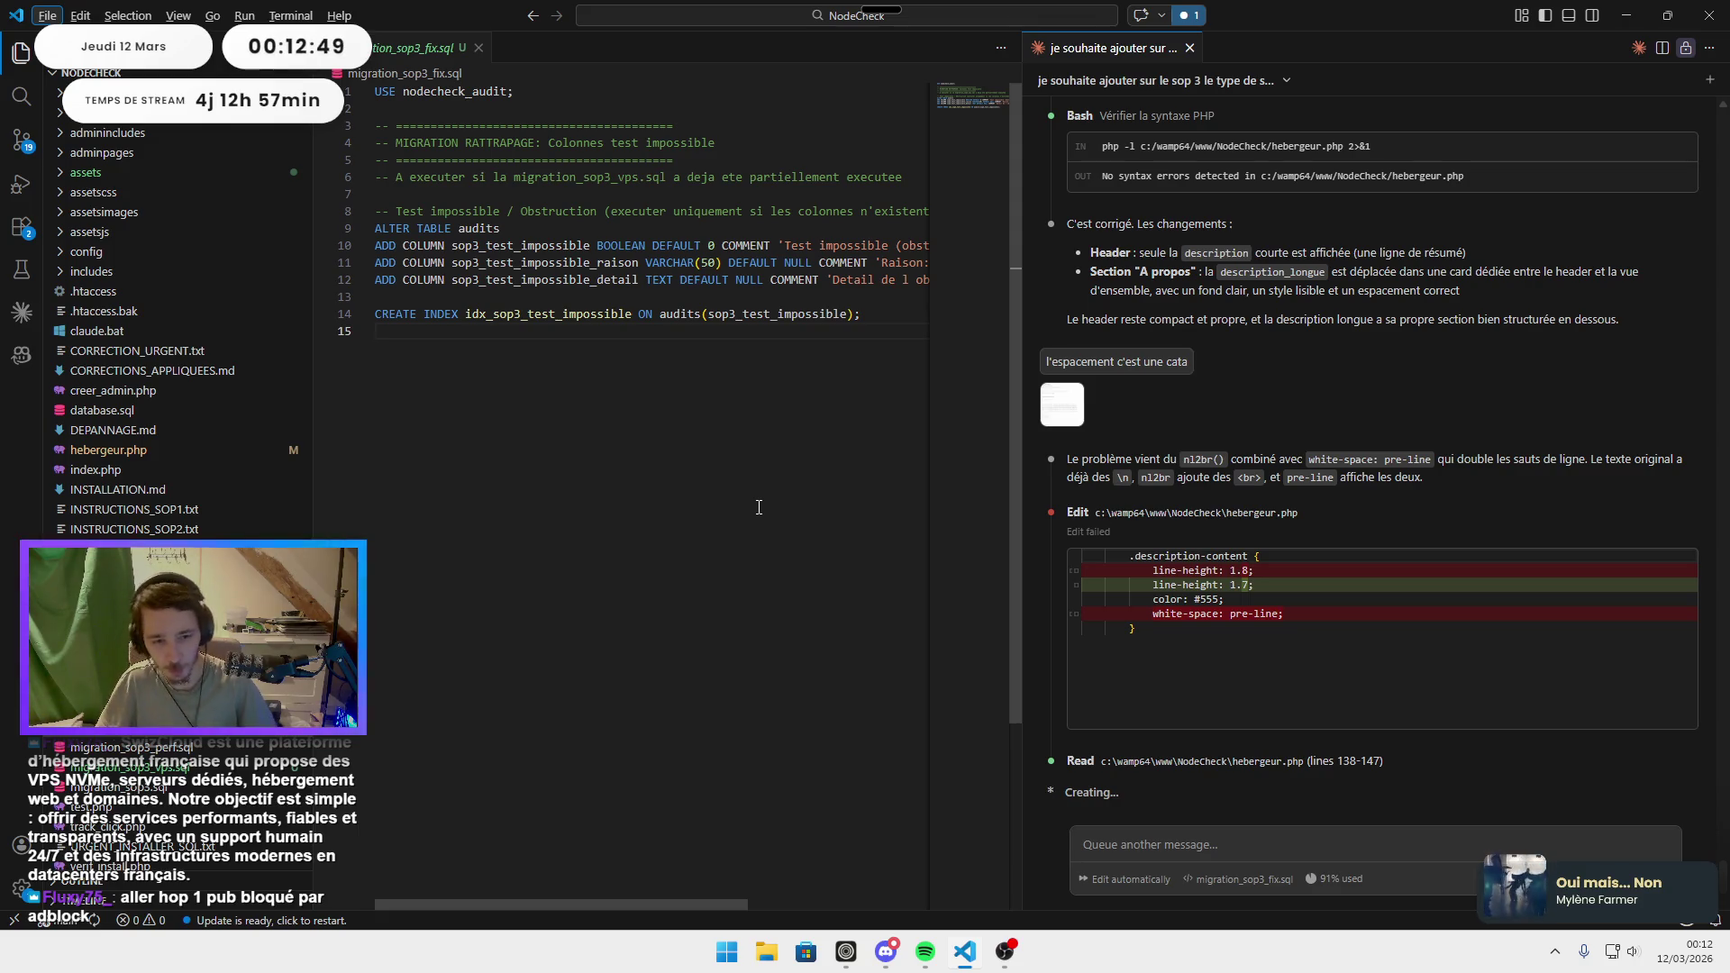
{"action": "key", "text": "alt+Tab"}
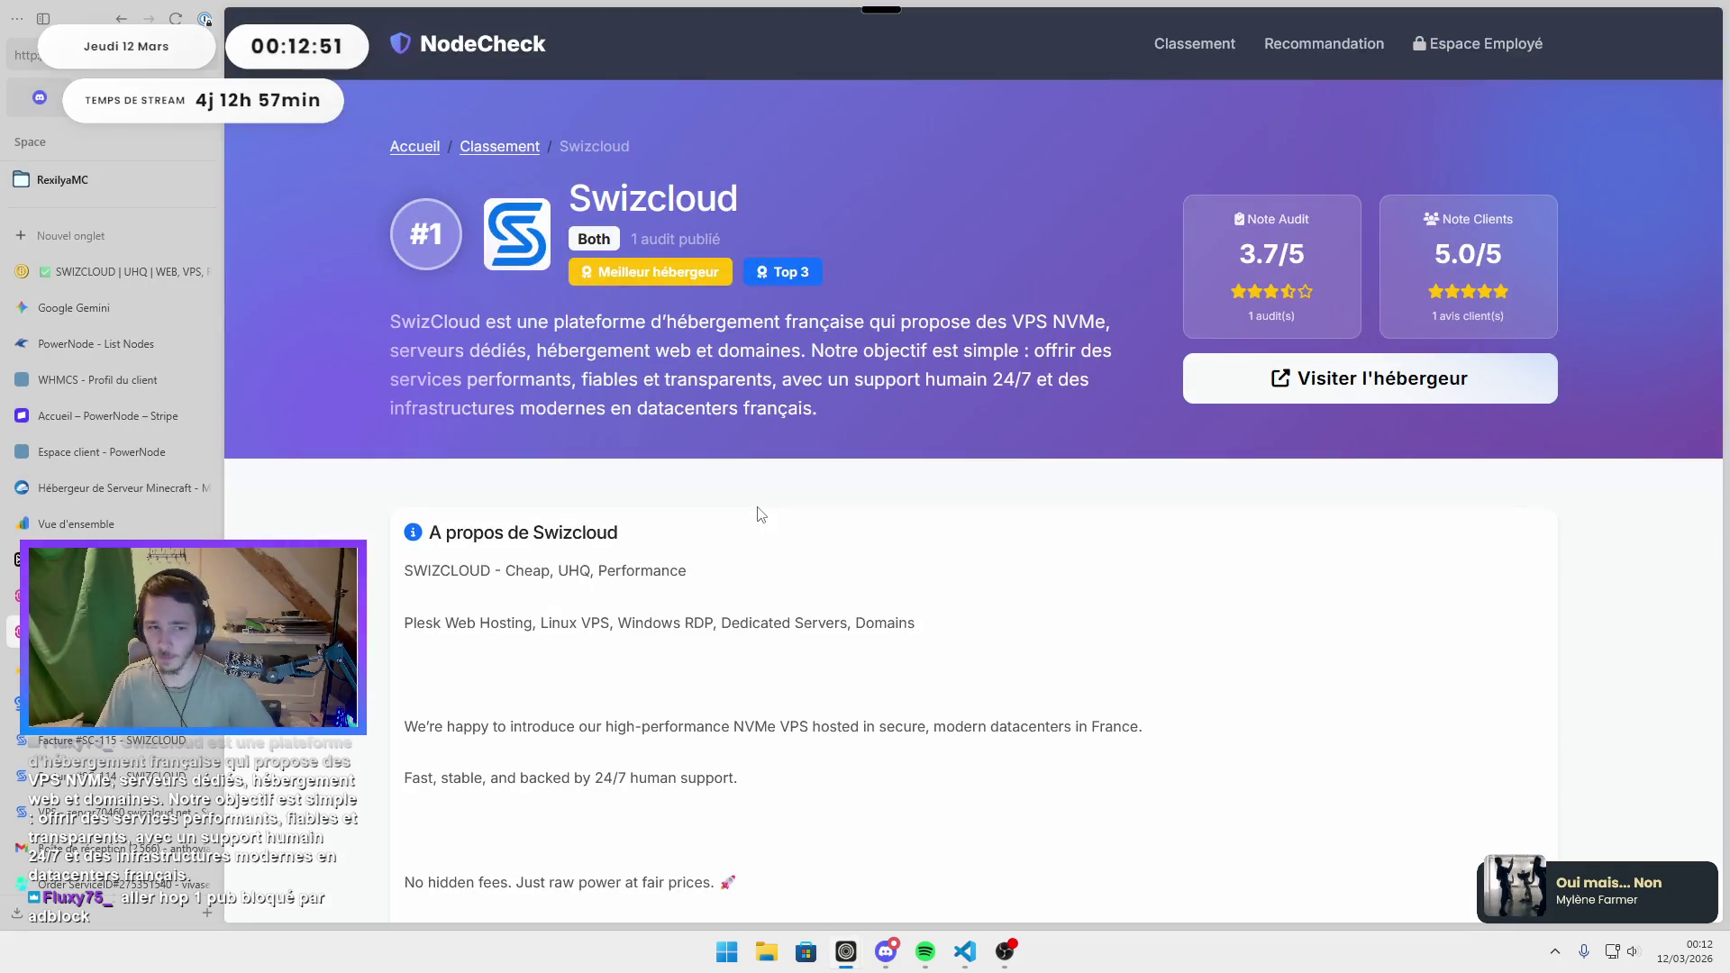
{"action": "key", "text": "alt+Tab"}
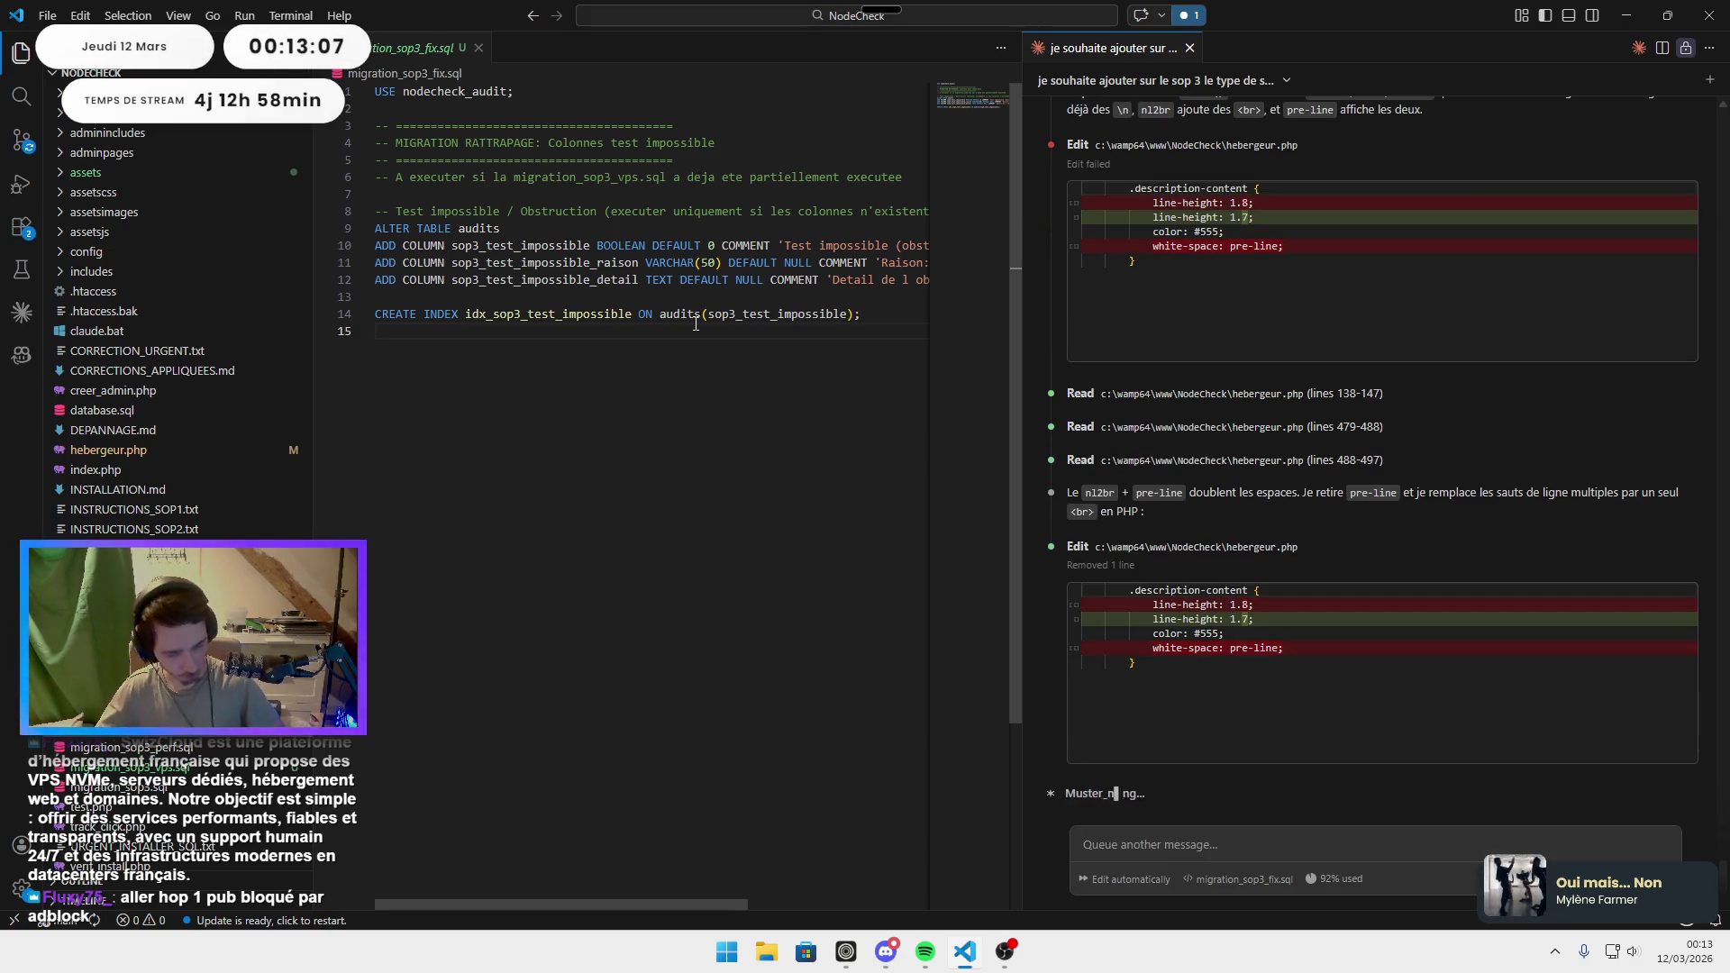
Scroll through Swizcloud's A propos section in the browser to confirm the compact line spacing.
{"action": "key", "text": "alt+Tab"}
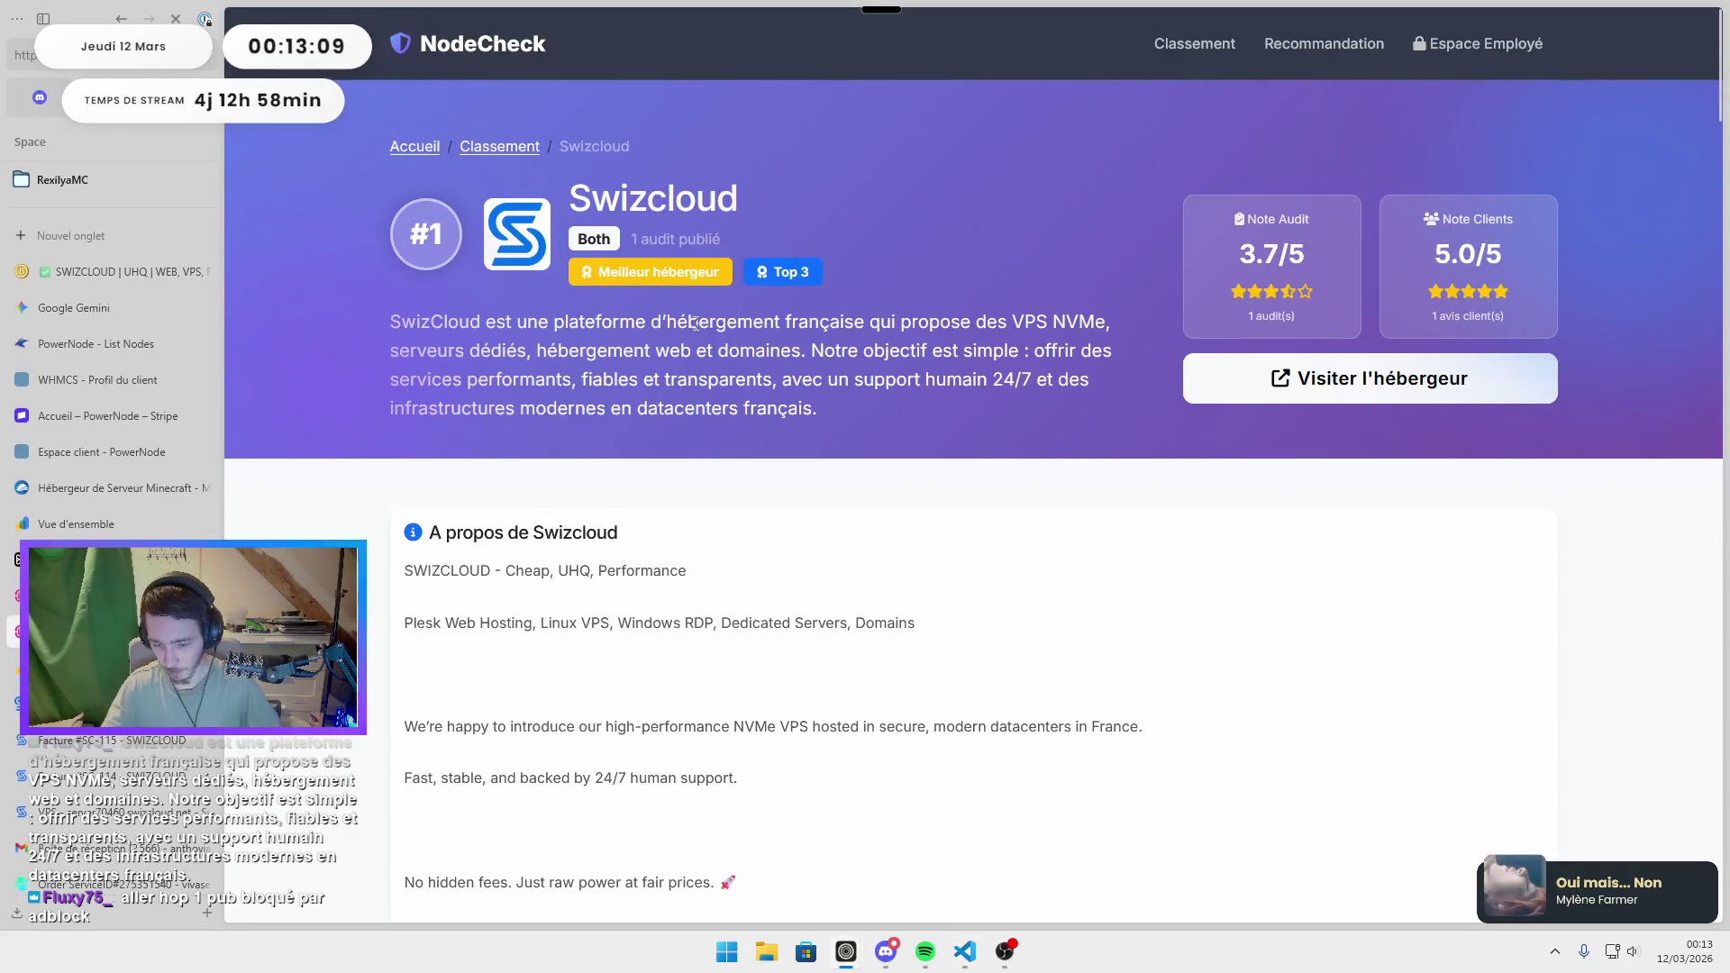
{"action": "scroll", "coordinate": [992, 514], "scroll_direction": "down", "scroll_amount": 10}
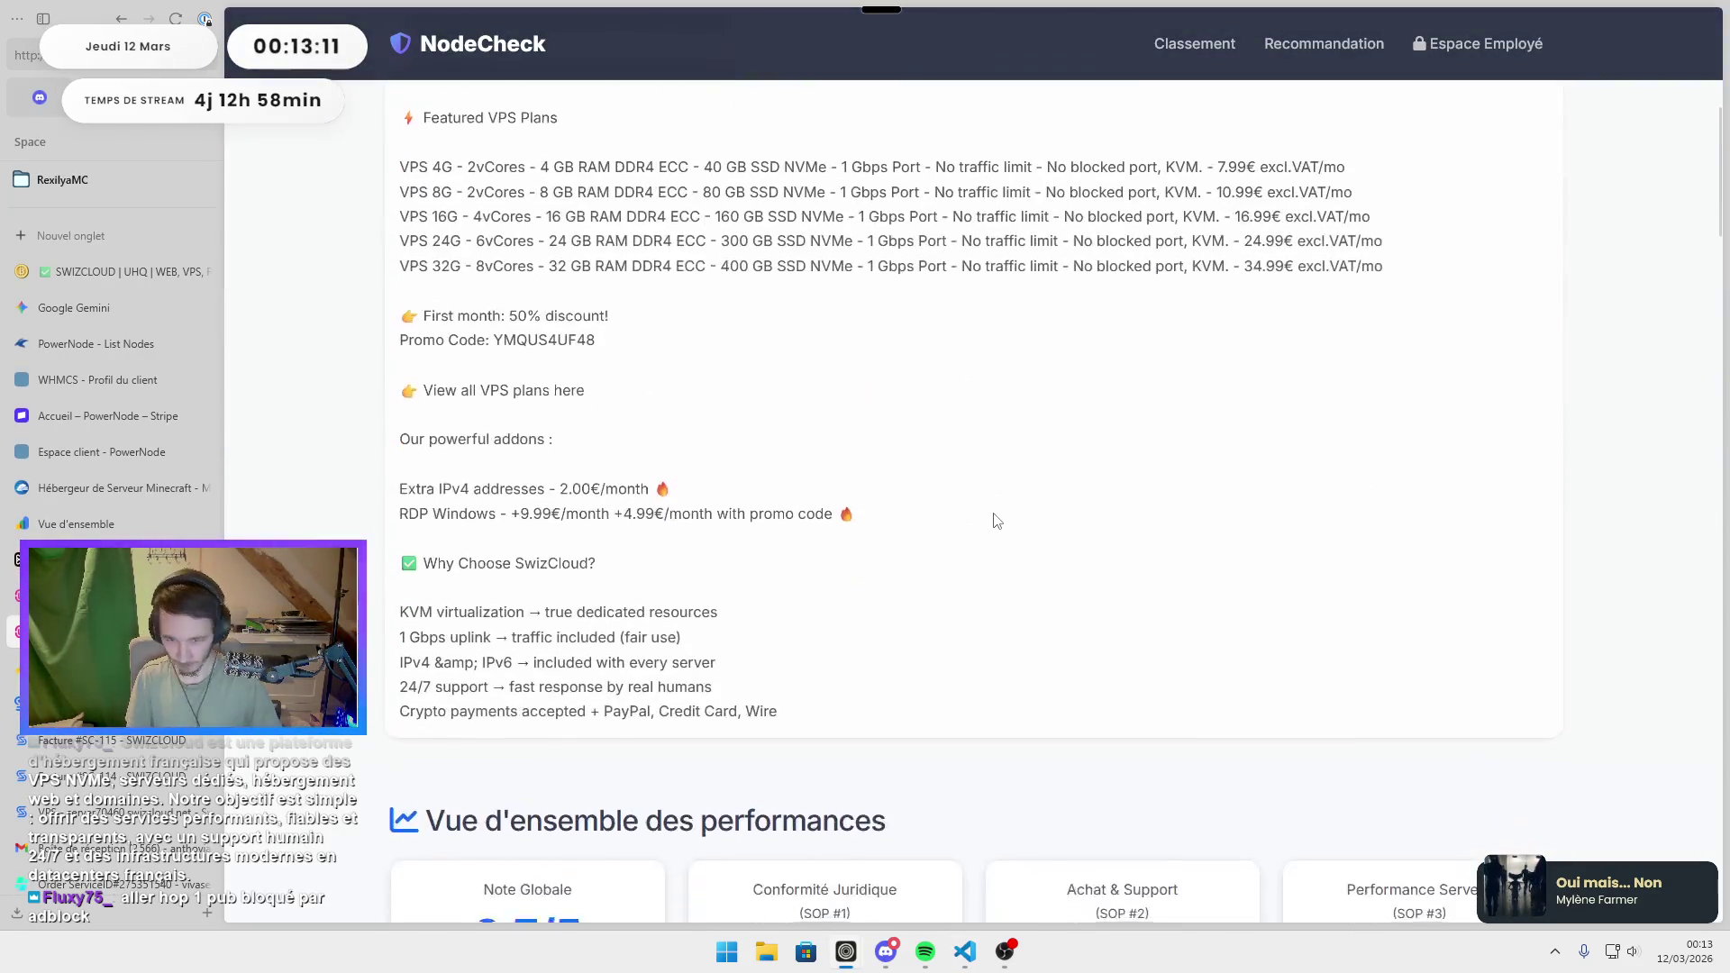
{"action": "scroll", "coordinate": [987, 513], "scroll_direction": "up", "scroll_amount": 8}
{"action": "scroll", "coordinate": [985, 511], "scroll_direction": "down", "scroll_amount": 5}
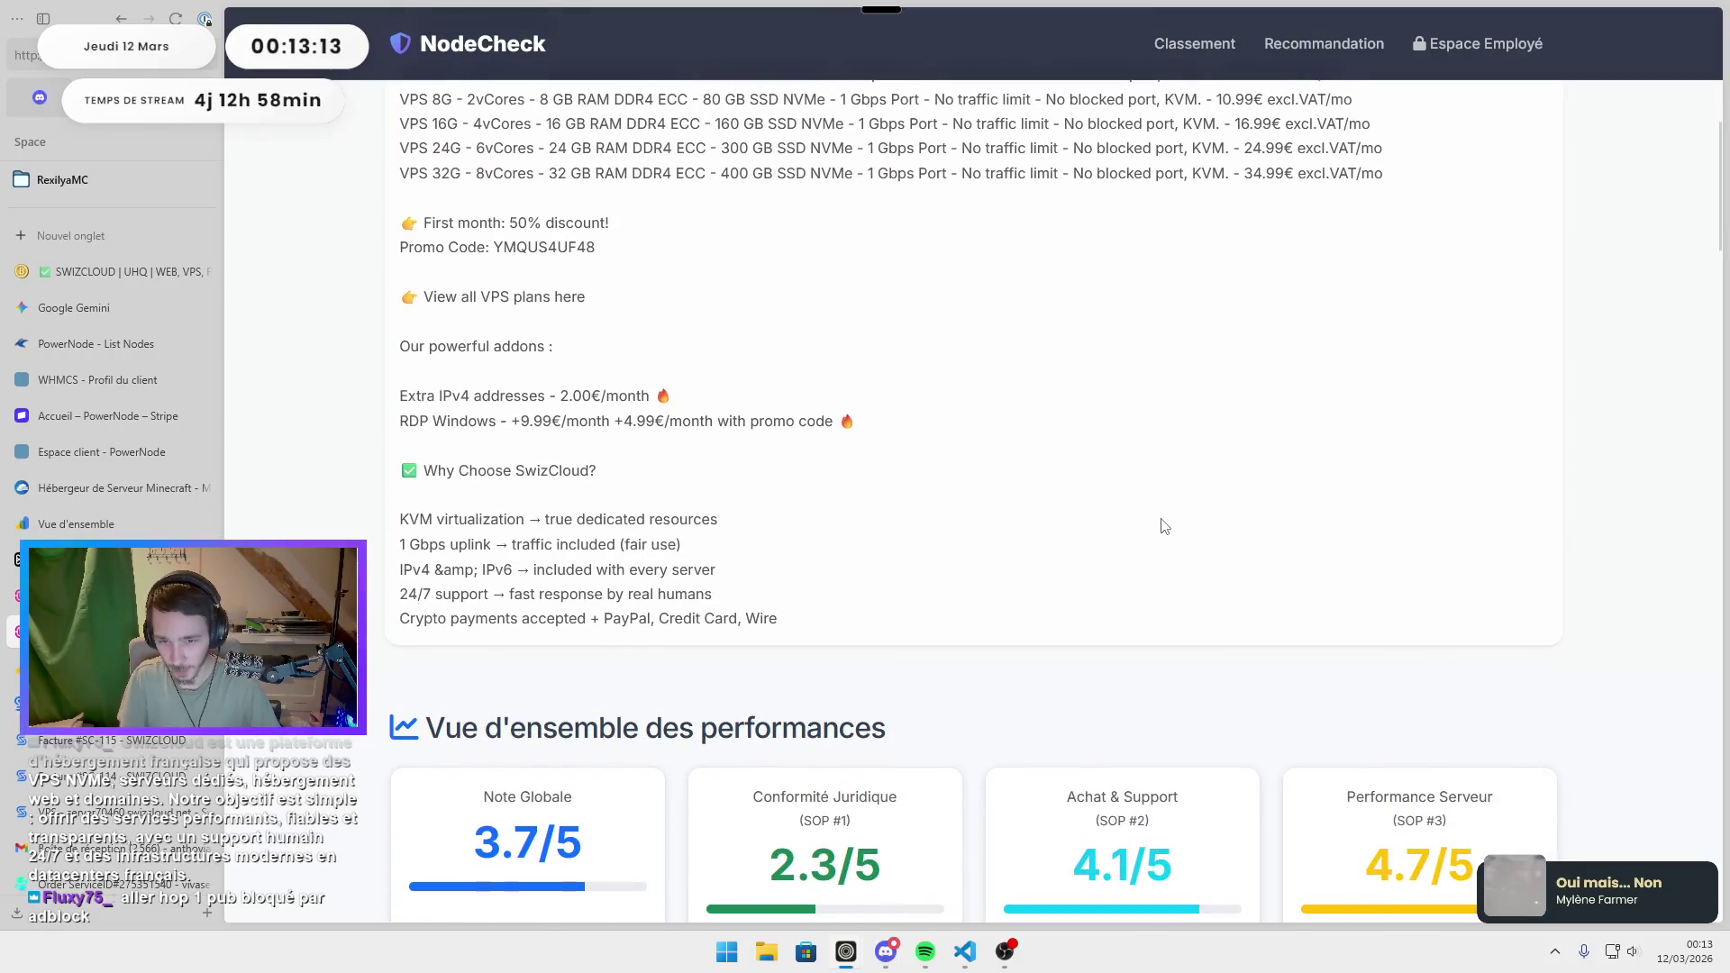
{"action": "scroll", "coordinate": [1158, 521], "scroll_direction": "down", "scroll_amount": 4}
{"action": "scroll", "coordinate": [1205, 471], "scroll_direction": "down", "scroll_amount": 6}
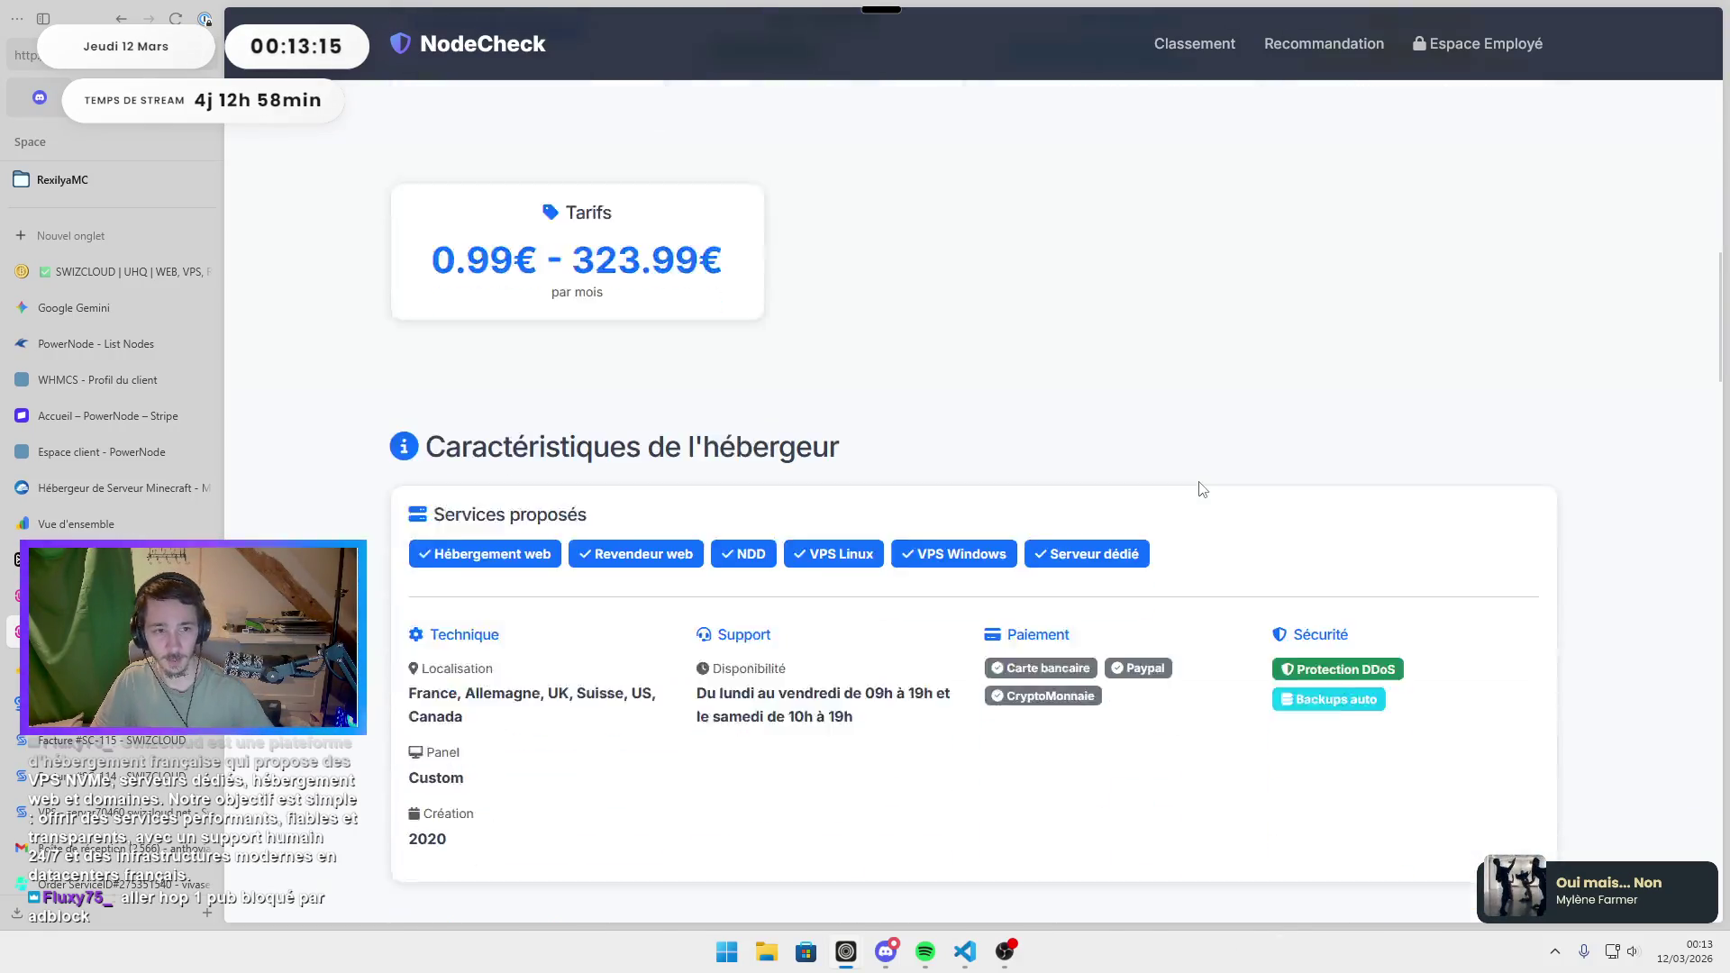
{"action": "scroll", "coordinate": [1344, 290], "scroll_direction": "up", "scroll_amount": 12}
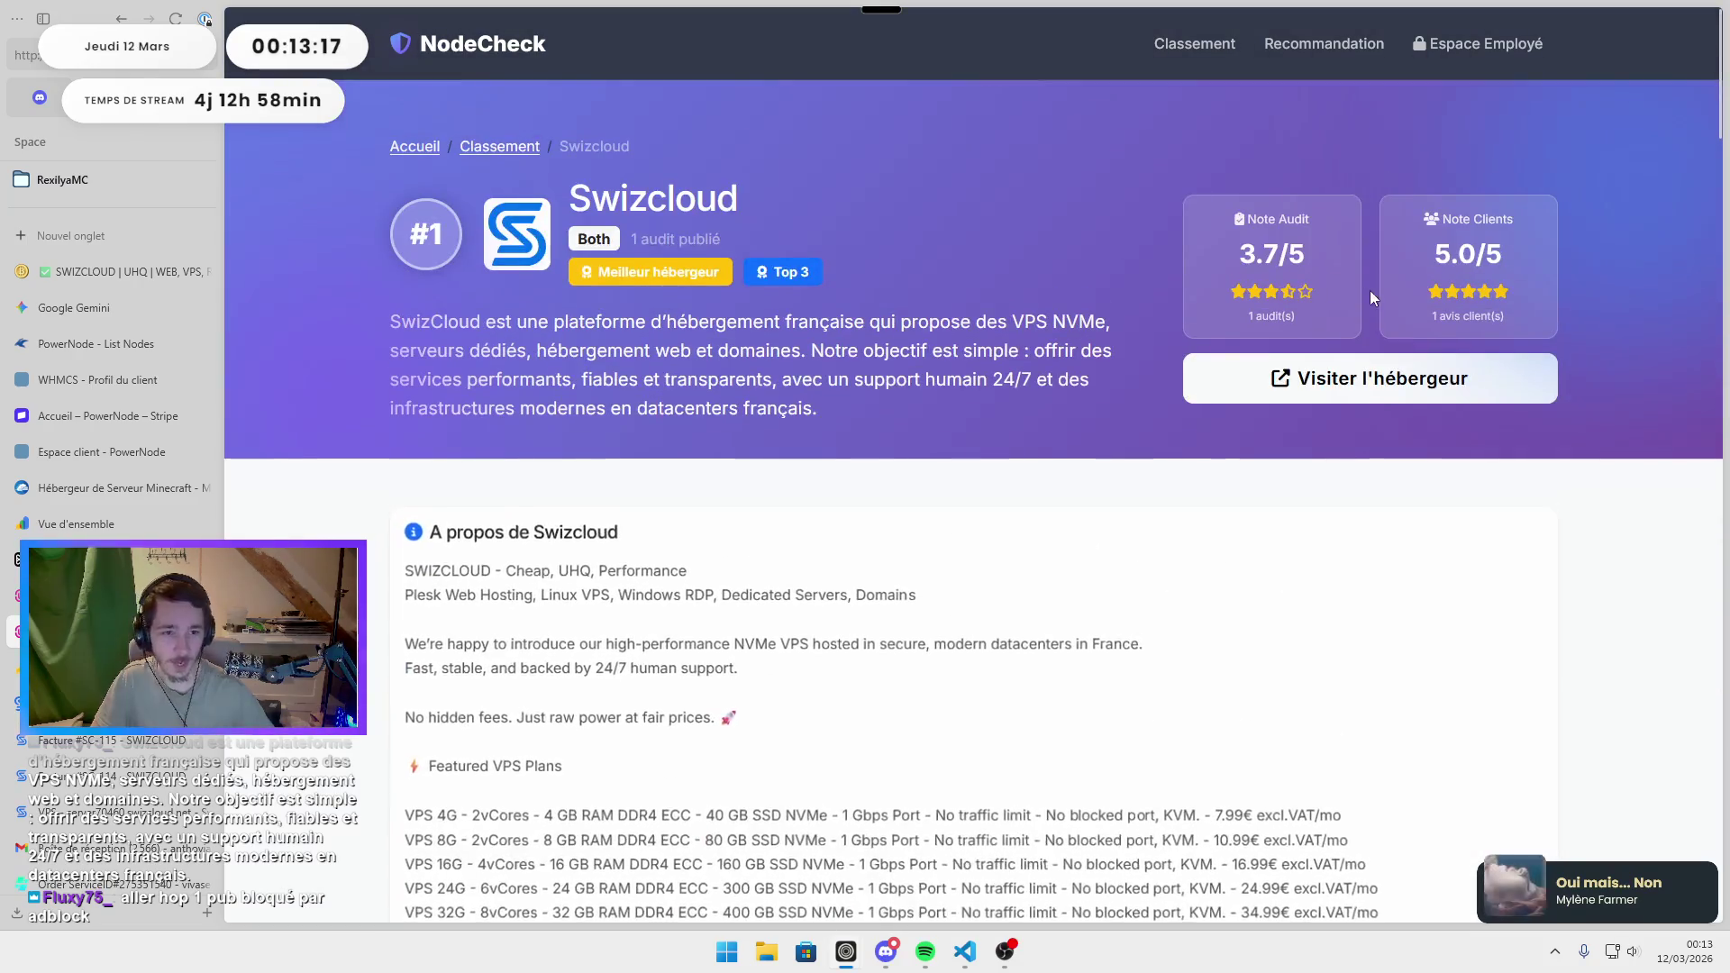
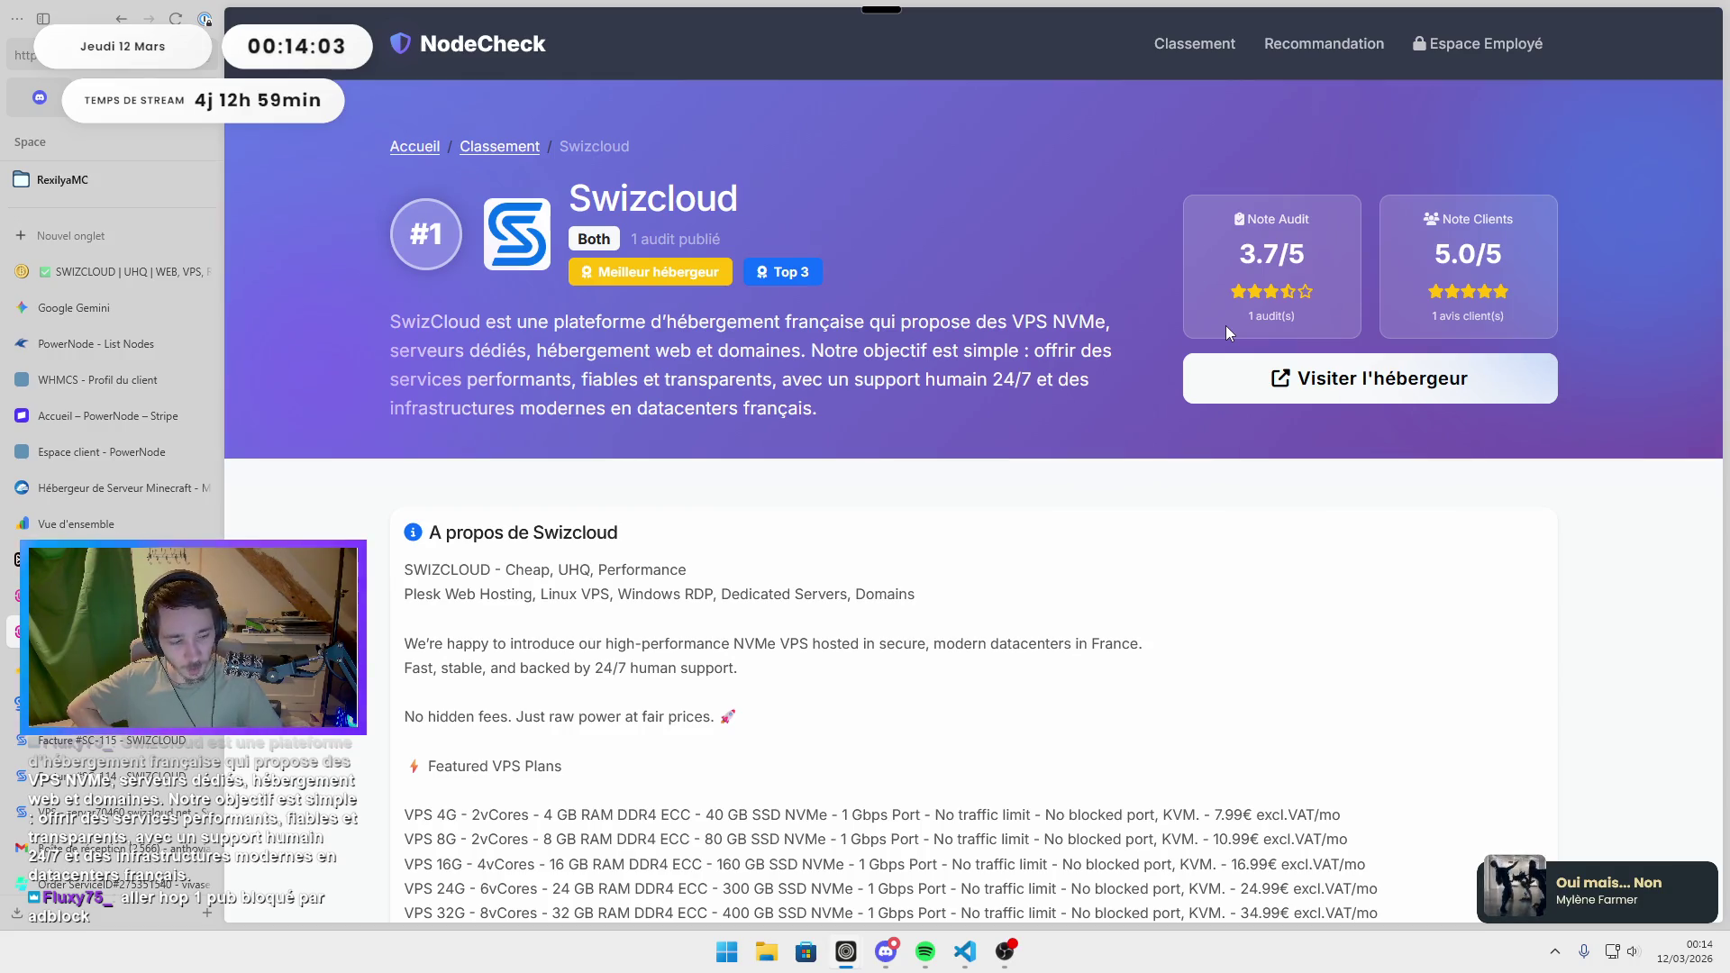
Close the Swizcloud forum post tab and return to the WHMCS client profile.
{"action": "left_click", "coordinate": [79, 273]}
{"action": "middle_click", "coordinate": [72, 274]}
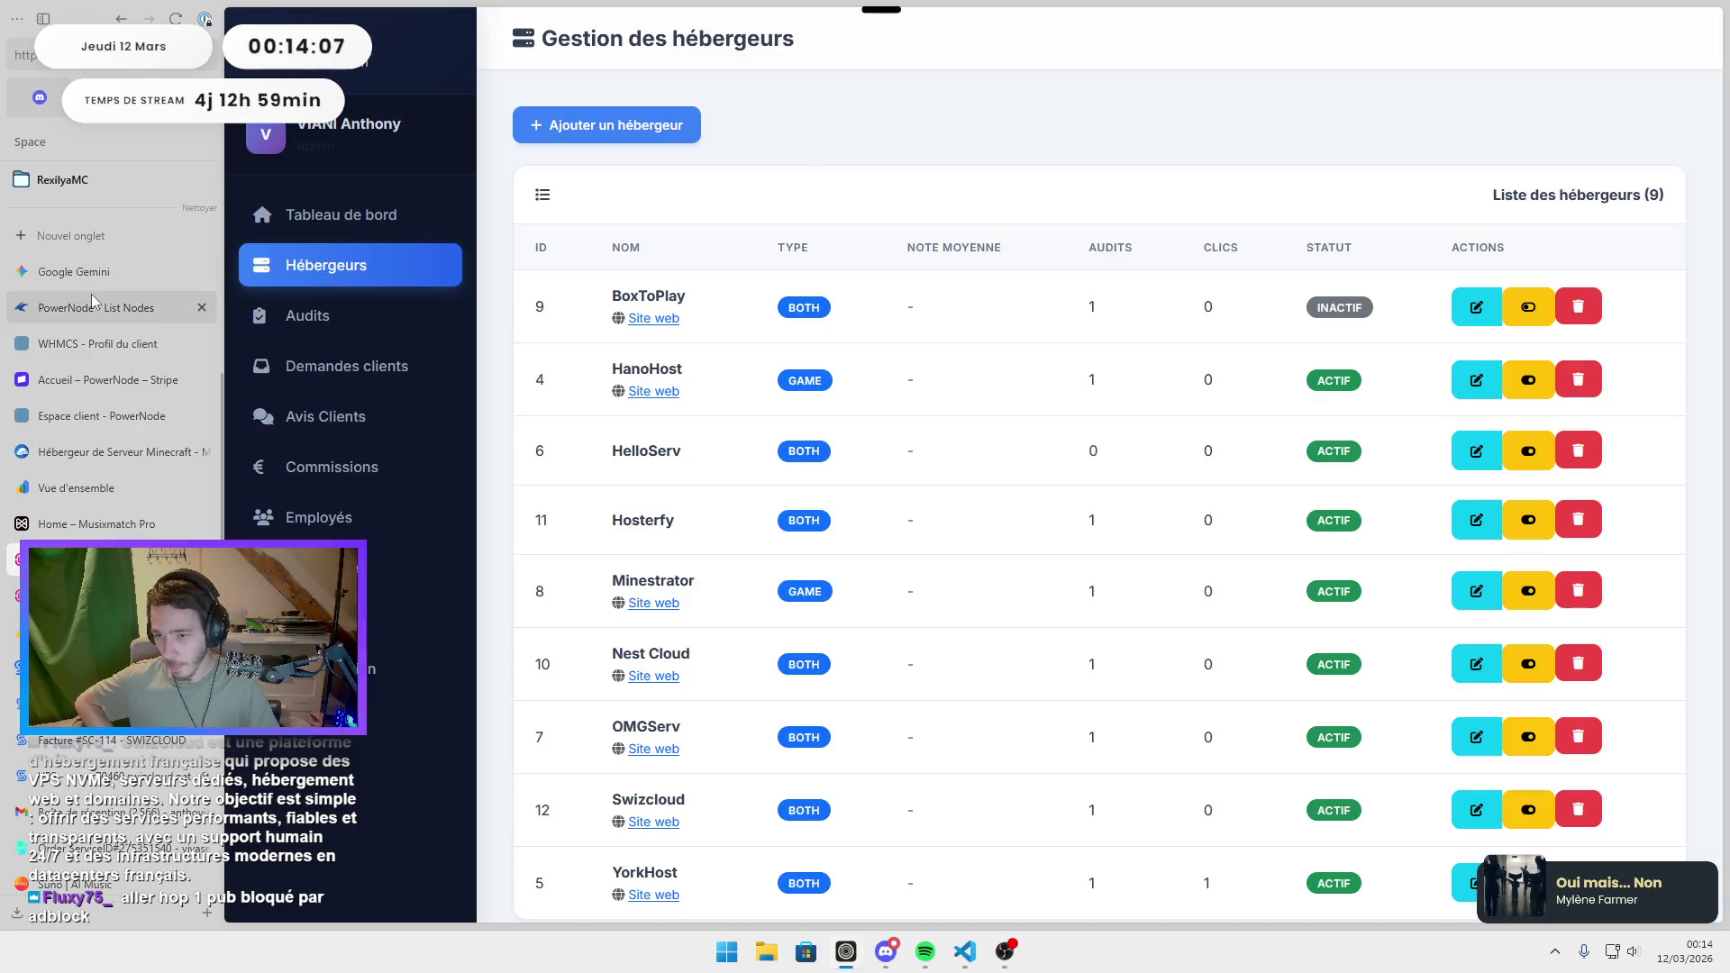
{"action": "left_click", "coordinate": [90, 347]}
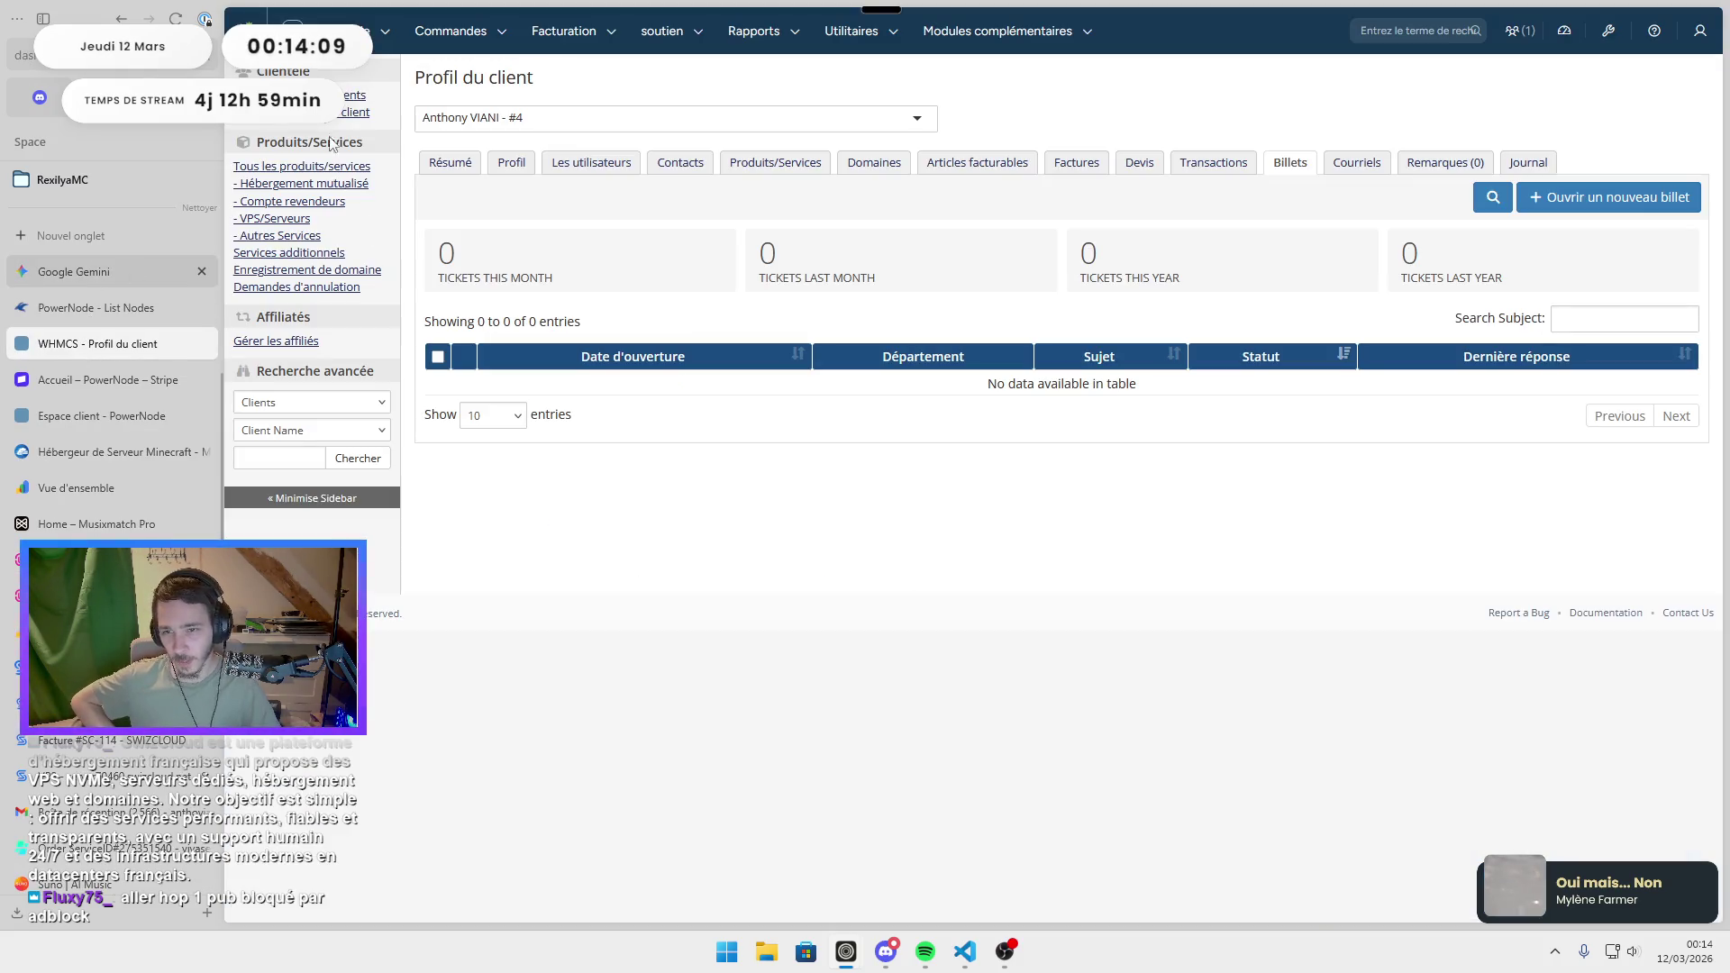
Check PowerNode's client services and empty Minecraft hosting store, then go back to WHMCS.
{"action": "left_click", "coordinate": [119, 405]}
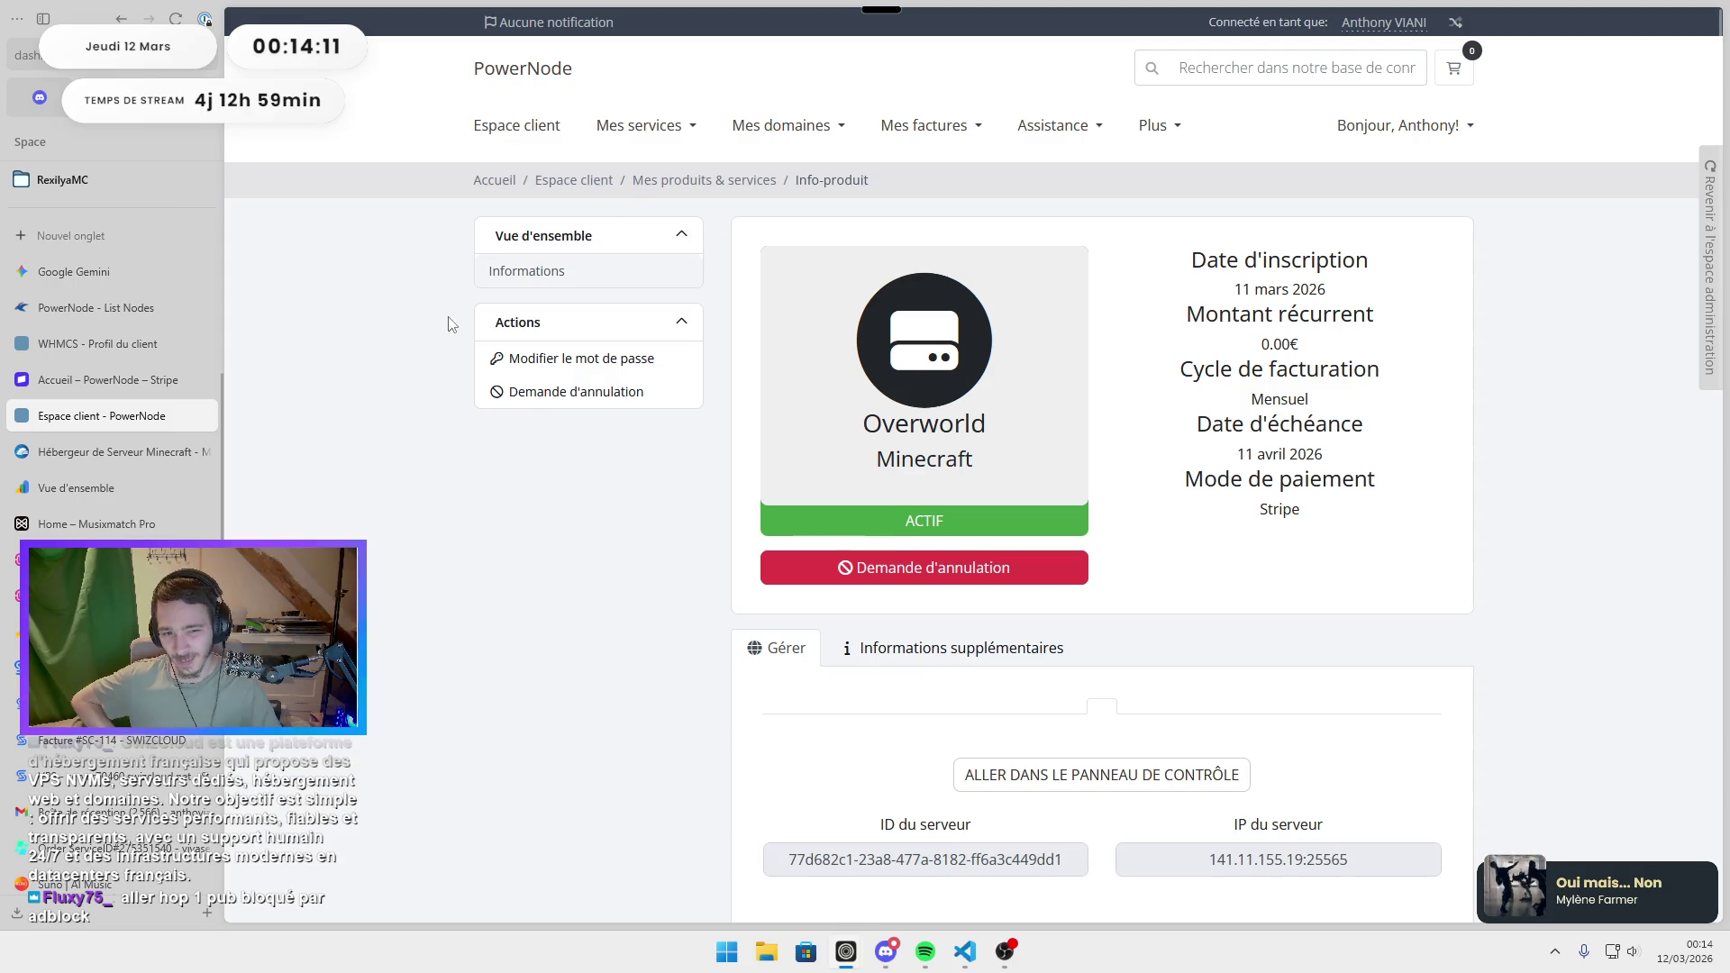
{"action": "left_click", "coordinate": [642, 127]}
{"action": "left_click", "coordinate": [653, 203]}
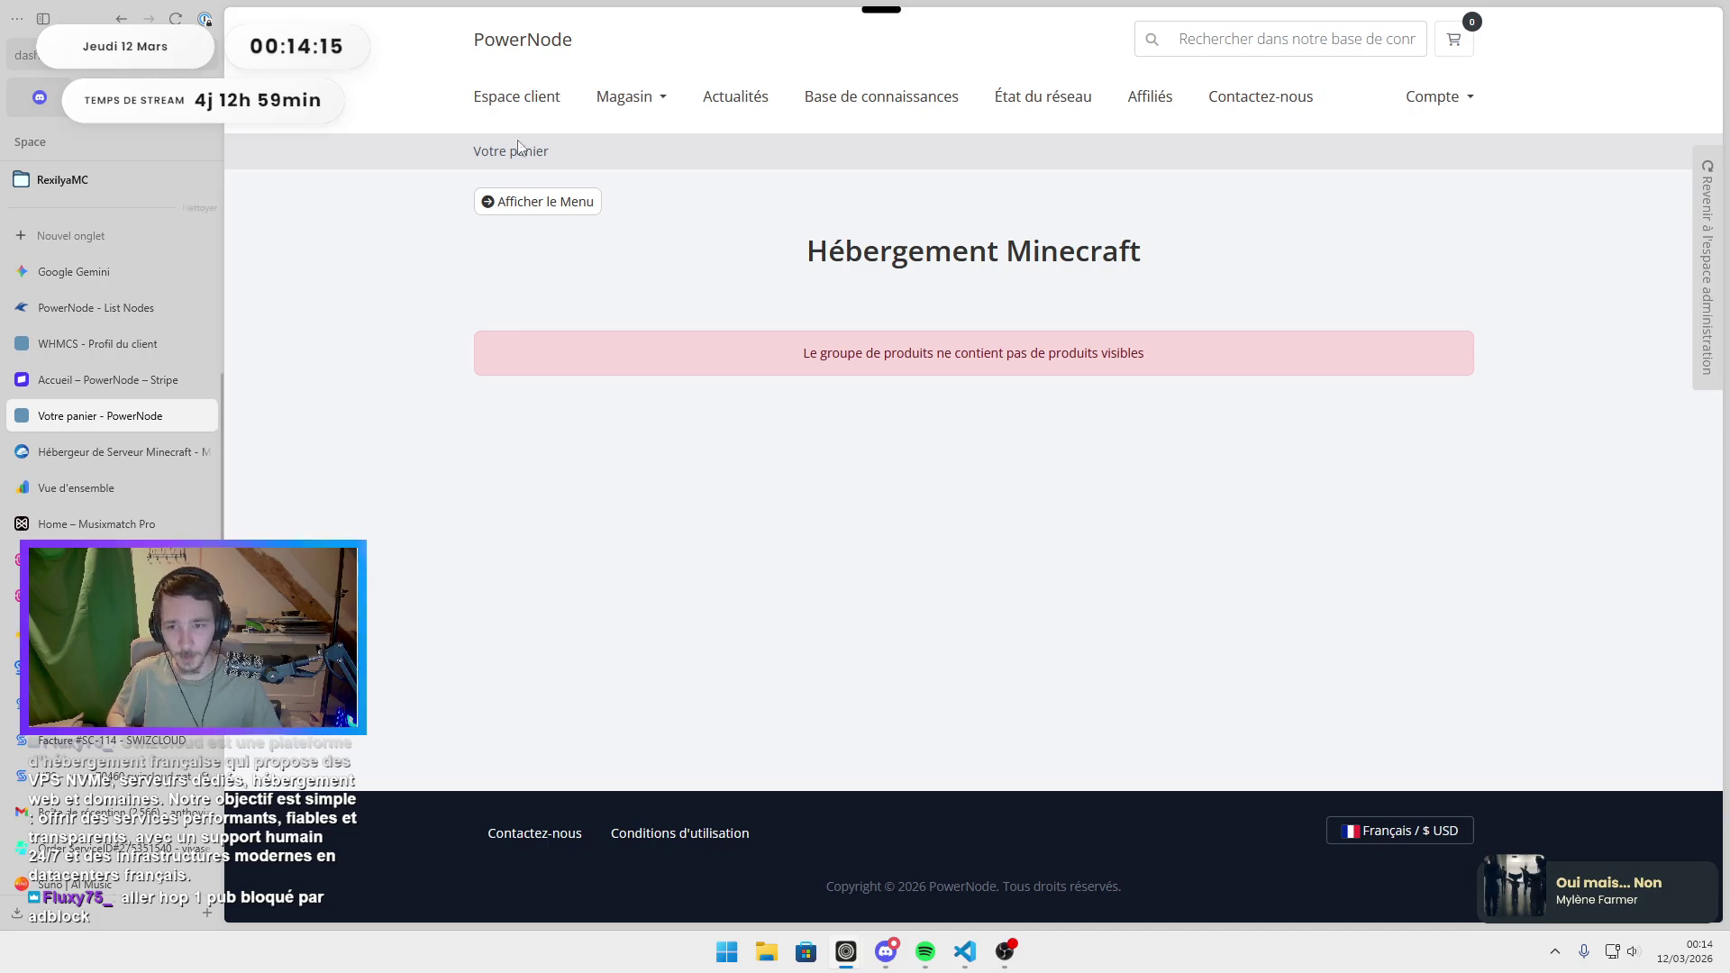
{"action": "left_click", "coordinate": [526, 204]}
{"action": "left_click", "coordinate": [526, 211]}
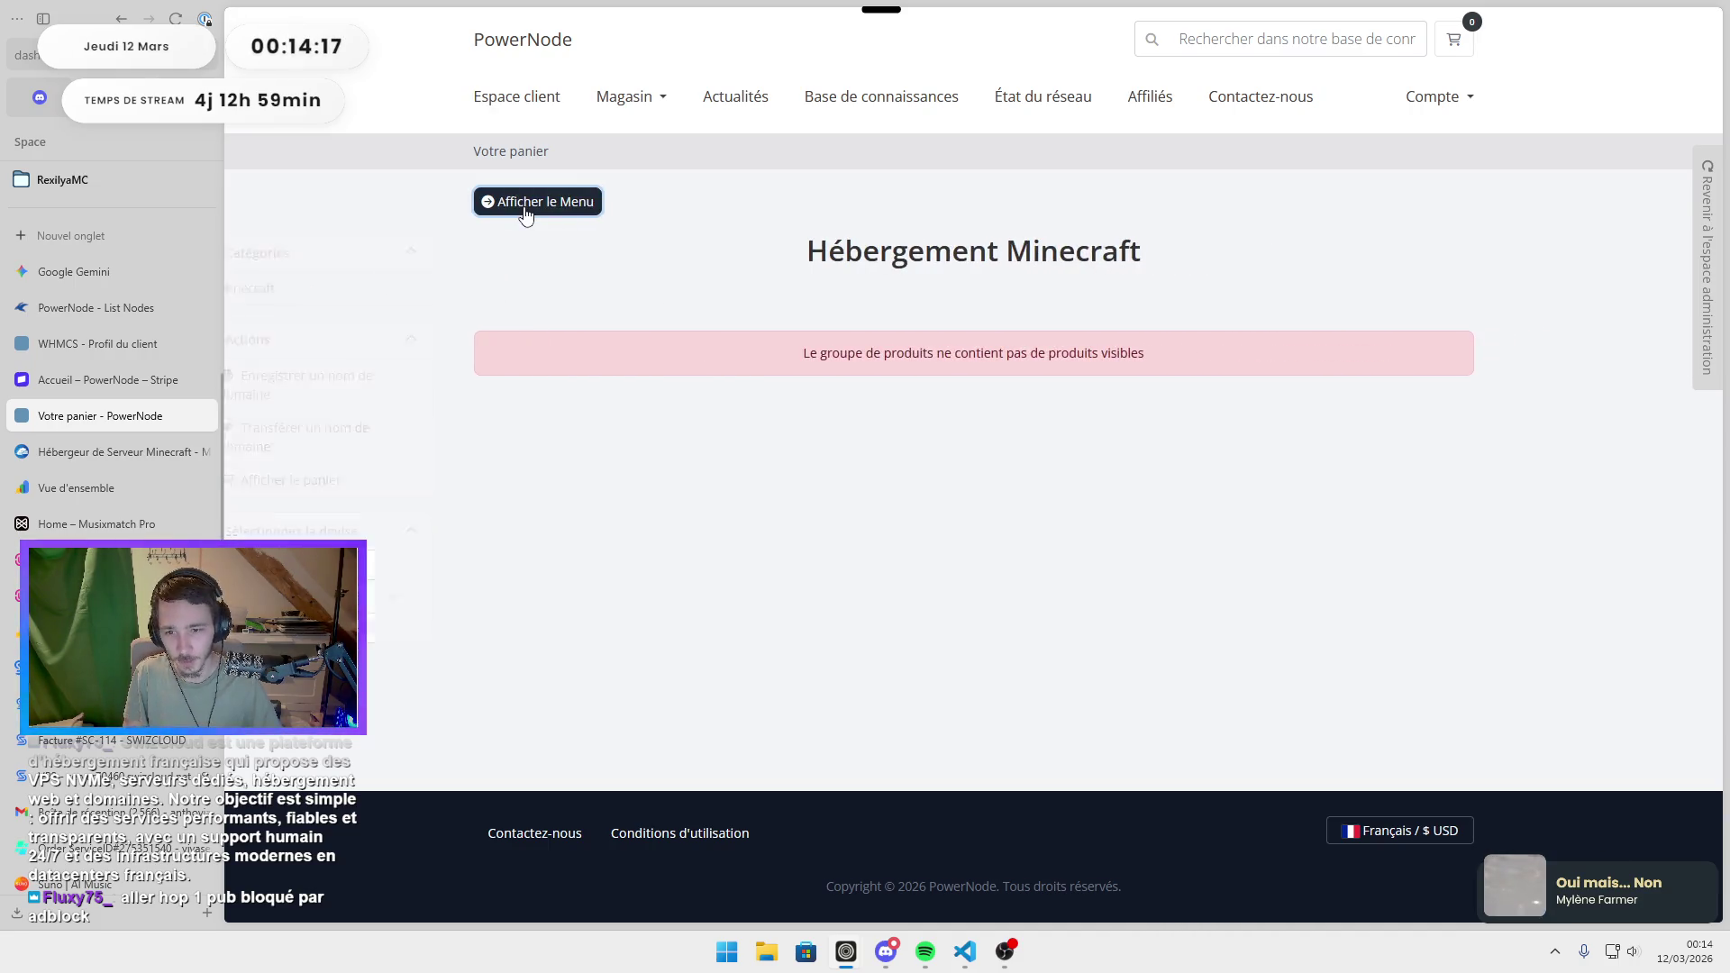
{"action": "left_click", "coordinate": [99, 343]}
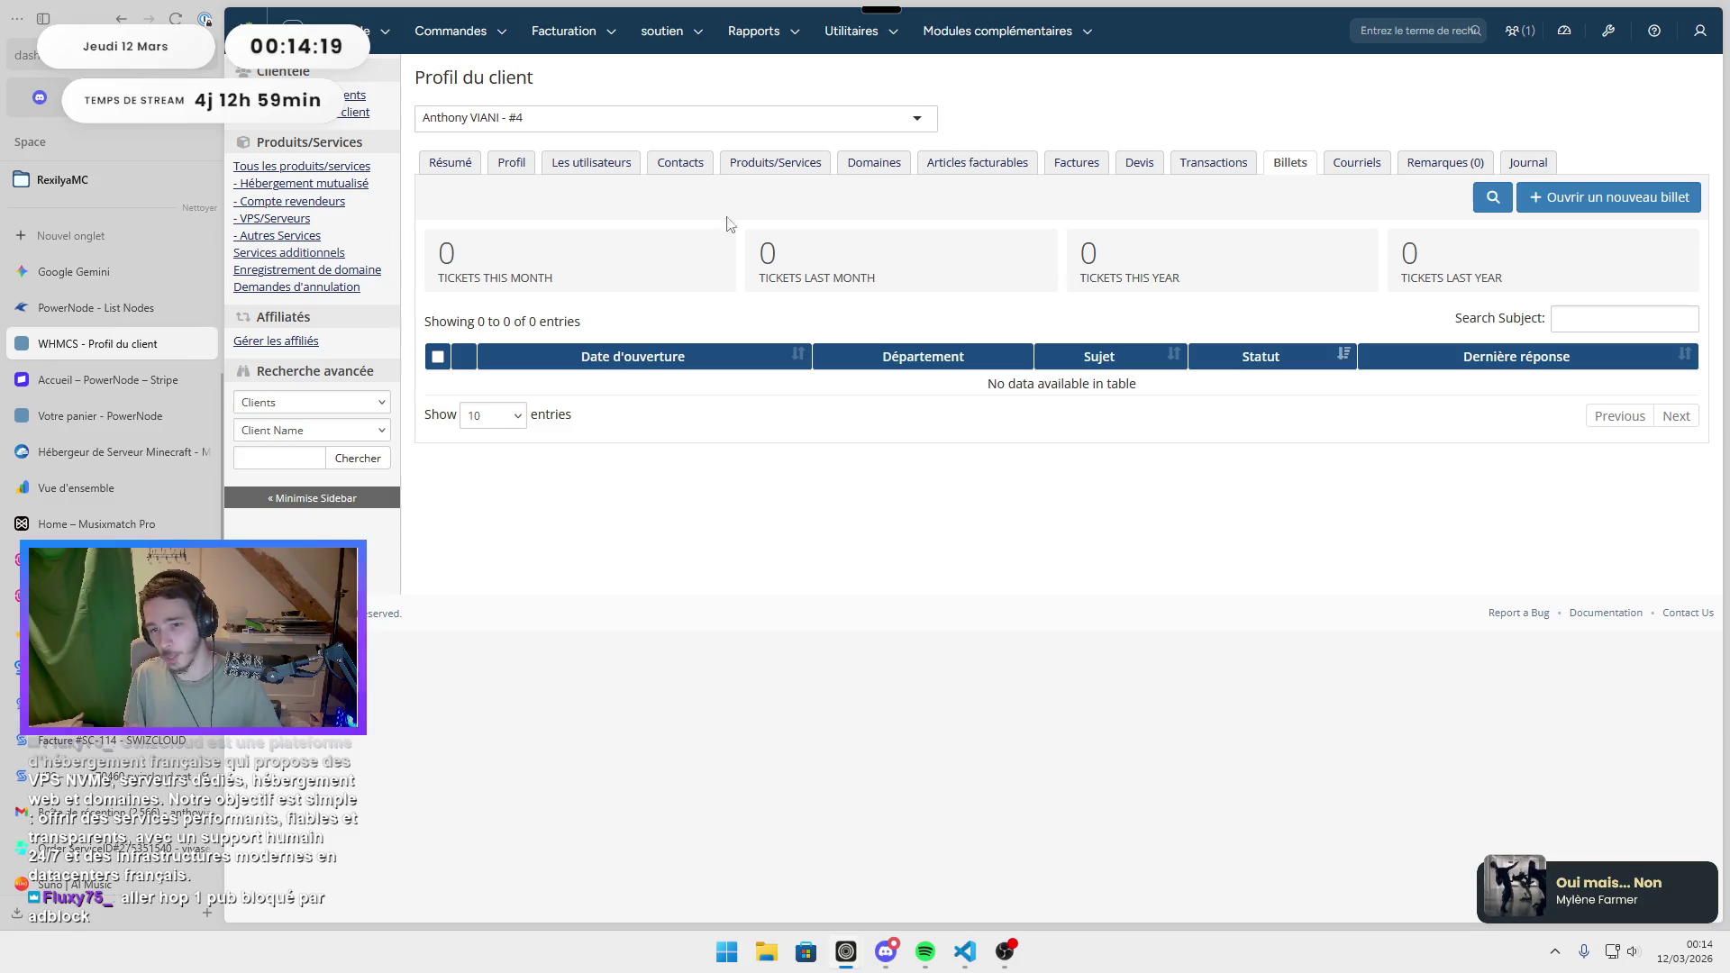
Review the Overworld product's settings, still at stock 2, then return to the settings overview.
{"action": "left_click", "coordinate": [1607, 31]}
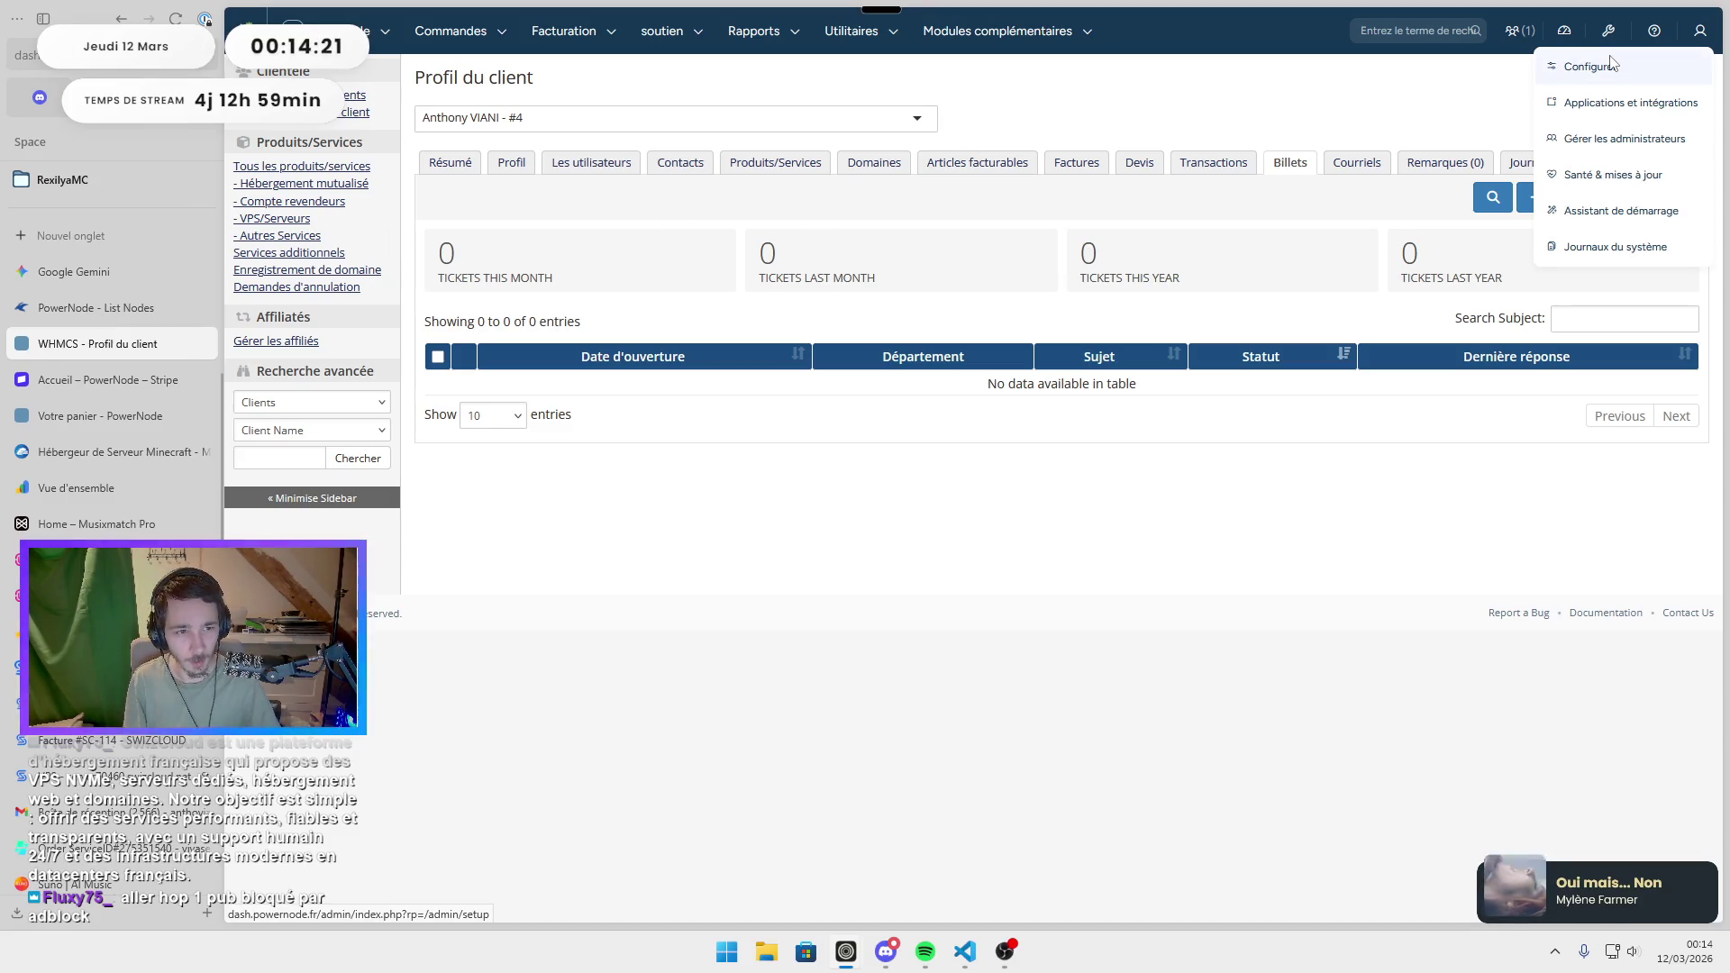
{"action": "left_click", "coordinate": [1586, 70]}
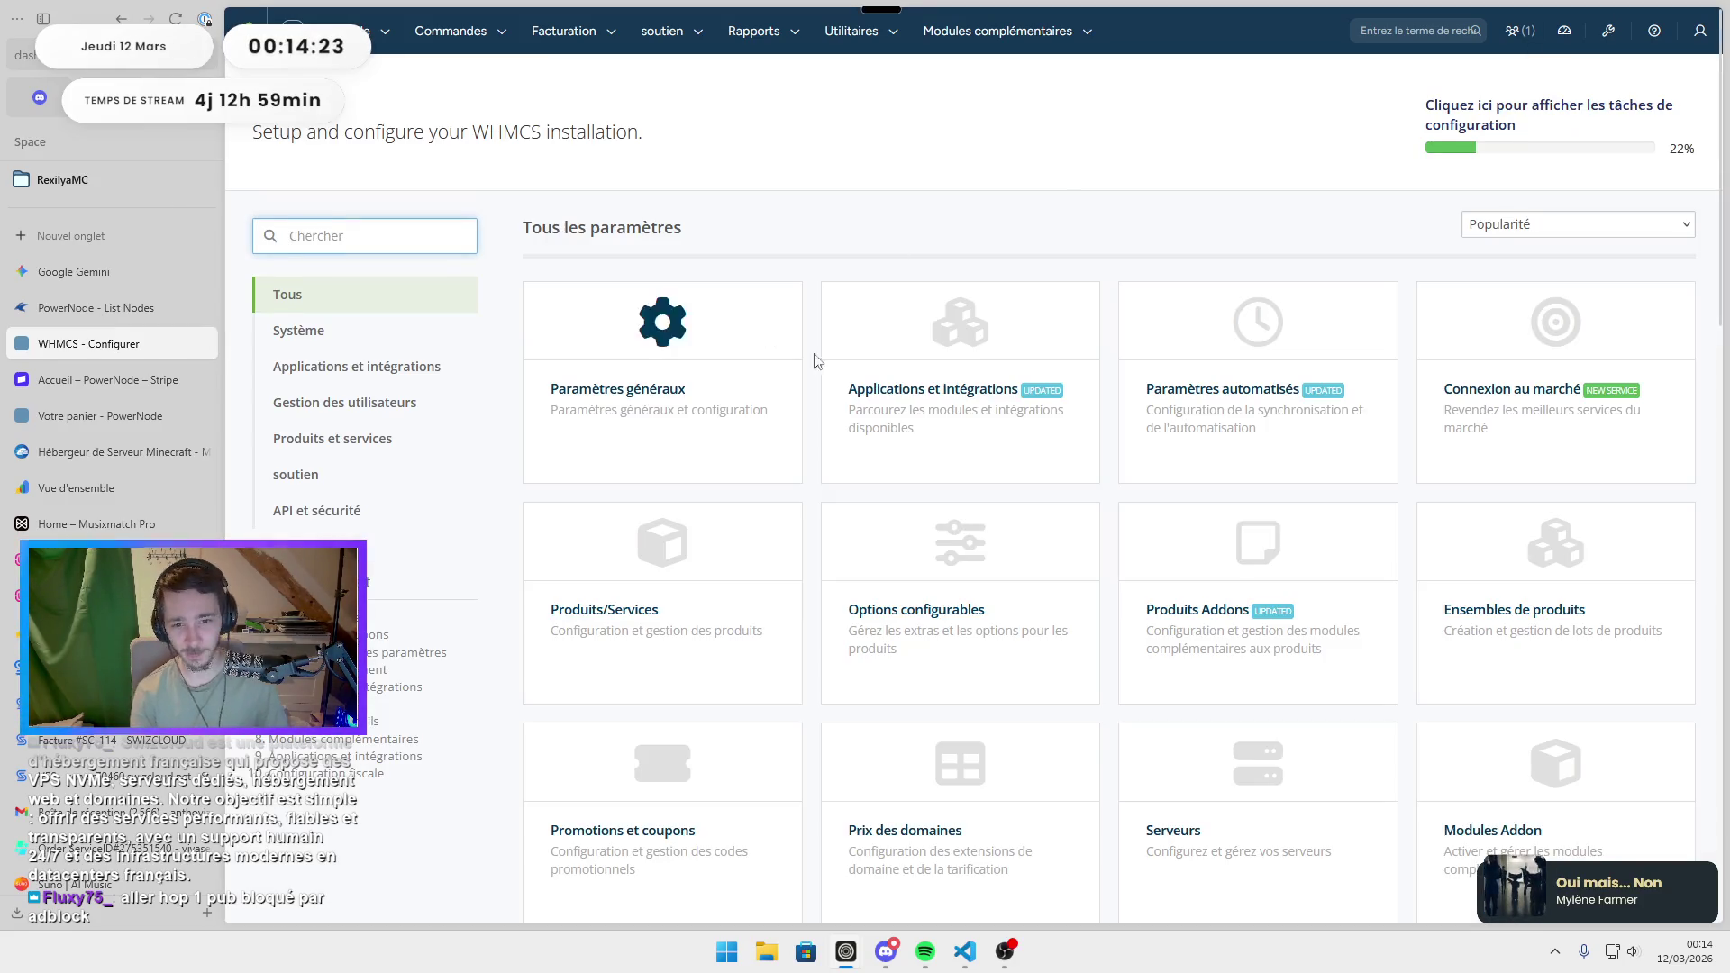
{"action": "scroll", "coordinate": [699, 552], "scroll_direction": "down", "scroll_amount": 2}
{"action": "left_click", "coordinate": [661, 413]}
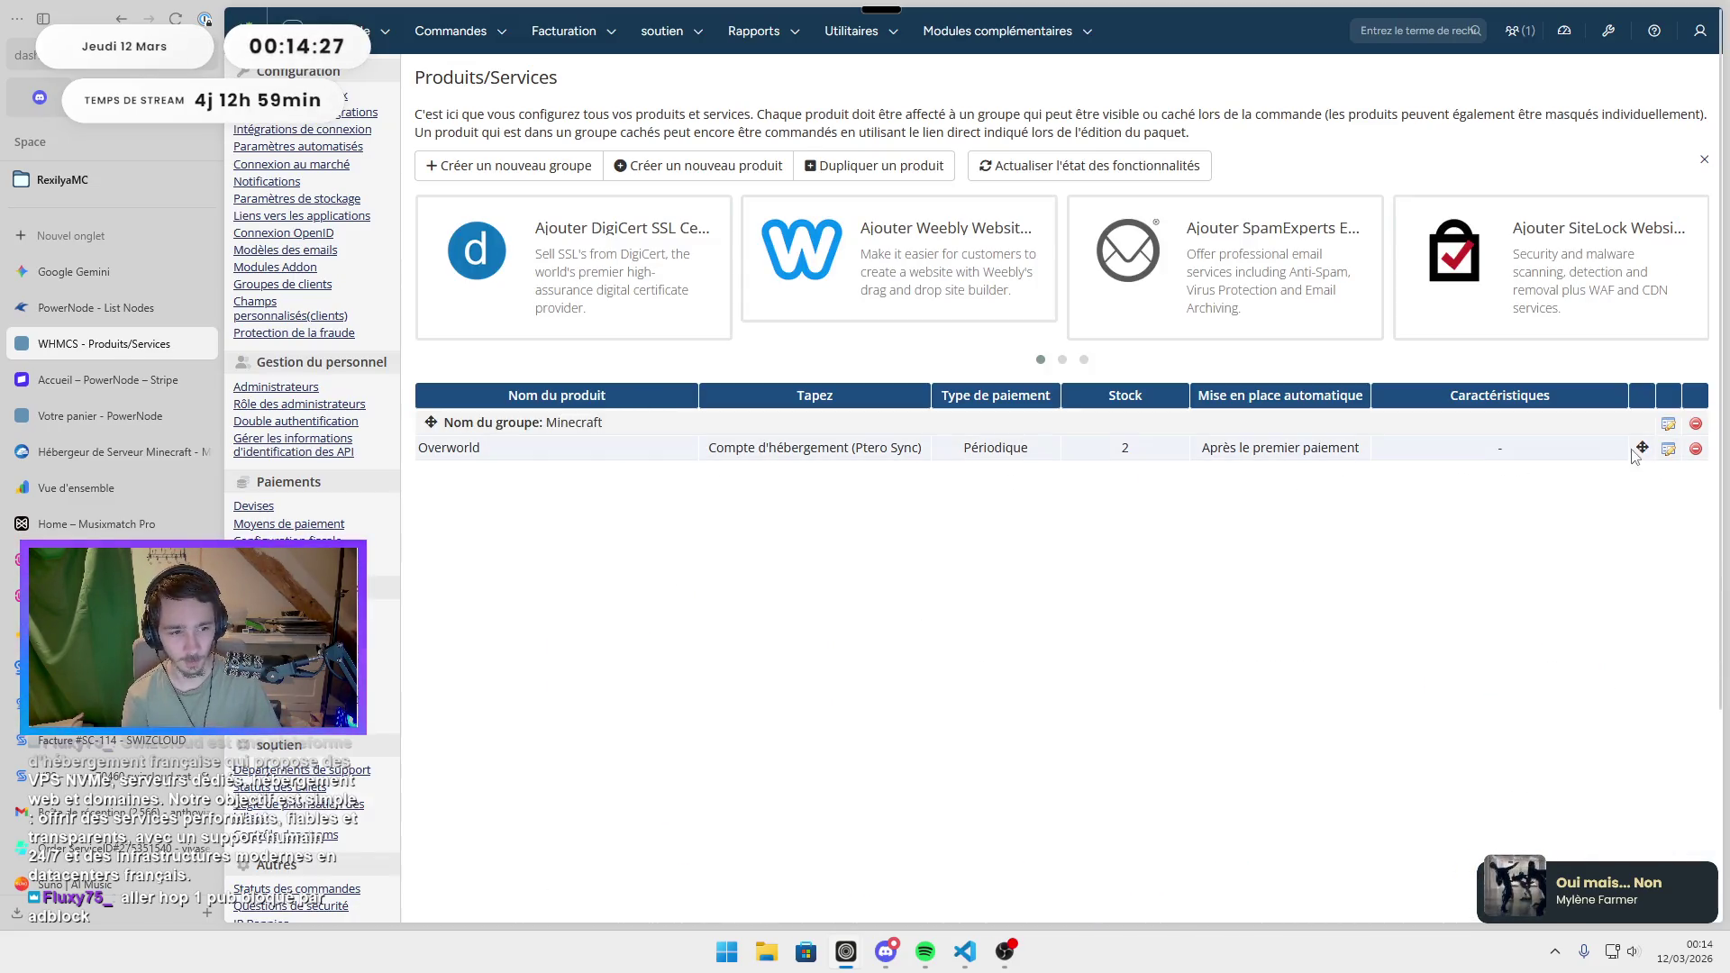
{"action": "left_click", "coordinate": [1667, 448]}
{"action": "scroll", "coordinate": [596, 321], "scroll_direction": "down", "scroll_amount": 1}
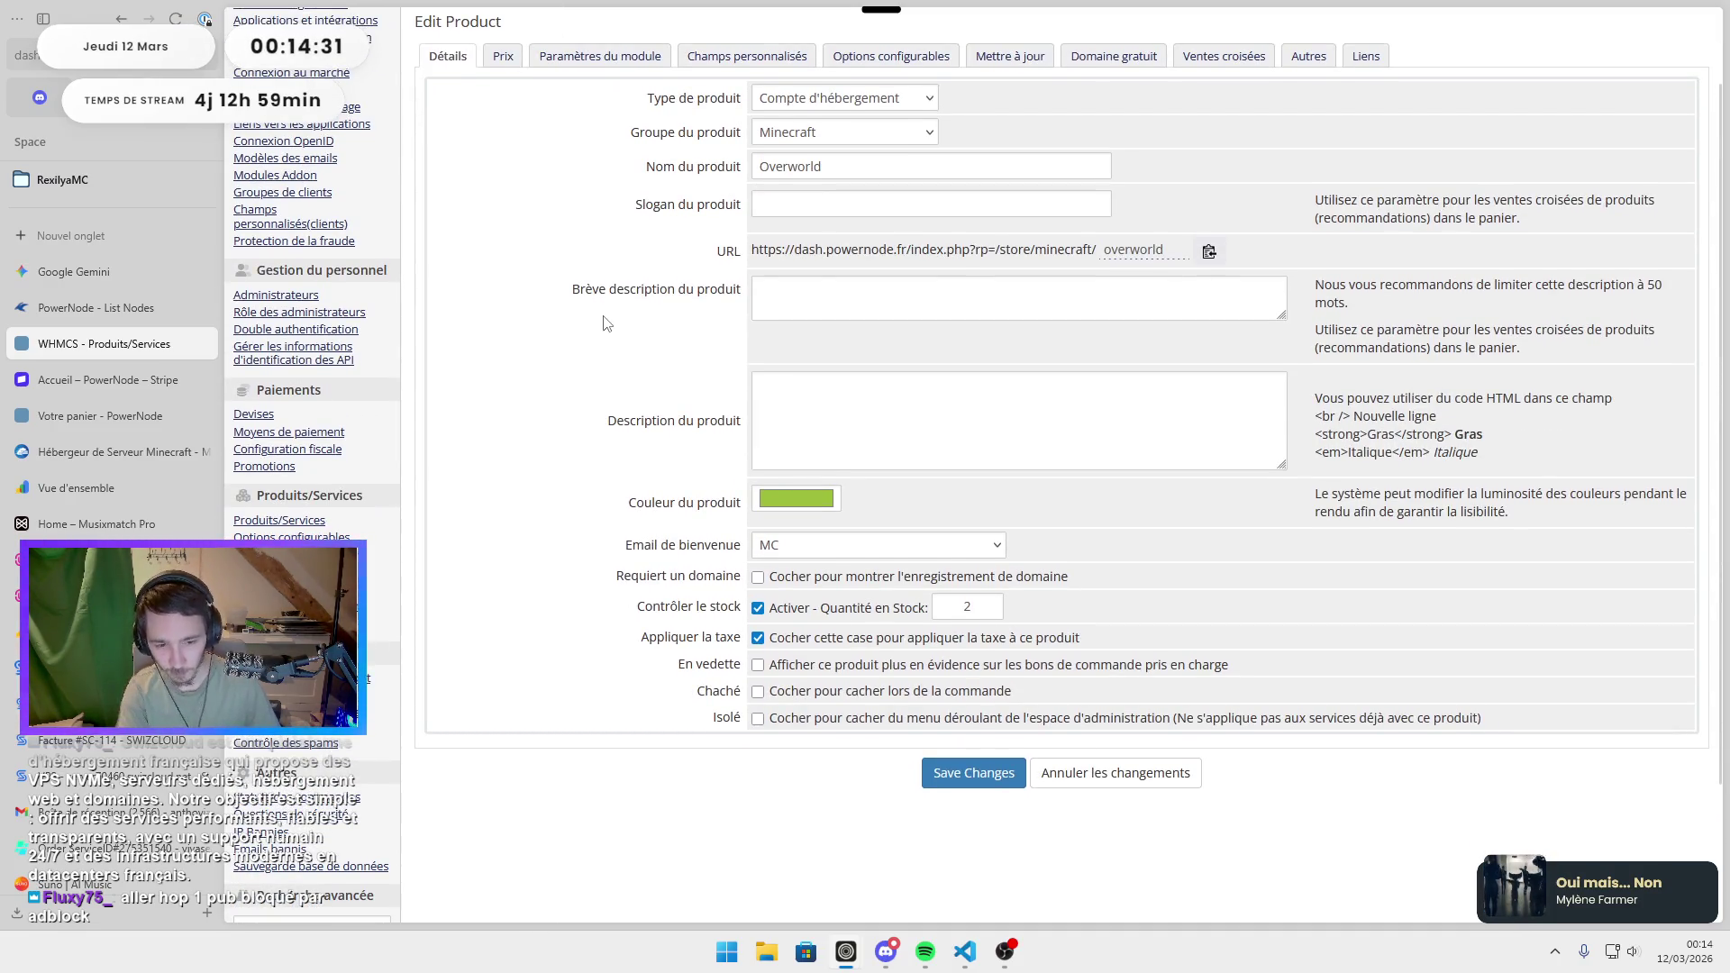
{"action": "scroll", "coordinate": [653, 348], "scroll_direction": "up", "scroll_amount": 1}
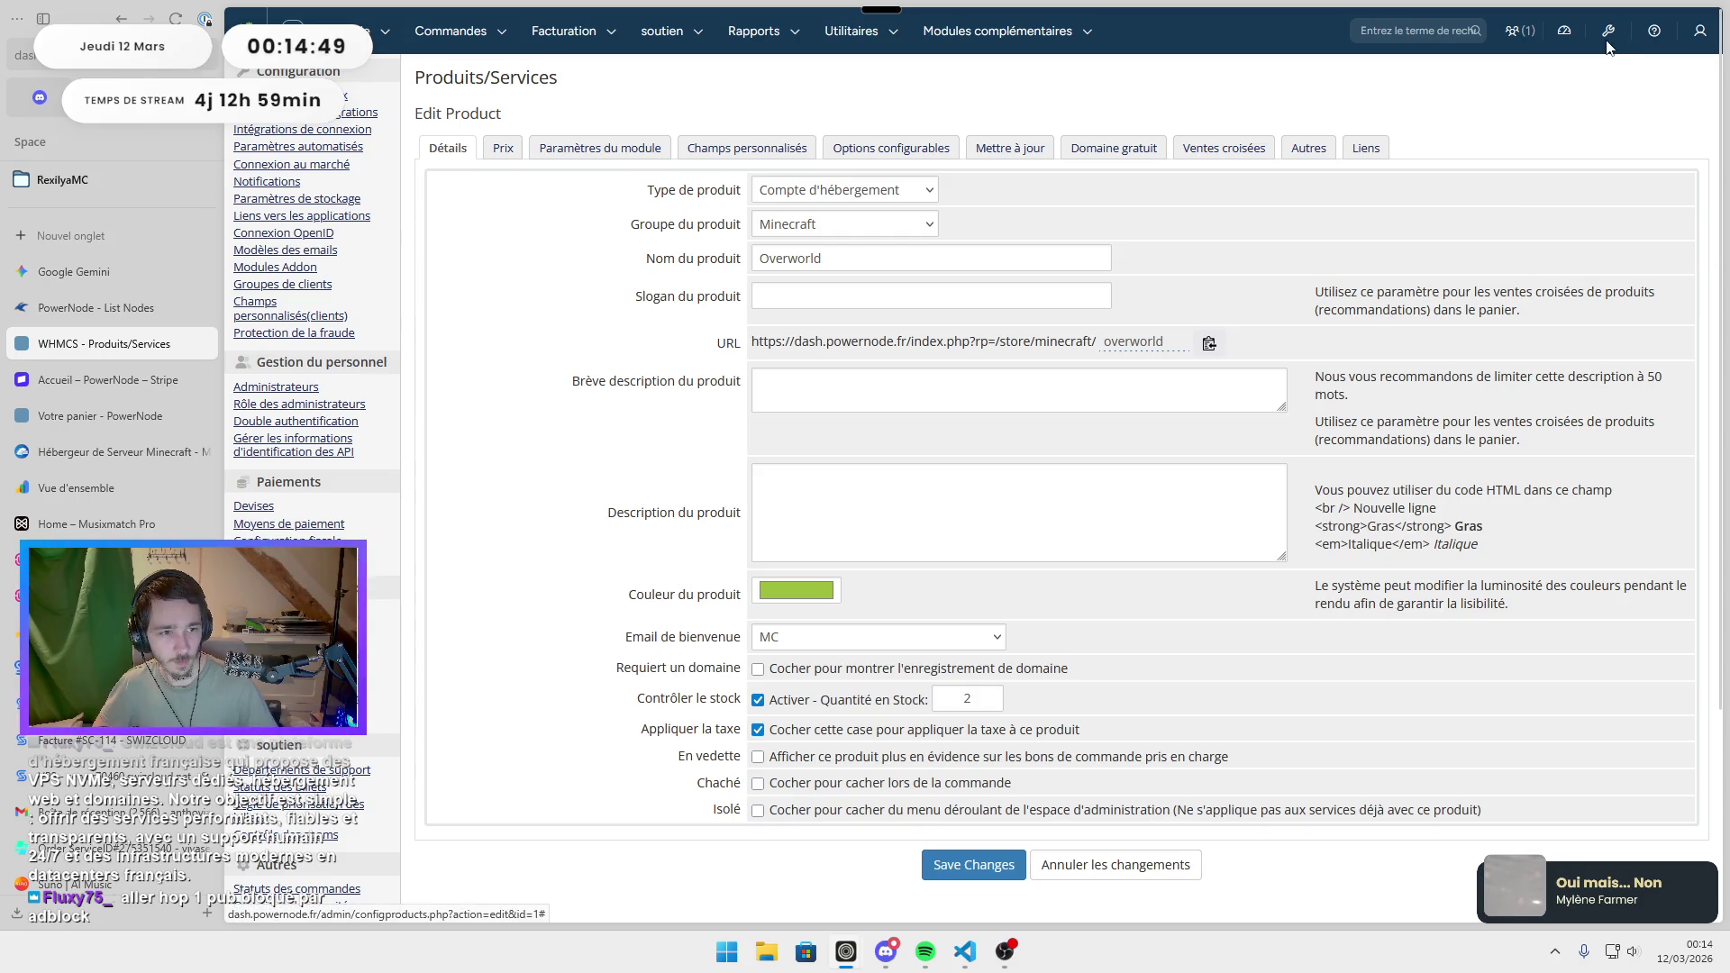
{"action": "left_click", "coordinate": [1572, 102]}
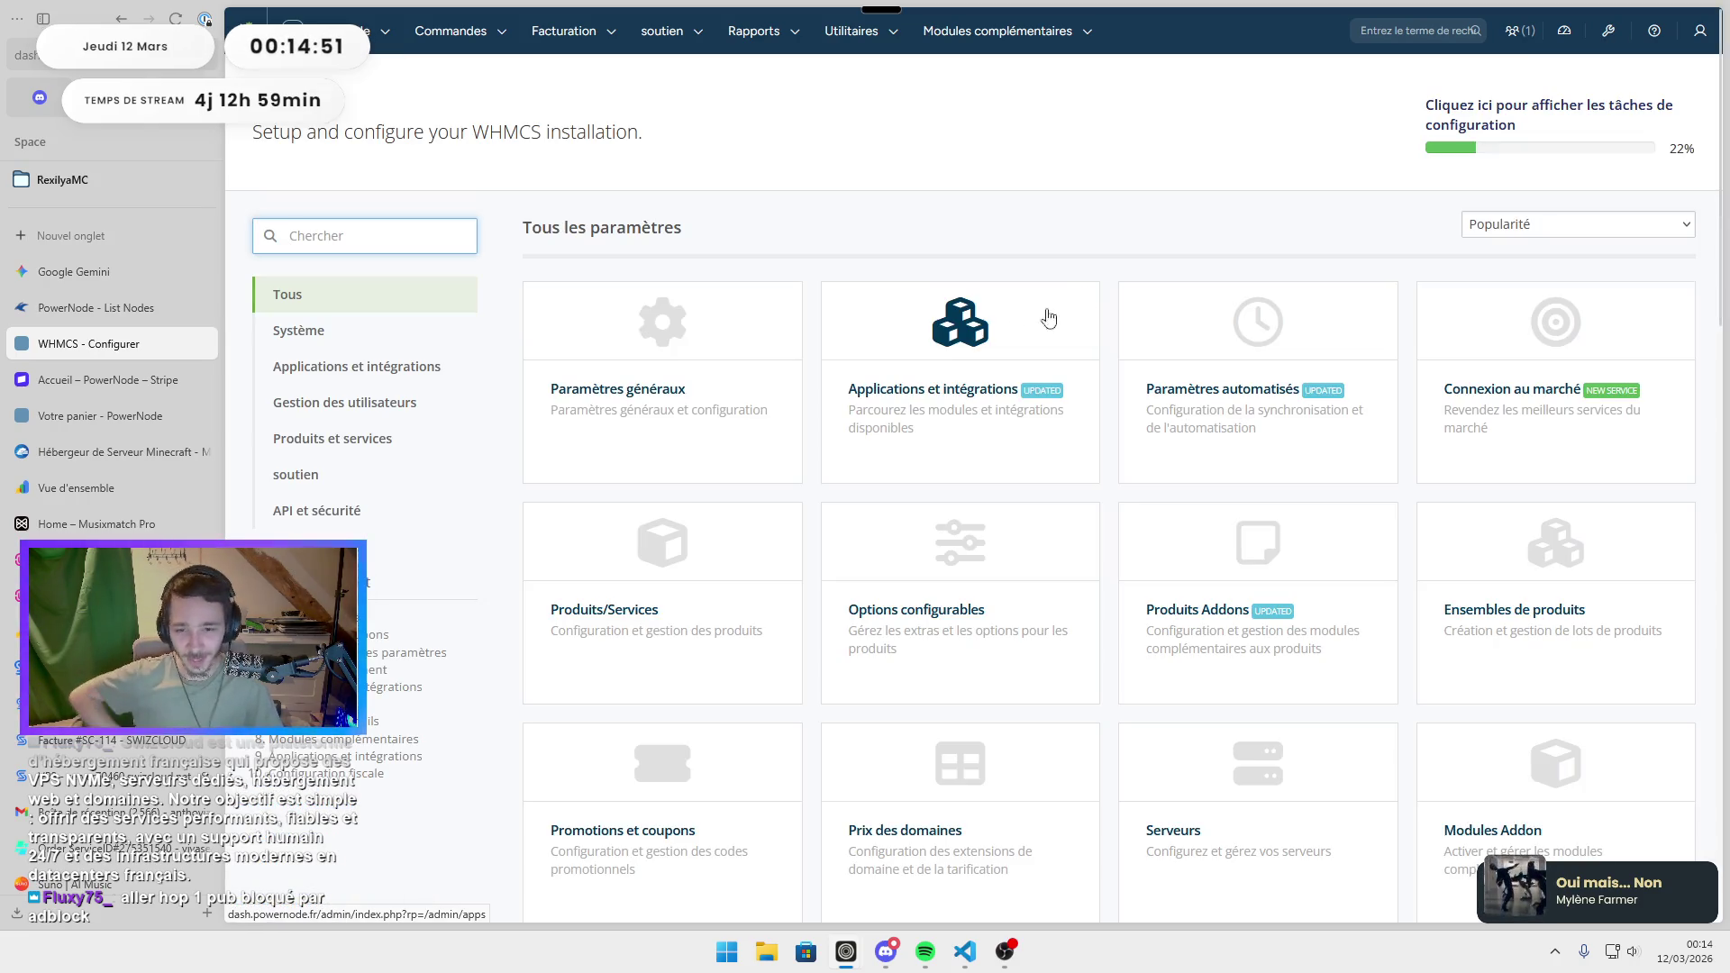
Try deleting the EUR currency in Devises; it is refused because a client uses it.
{"action": "scroll", "coordinate": [1092, 545], "scroll_direction": "down", "scroll_amount": 2}
{"action": "scroll", "coordinate": [1092, 545], "scroll_direction": "down", "scroll_amount": 4}
{"action": "scroll", "coordinate": [998, 556], "scroll_direction": "down", "scroll_amount": 5}
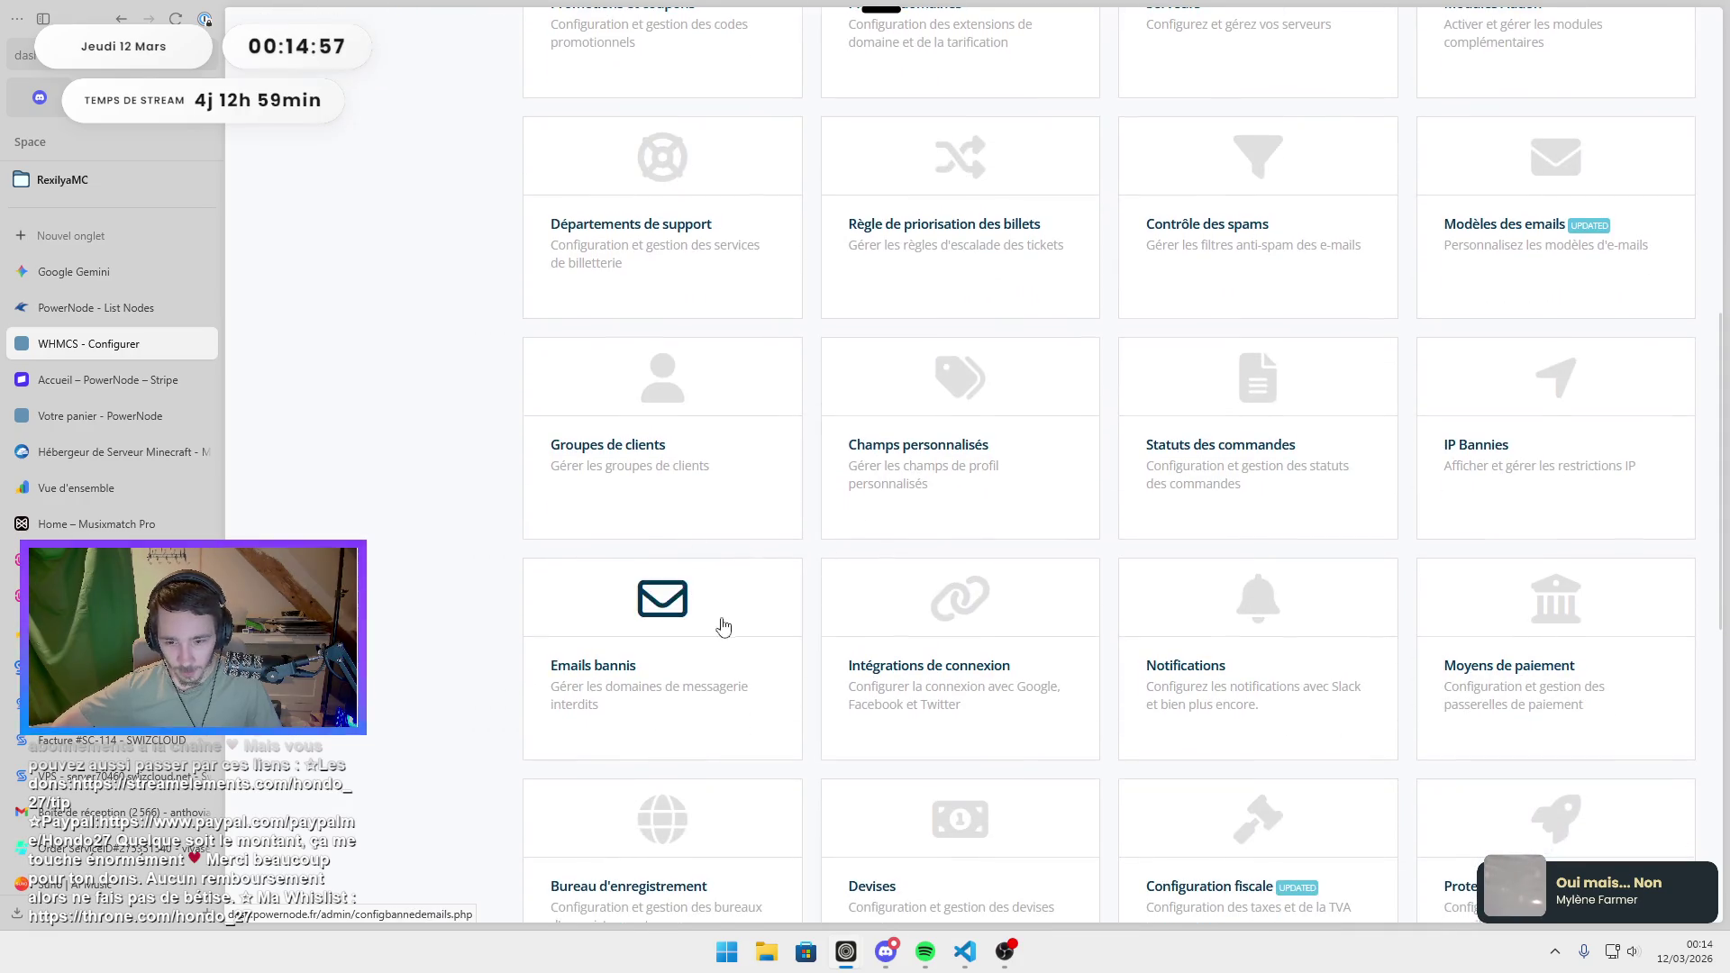
{"action": "scroll", "coordinate": [1096, 620], "scroll_direction": "down", "scroll_amount": 2}
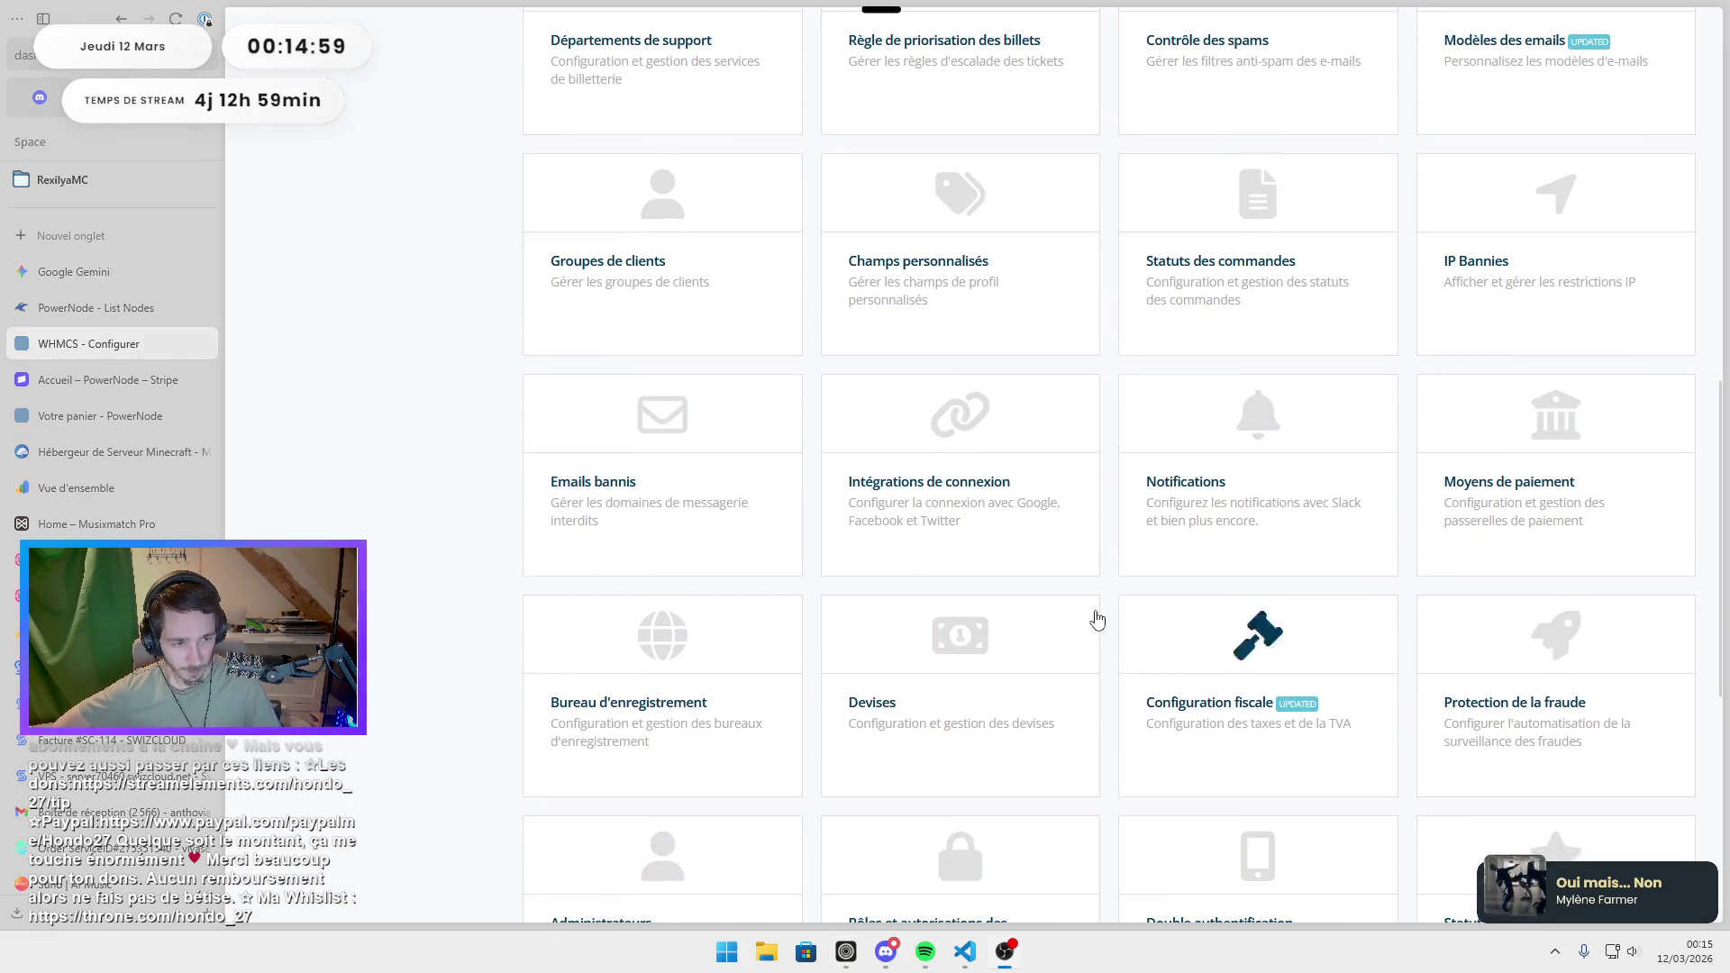
{"action": "left_click", "coordinate": [957, 642]}
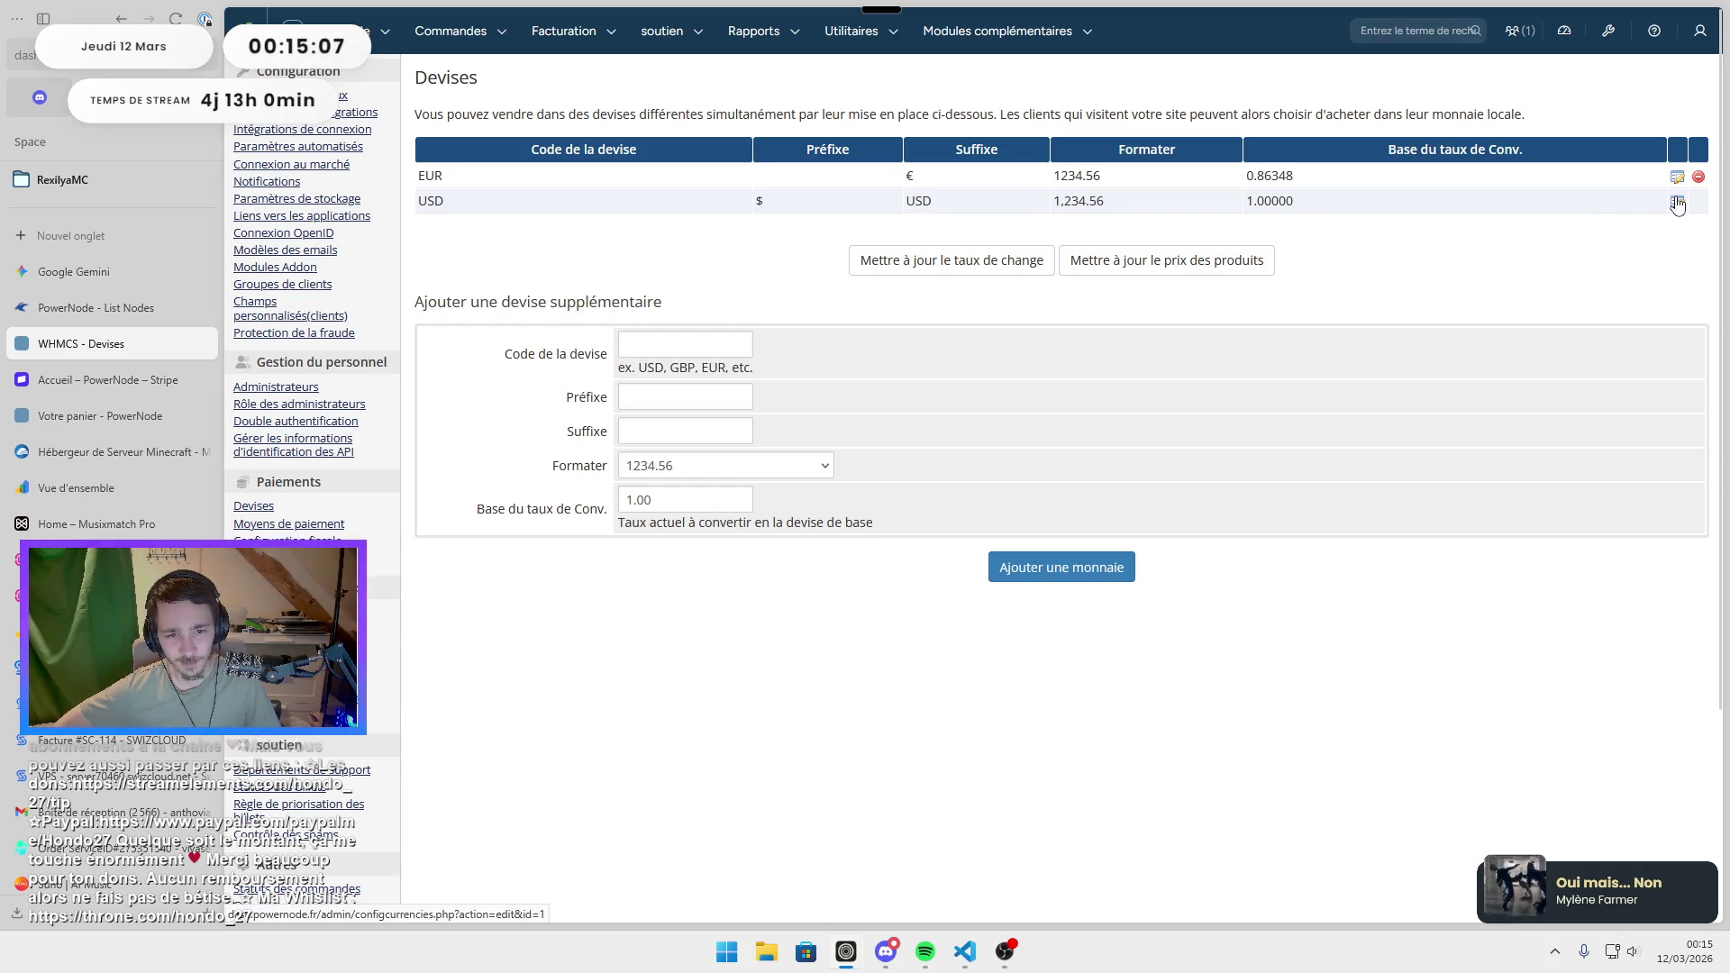
{"action": "left_click", "coordinate": [1698, 177]}
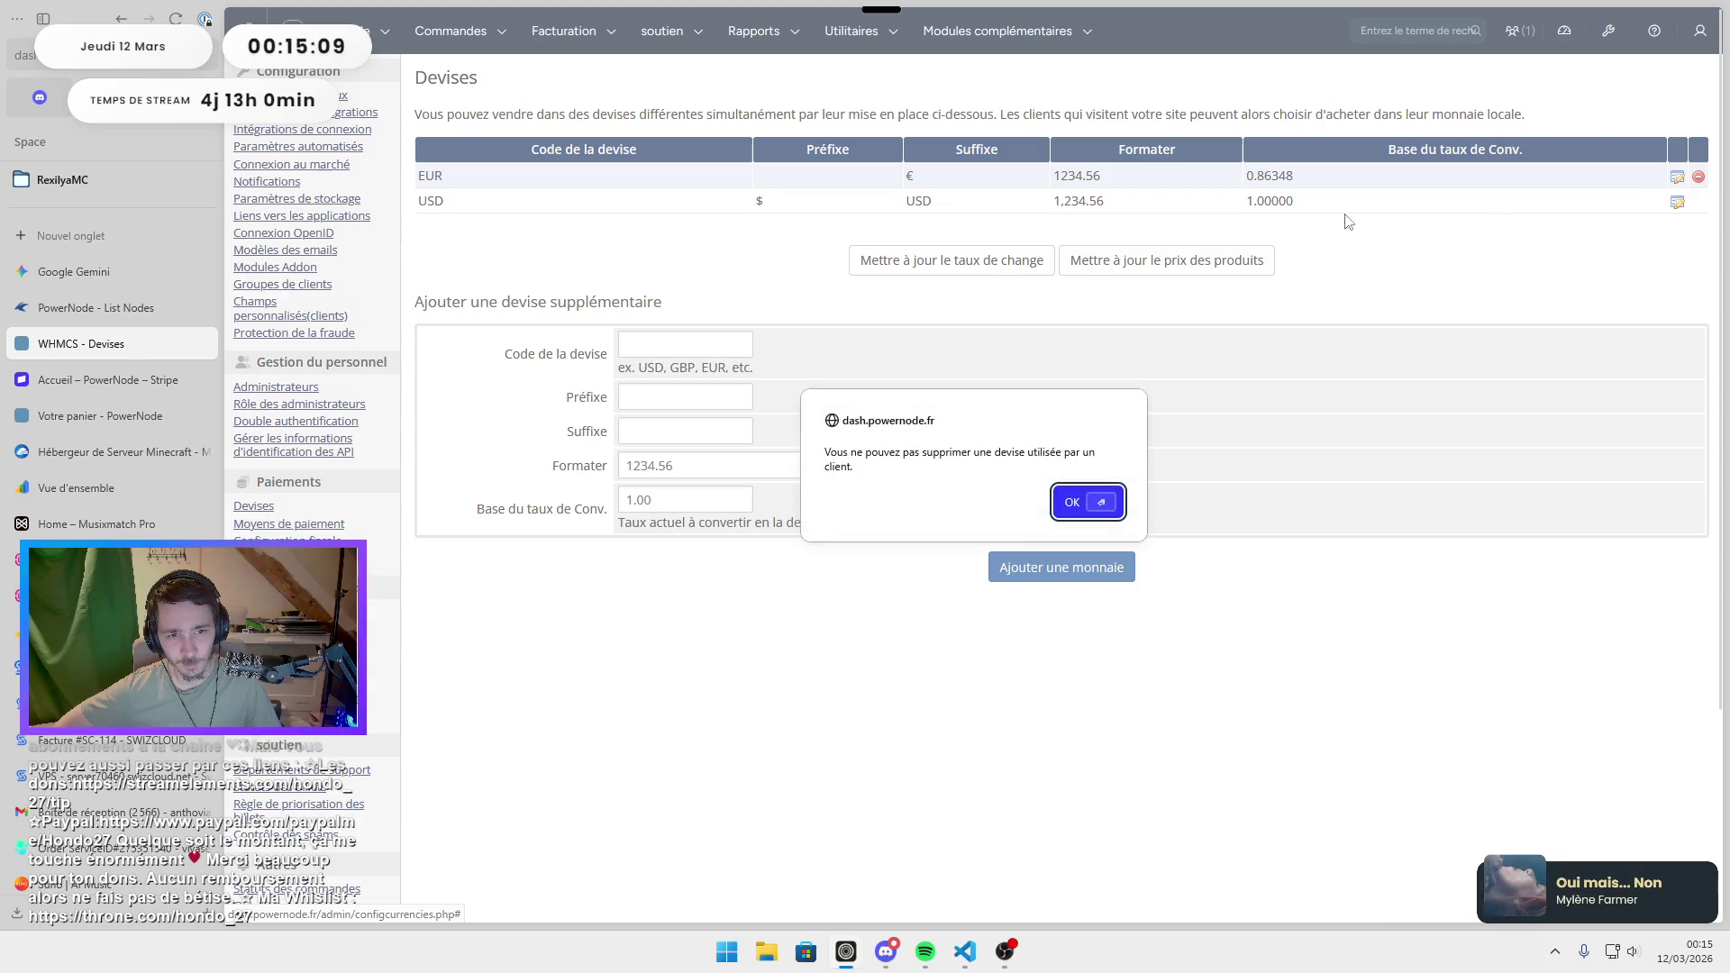
{"action": "left_click", "coordinate": [1068, 506]}
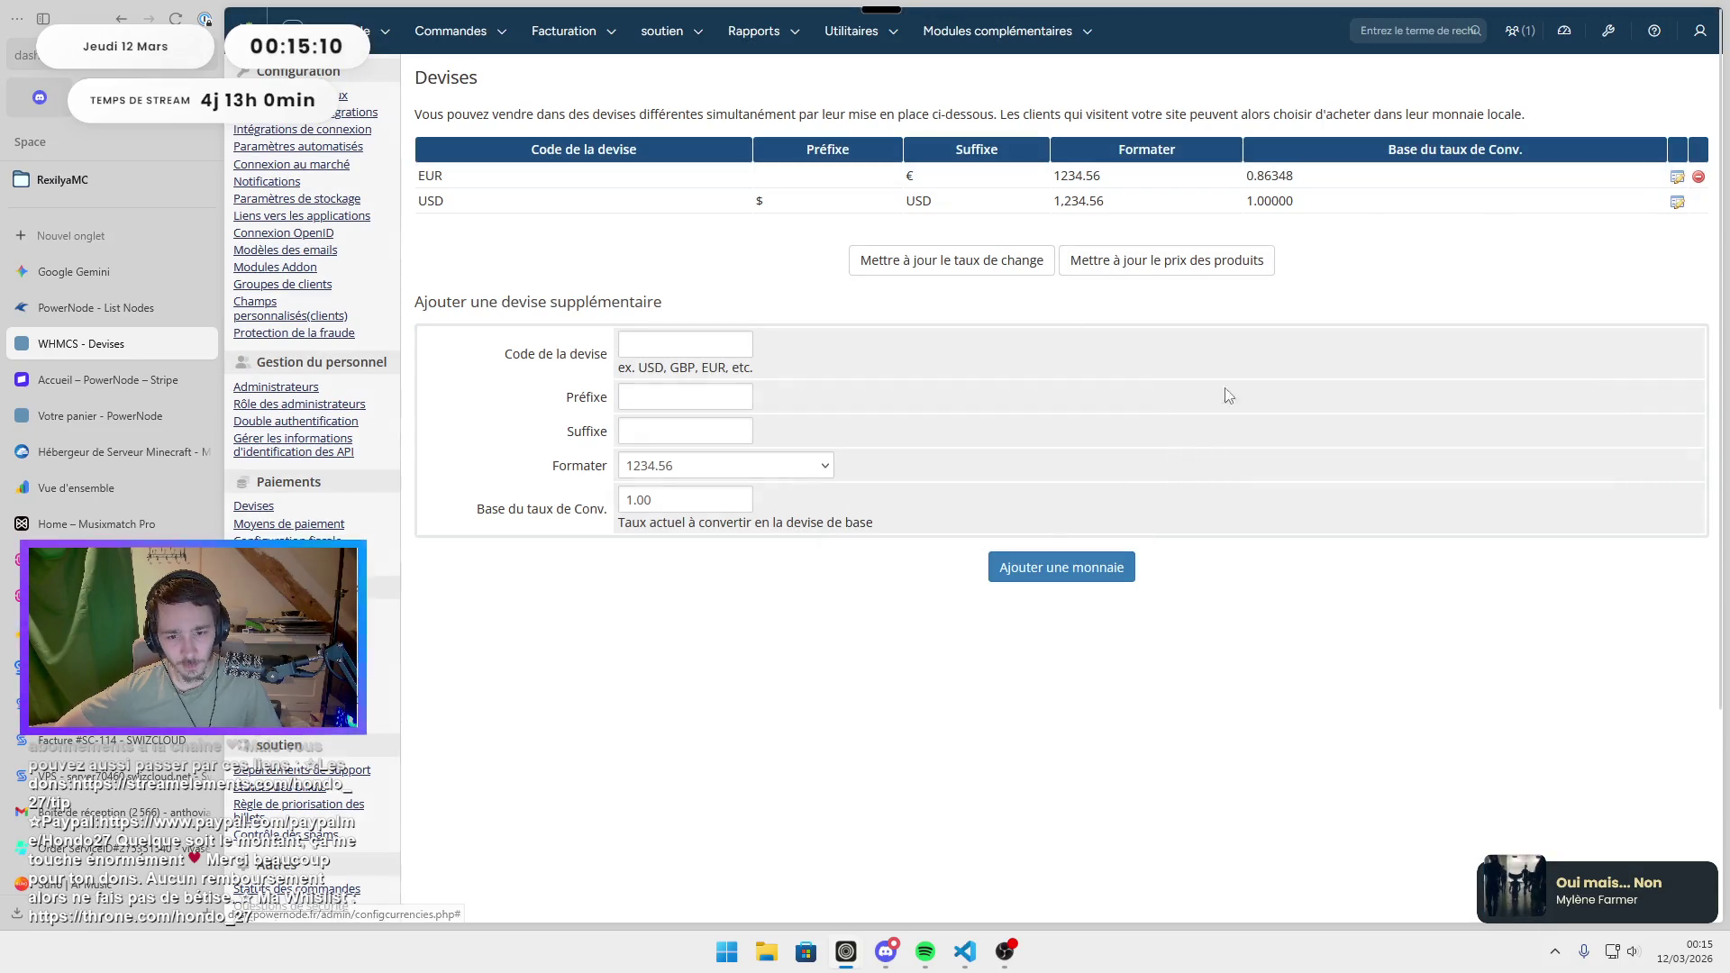
{"action": "left_click", "coordinate": [1677, 206]}
Convert the USD currency to code EUR with no prefix, € suffix, and recalculated prices.
{"action": "double_click", "coordinate": [707, 126]}
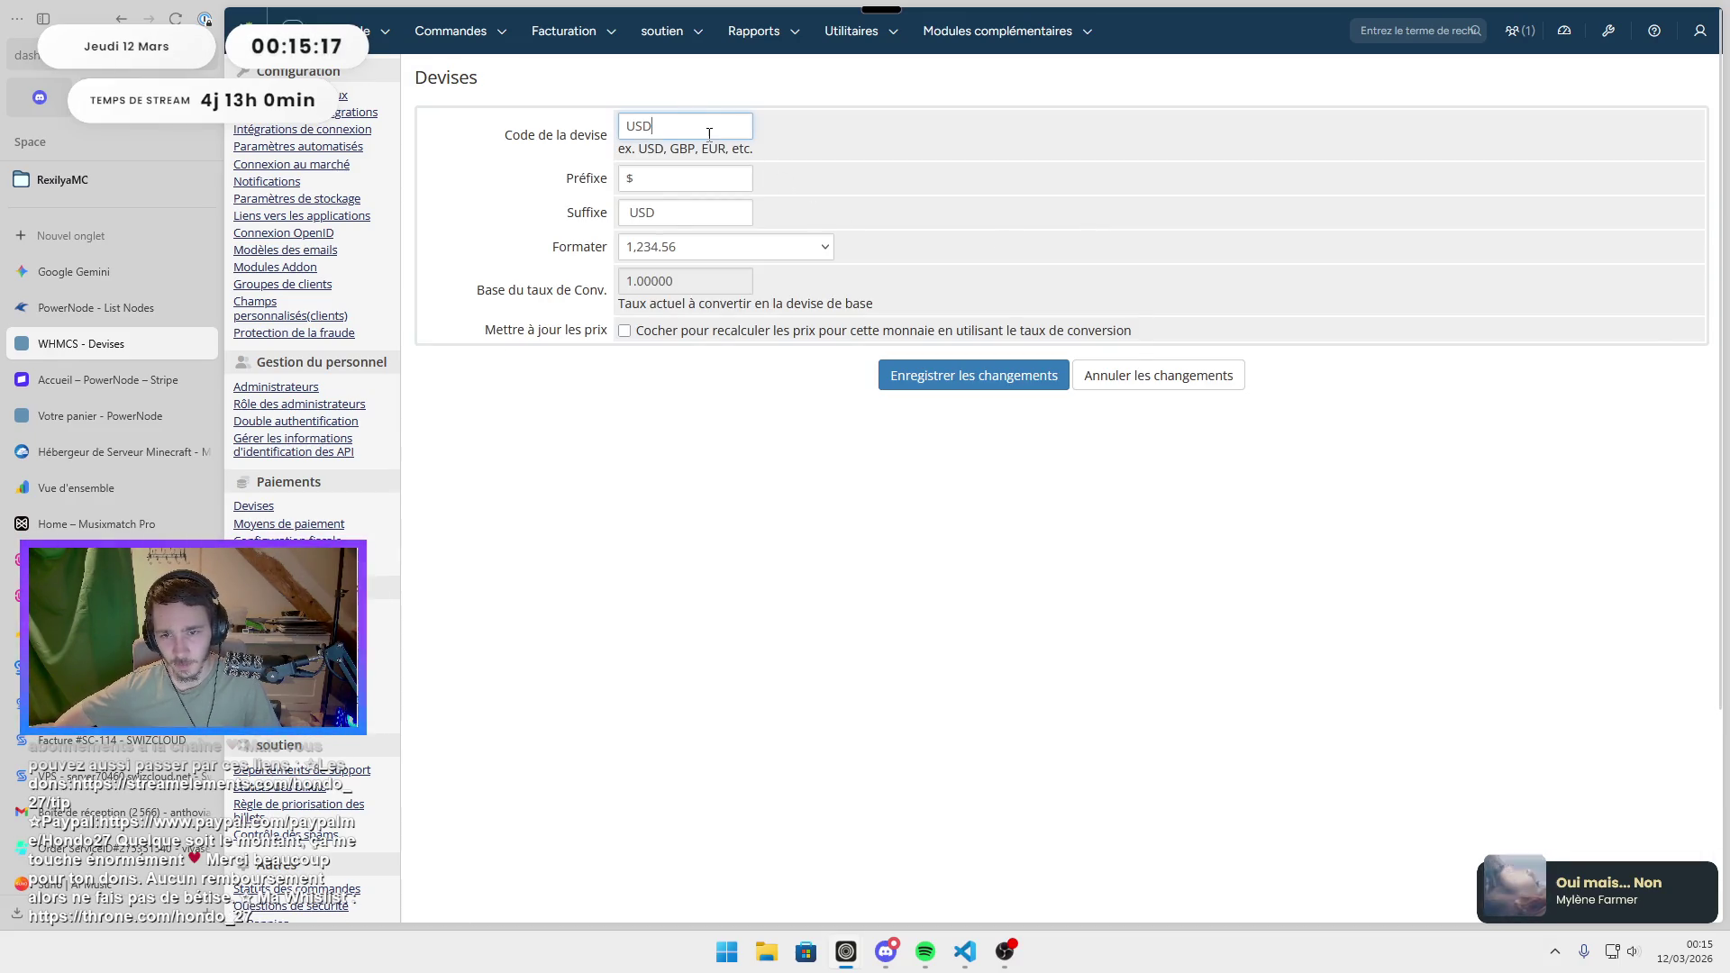
{"action": "type", "text": "R"}
{"action": "key", "text": "Tab"}
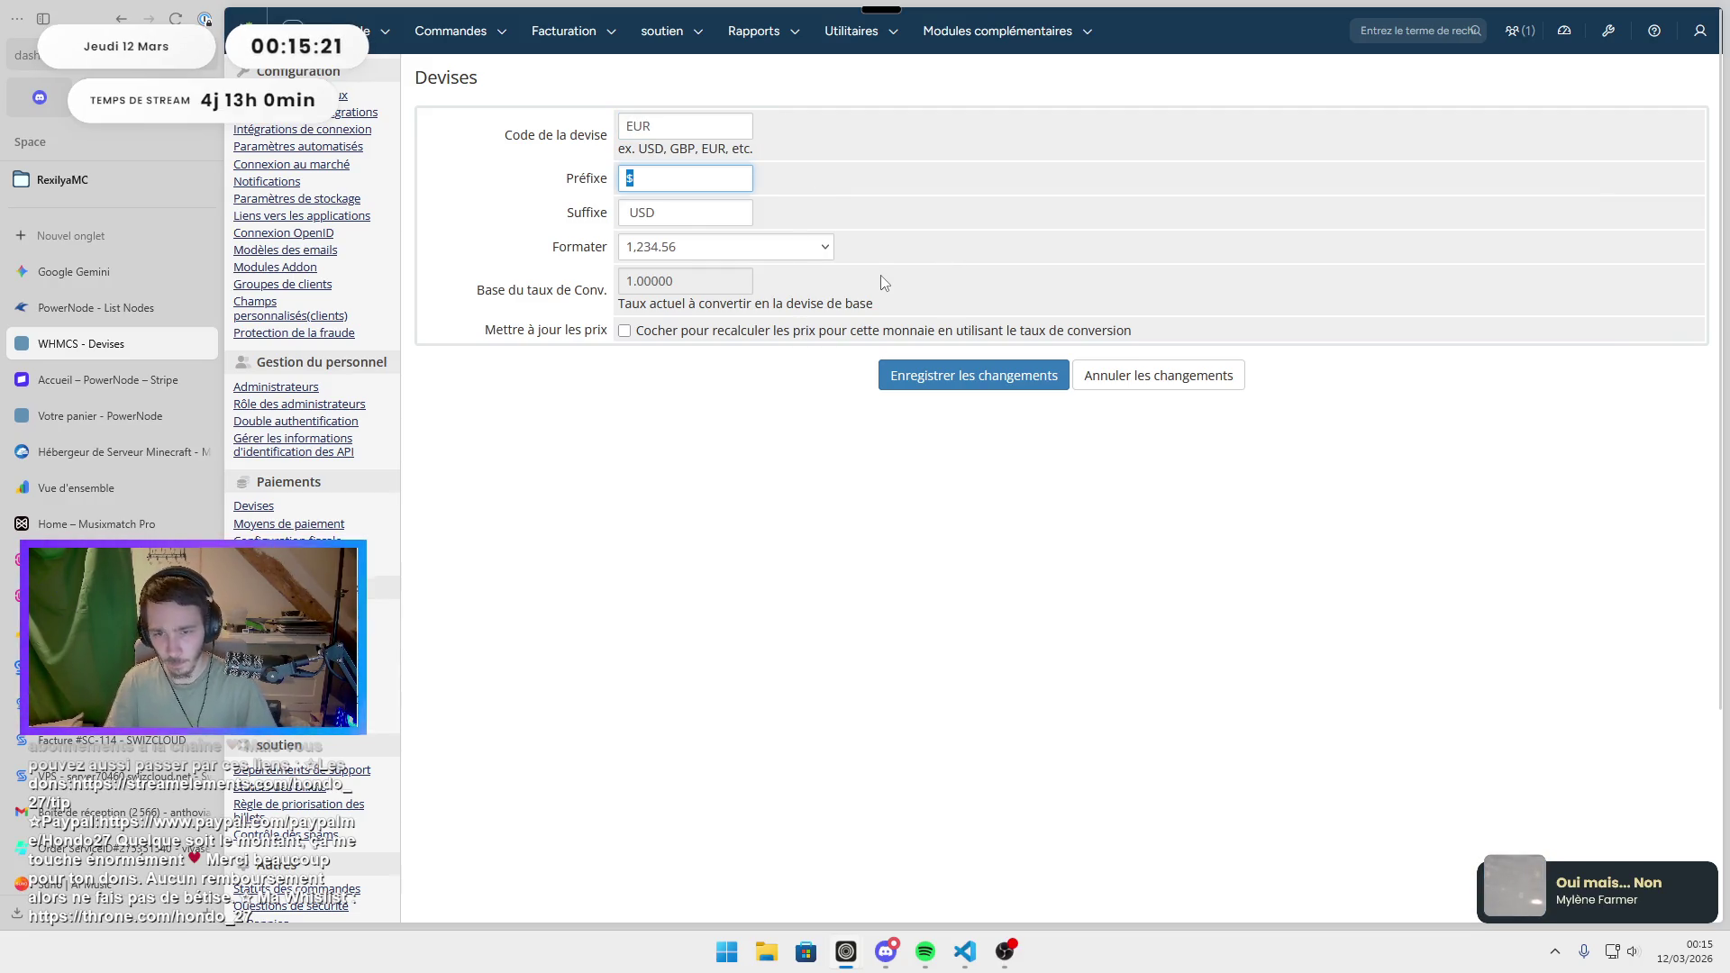
{"action": "key", "text": "BackSpace"}
{"action": "double_click", "coordinate": [702, 214]}
{"action": "type", "text": "€"}
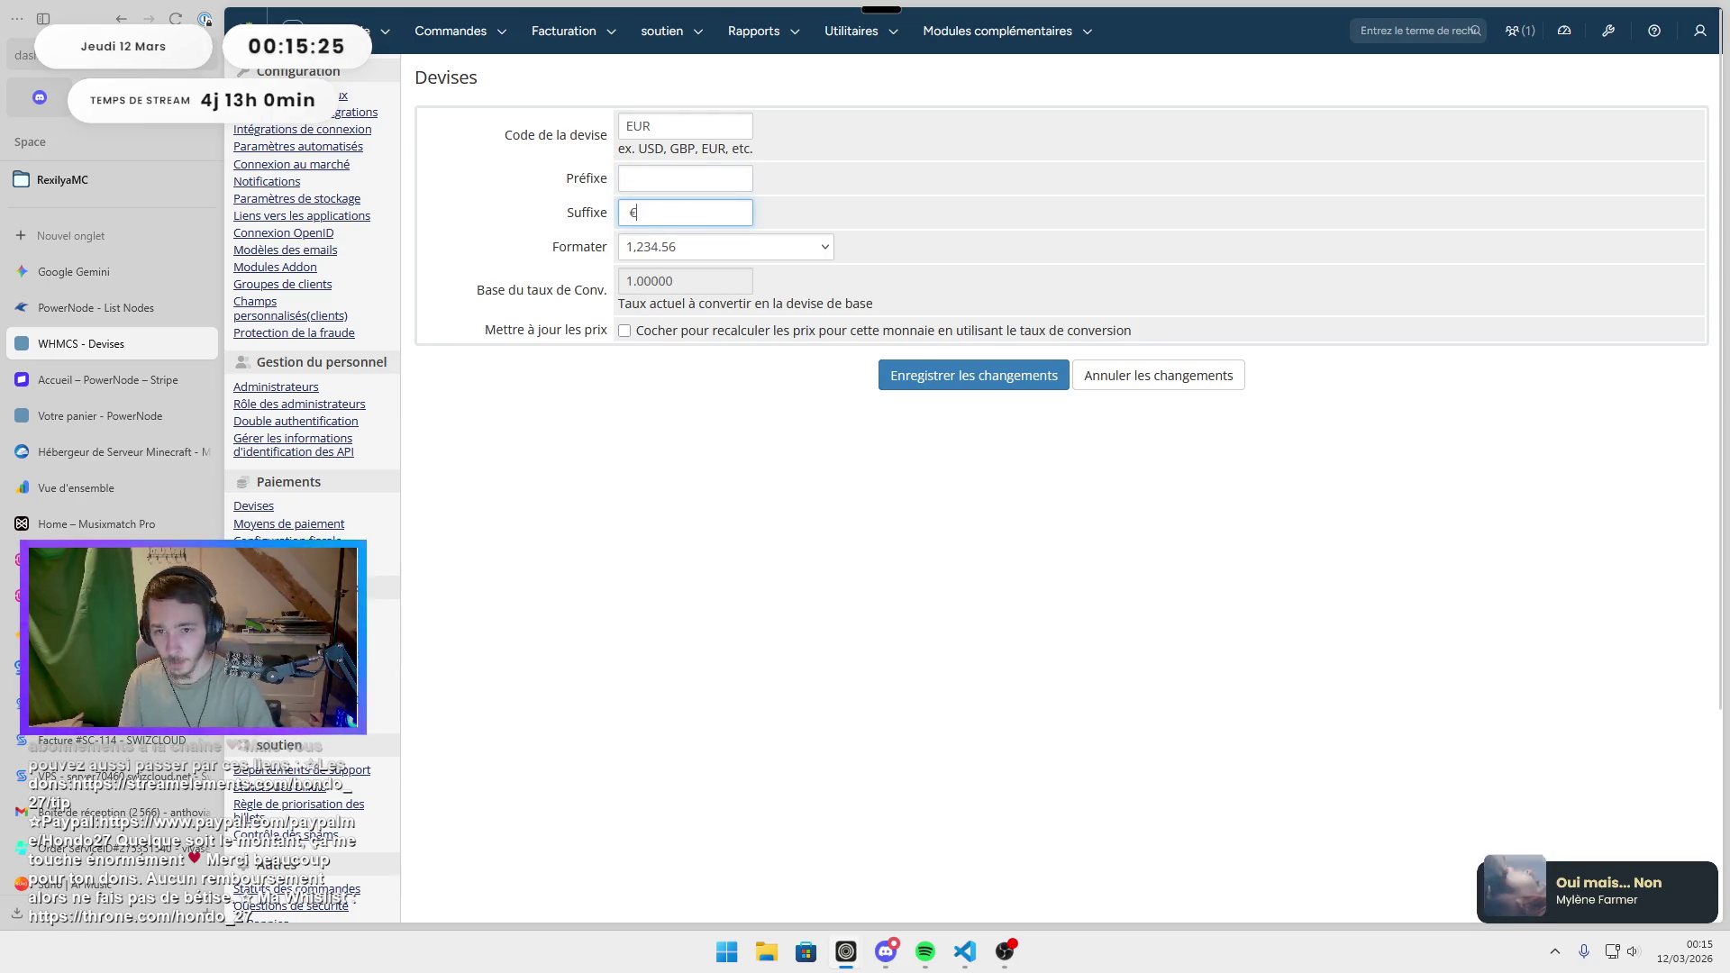
{"action": "left_click", "coordinate": [842, 397]}
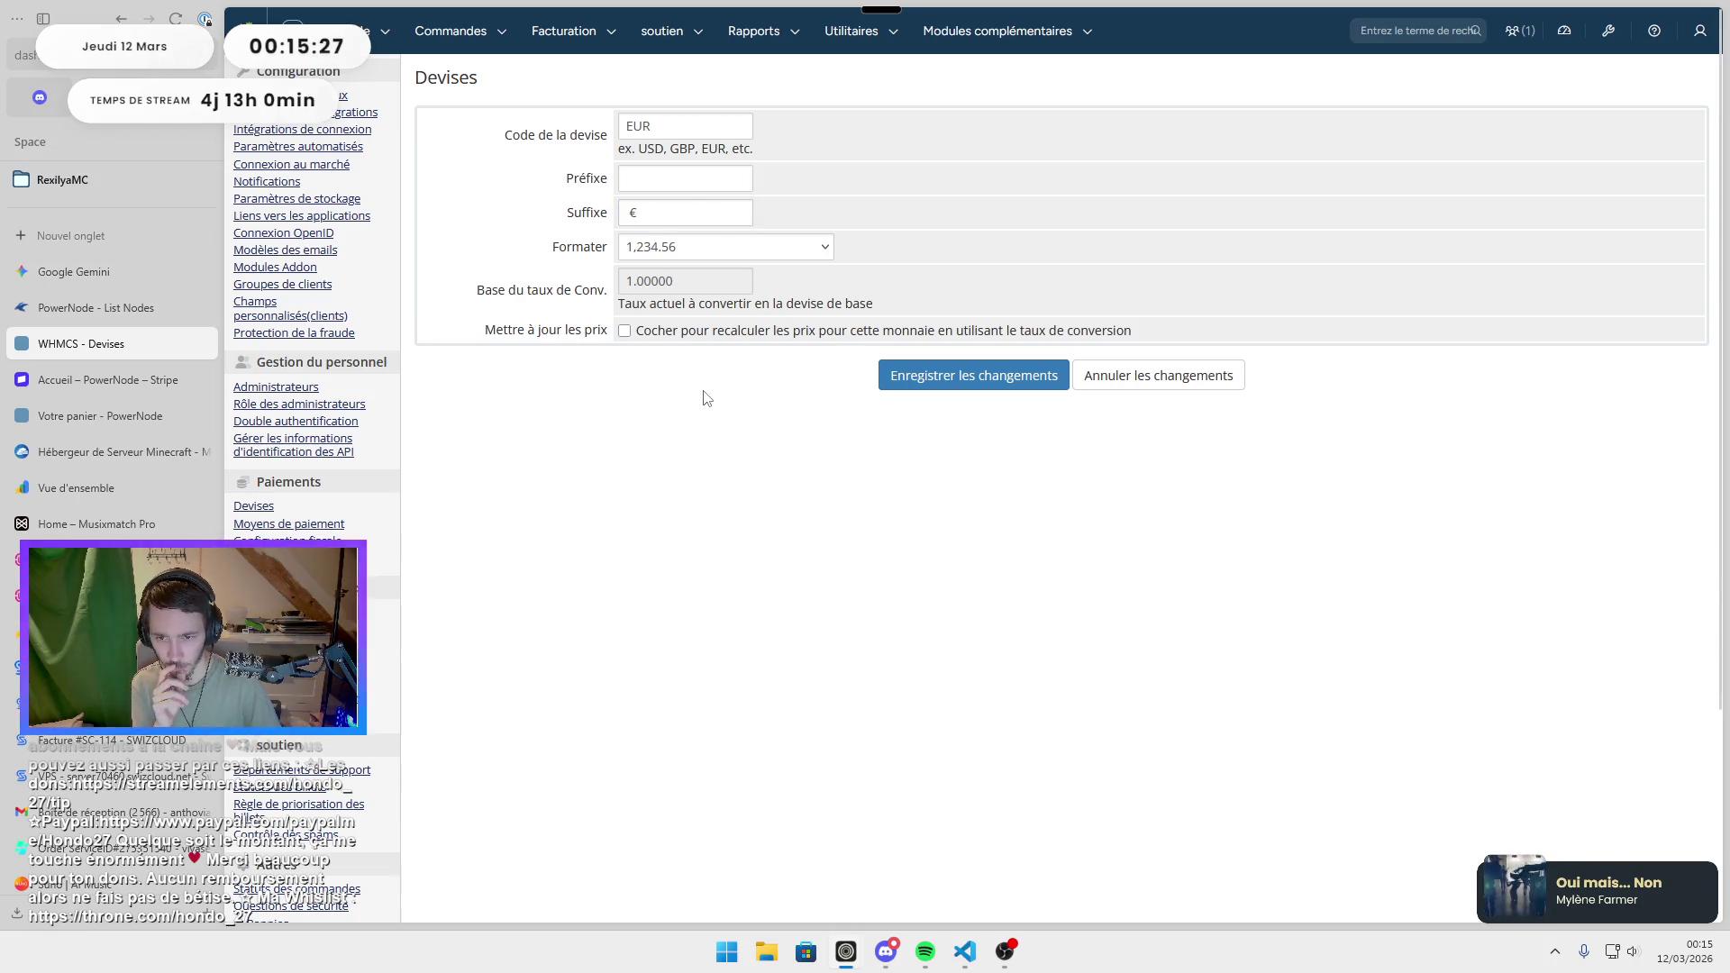
{"action": "left_click", "coordinate": [762, 332]}
{"action": "left_click", "coordinate": [901, 376]}
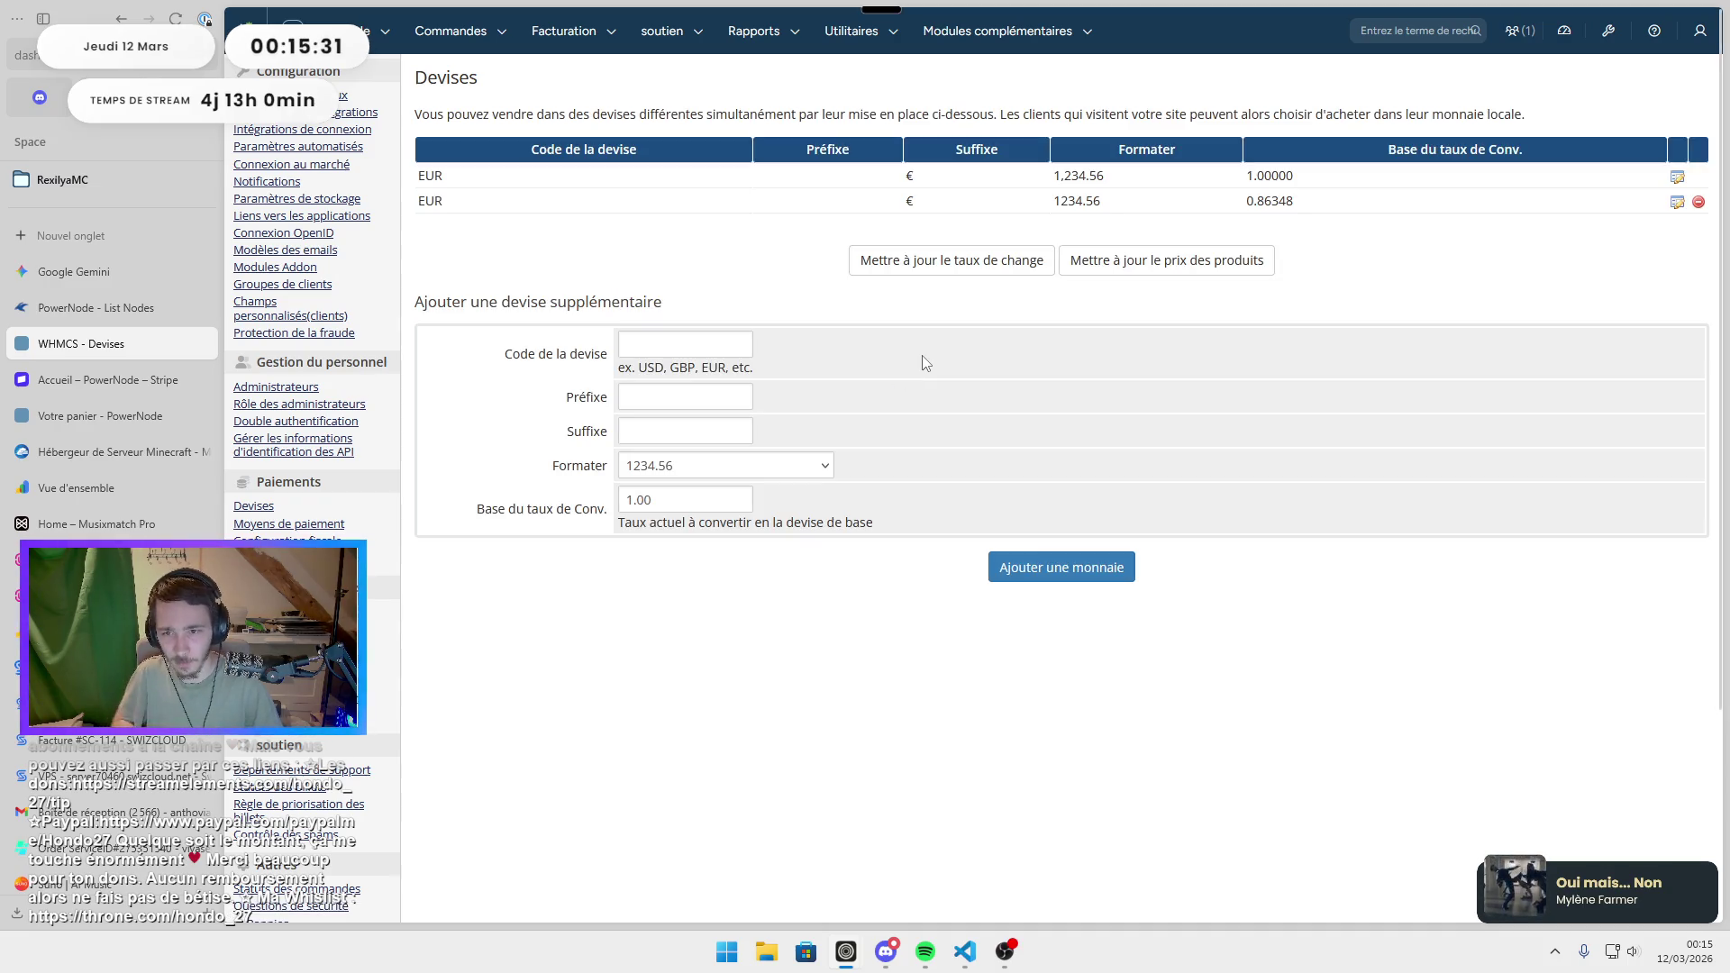
Attempt to delete the older EUR currency (rate 0.86348) and dismiss the refusal.
{"action": "left_click", "coordinate": [1698, 202]}
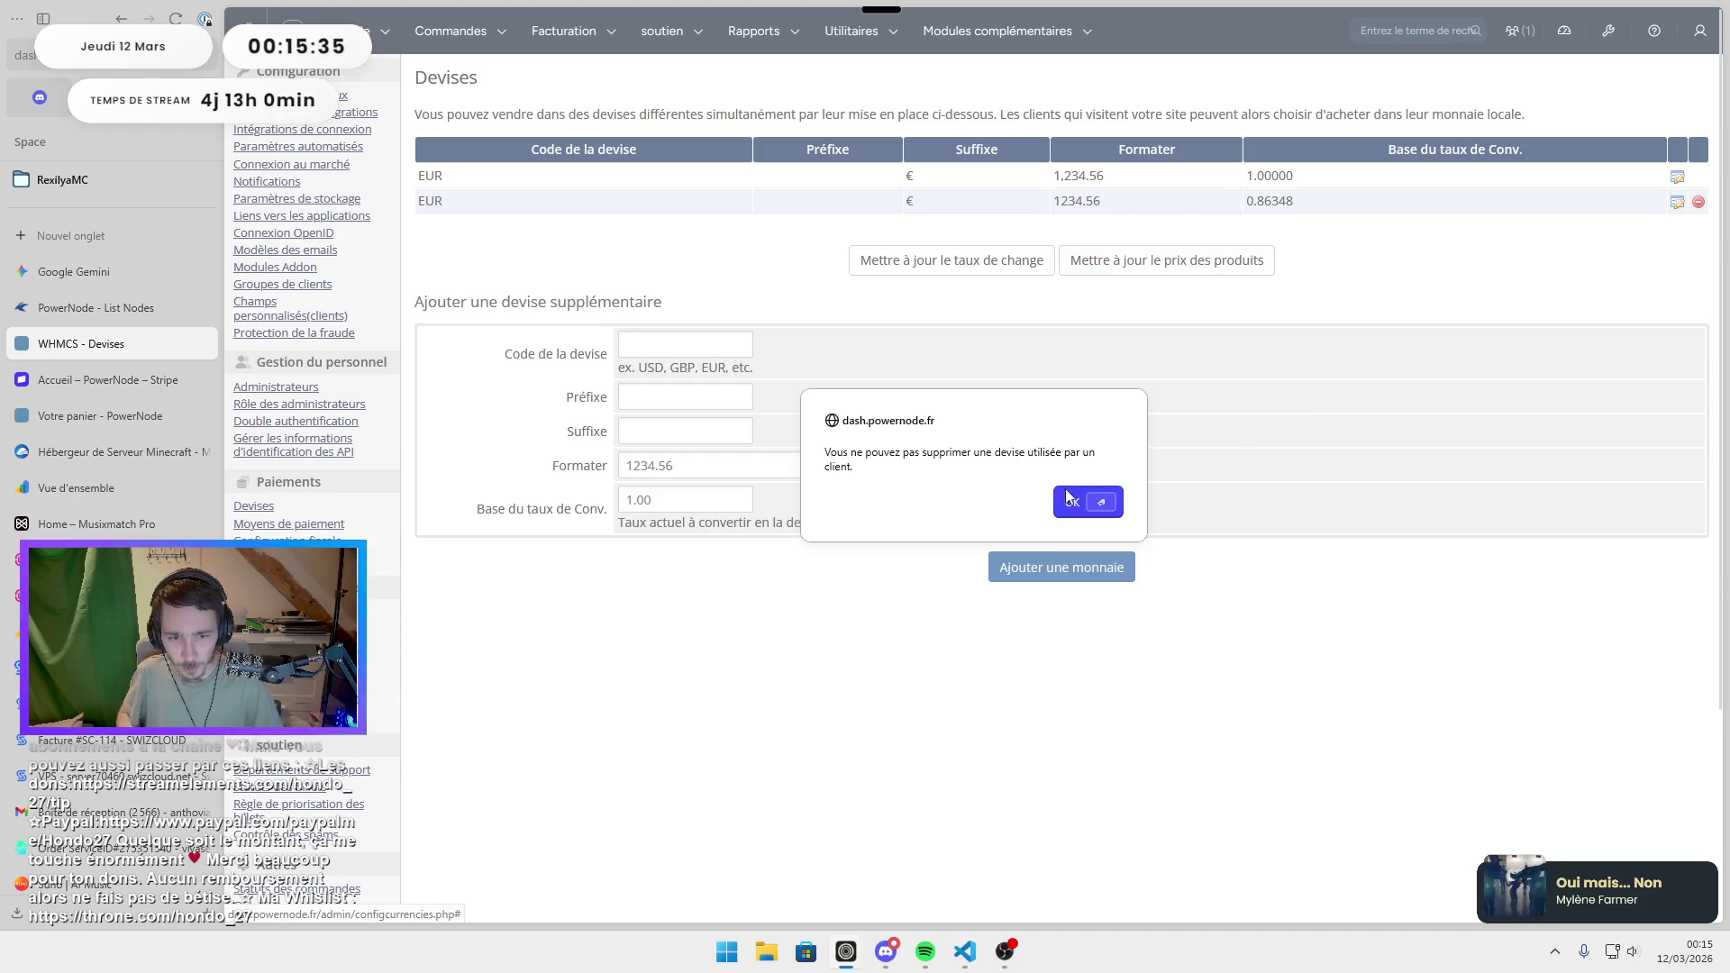
{"action": "left_click", "coordinate": [1101, 503]}
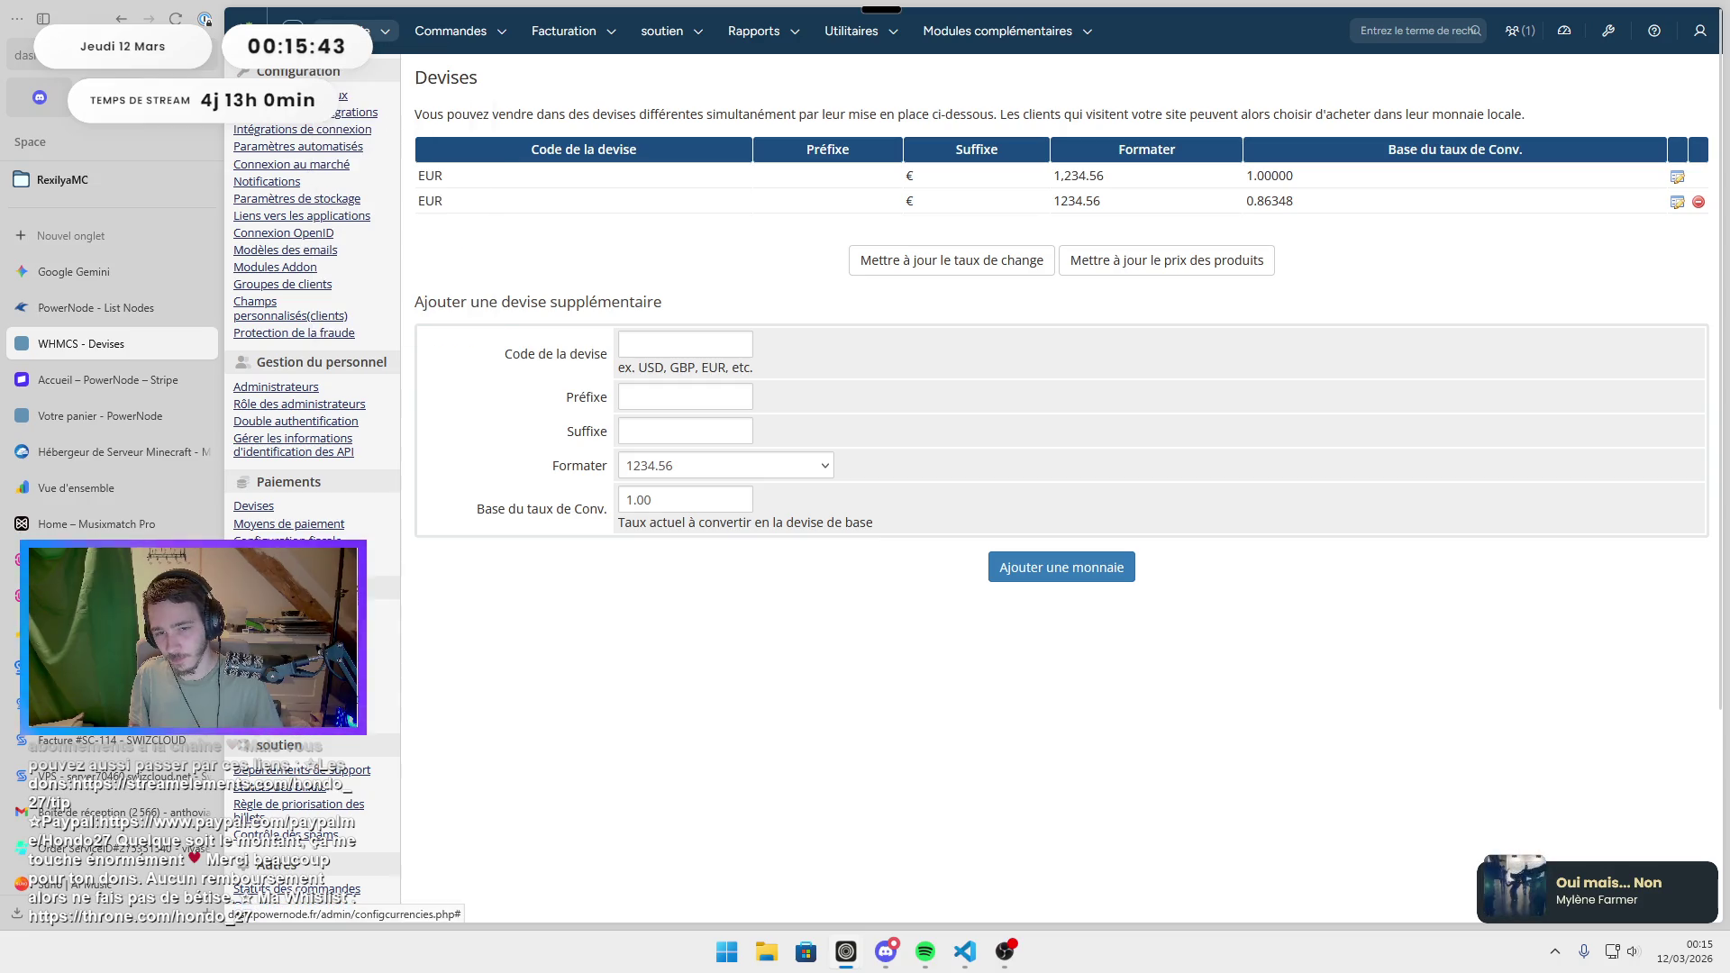
{"action": "left_click", "coordinate": [360, 31]}
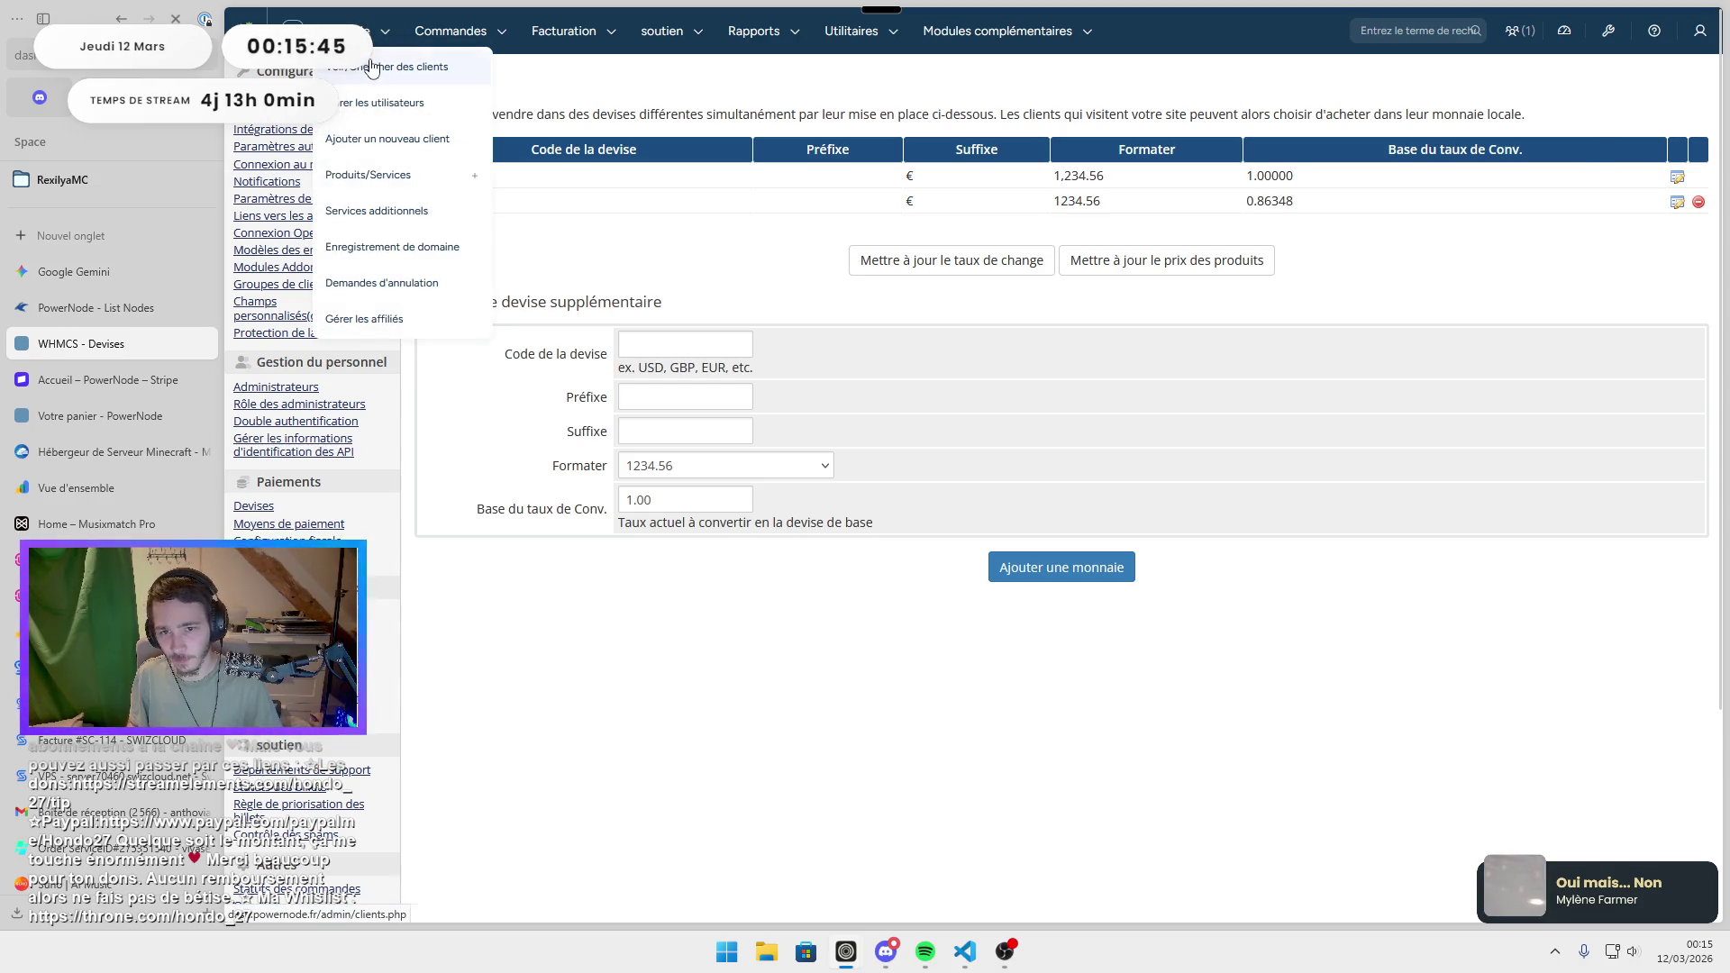
Set the client's profile currency to the new EUR and save the profile.
{"action": "left_click", "coordinate": [372, 67]}
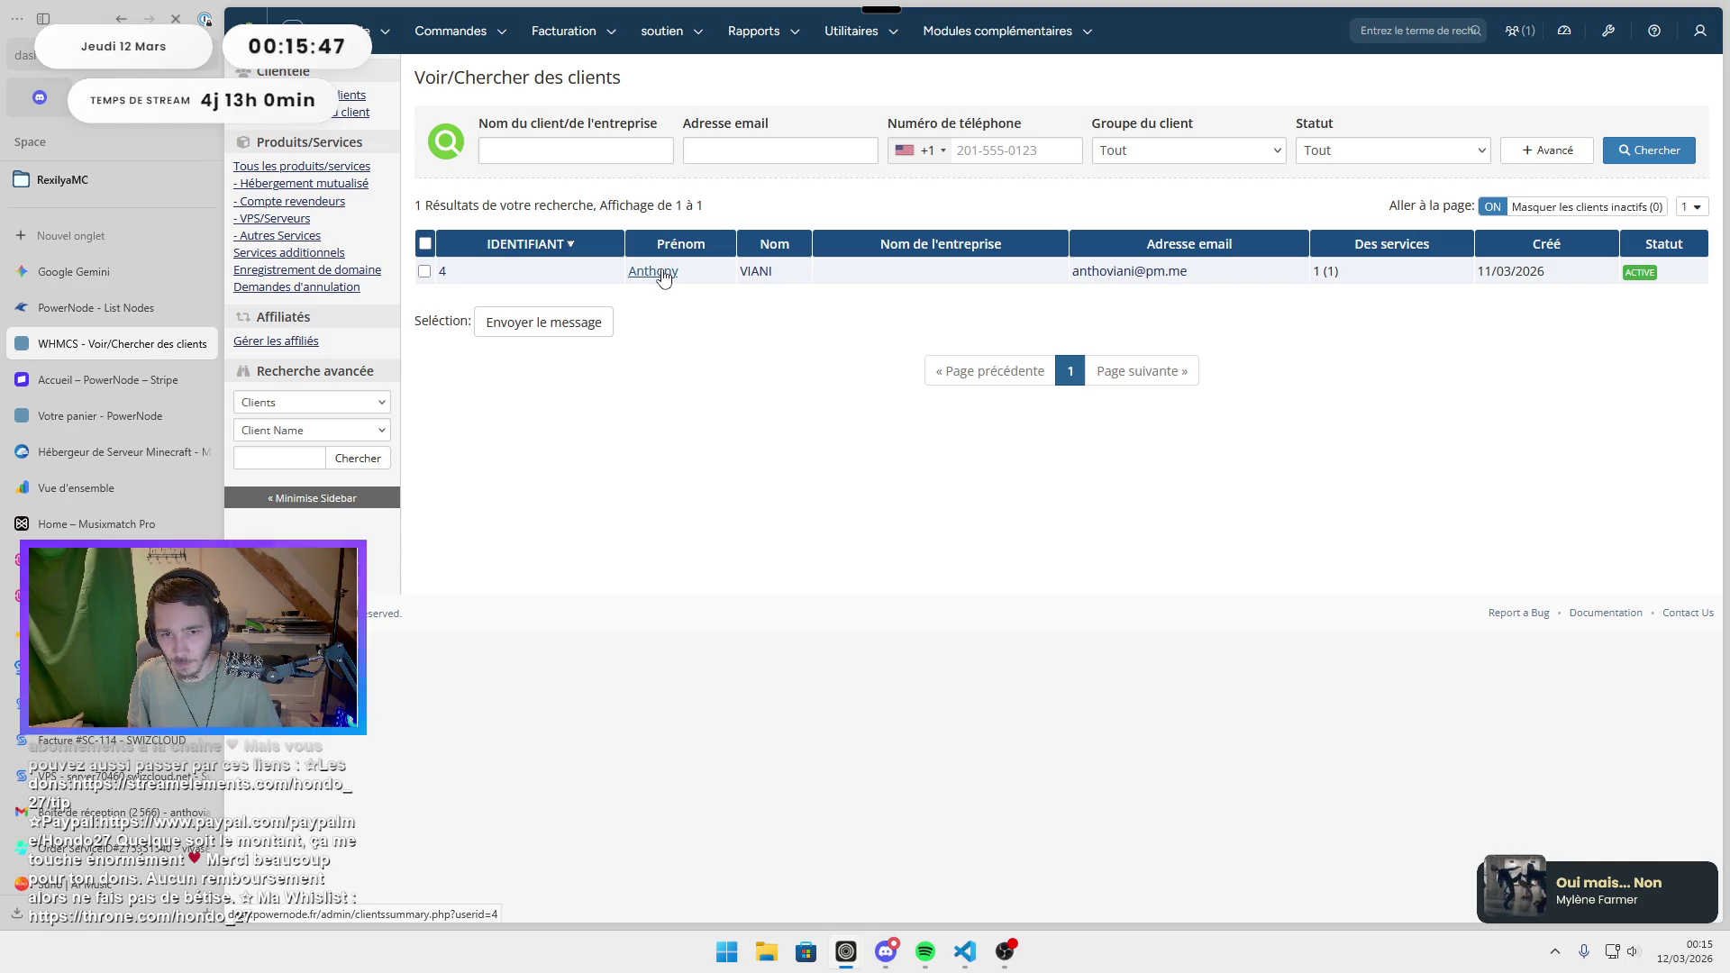
{"action": "left_click", "coordinate": [653, 272]}
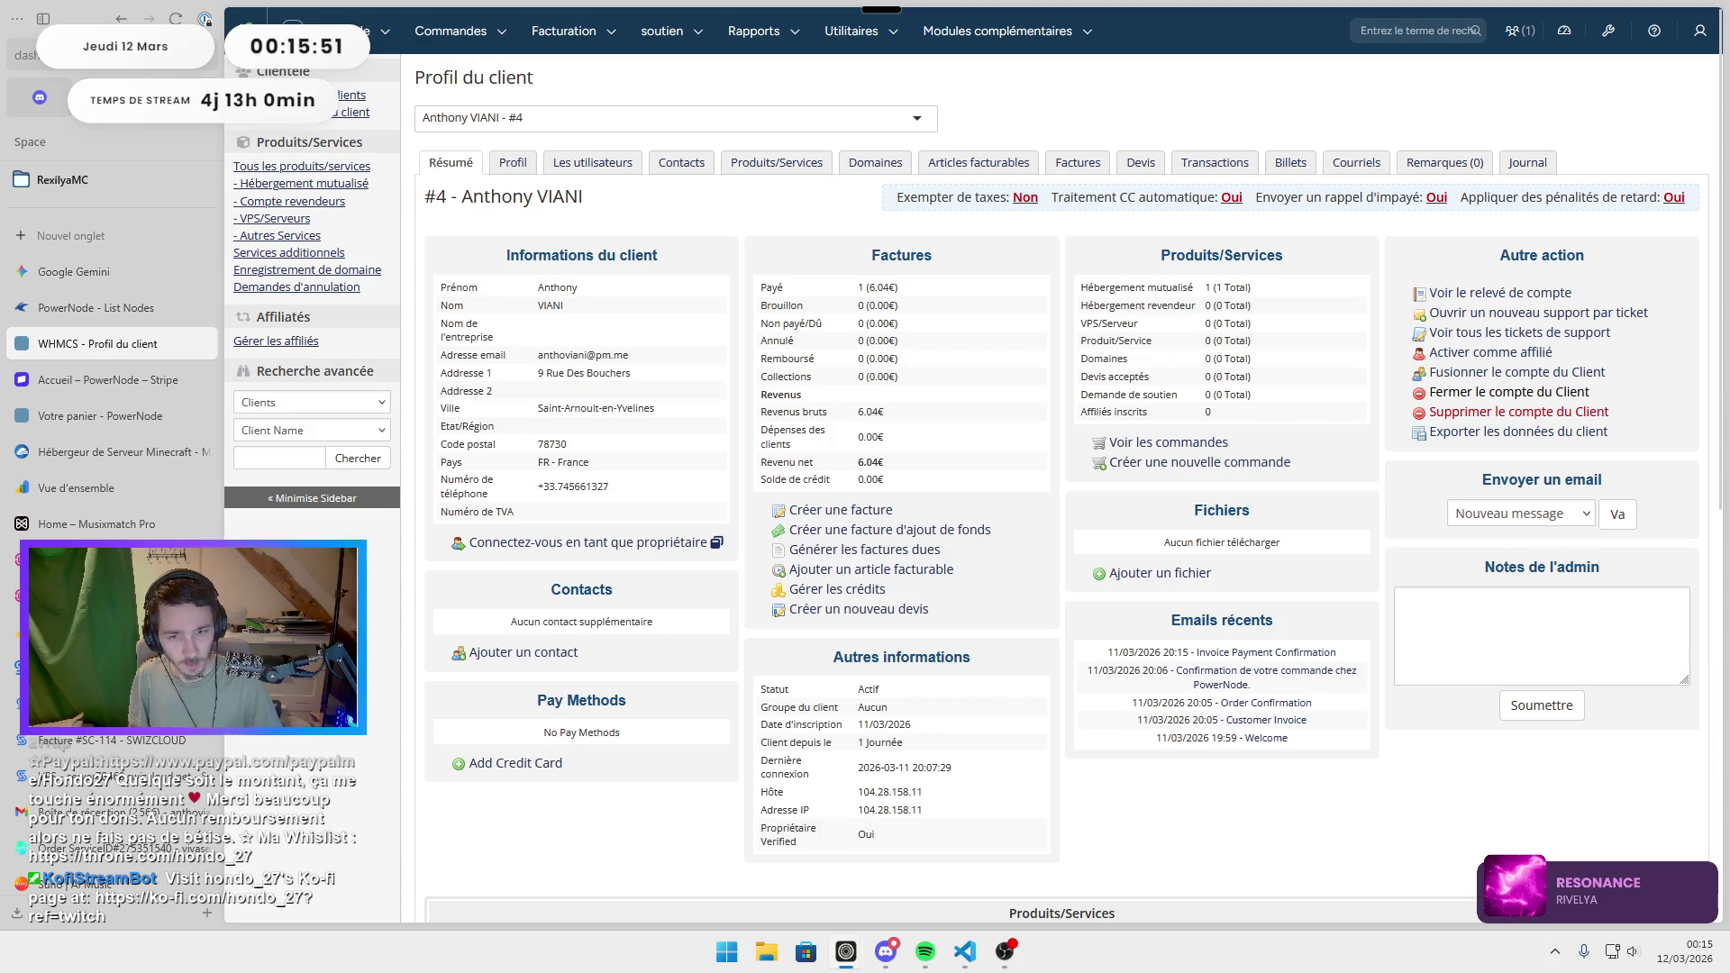
{"action": "left_click", "coordinate": [513, 163]}
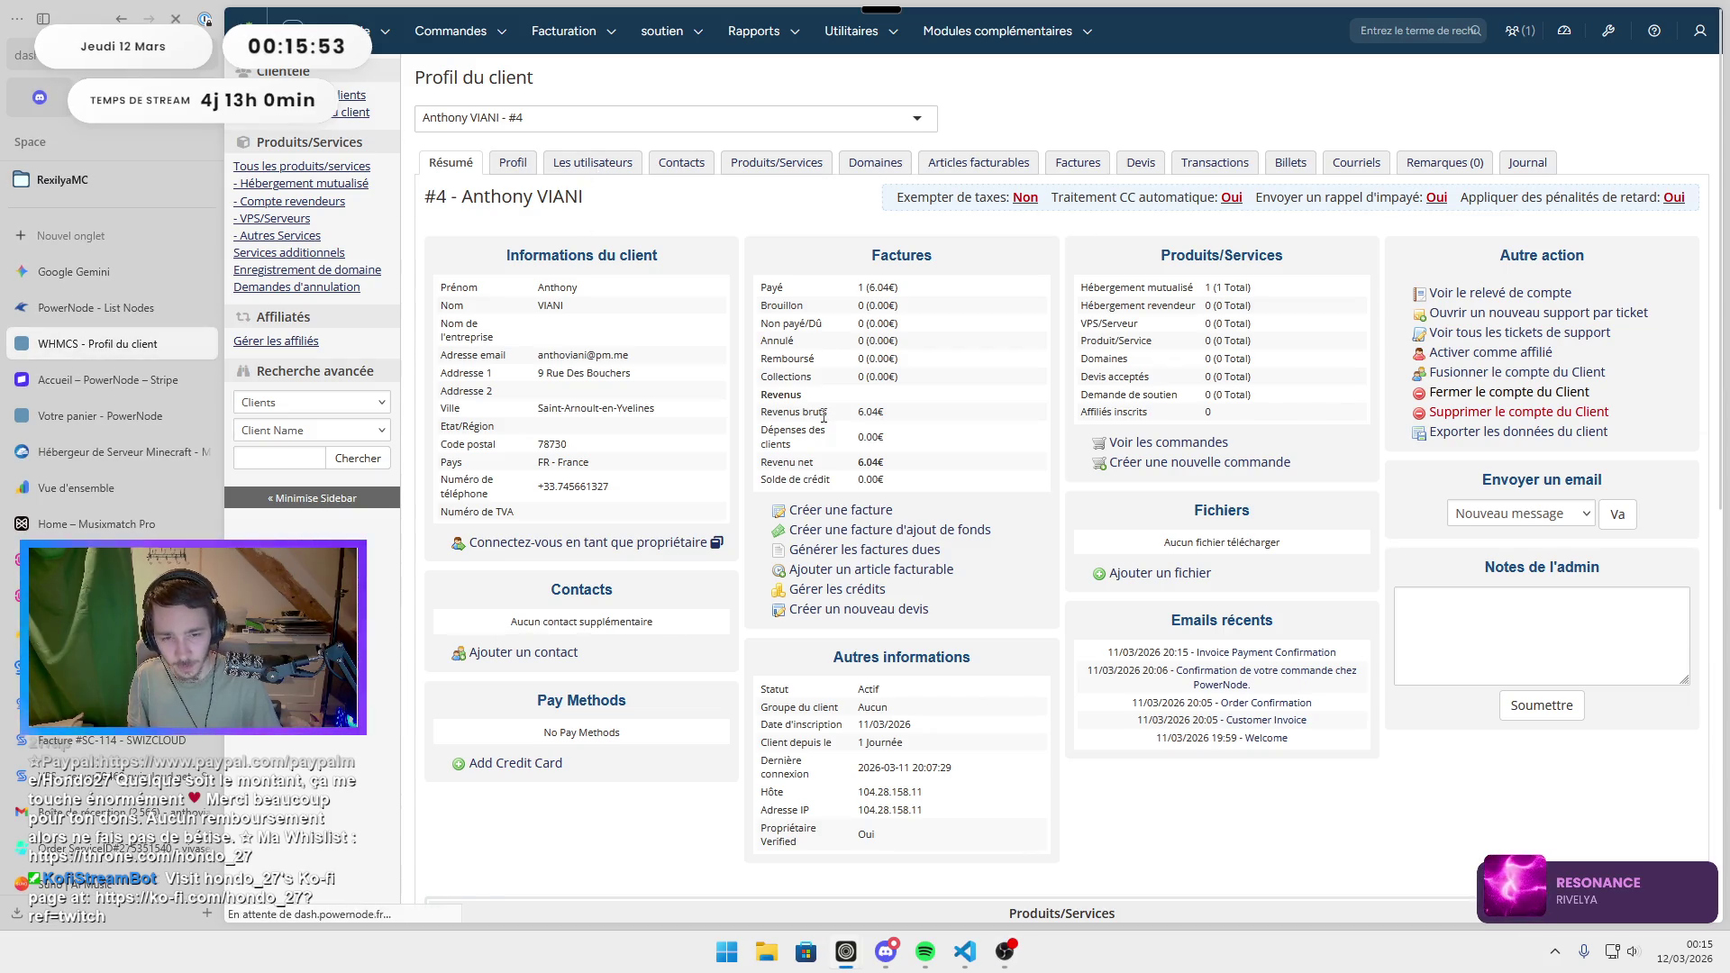
{"action": "left_click", "coordinate": [1279, 554]}
{"action": "left_click", "coordinate": [1280, 579]}
{"action": "scroll", "coordinate": [1325, 572], "scroll_direction": "down", "scroll_amount": 1}
{"action": "left_click", "coordinate": [991, 847]}
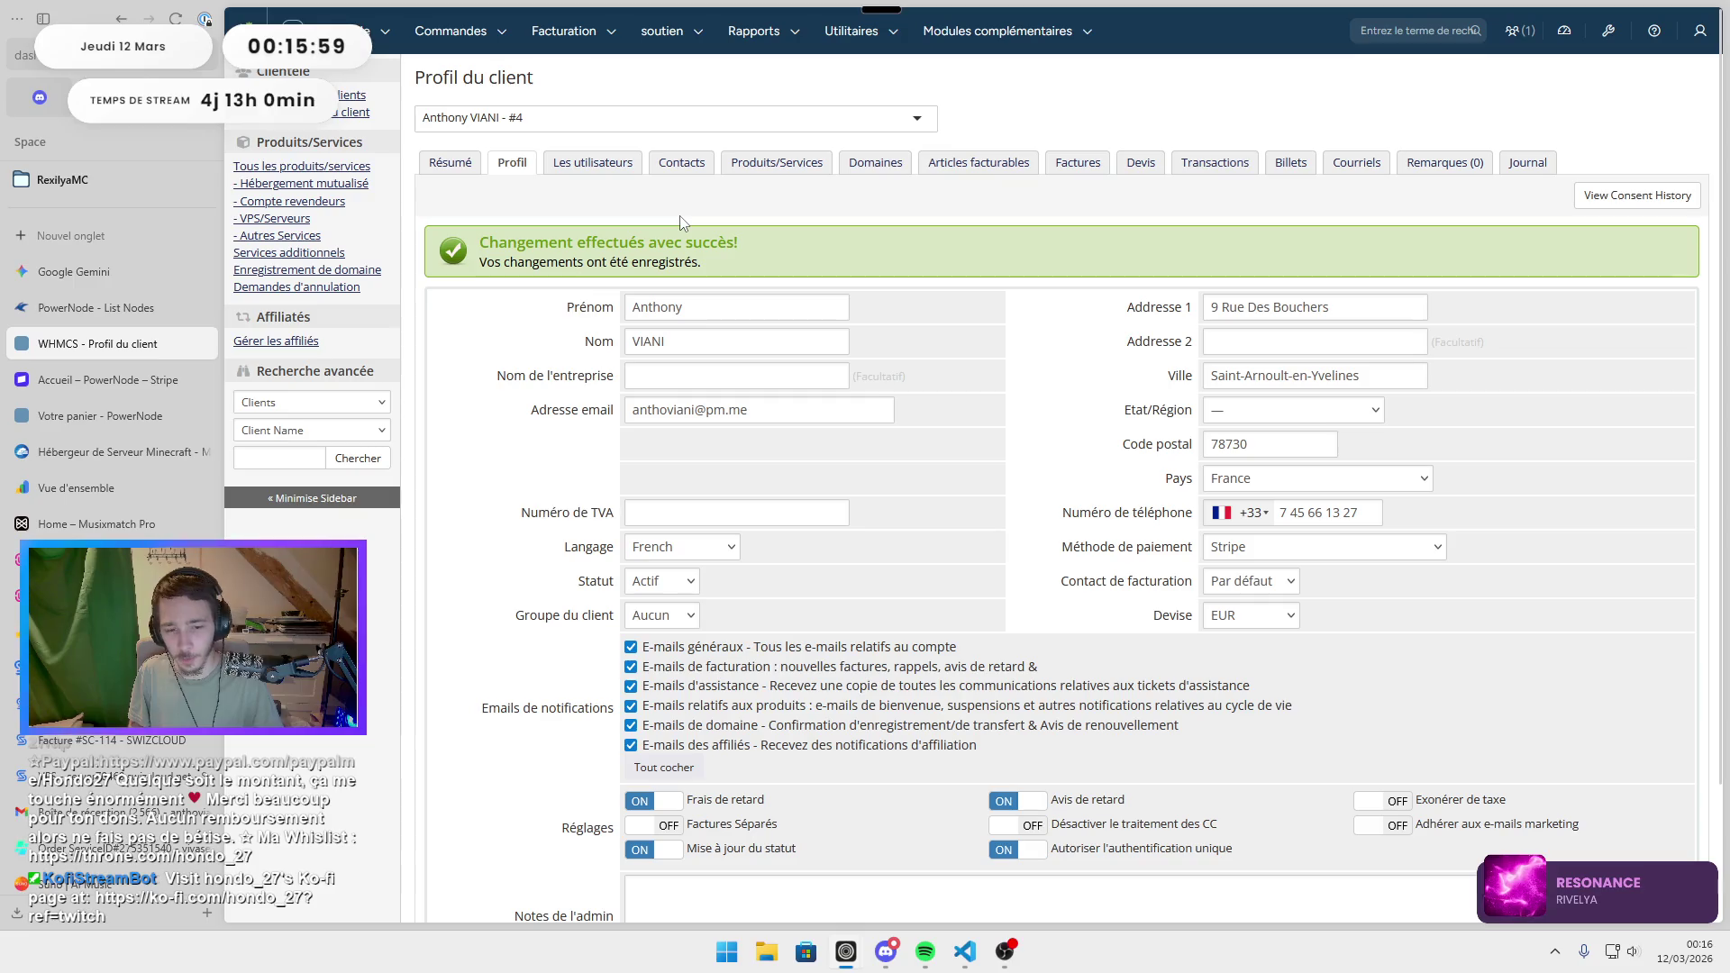
{"action": "left_click", "coordinate": [1612, 36]}
{"action": "left_click", "coordinate": [1590, 67]}
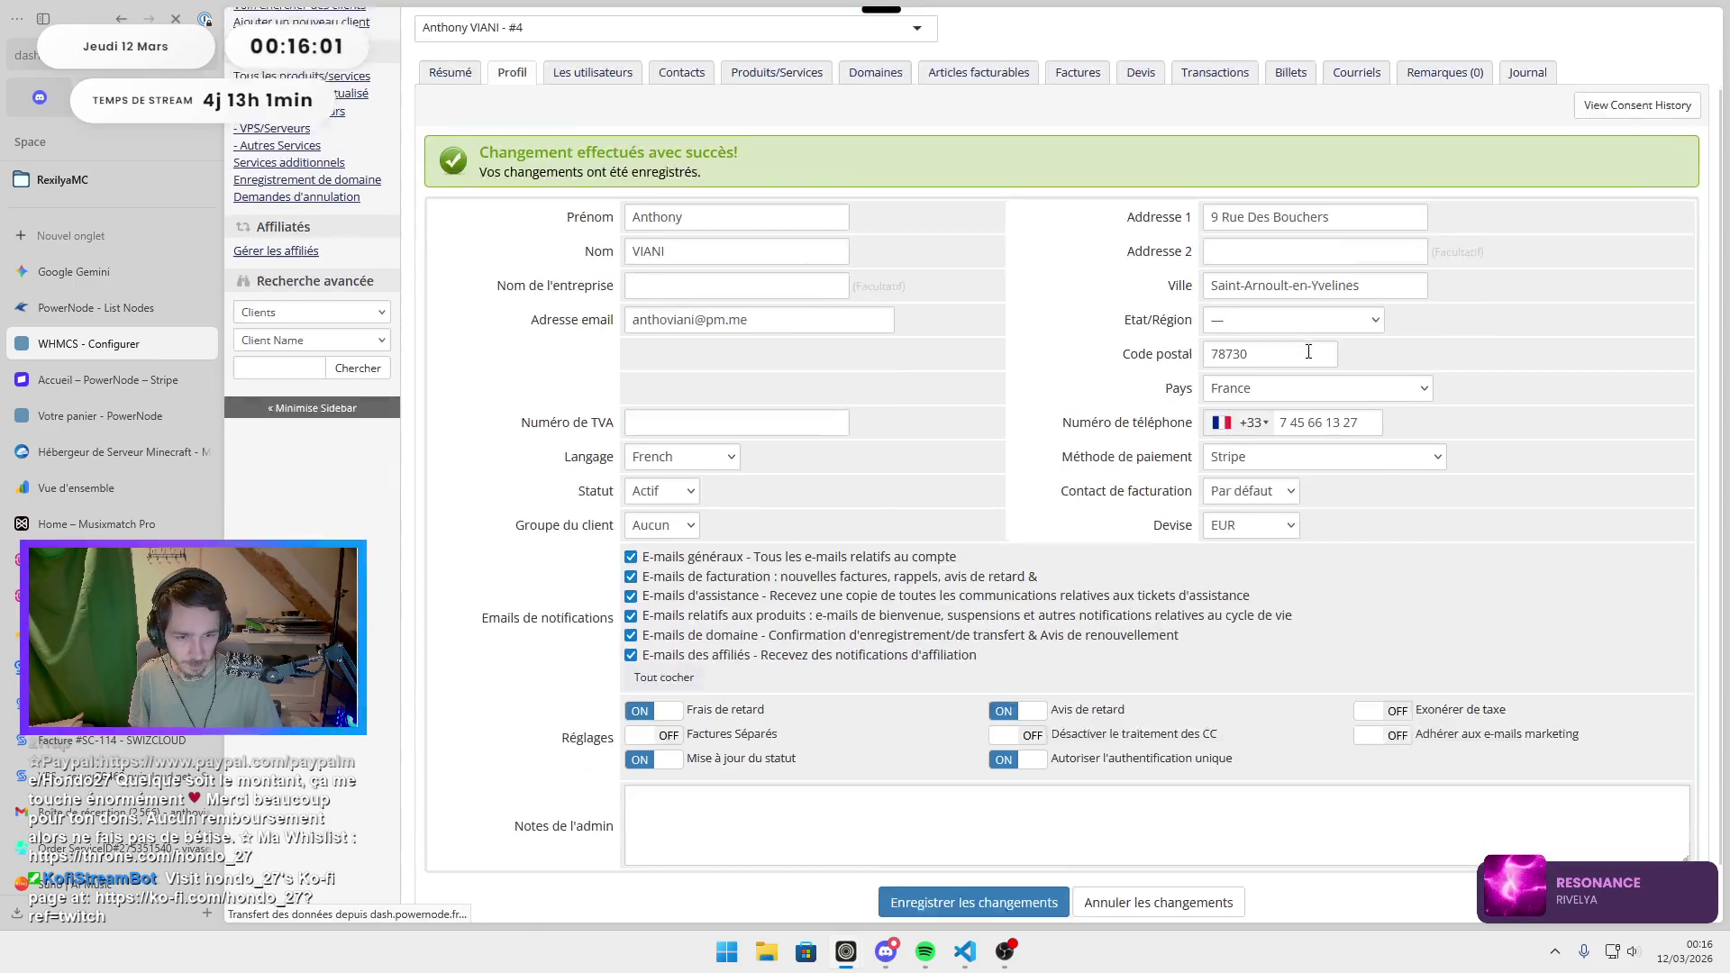
Look at the payment gateways settings, then go back to the settings overview.
{"action": "scroll", "coordinate": [1298, 451], "scroll_direction": "down", "scroll_amount": 3}
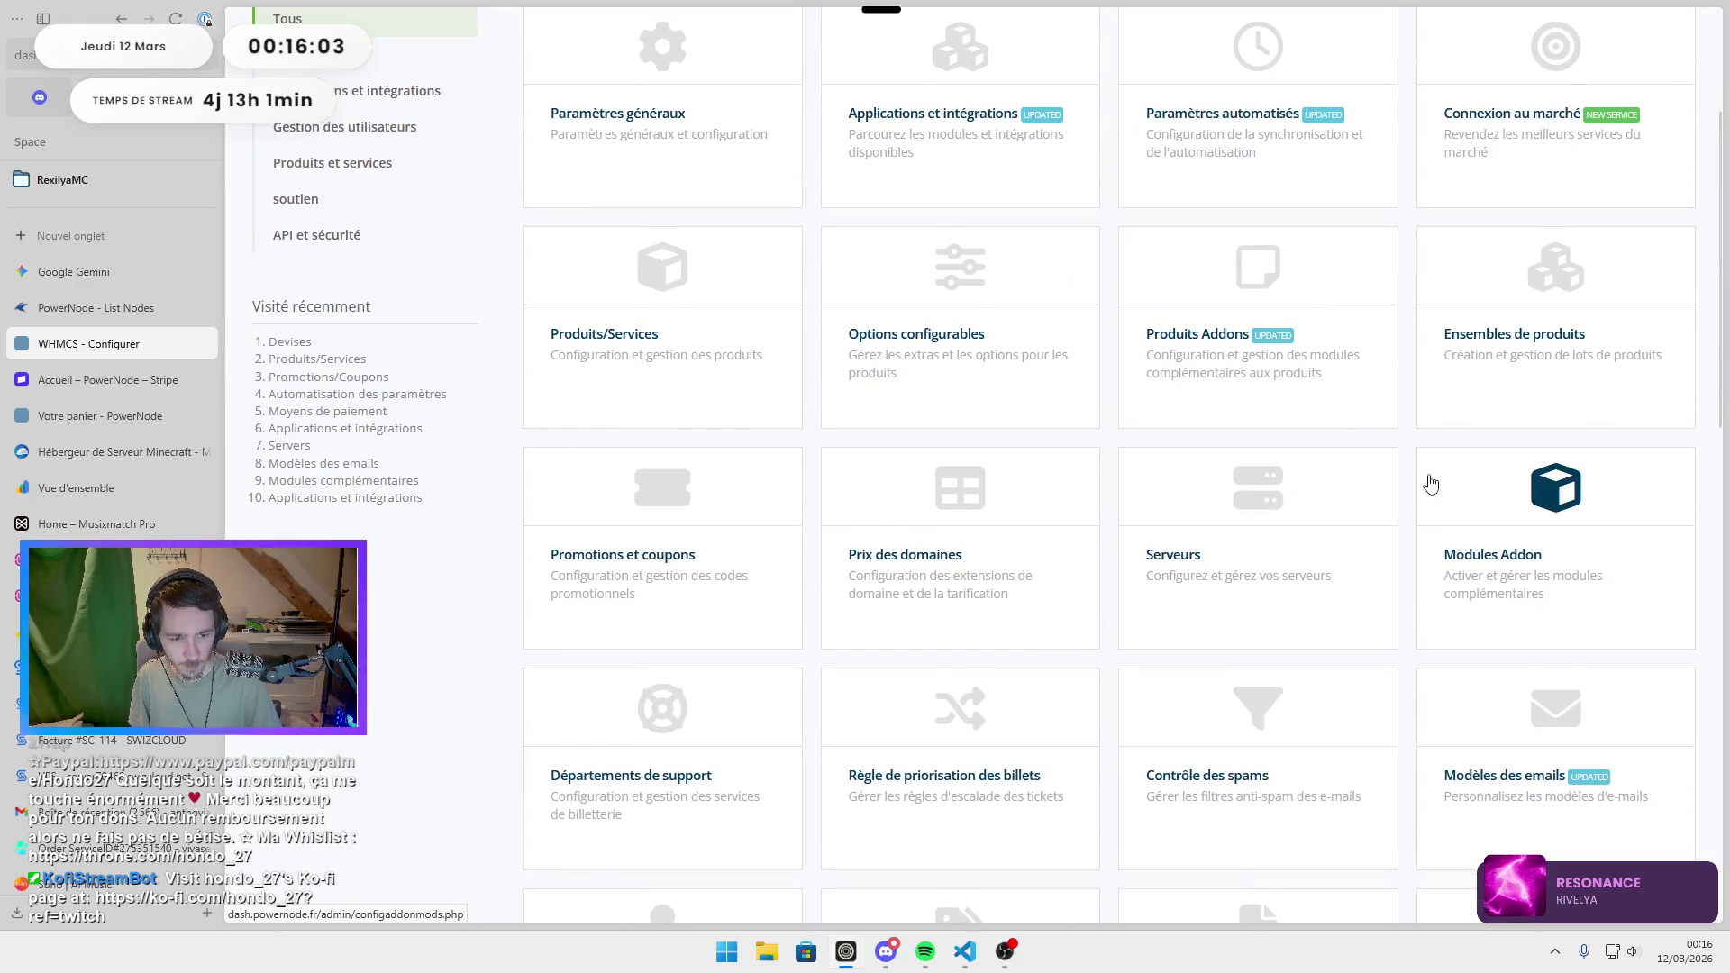
{"action": "scroll", "coordinate": [1433, 487], "scroll_direction": "down", "scroll_amount": 4}
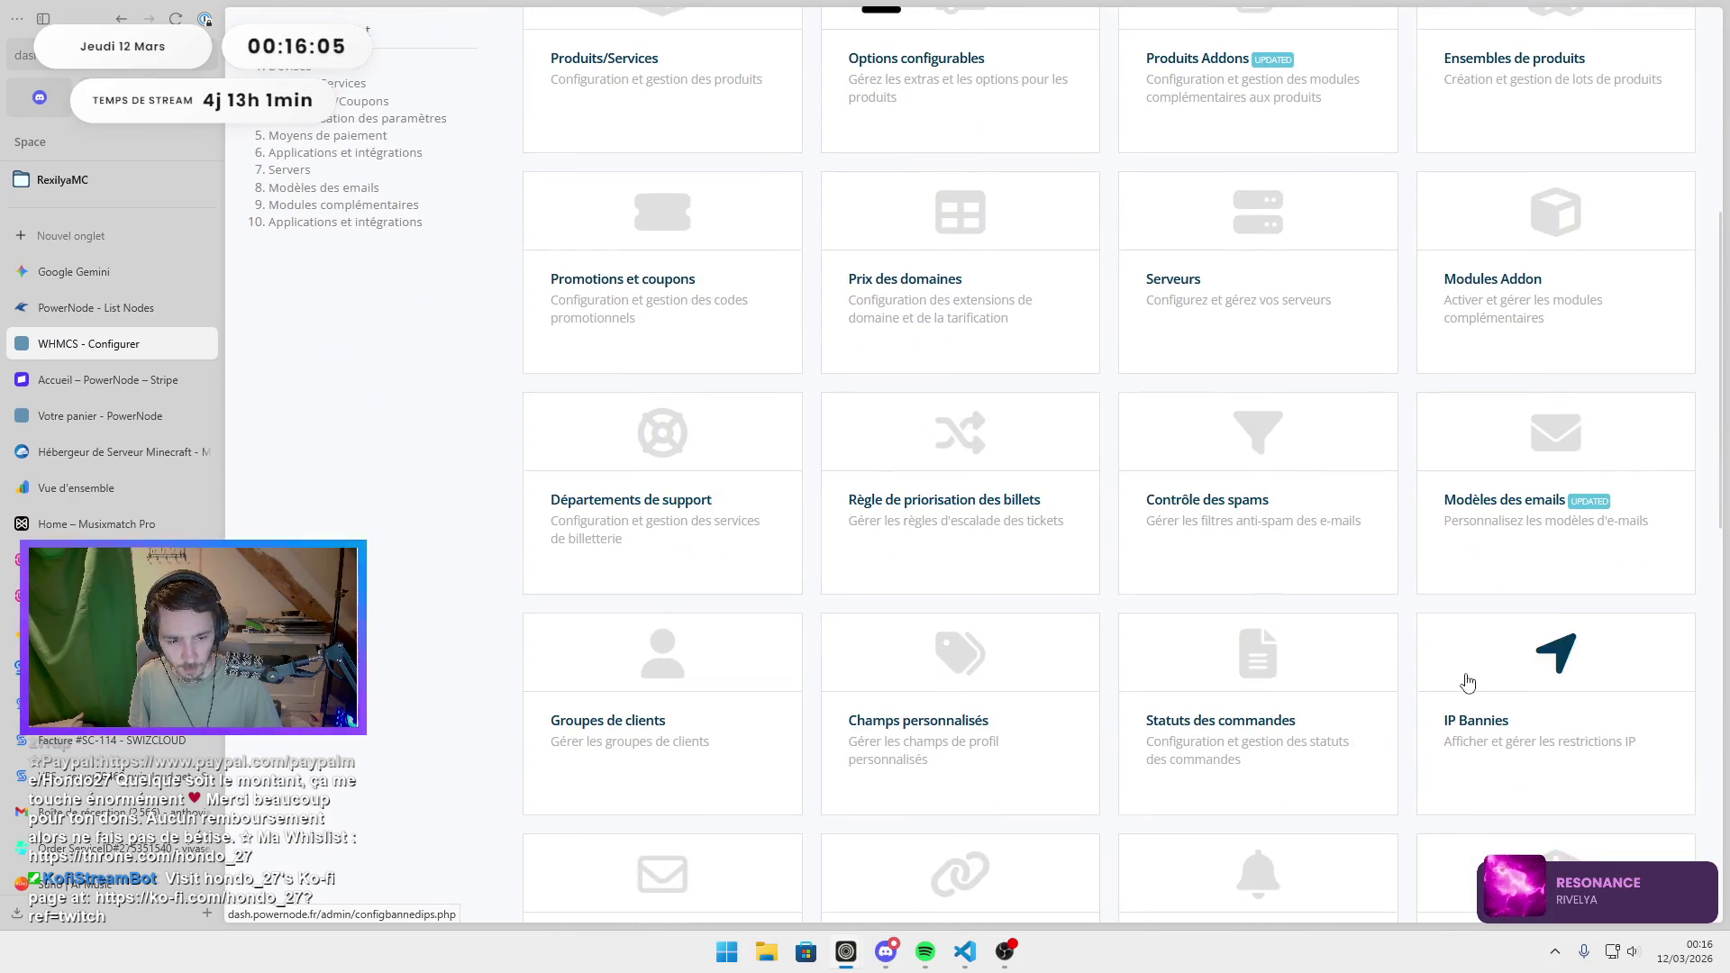
{"action": "scroll", "coordinate": [1178, 665], "scroll_direction": "down", "scroll_amount": 3}
{"action": "left_click", "coordinate": [1494, 645]}
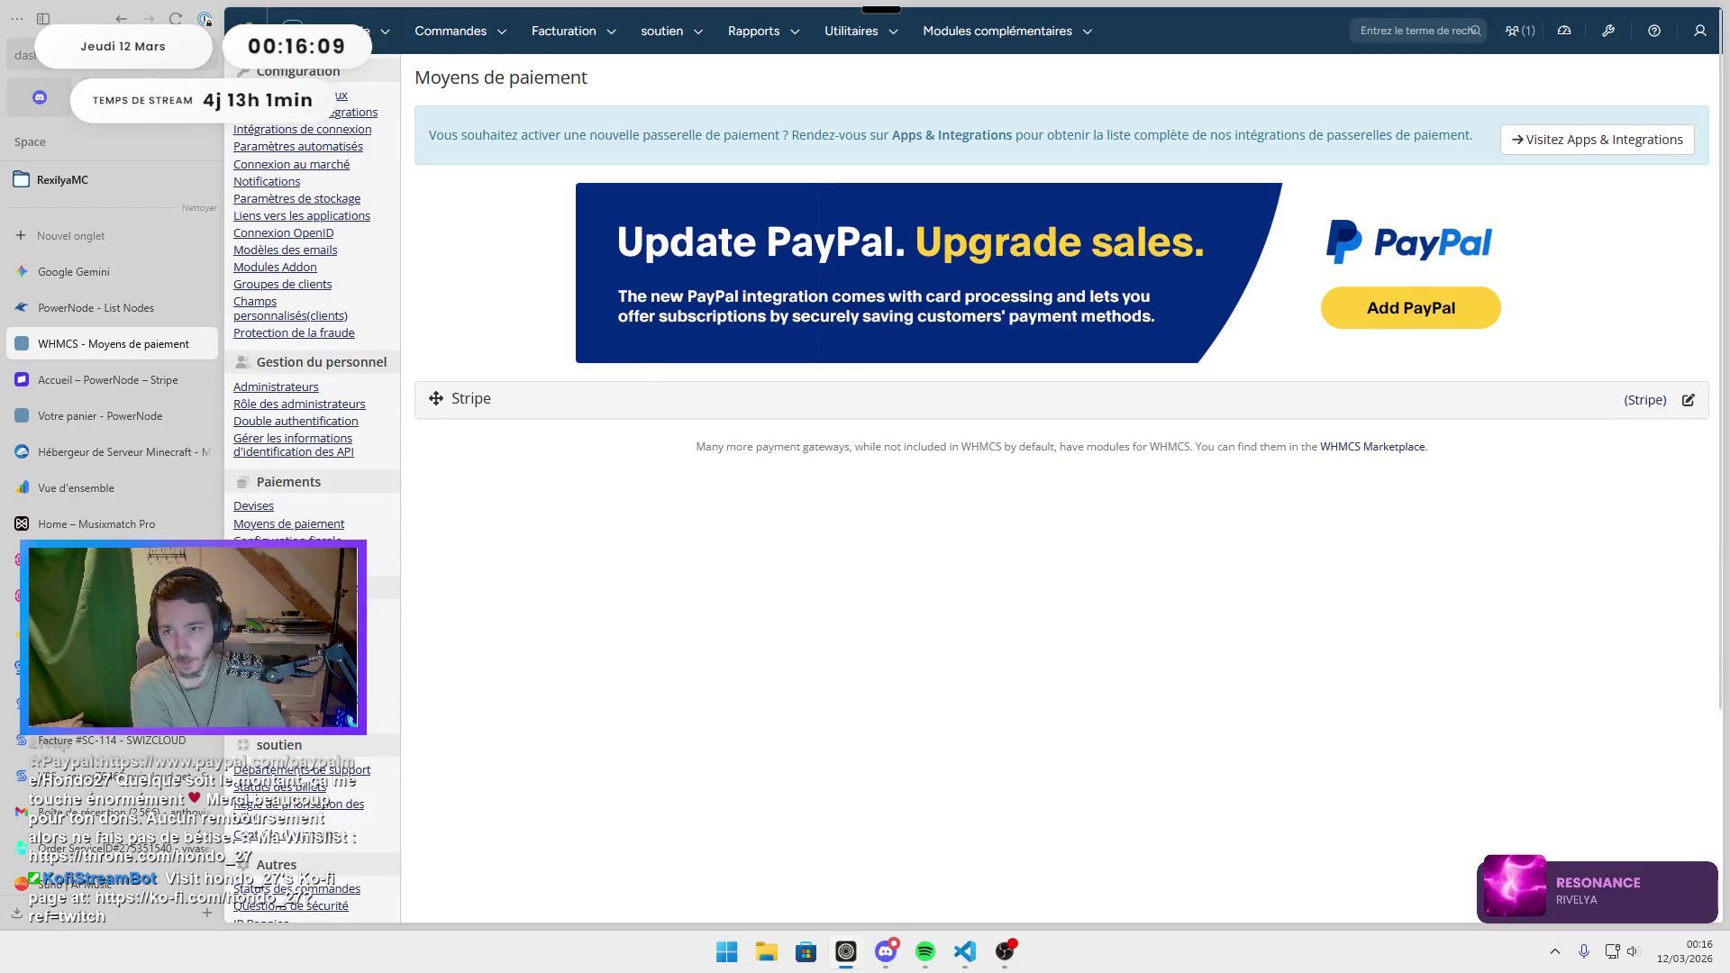
{"action": "key", "text": "alt+Left"}
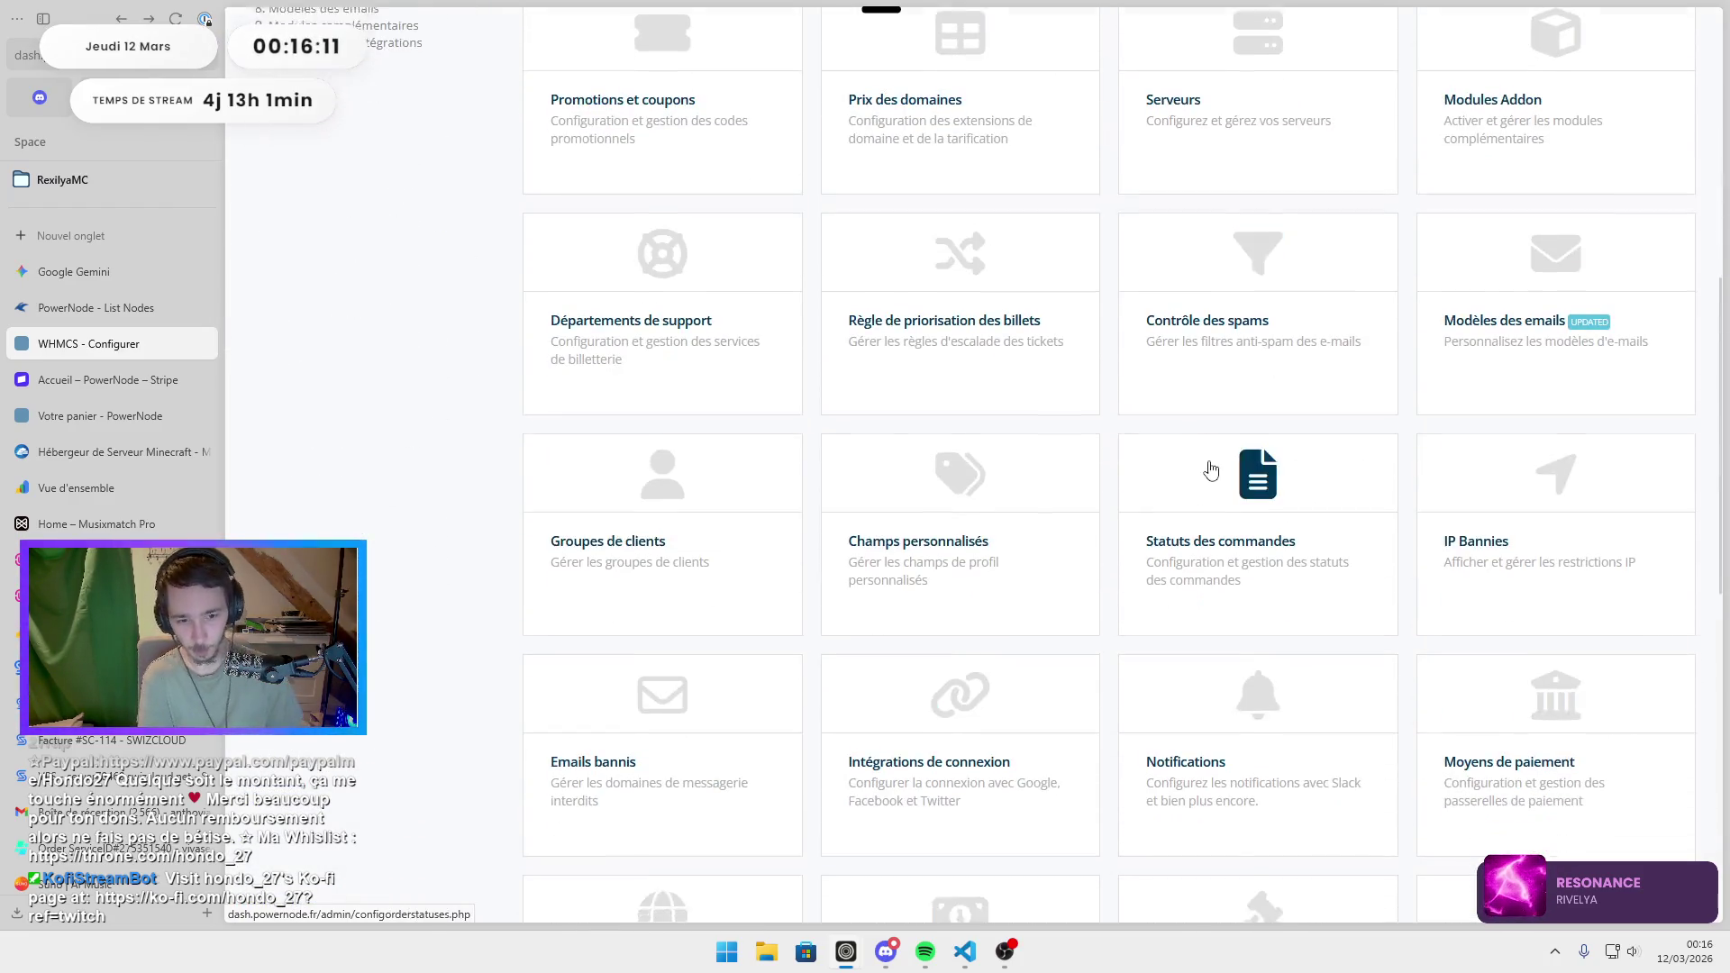
Delete the duplicate second EUR currency, leaving a single EUR currency.
{"action": "scroll", "coordinate": [1147, 360], "scroll_direction": "down", "scroll_amount": 3}
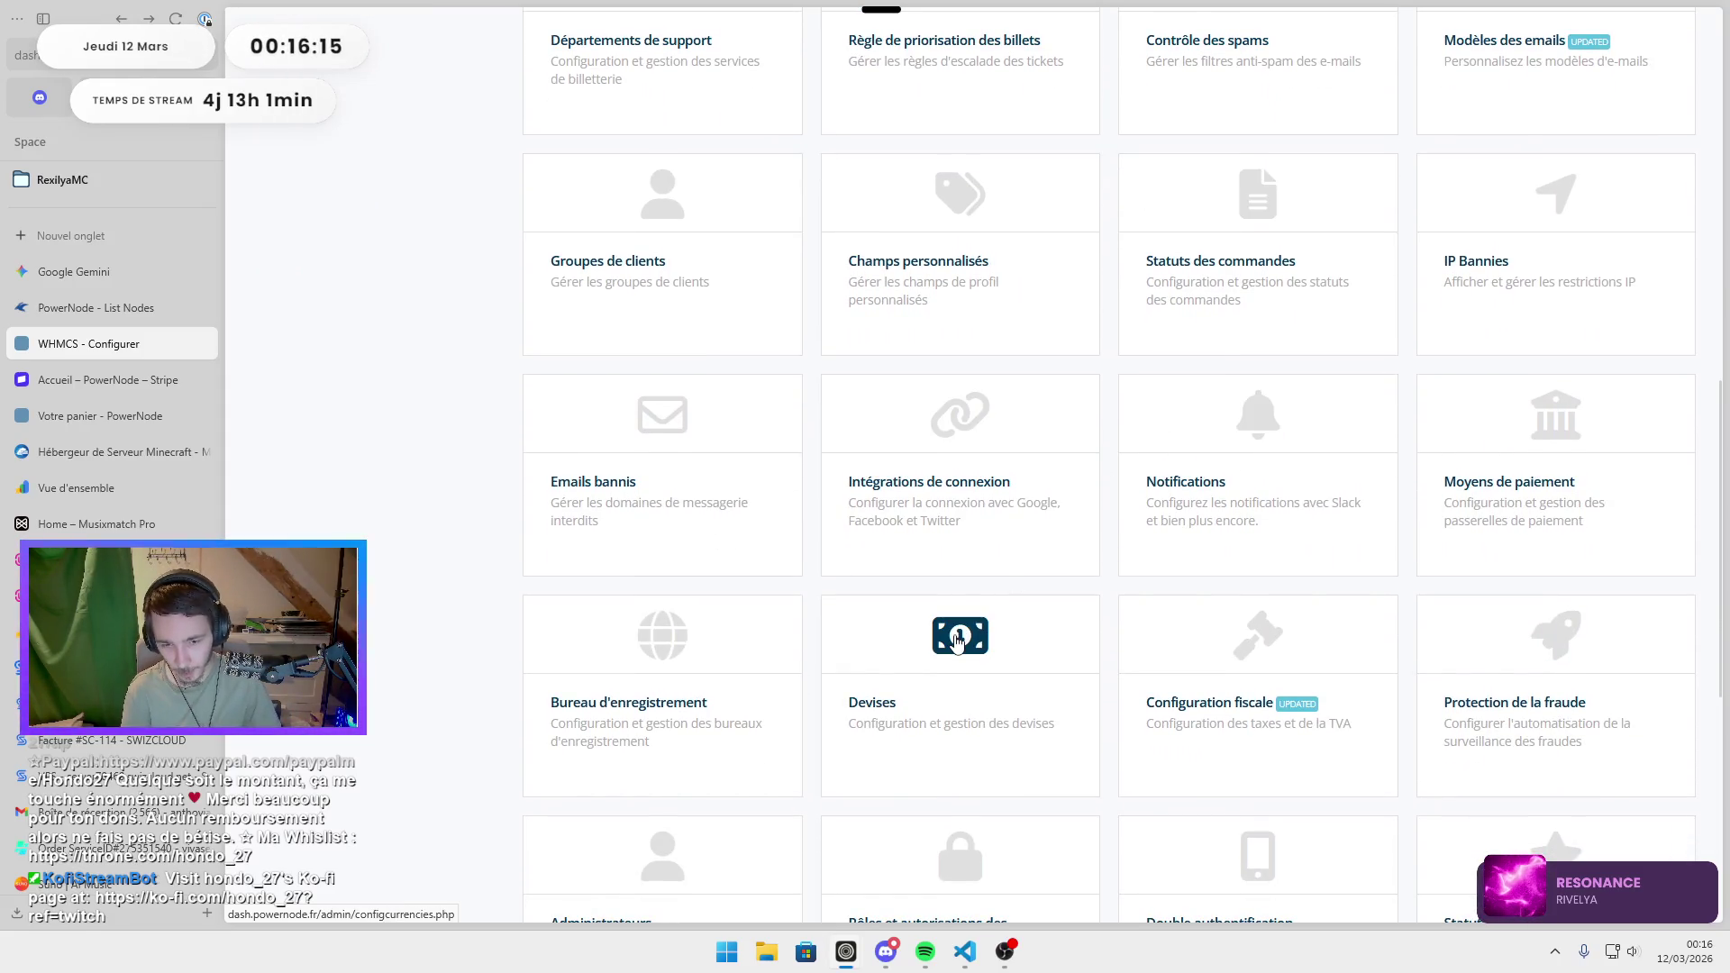
{"action": "left_click", "coordinate": [957, 641]}
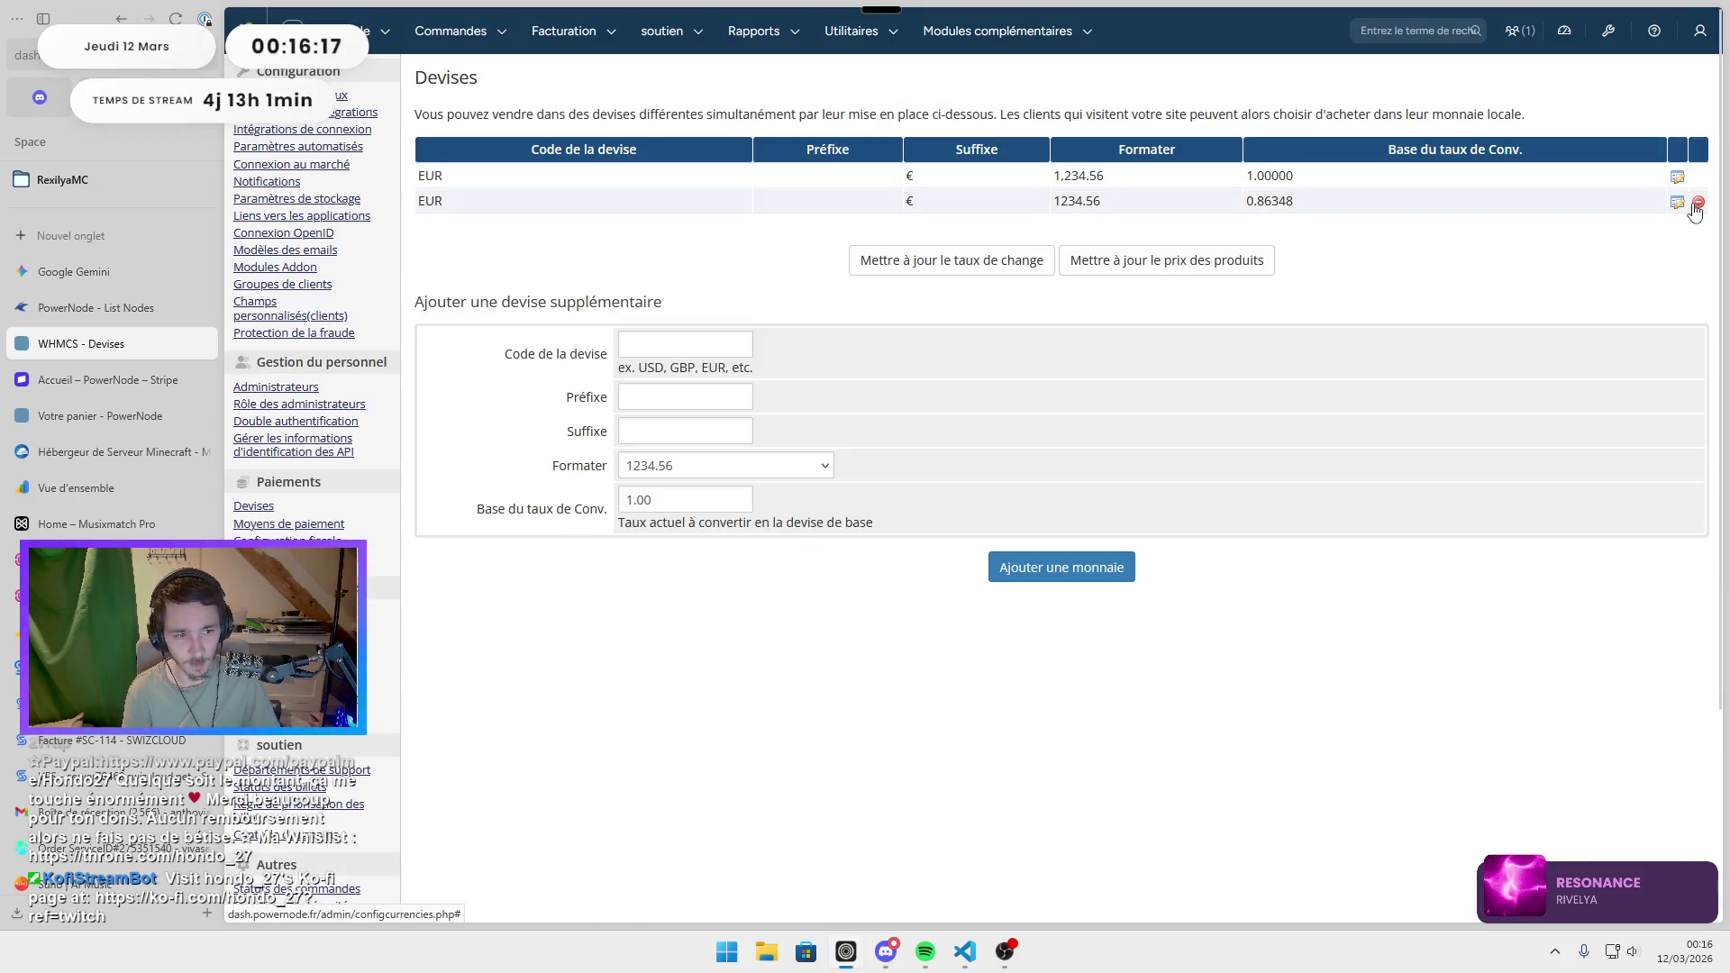
{"action": "left_click", "coordinate": [1696, 206]}
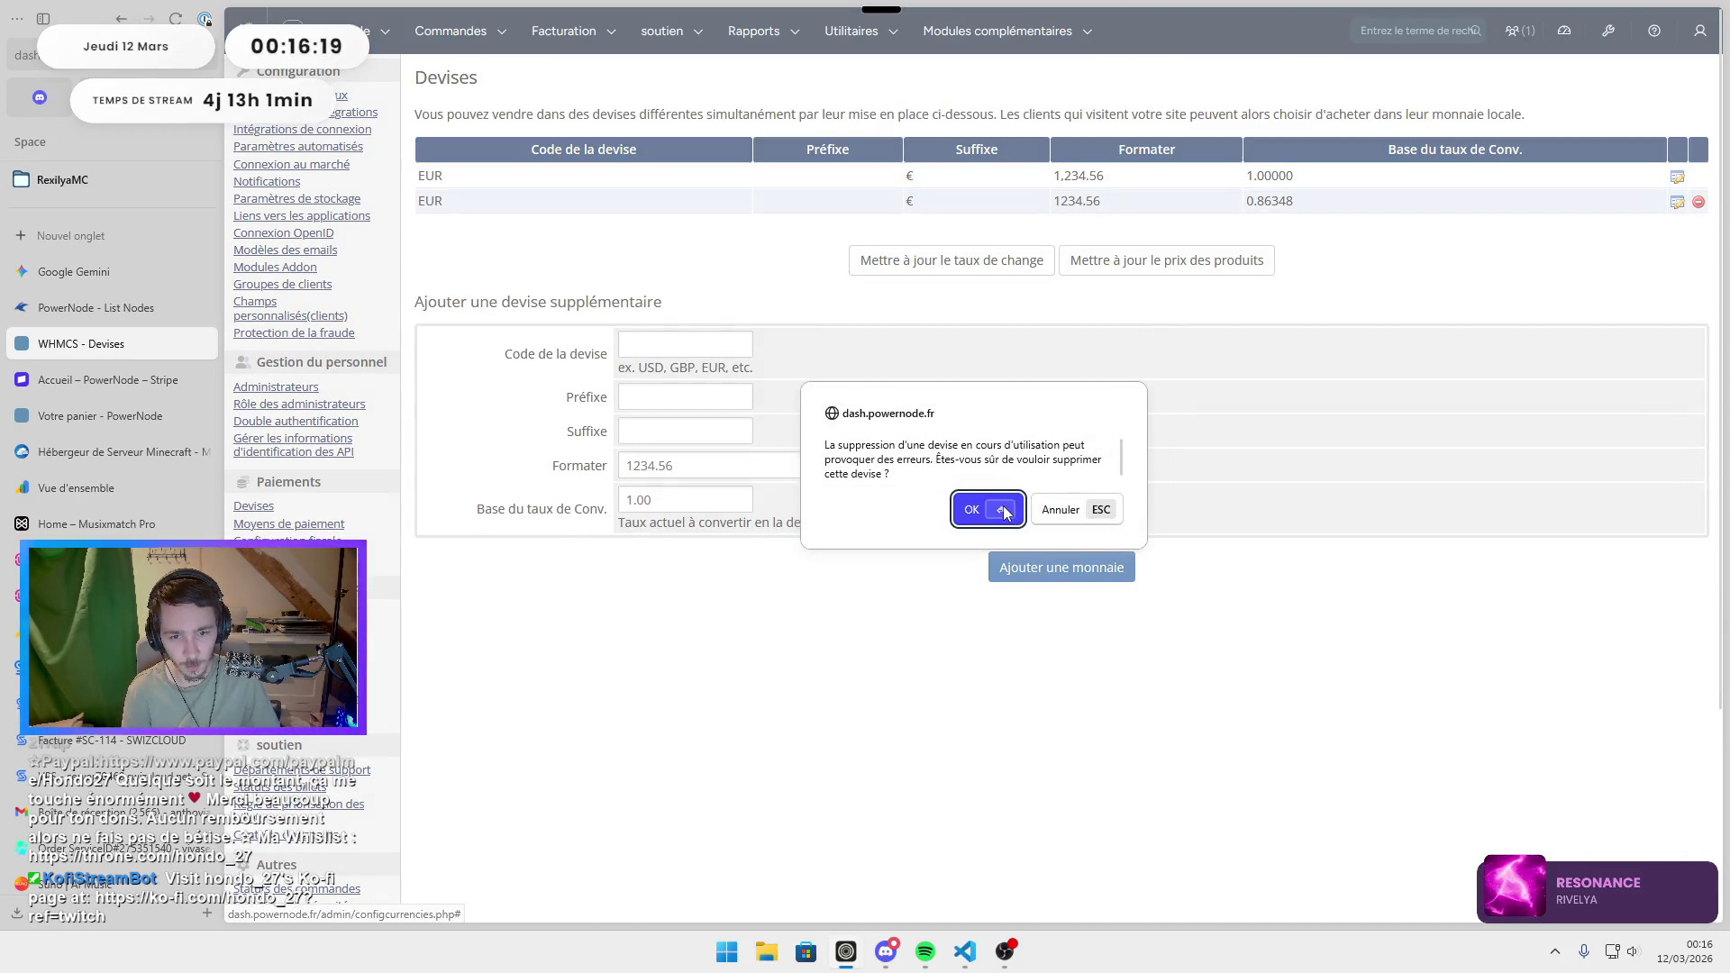
{"action": "left_click", "coordinate": [1005, 513]}
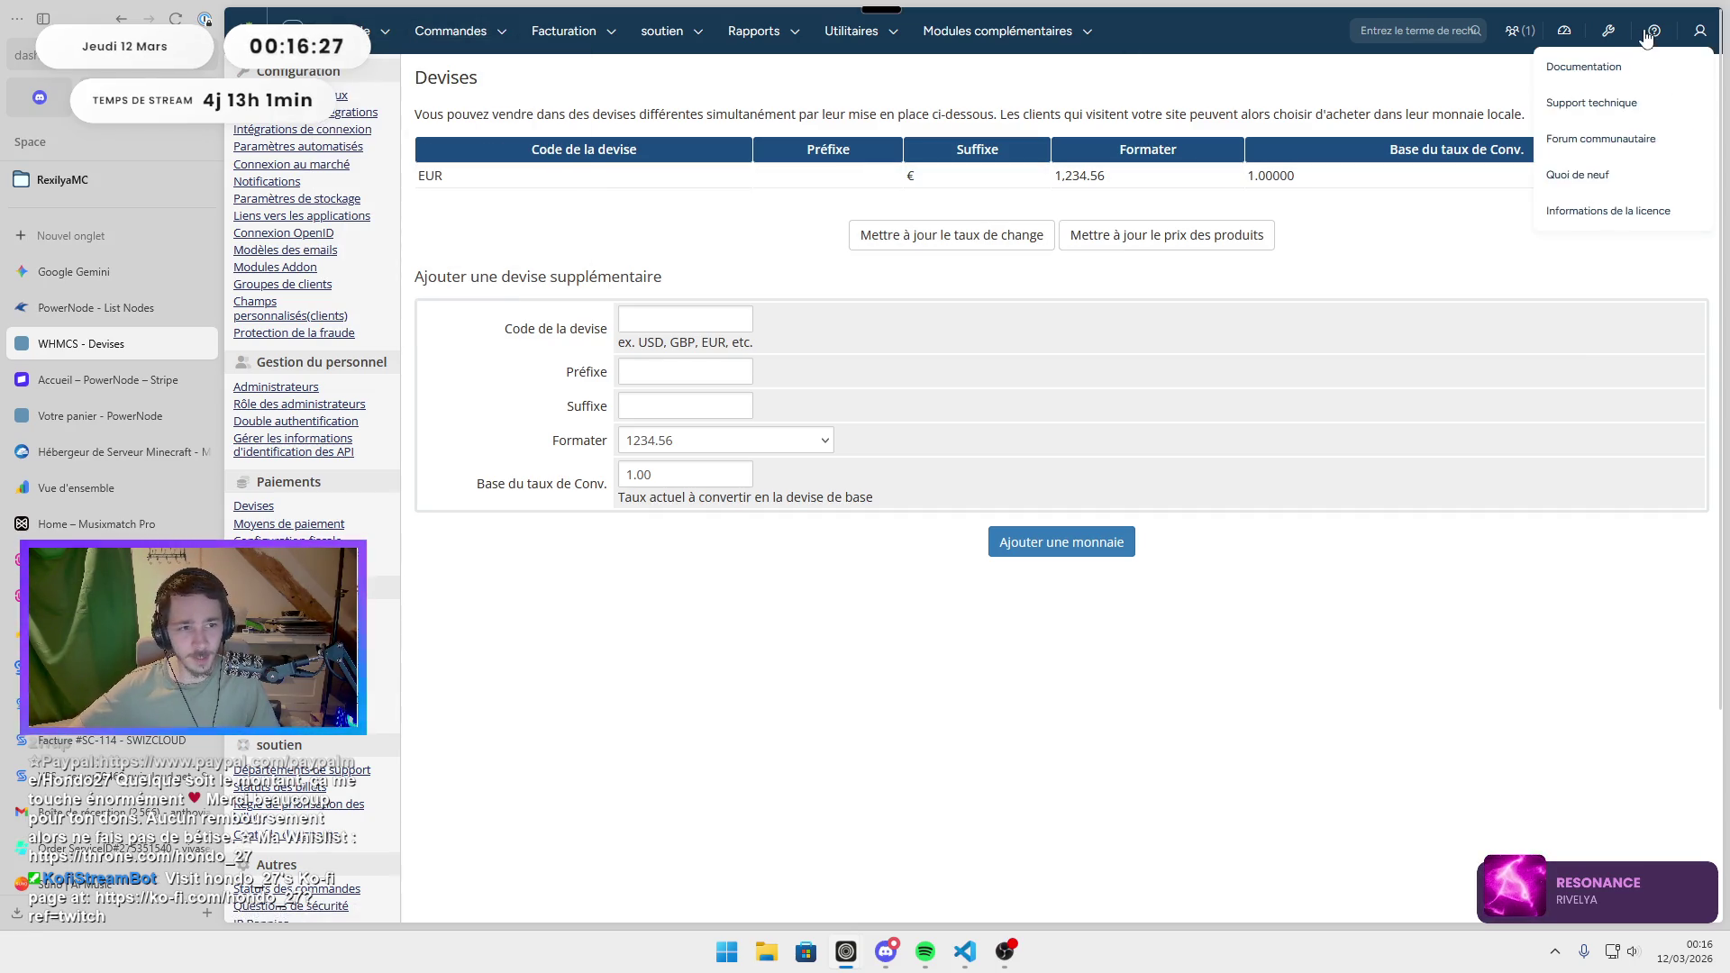
{"action": "left_click", "coordinate": [1583, 66]}
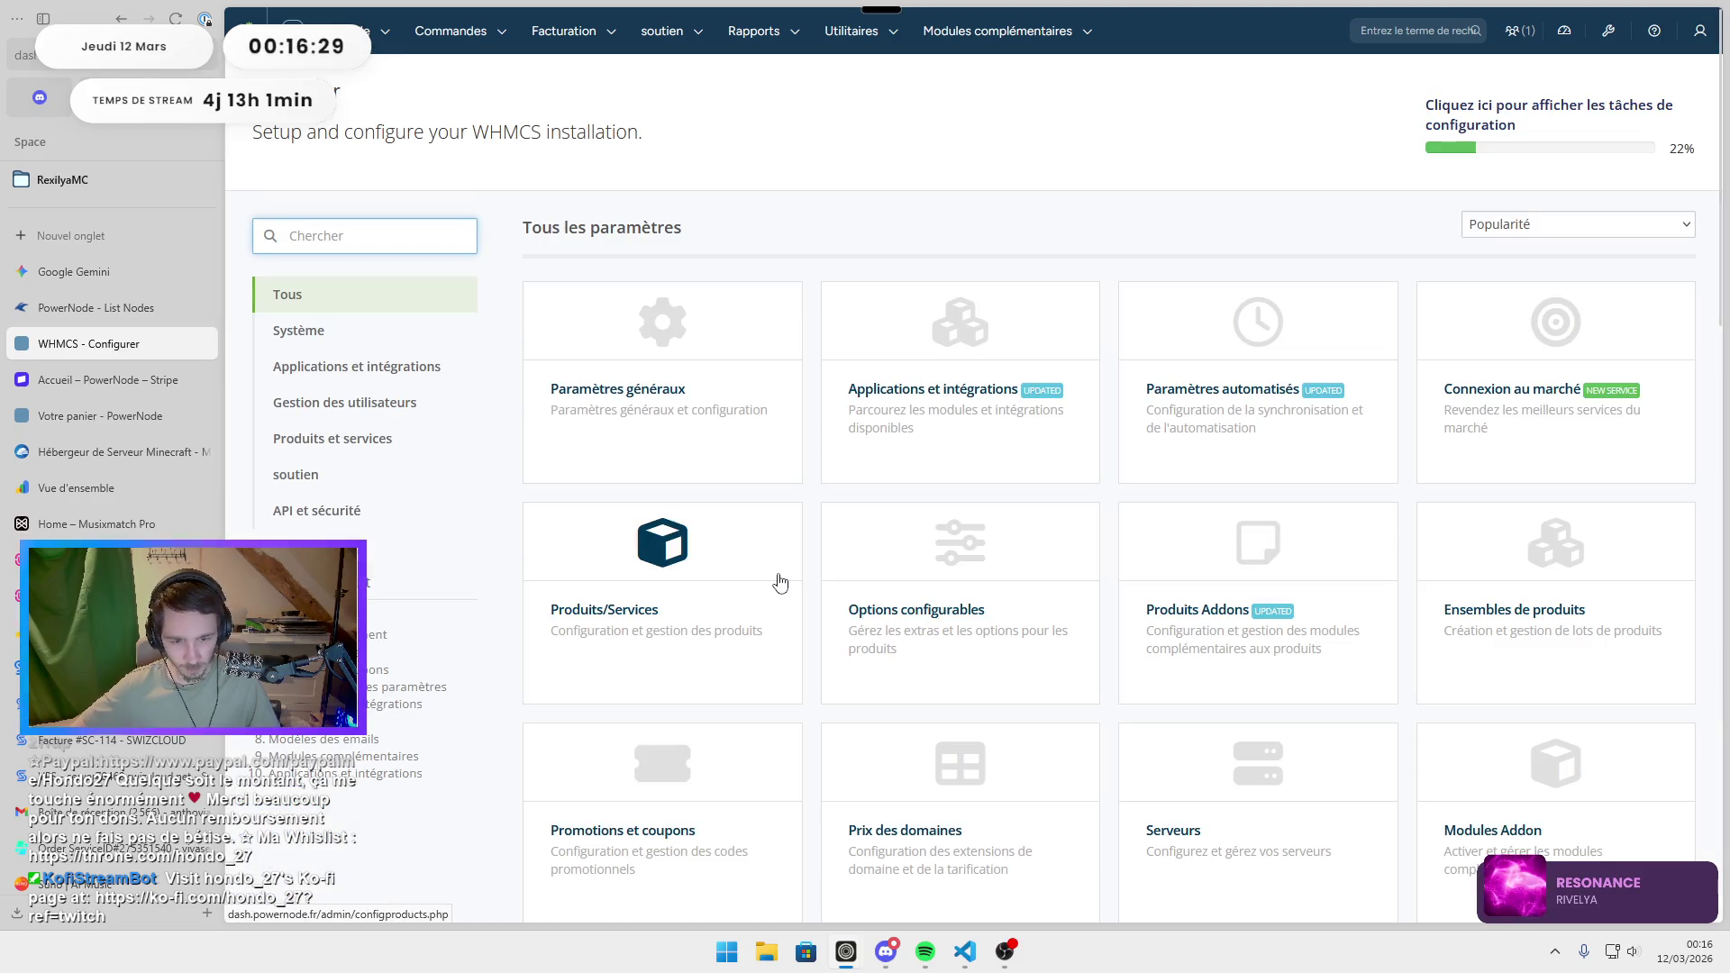
{"action": "left_click", "coordinate": [715, 574]}
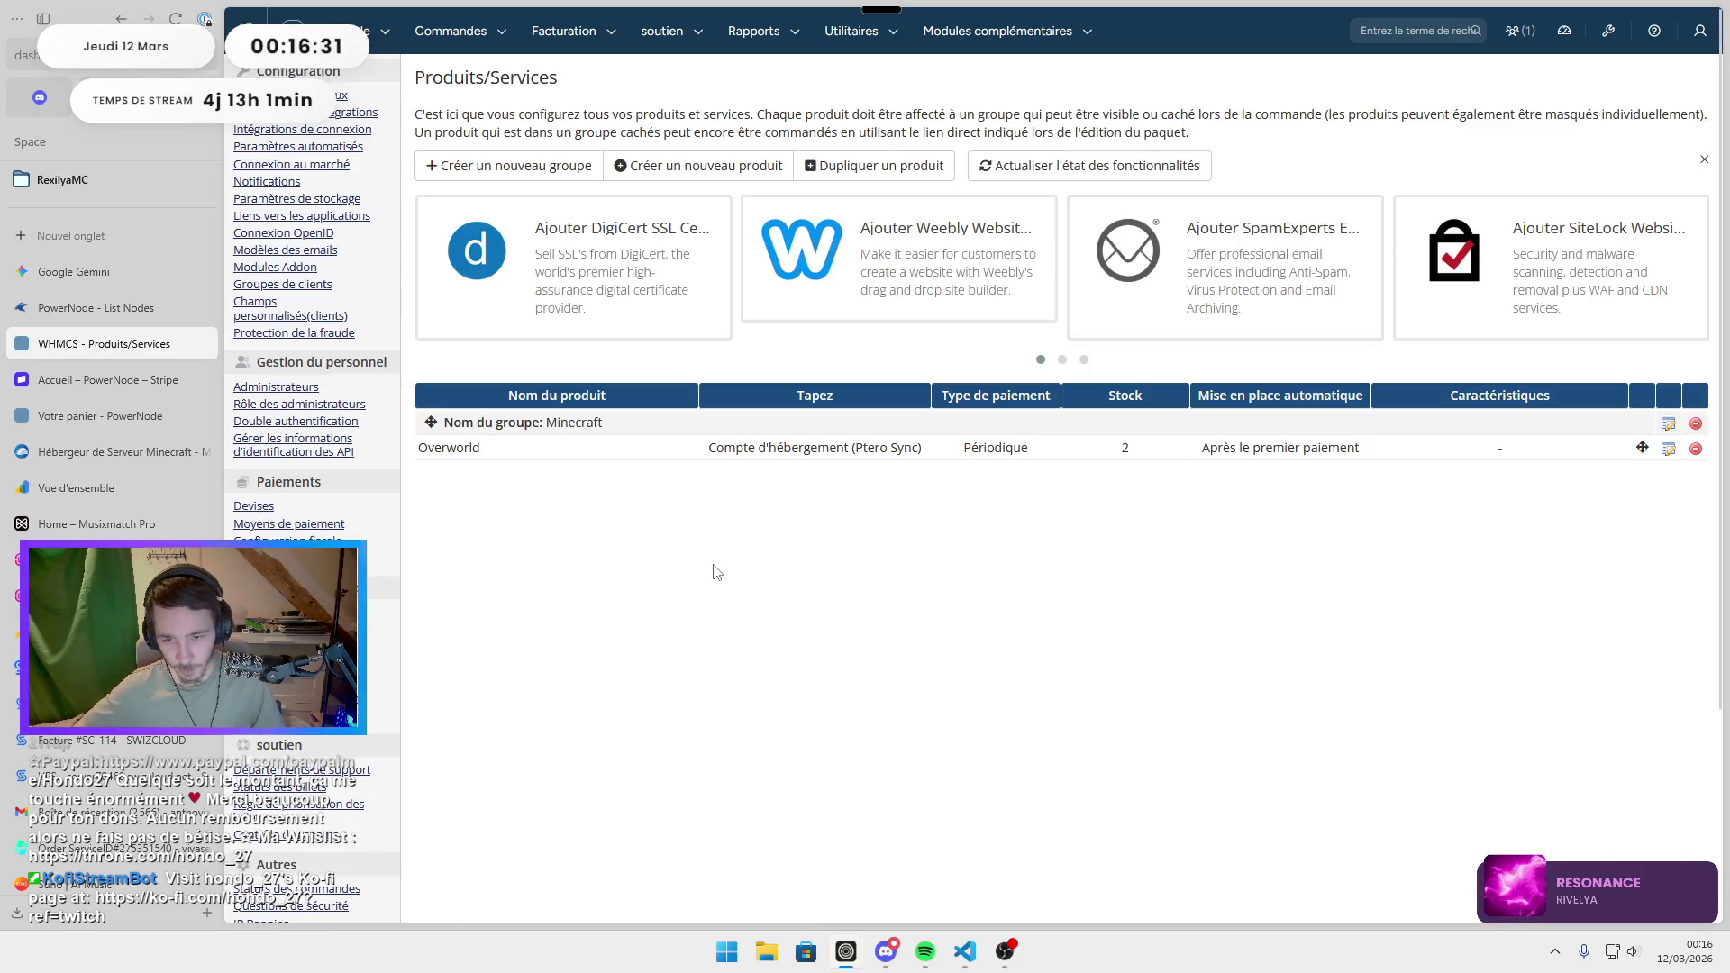
Set Overworld's stock to 4 and enable monthly, quarterly, semi-annual and annual EUR pricing.
{"action": "left_click", "coordinate": [1667, 452]}
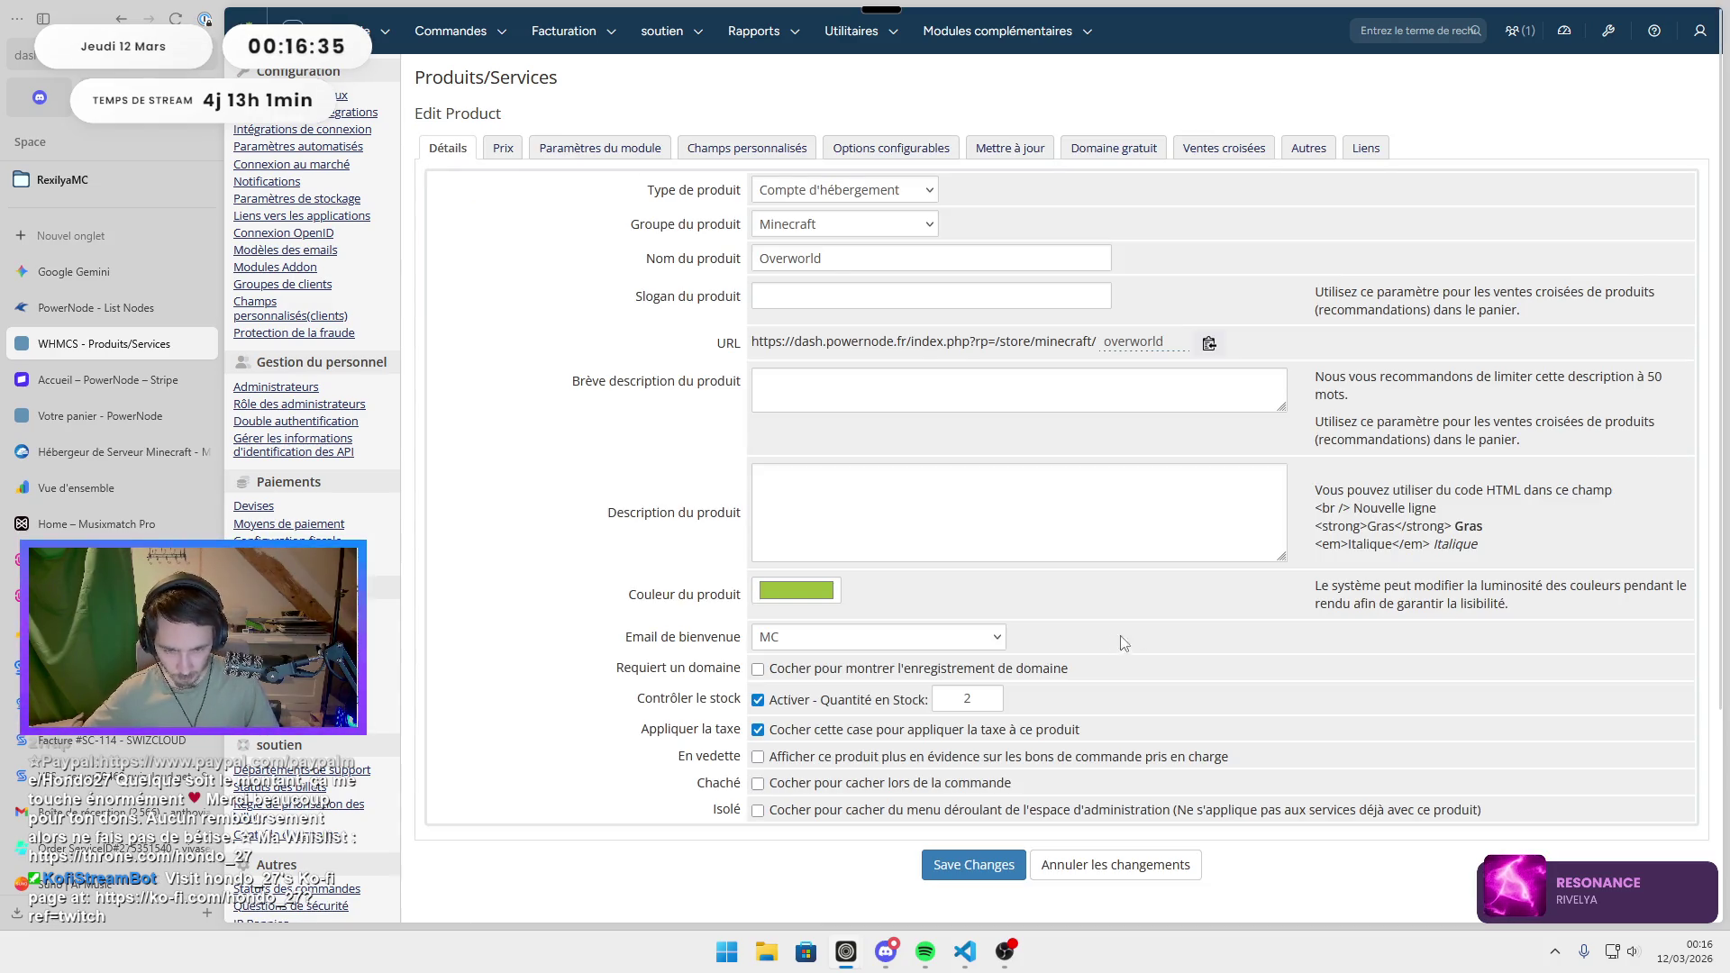
{"action": "double_click", "coordinate": [966, 700]}
{"action": "type", "text": "4"}
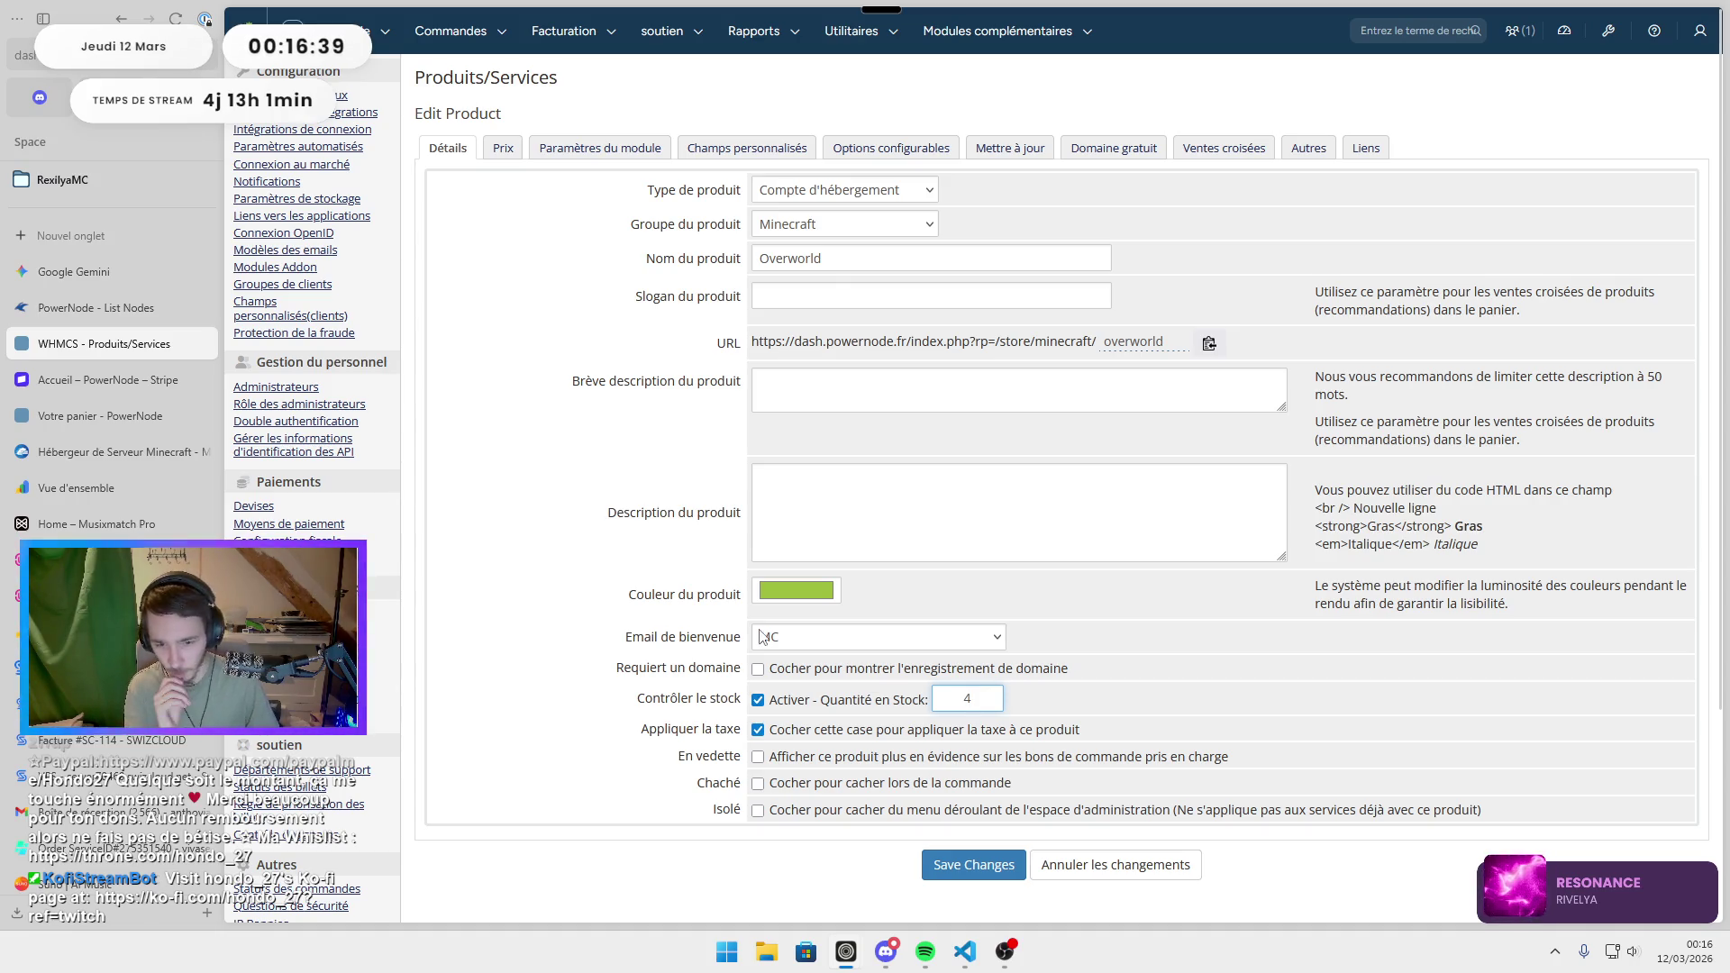
{"action": "left_click", "coordinate": [507, 152]}
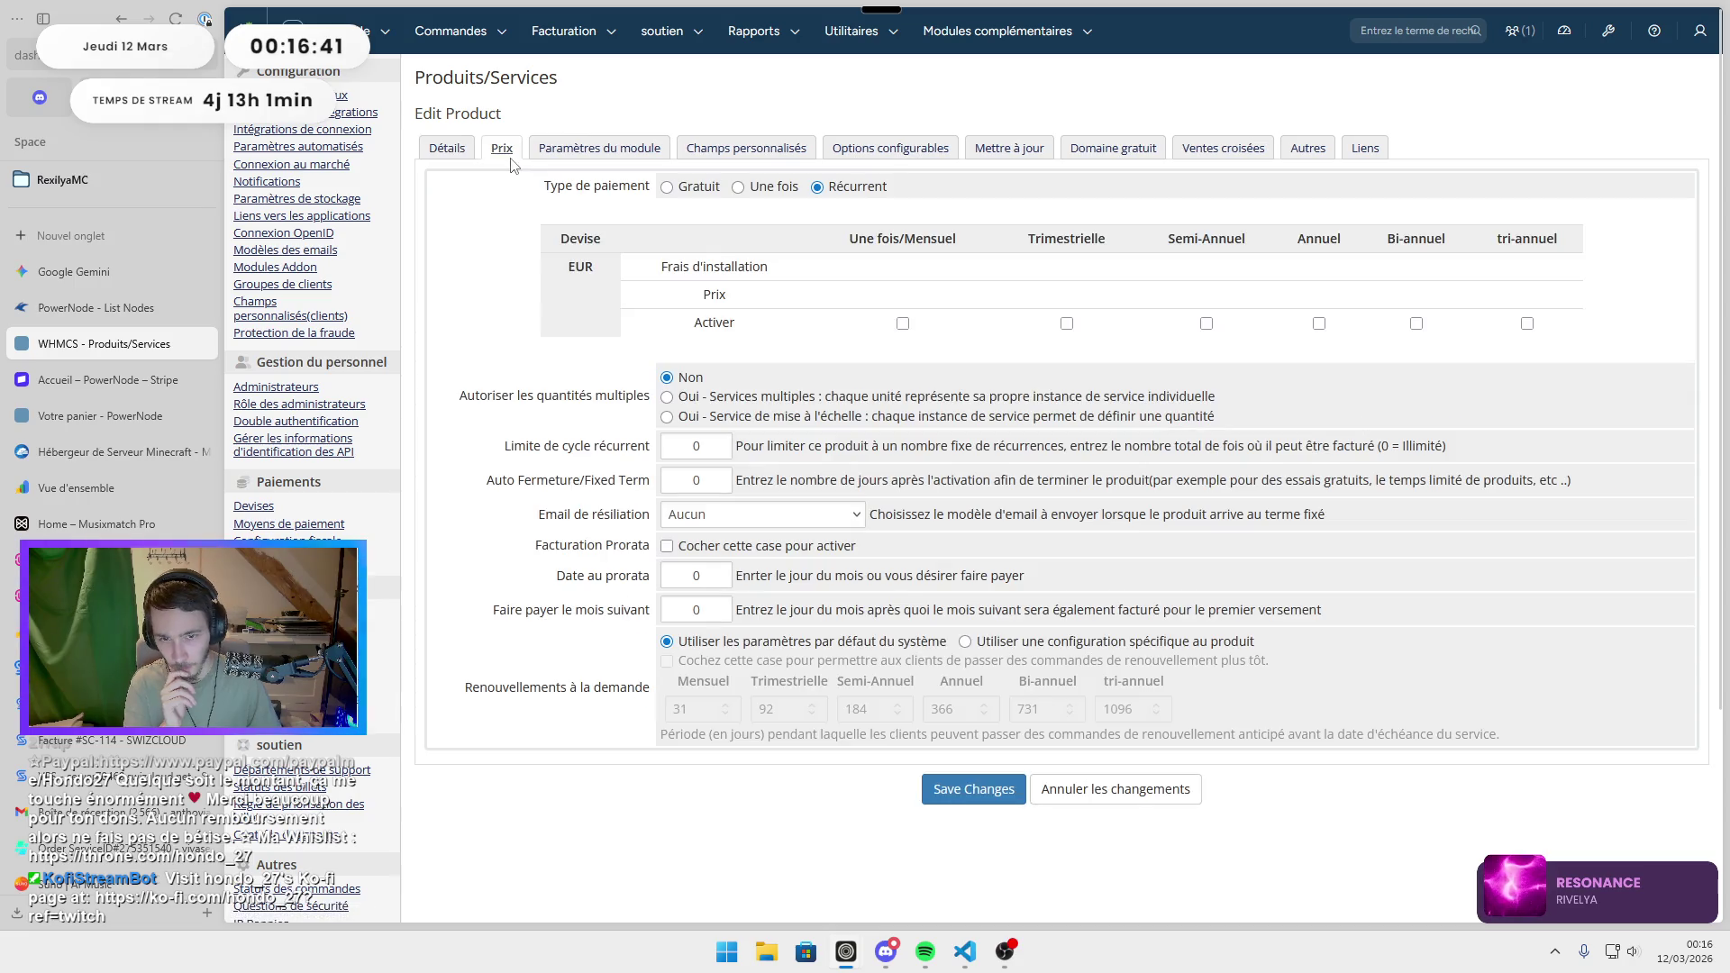
{"action": "left_click", "coordinate": [903, 322]}
{"action": "left_click", "coordinate": [1066, 342]}
{"action": "left_click", "coordinate": [1214, 342]}
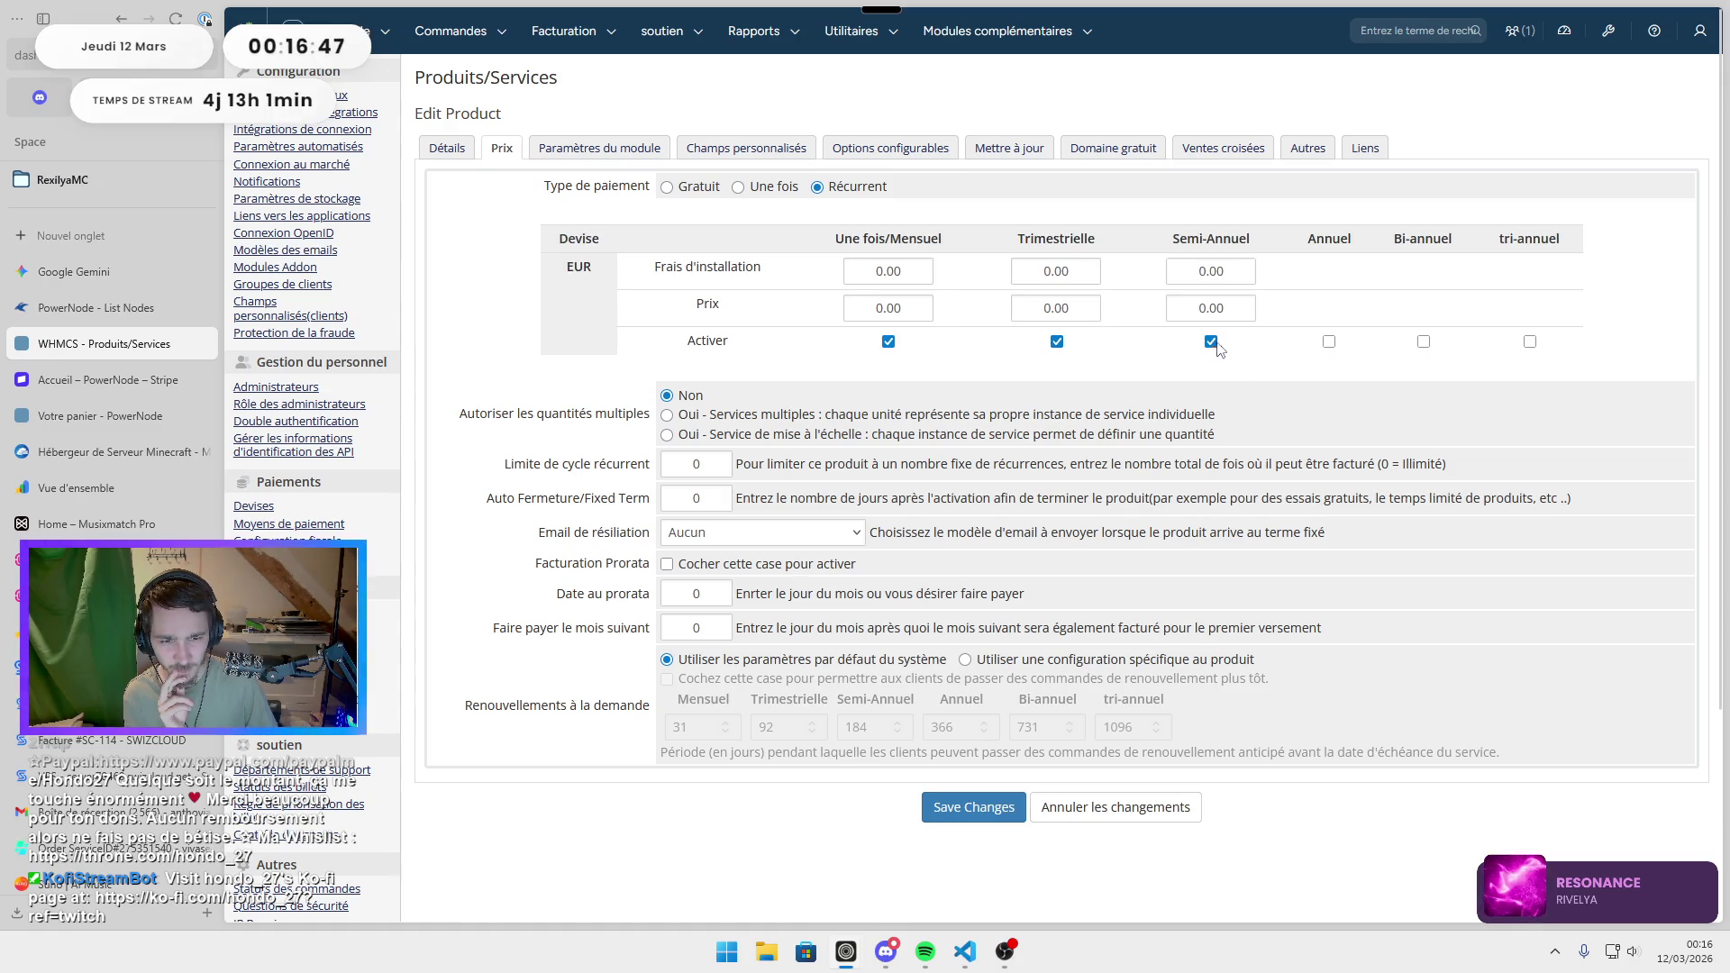
{"action": "left_click", "coordinate": [1327, 342]}
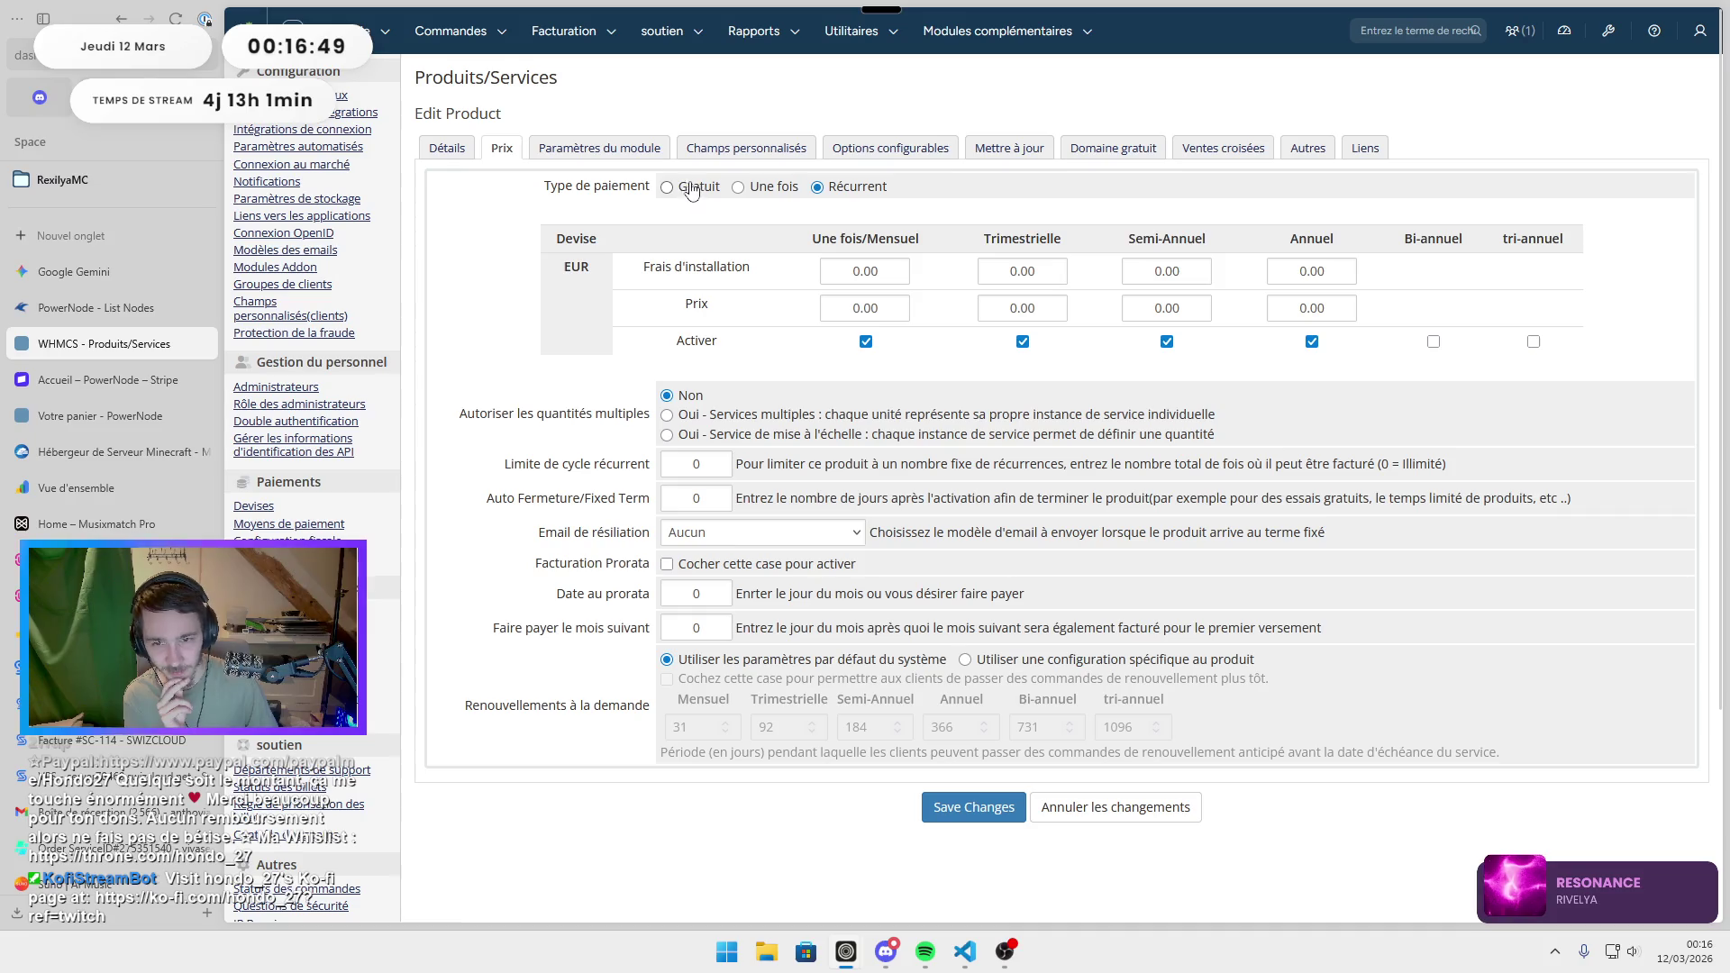
Glance at the Gemini page, then view a competitor's Minecraft hosting plans.
{"action": "left_click", "coordinate": [51, 272]}
{"action": "left_click", "coordinate": [72, 345]}
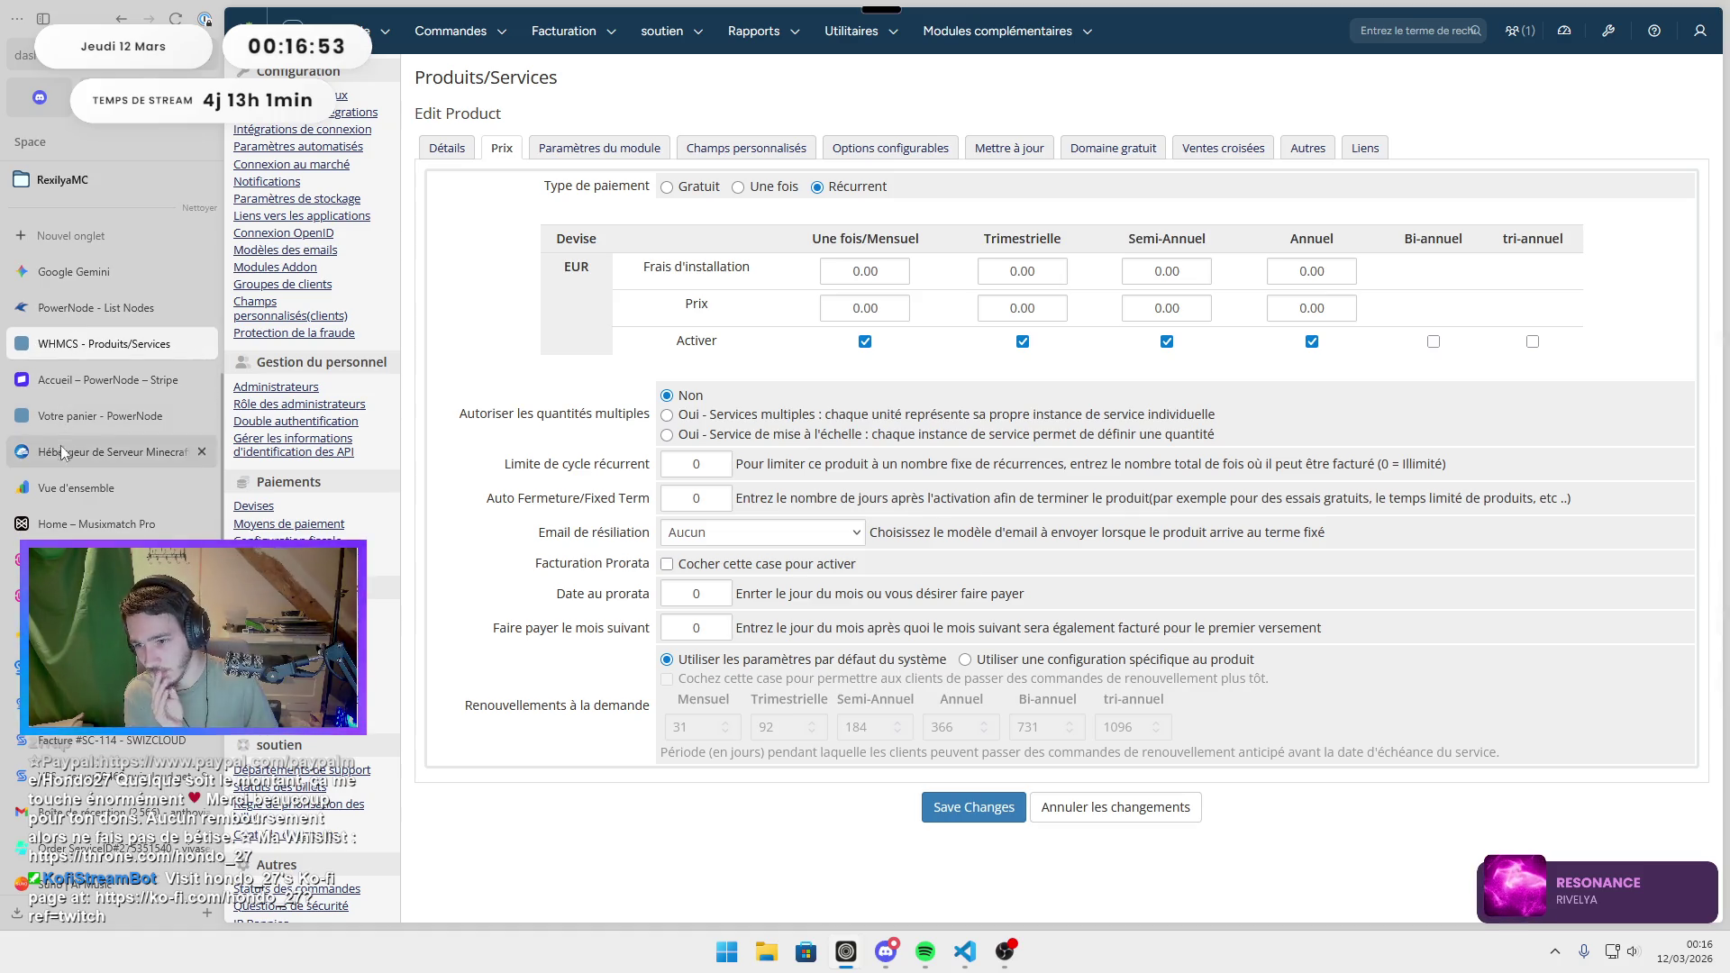
{"action": "left_click", "coordinate": [108, 454]}
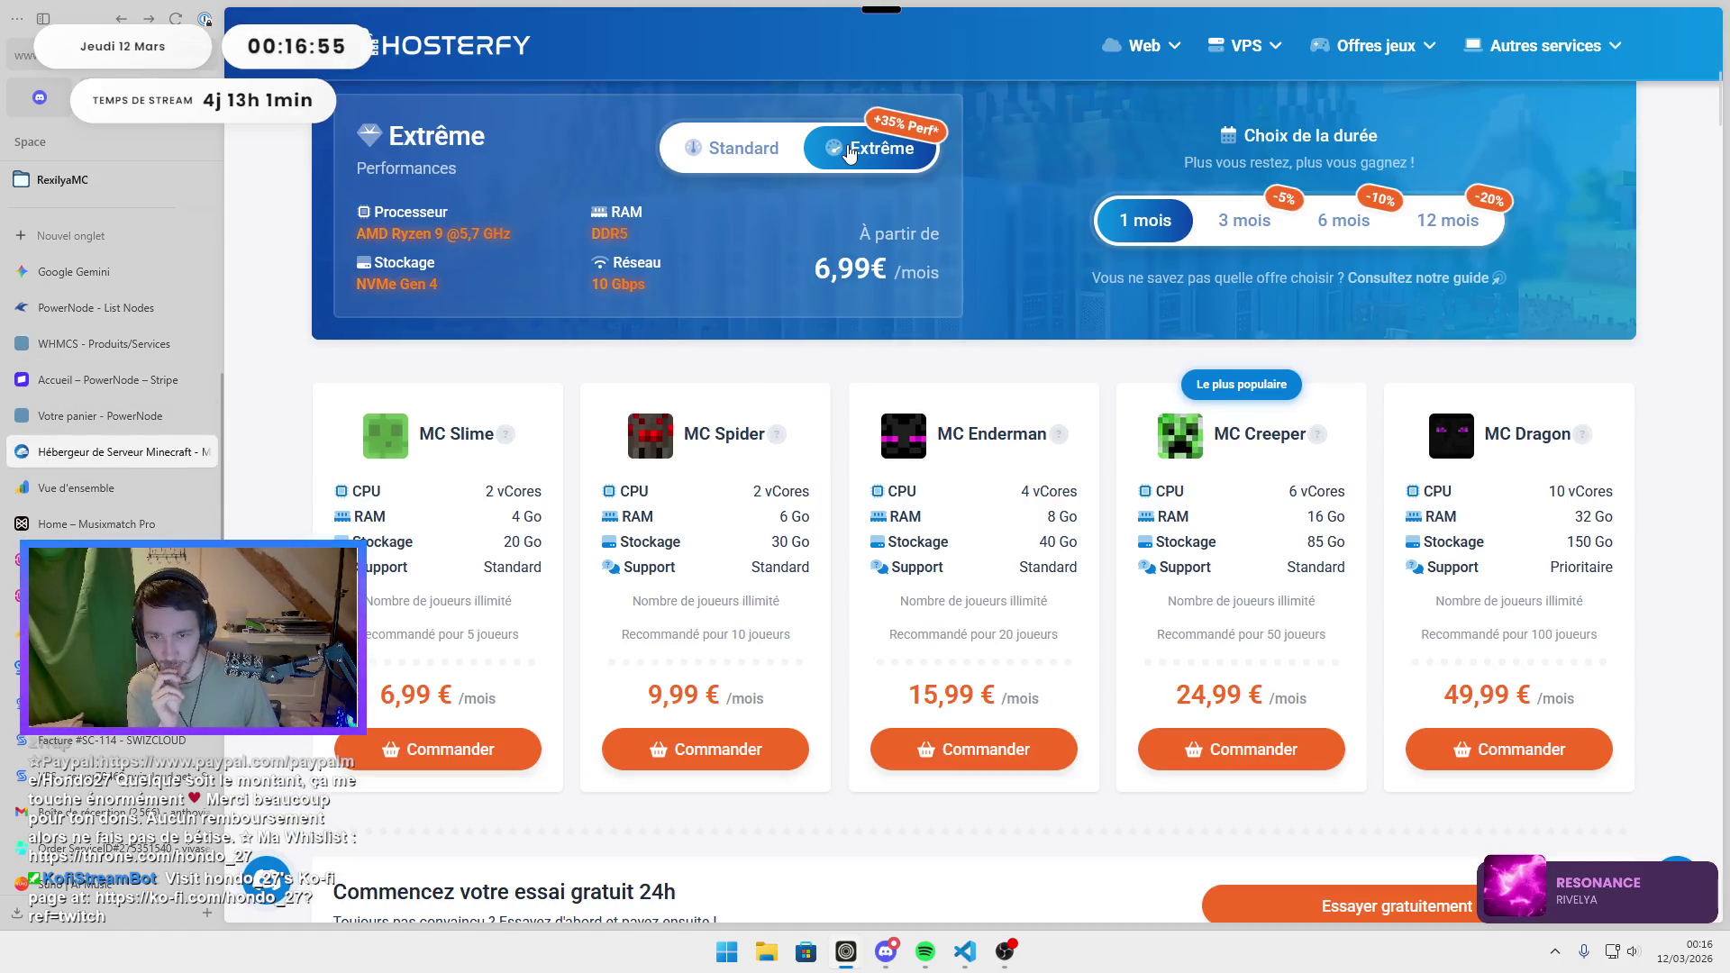
Order Hosterfy's MC Slime plan (6,99 € monthly) and return to the Overworld pricing form.
{"action": "left_click", "coordinate": [101, 349]}
{"action": "left_click", "coordinate": [135, 452]}
{"action": "left_click", "coordinate": [457, 752]}
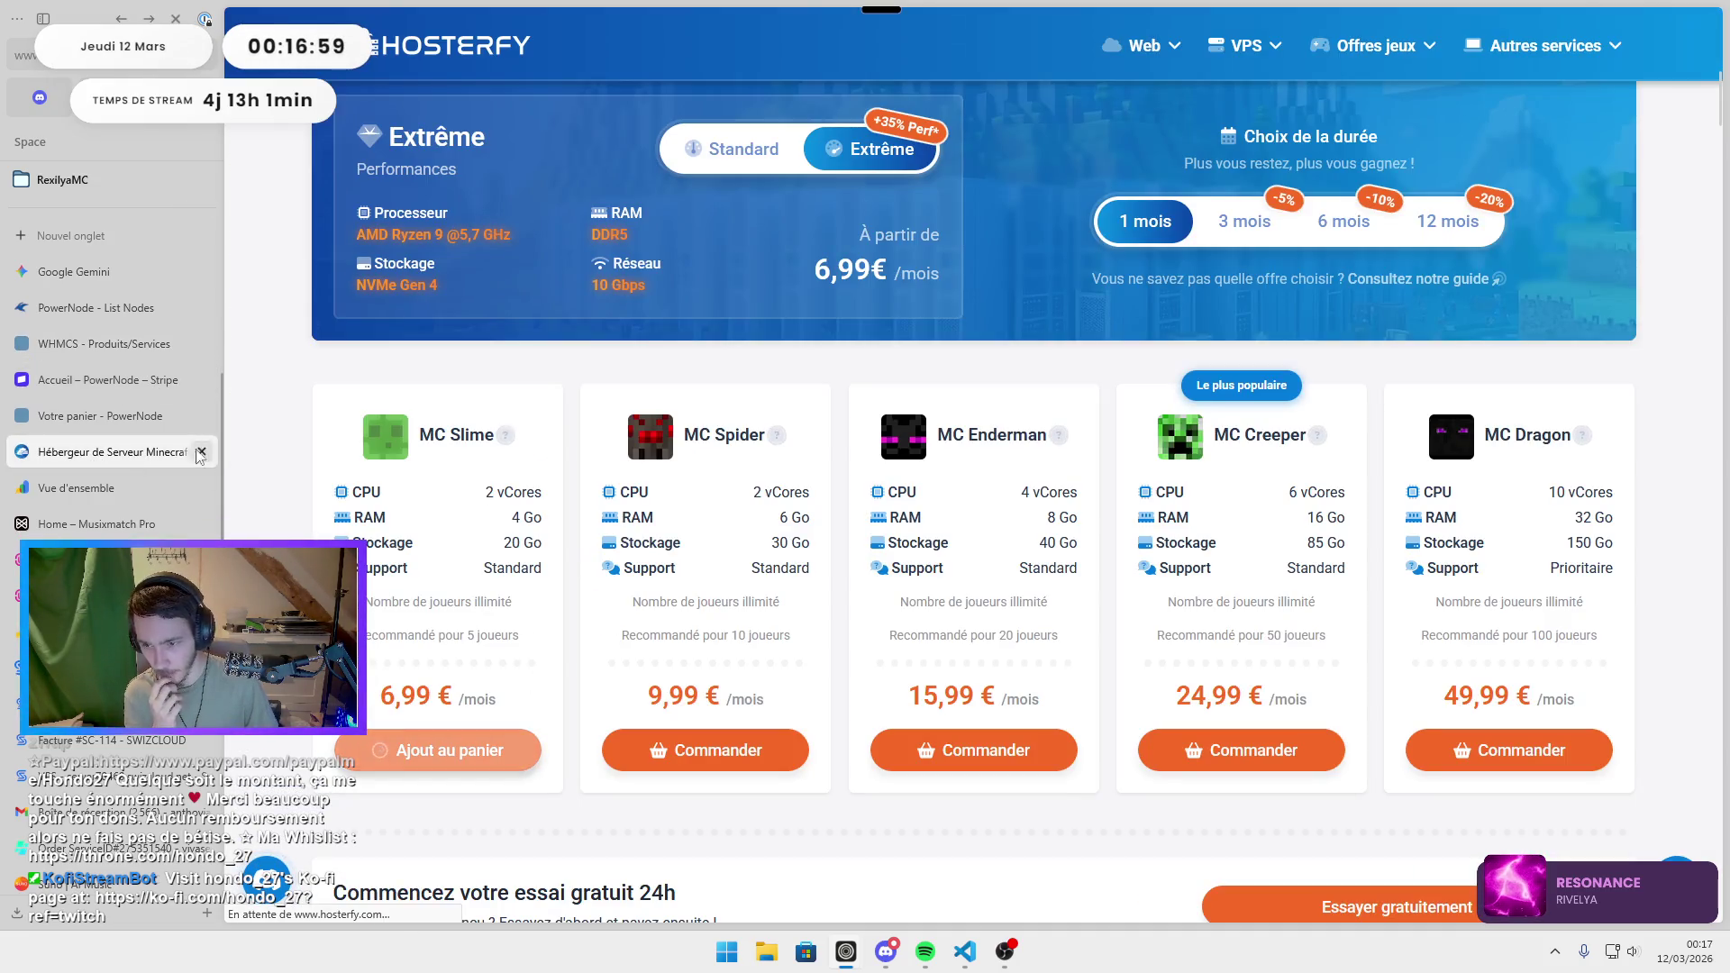
{"action": "left_click", "coordinate": [101, 346]}
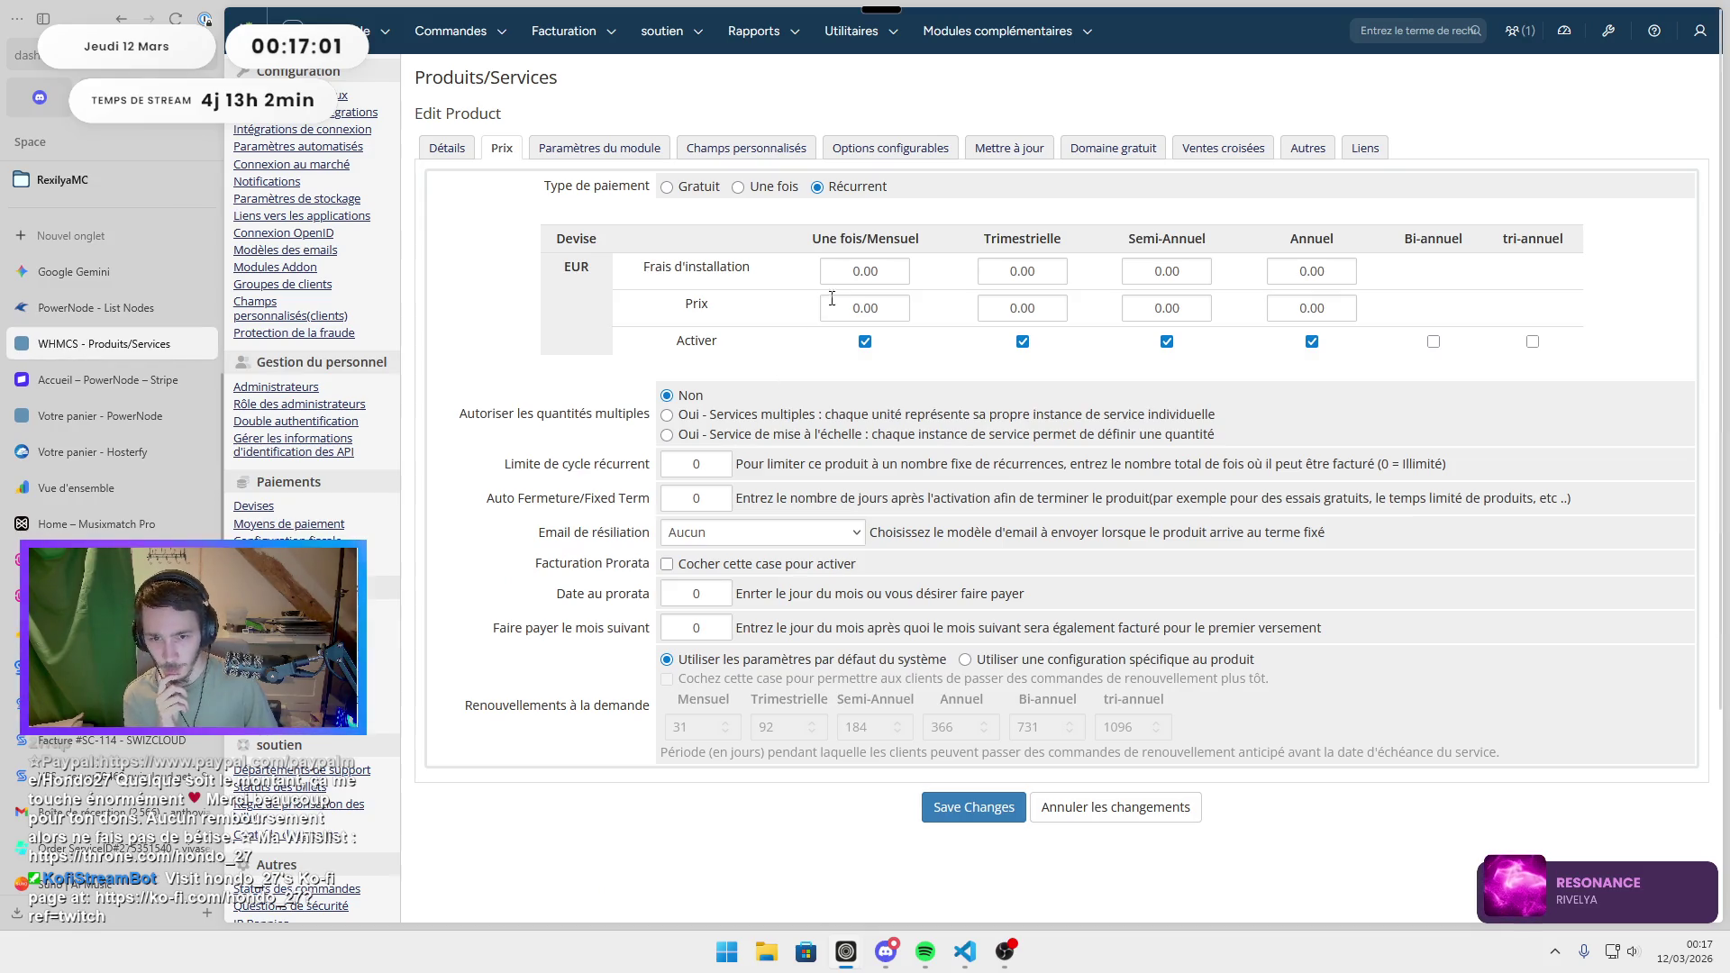
{"action": "double_click", "coordinate": [863, 307]}
Set Overworld's monthly EUR price to 5.82, matching Hosterfy's pre-tax MC Slime price.
{"action": "type", "text": "6.99"}
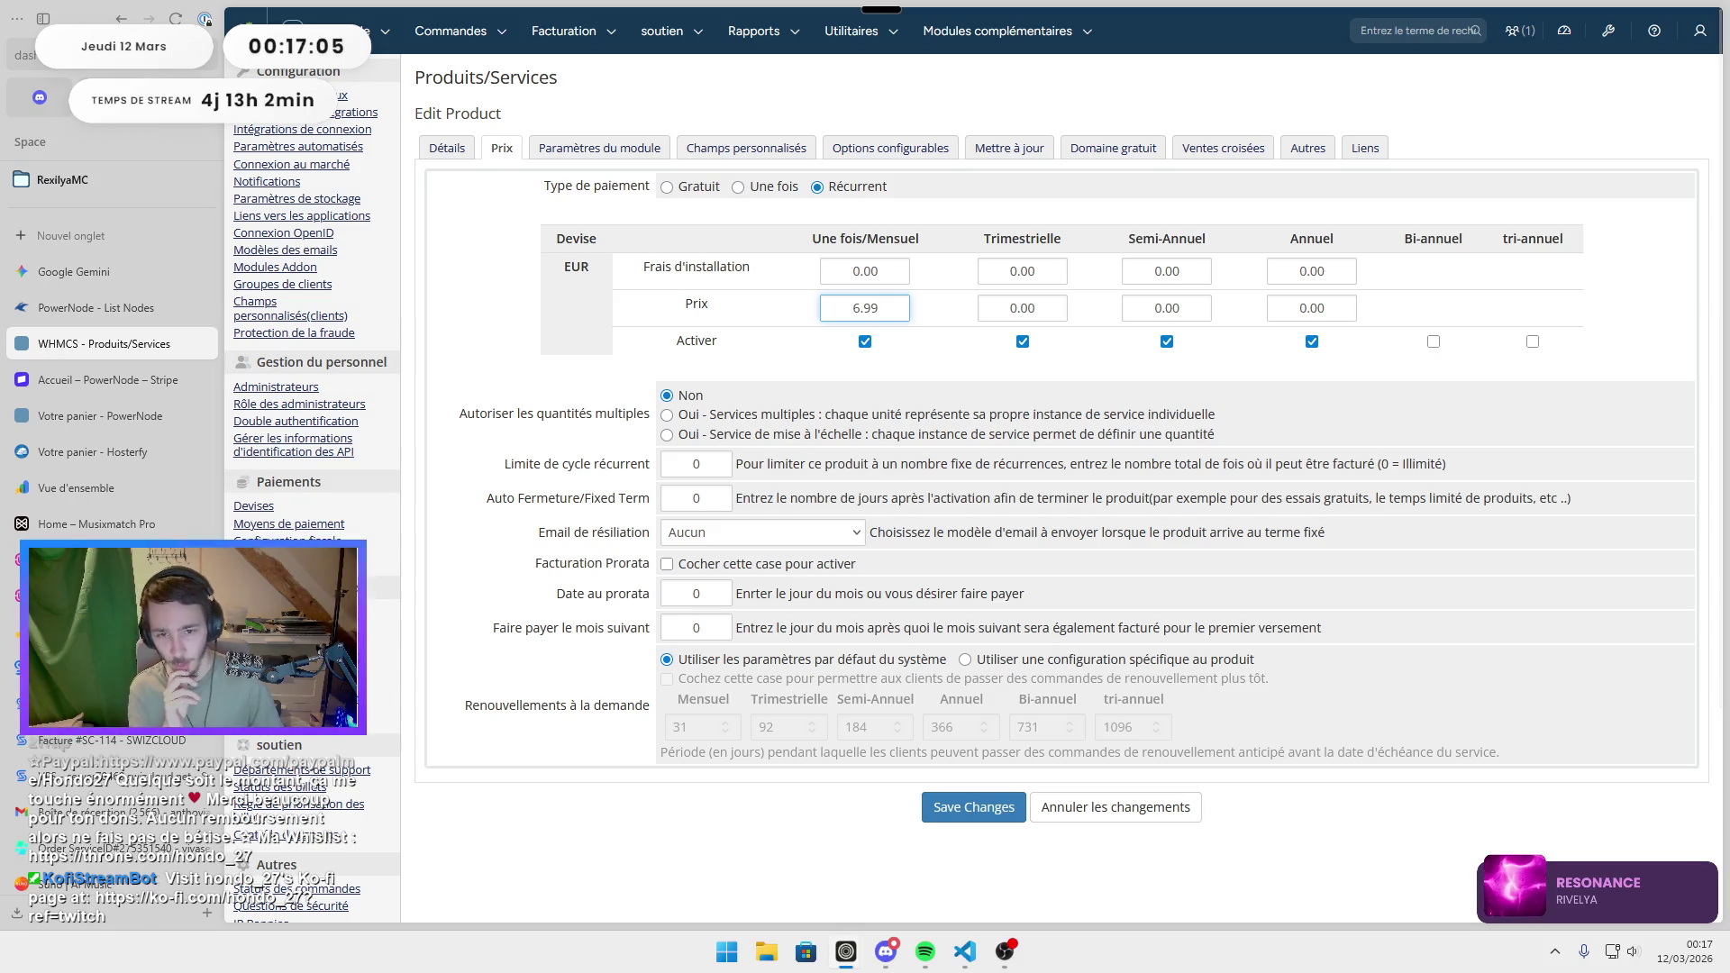
{"action": "left_click", "coordinate": [94, 374]}
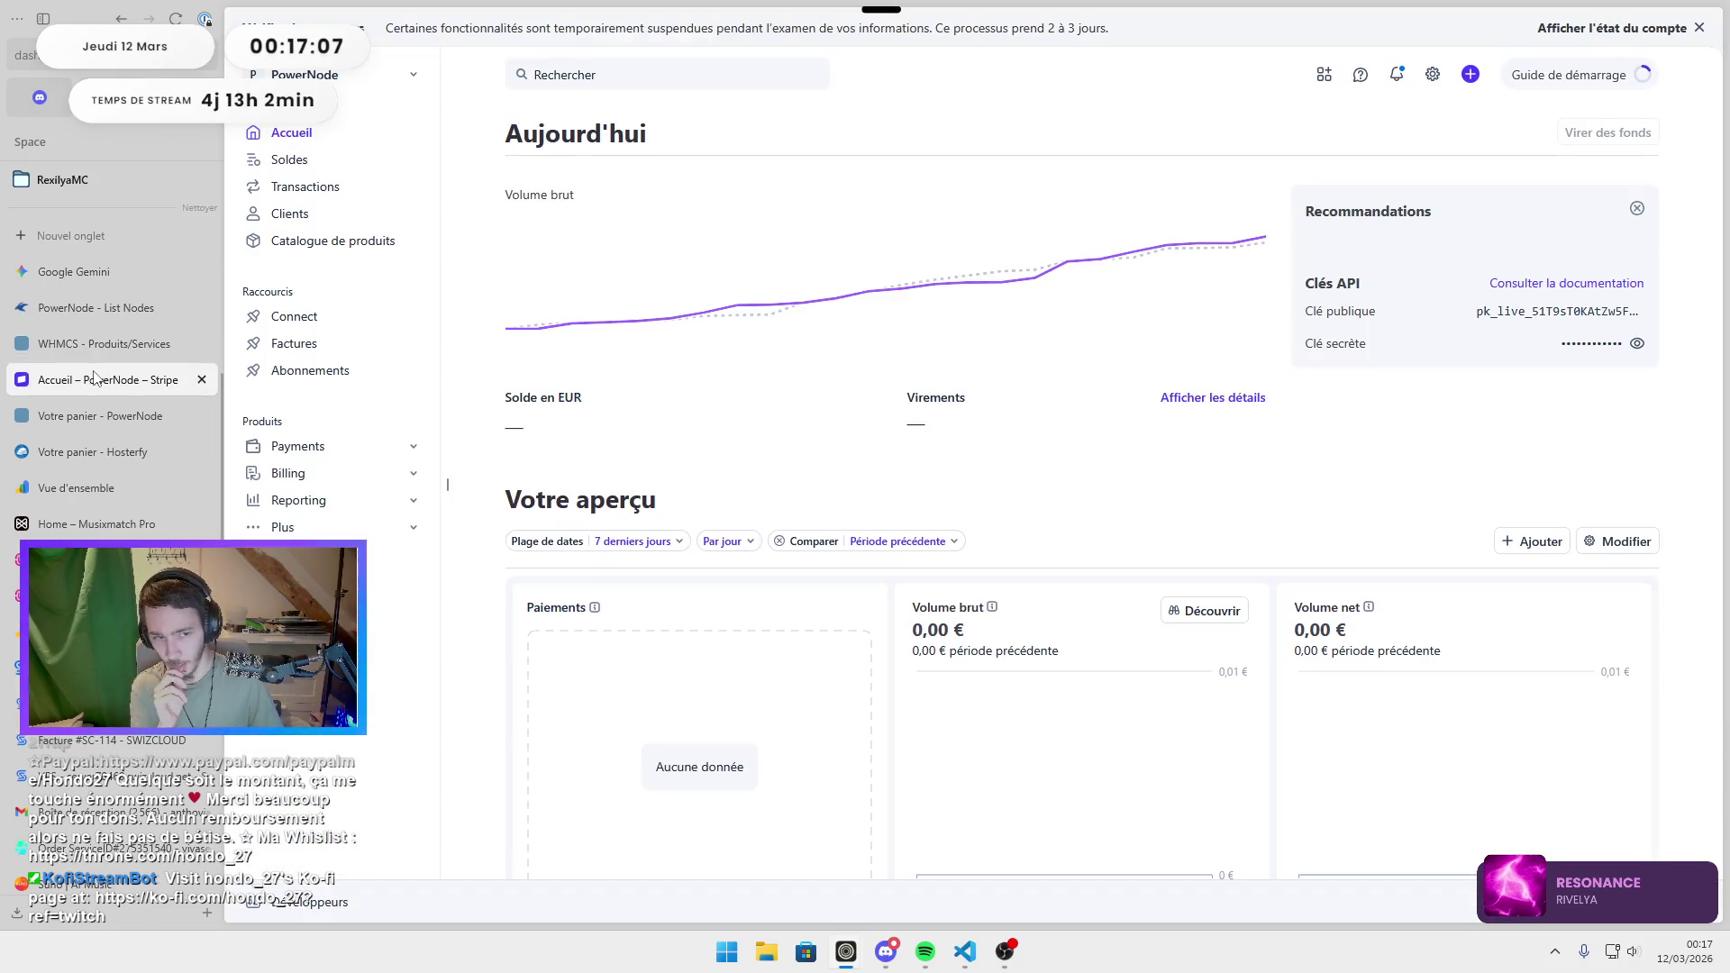
{"action": "left_click", "coordinate": [100, 344]}
{"action": "left_click", "coordinate": [97, 414]}
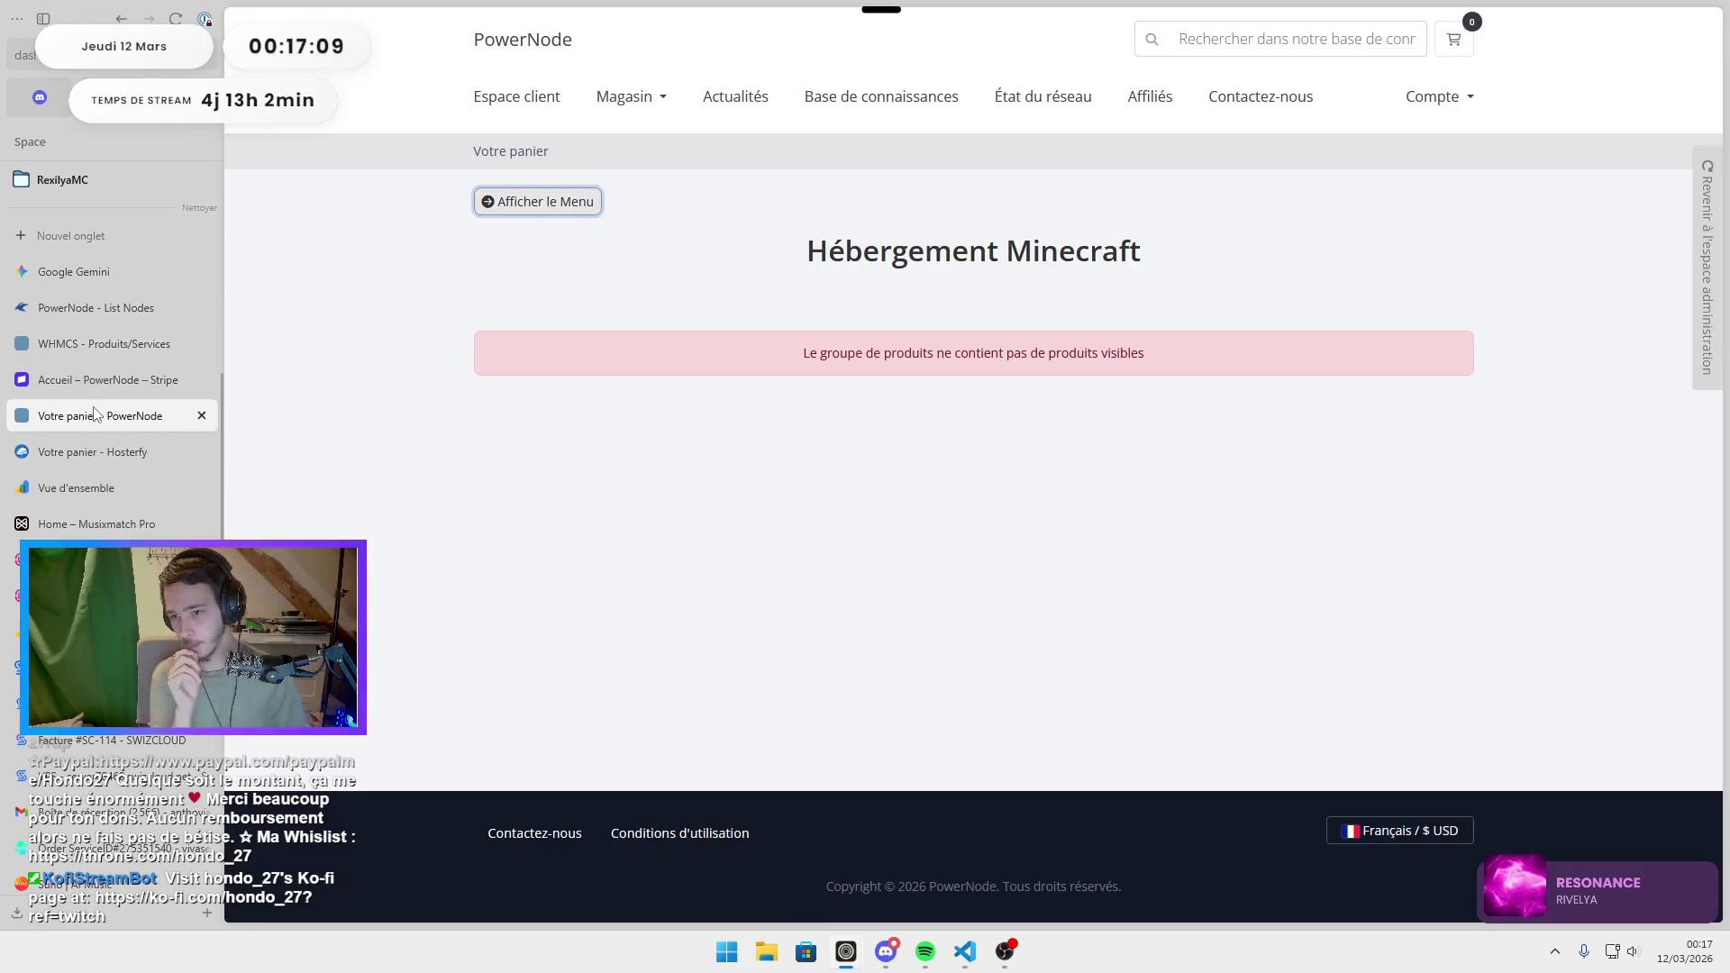
{"action": "left_click", "coordinate": [102, 312]}
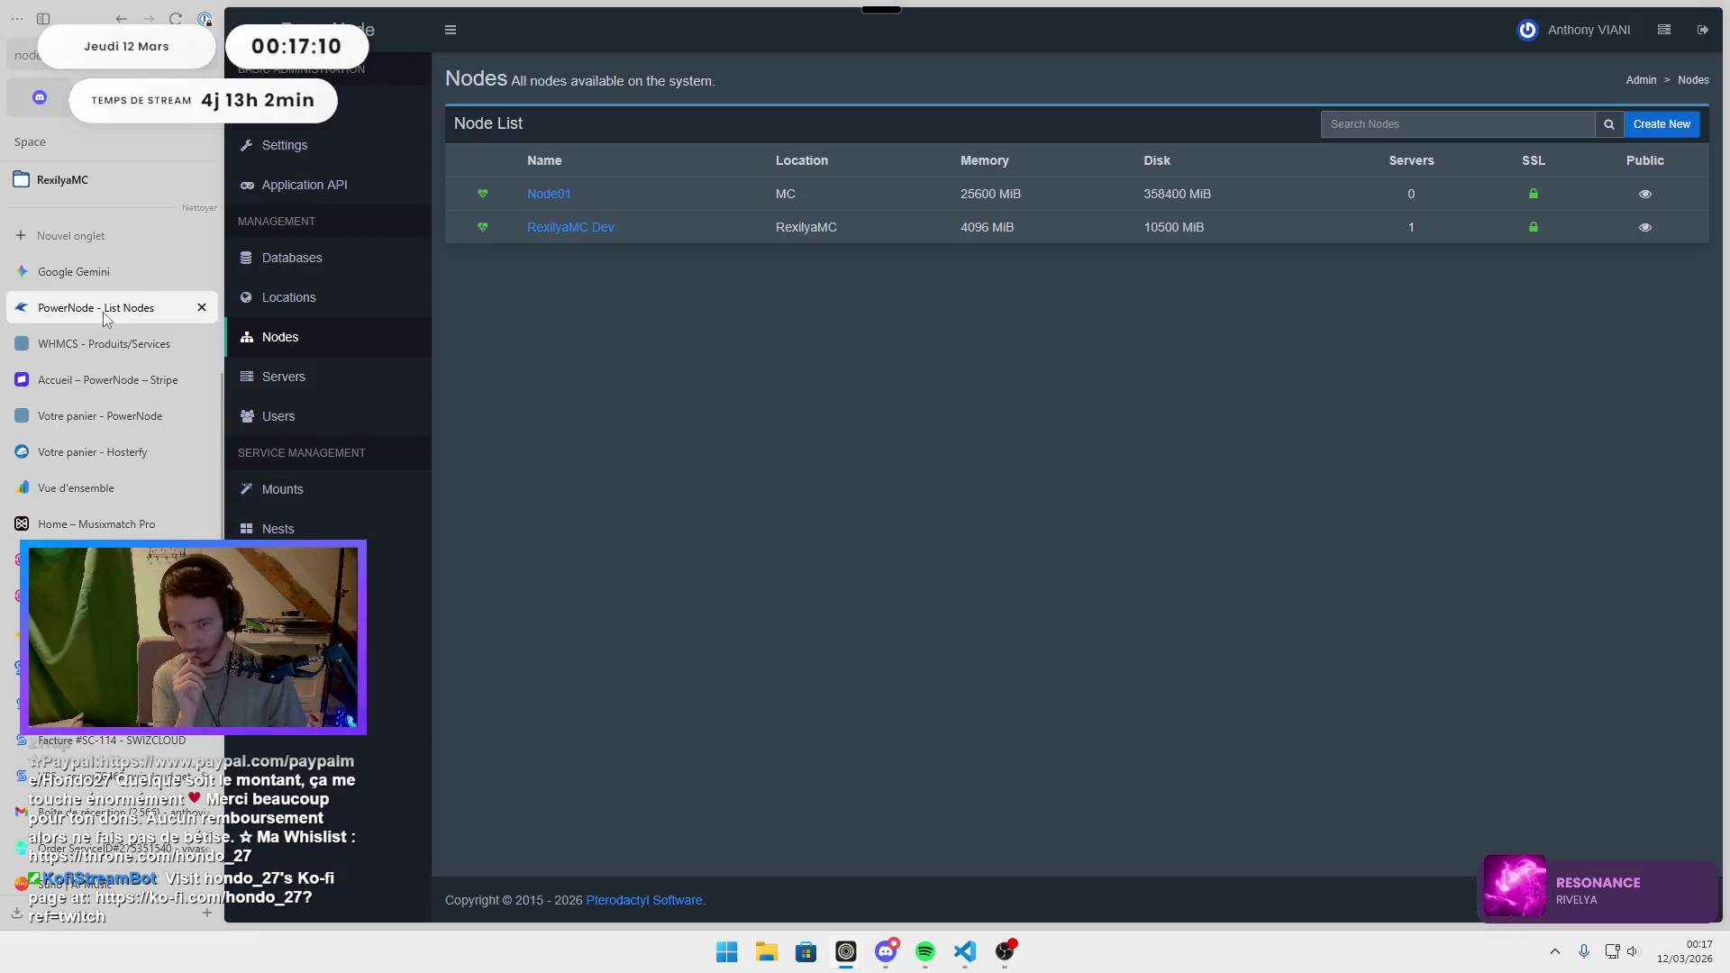
{"action": "left_click", "coordinate": [70, 451]}
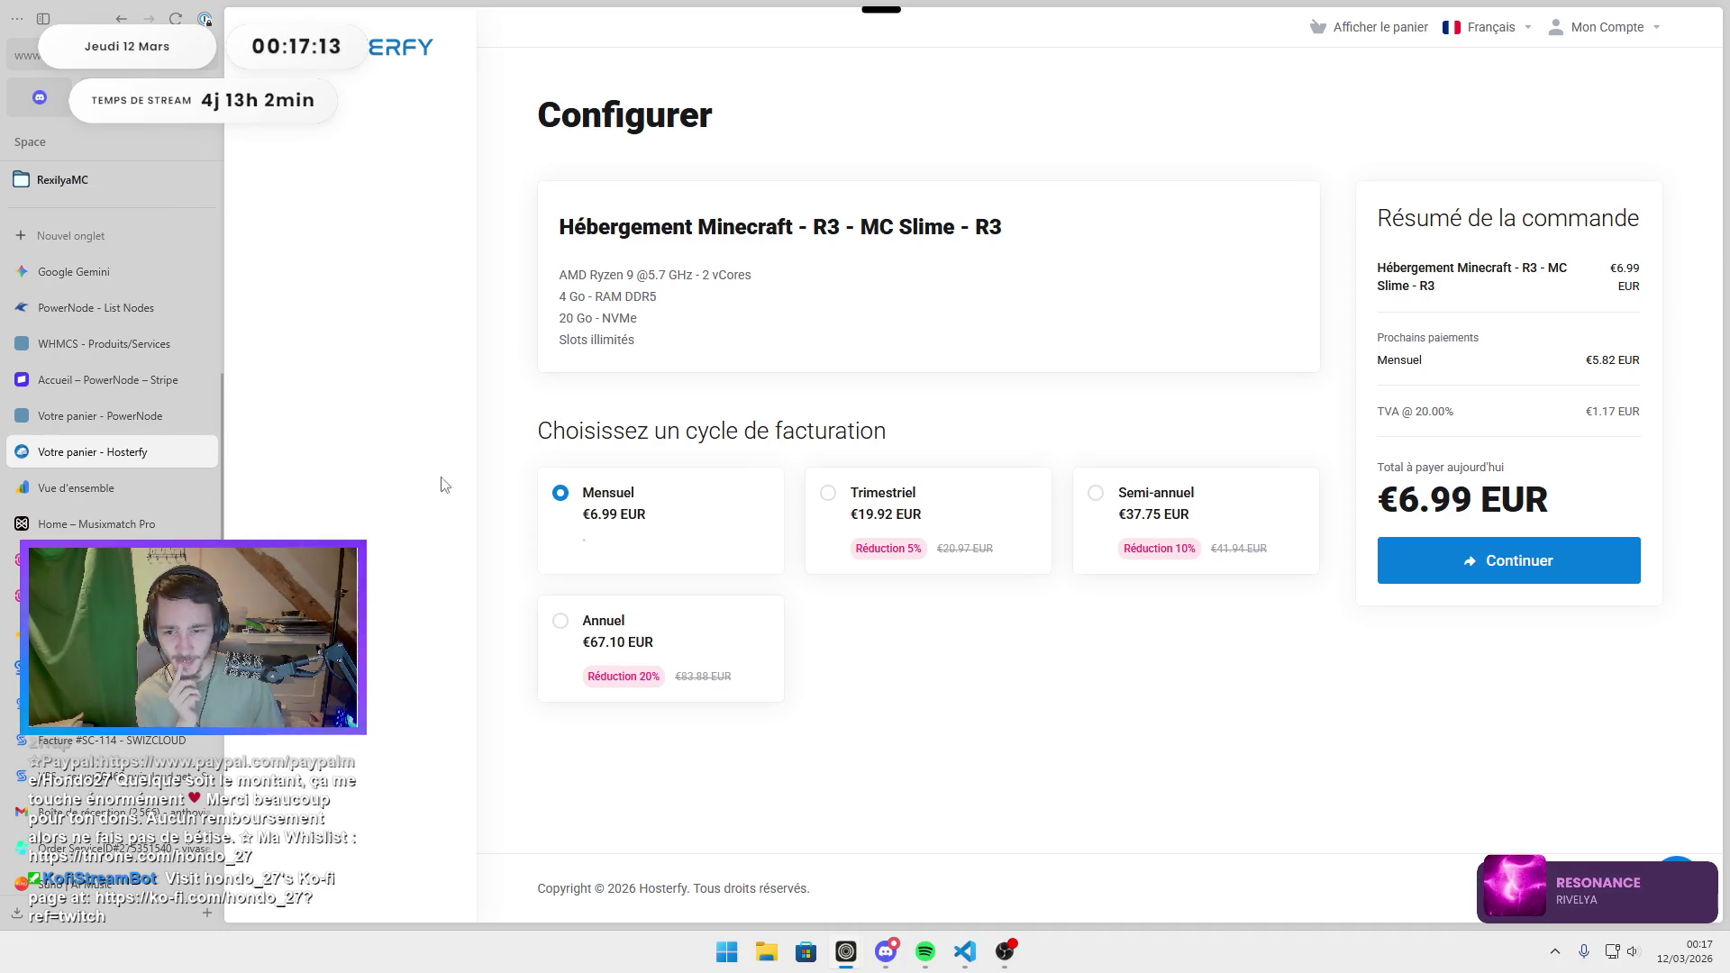
{"action": "left_click", "coordinate": [95, 347]}
{"action": "left_click_drag", "start_coordinate": [863, 308], "coordinate": [880, 305]}
{"action": "type", "text": "5.82"}
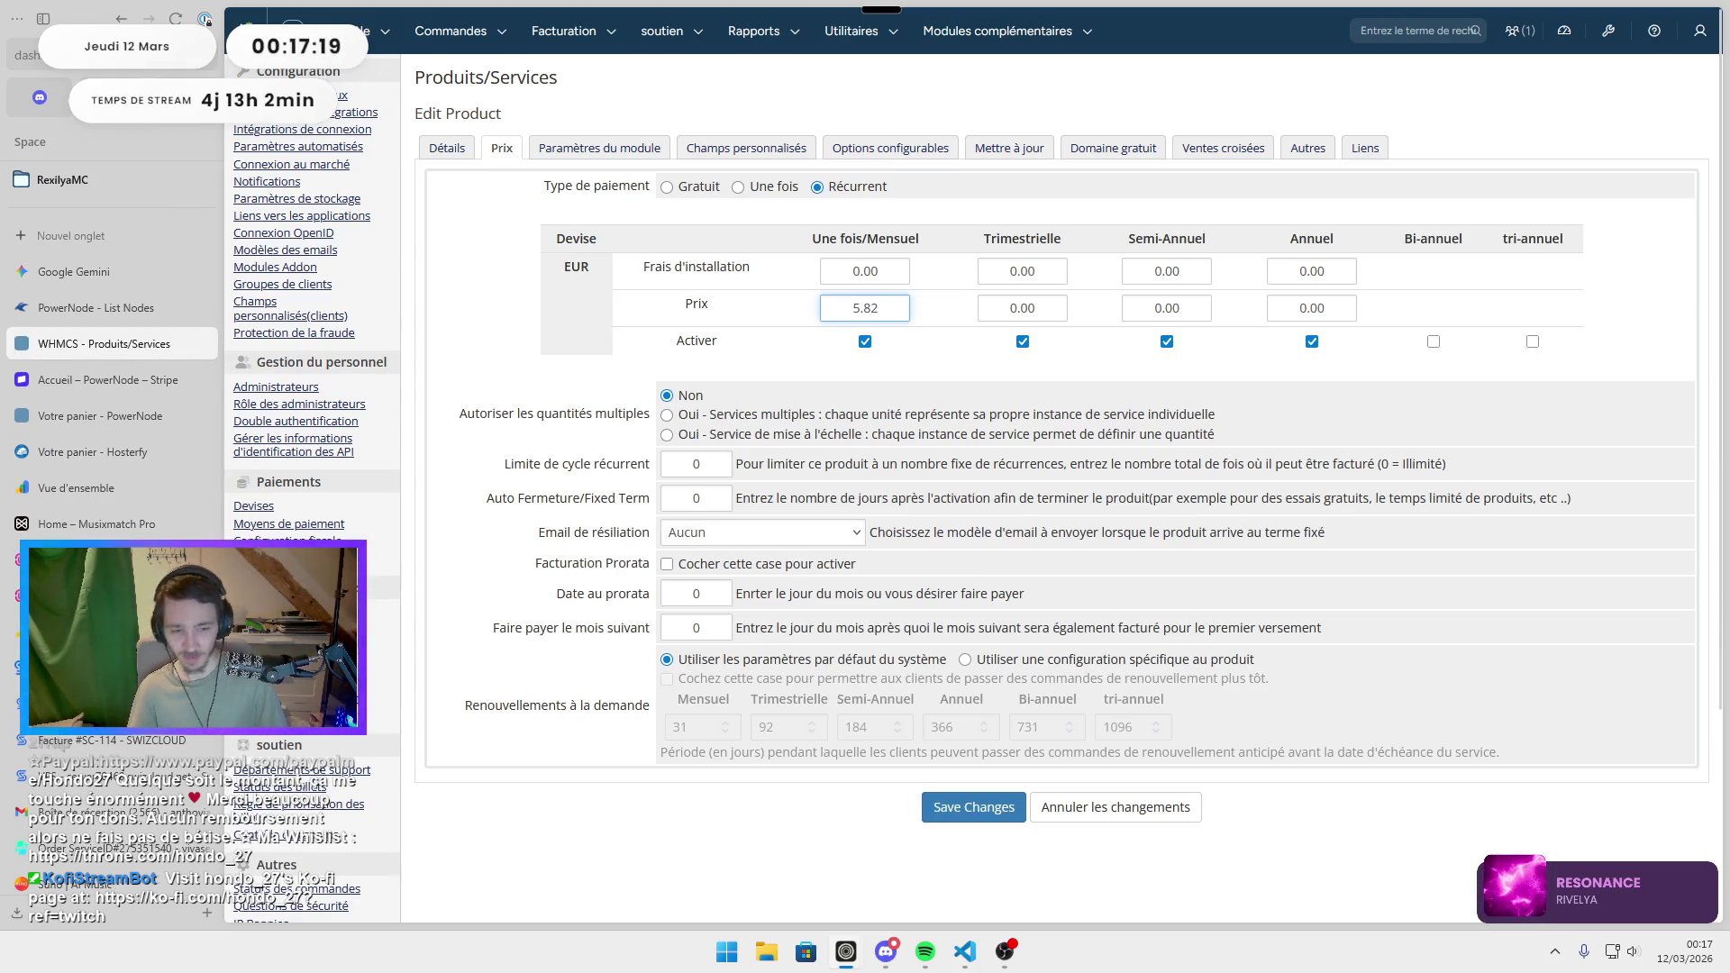
Check Hosterfy's quarterly billing price and enter 16.60 as Overworld's quarterly EUR price.
{"action": "key", "text": "ctrl+Tab"}
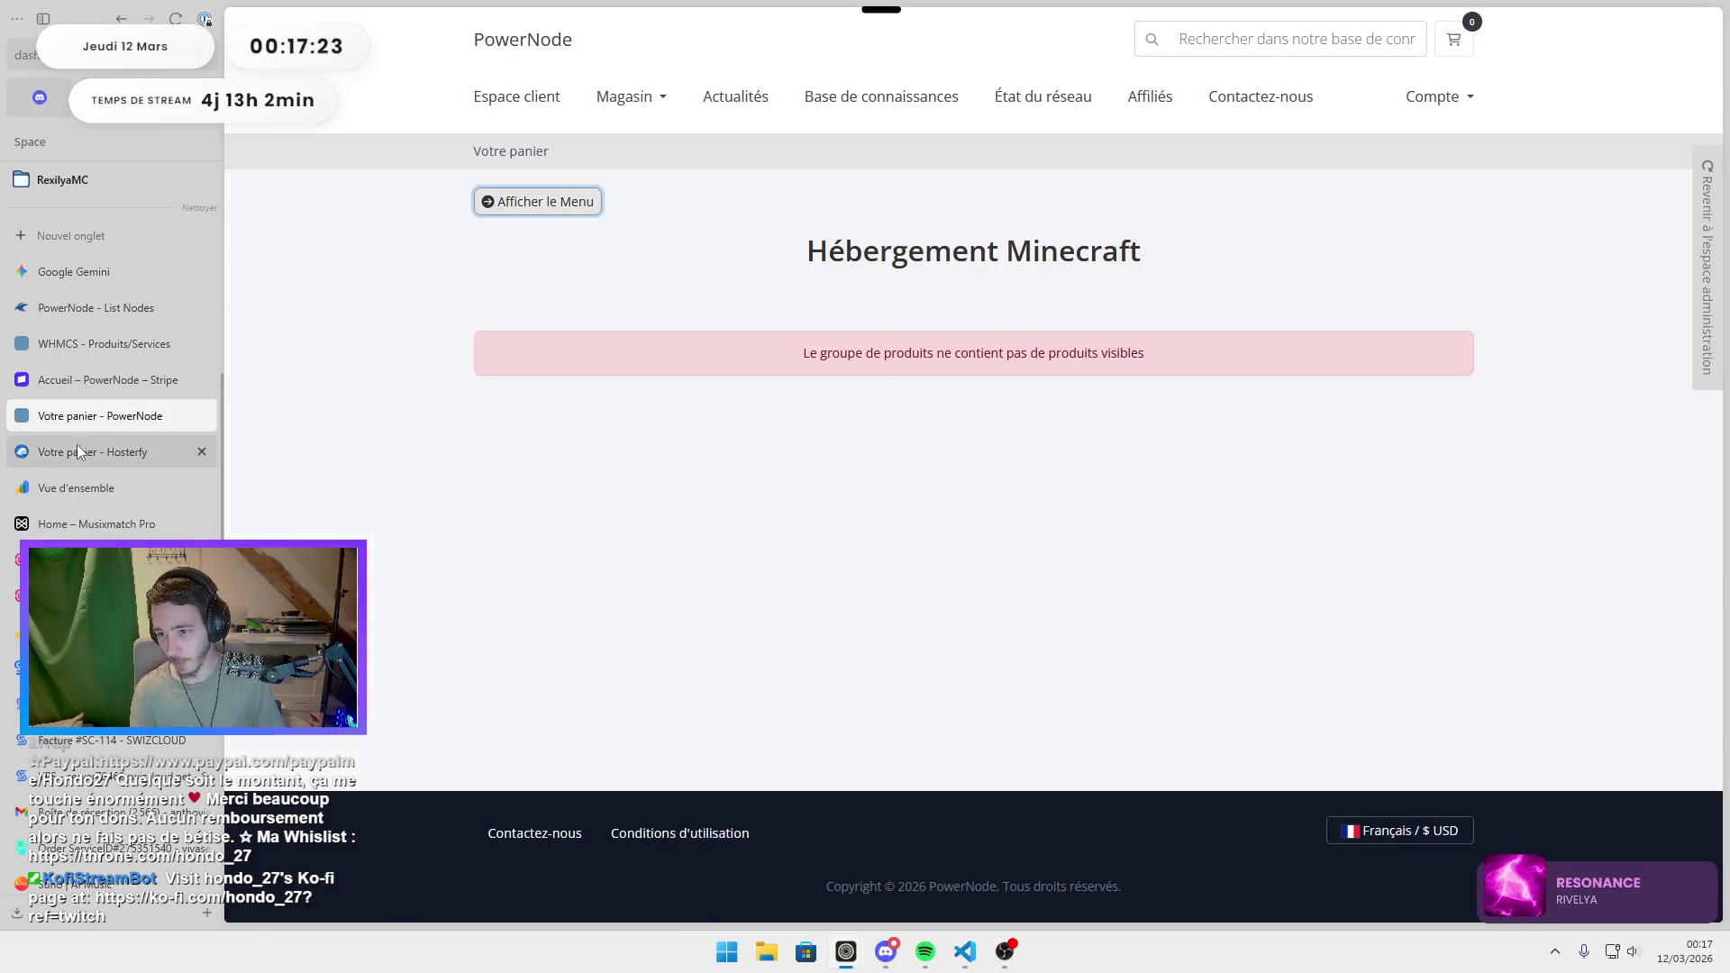
{"action": "left_click", "coordinate": [78, 445]}
{"action": "left_click", "coordinate": [999, 490]}
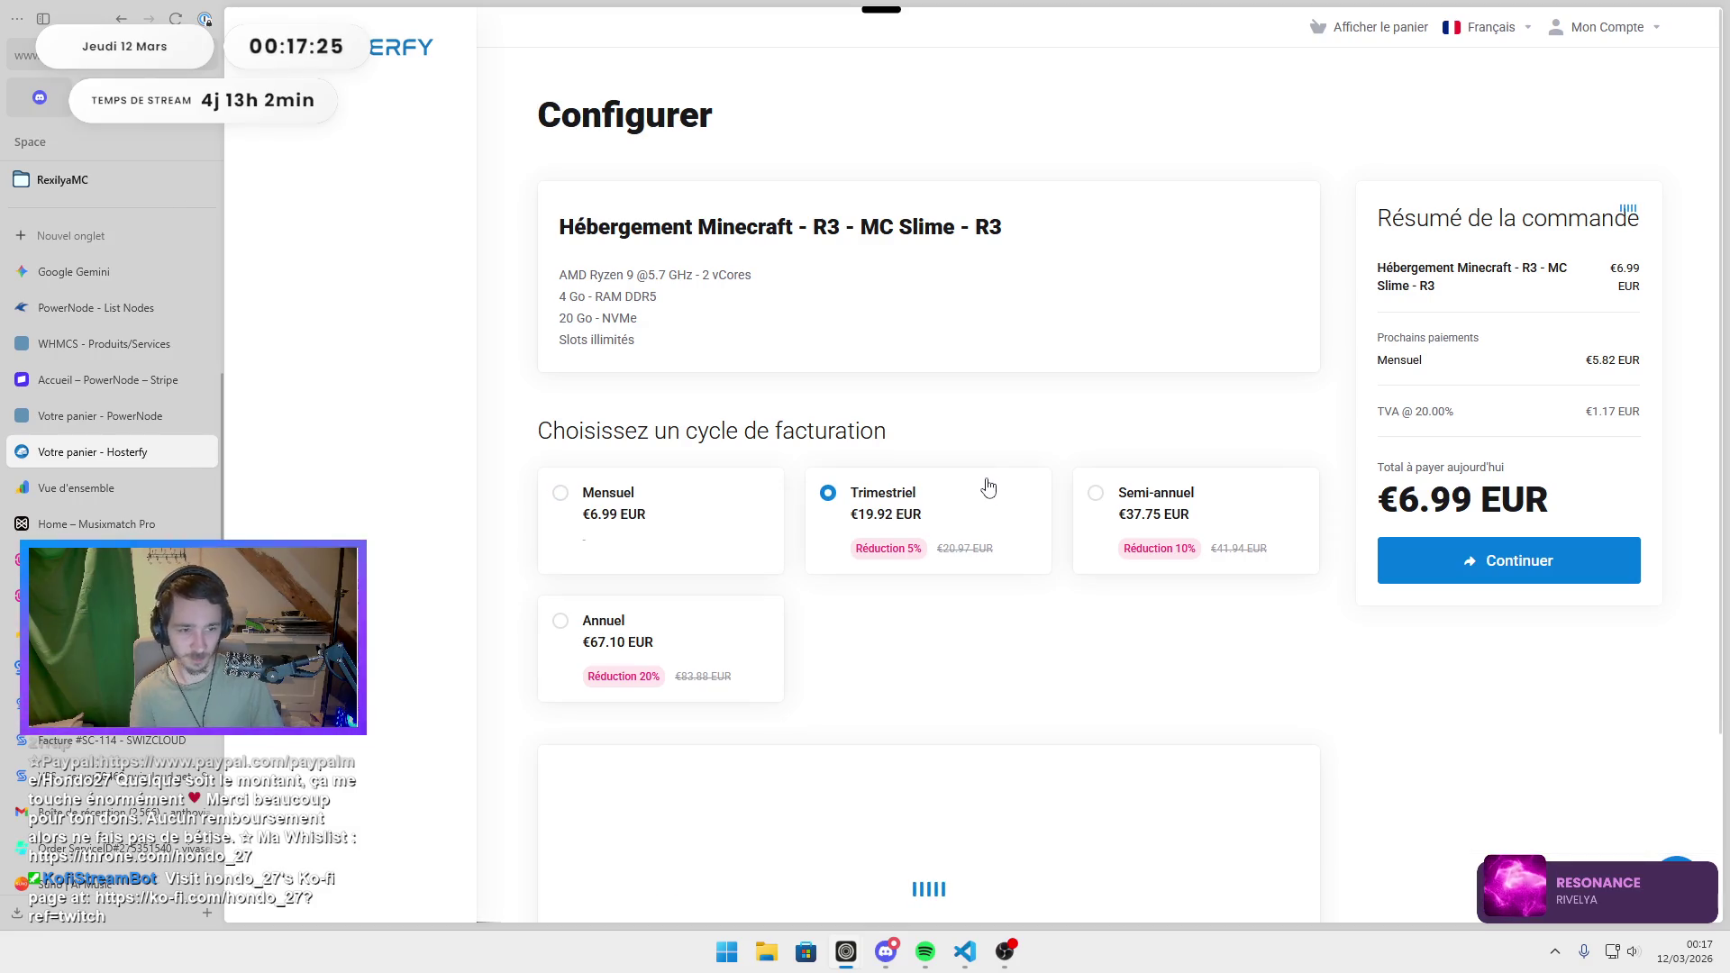
{"action": "left_click", "coordinate": [68, 385]}
{"action": "left_click", "coordinate": [70, 417]}
{"action": "left_click", "coordinate": [92, 346]}
{"action": "double_click", "coordinate": [1015, 307]}
{"action": "type", "text": "16.60"}
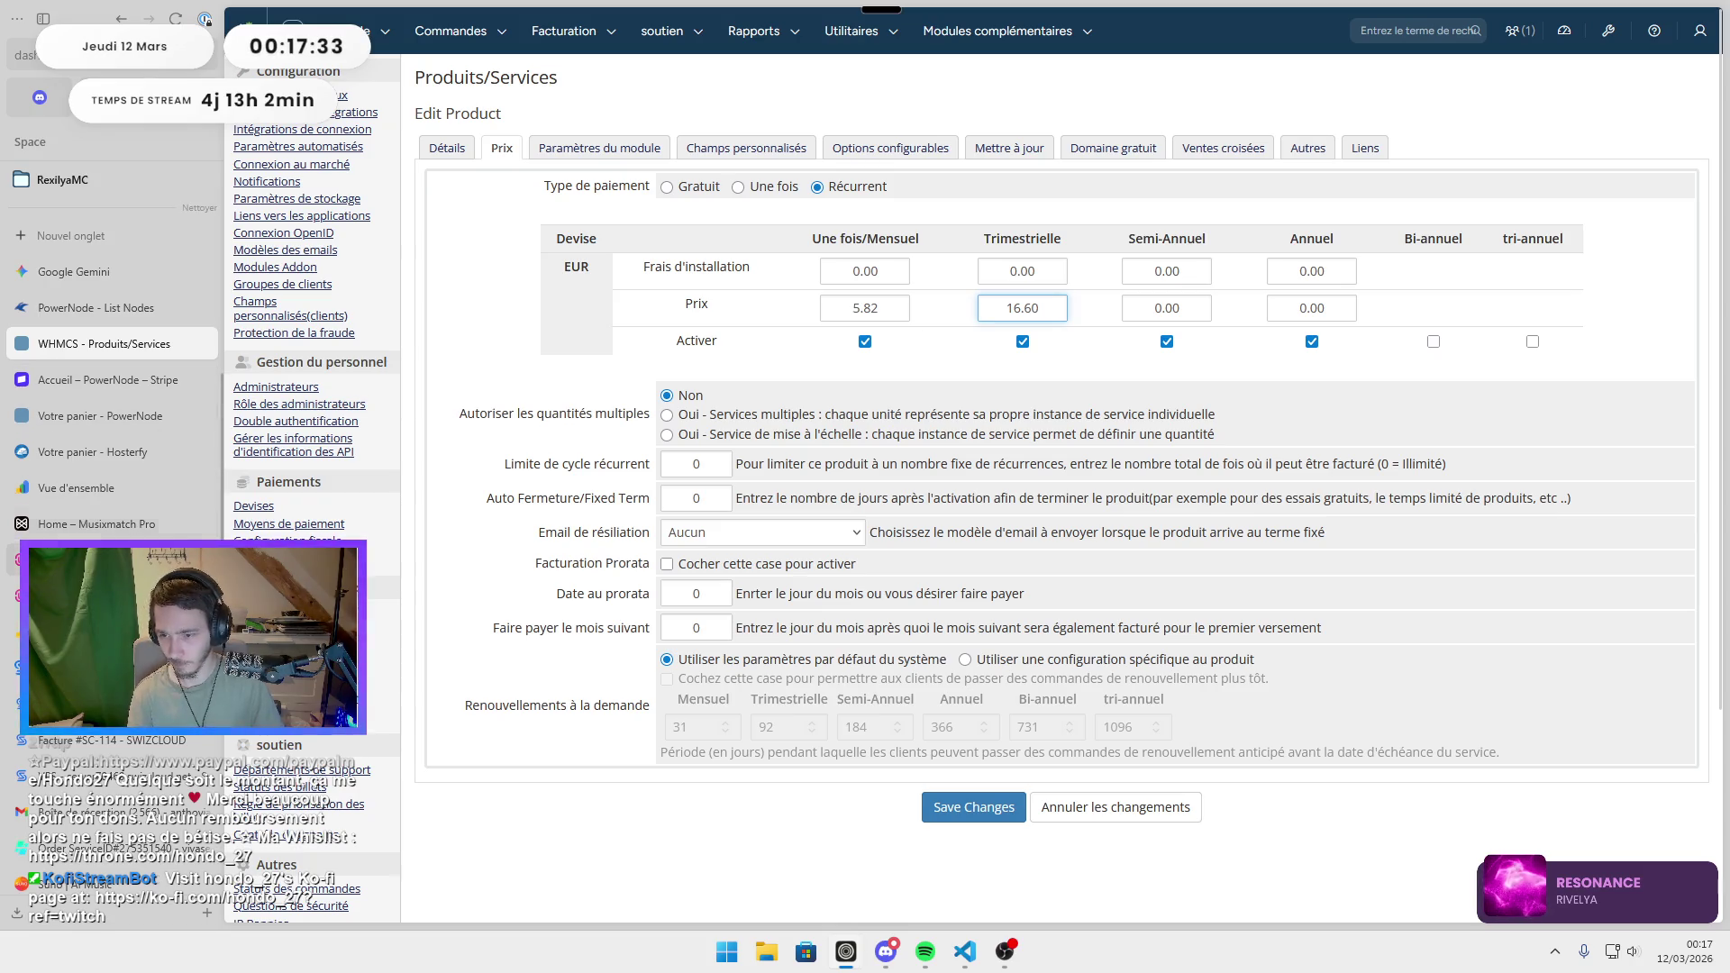
Enter 31.46 as the semi-annual EUR price, matching Hosterfy's semi-annual amount.
{"action": "left_click", "coordinate": [90, 452]}
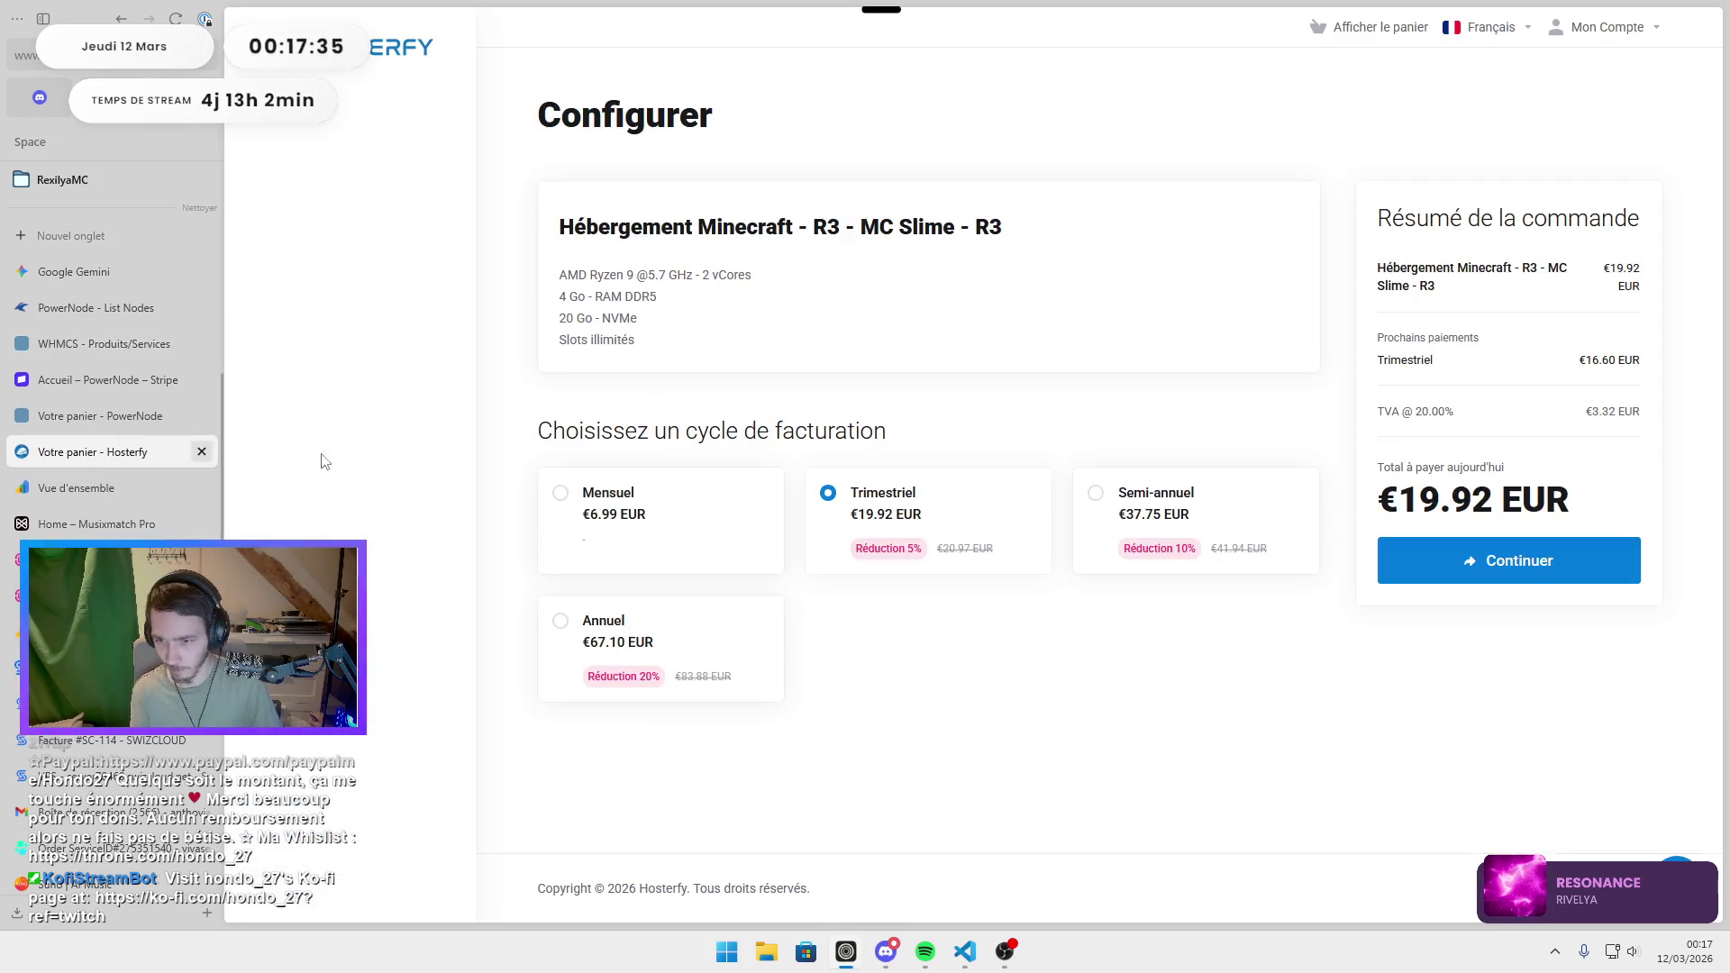
{"action": "left_click", "coordinate": [1171, 510]}
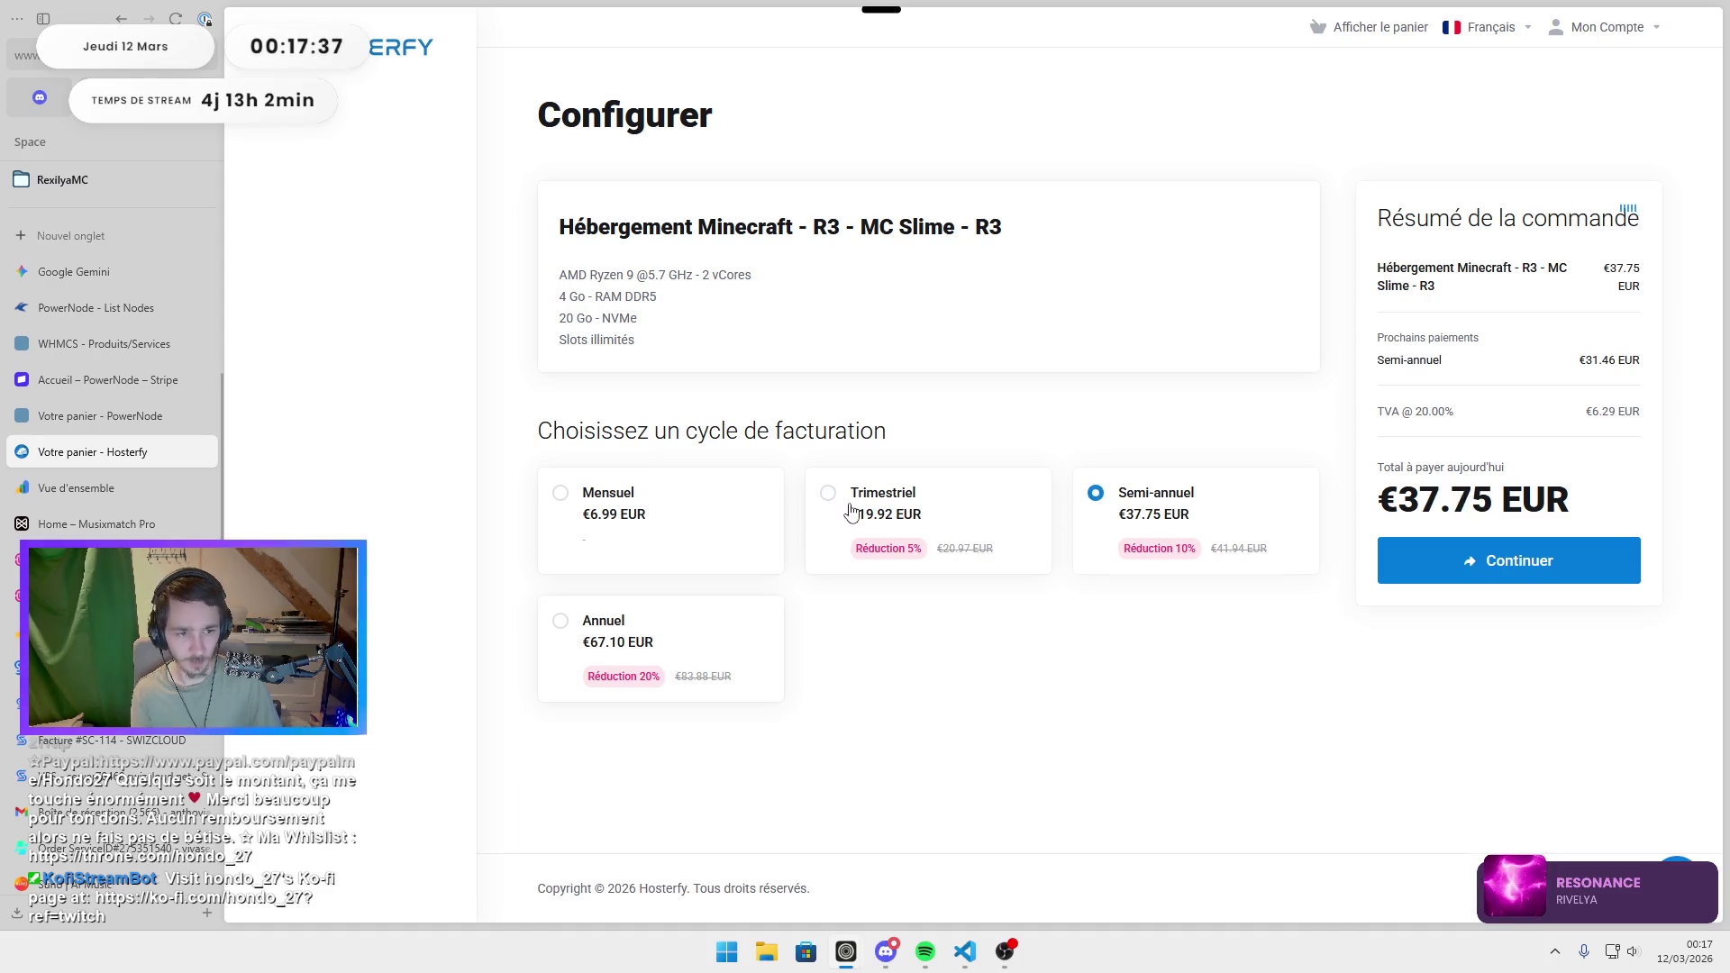
{"action": "left_click", "coordinate": [106, 346]}
{"action": "key", "text": "Tab"}
{"action": "type", "text": "31.46"}
Enter 55.92 as the annual EUR price from Hosterfy's cart and save the pricing.
{"action": "left_click", "coordinate": [90, 451]}
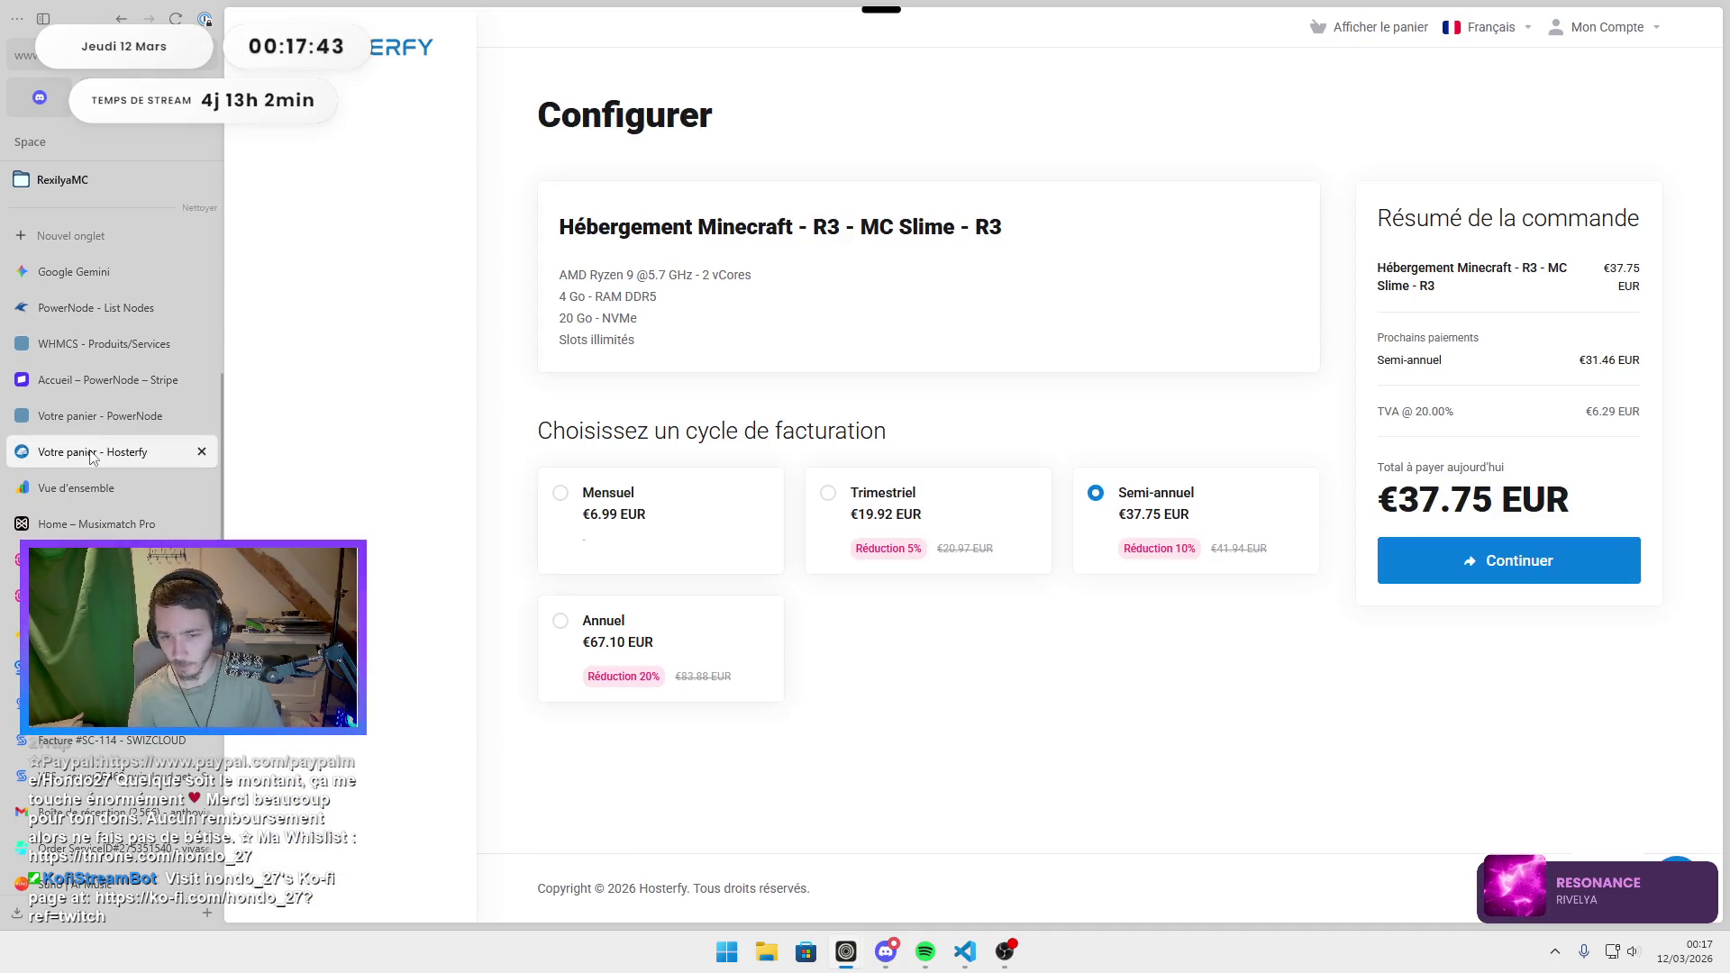
{"action": "left_click", "coordinate": [642, 671]}
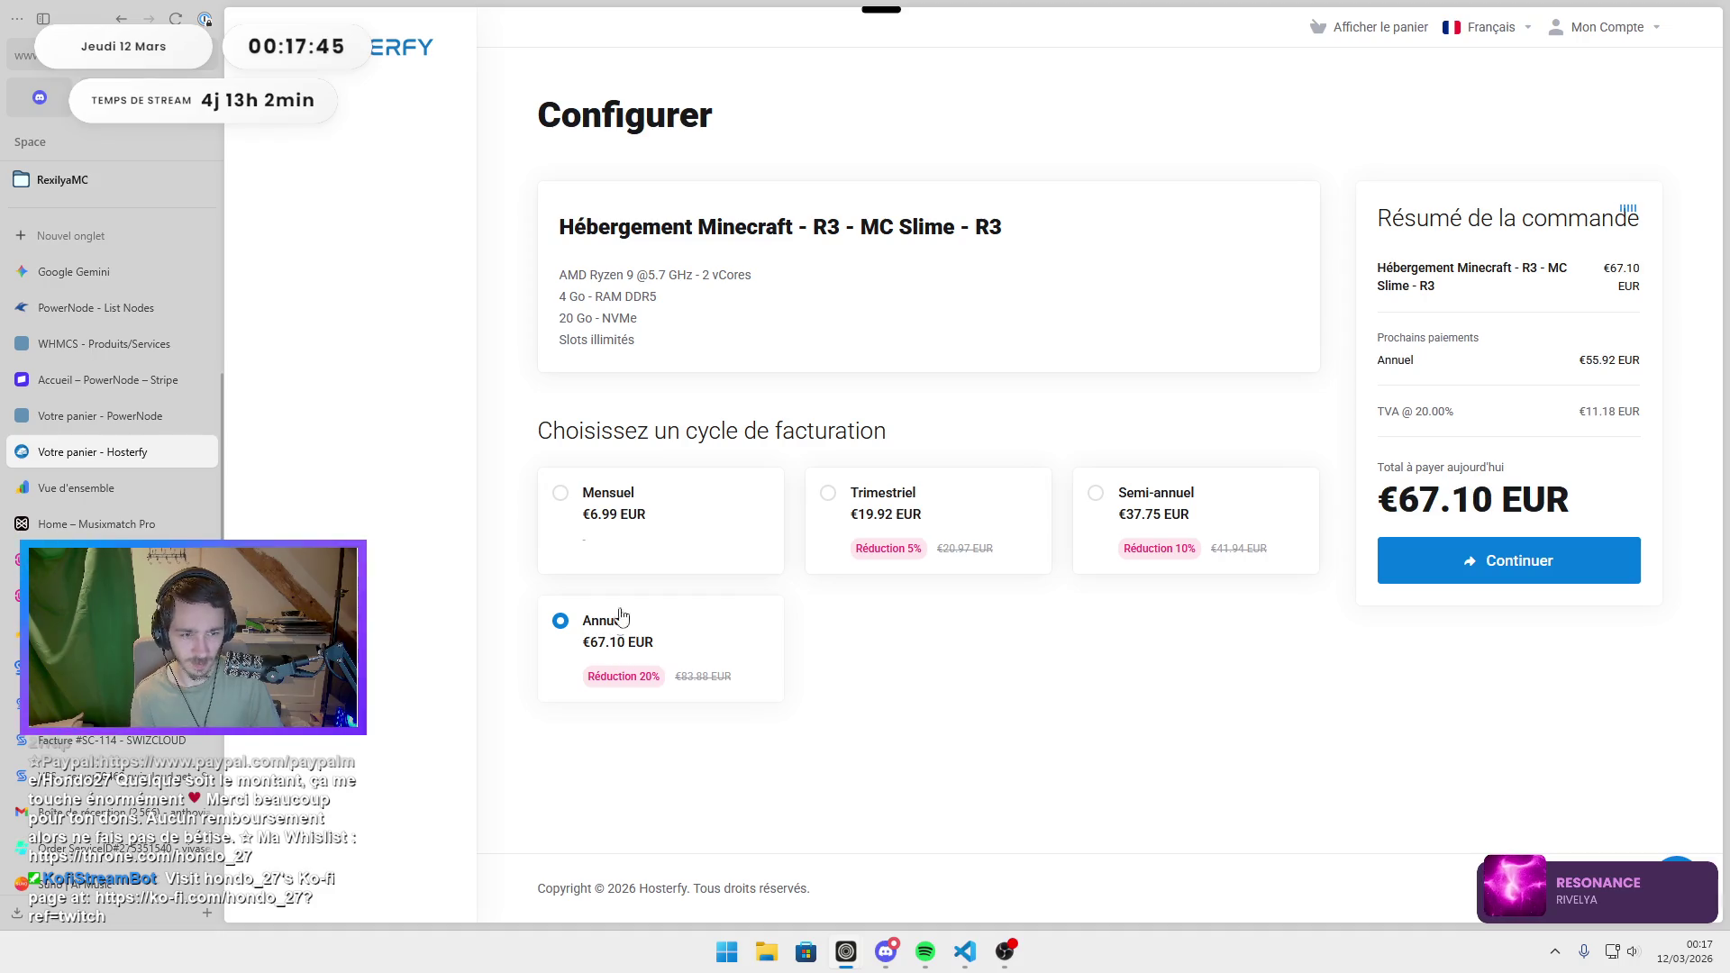
{"action": "left_click", "coordinate": [200, 403]}
{"action": "left_click", "coordinate": [90, 343]}
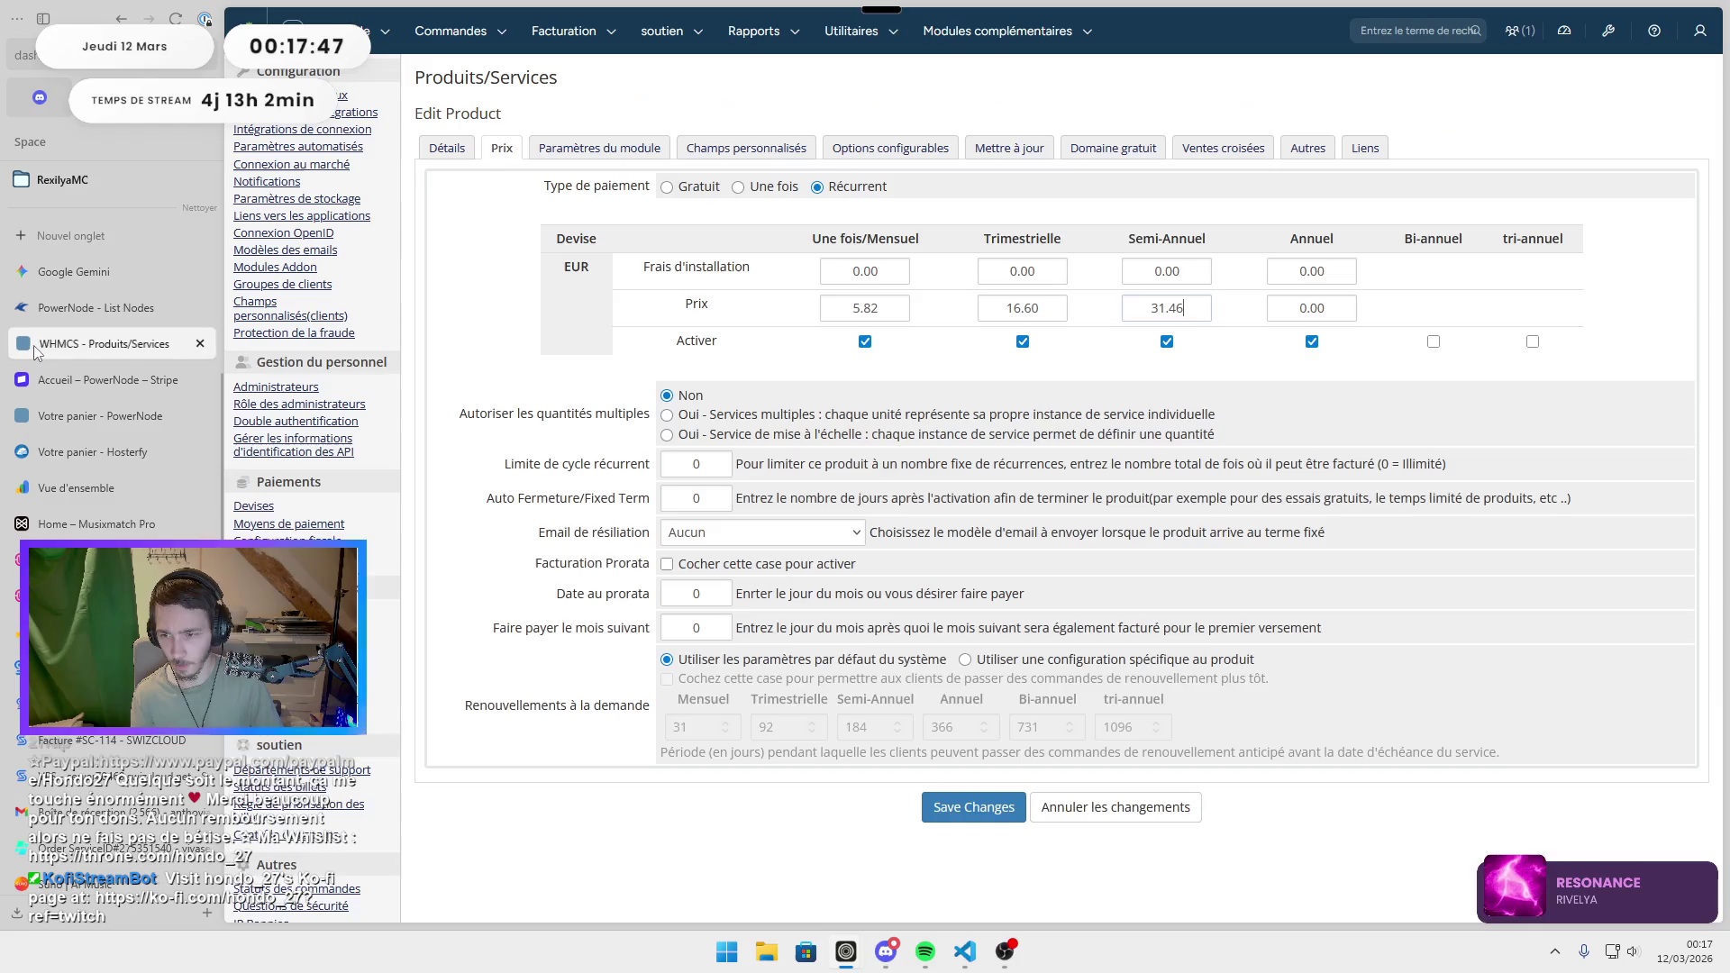
{"action": "double_click", "coordinate": [1320, 308]}
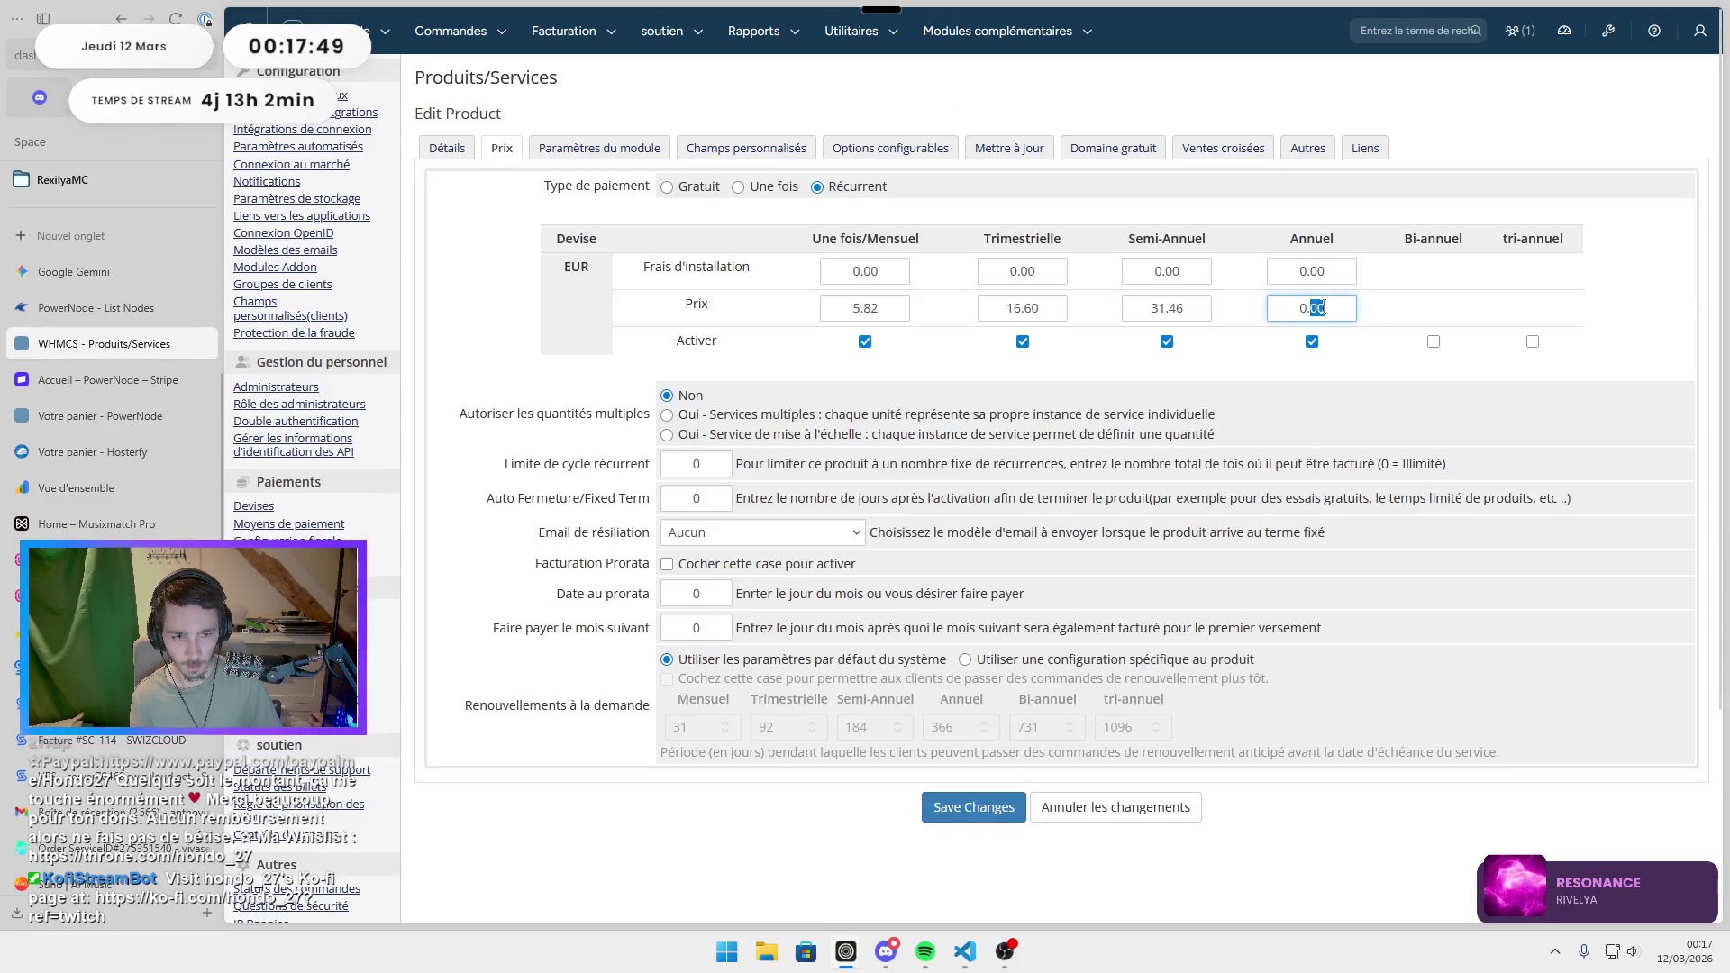
{"action": "type", "text": "55.92"}
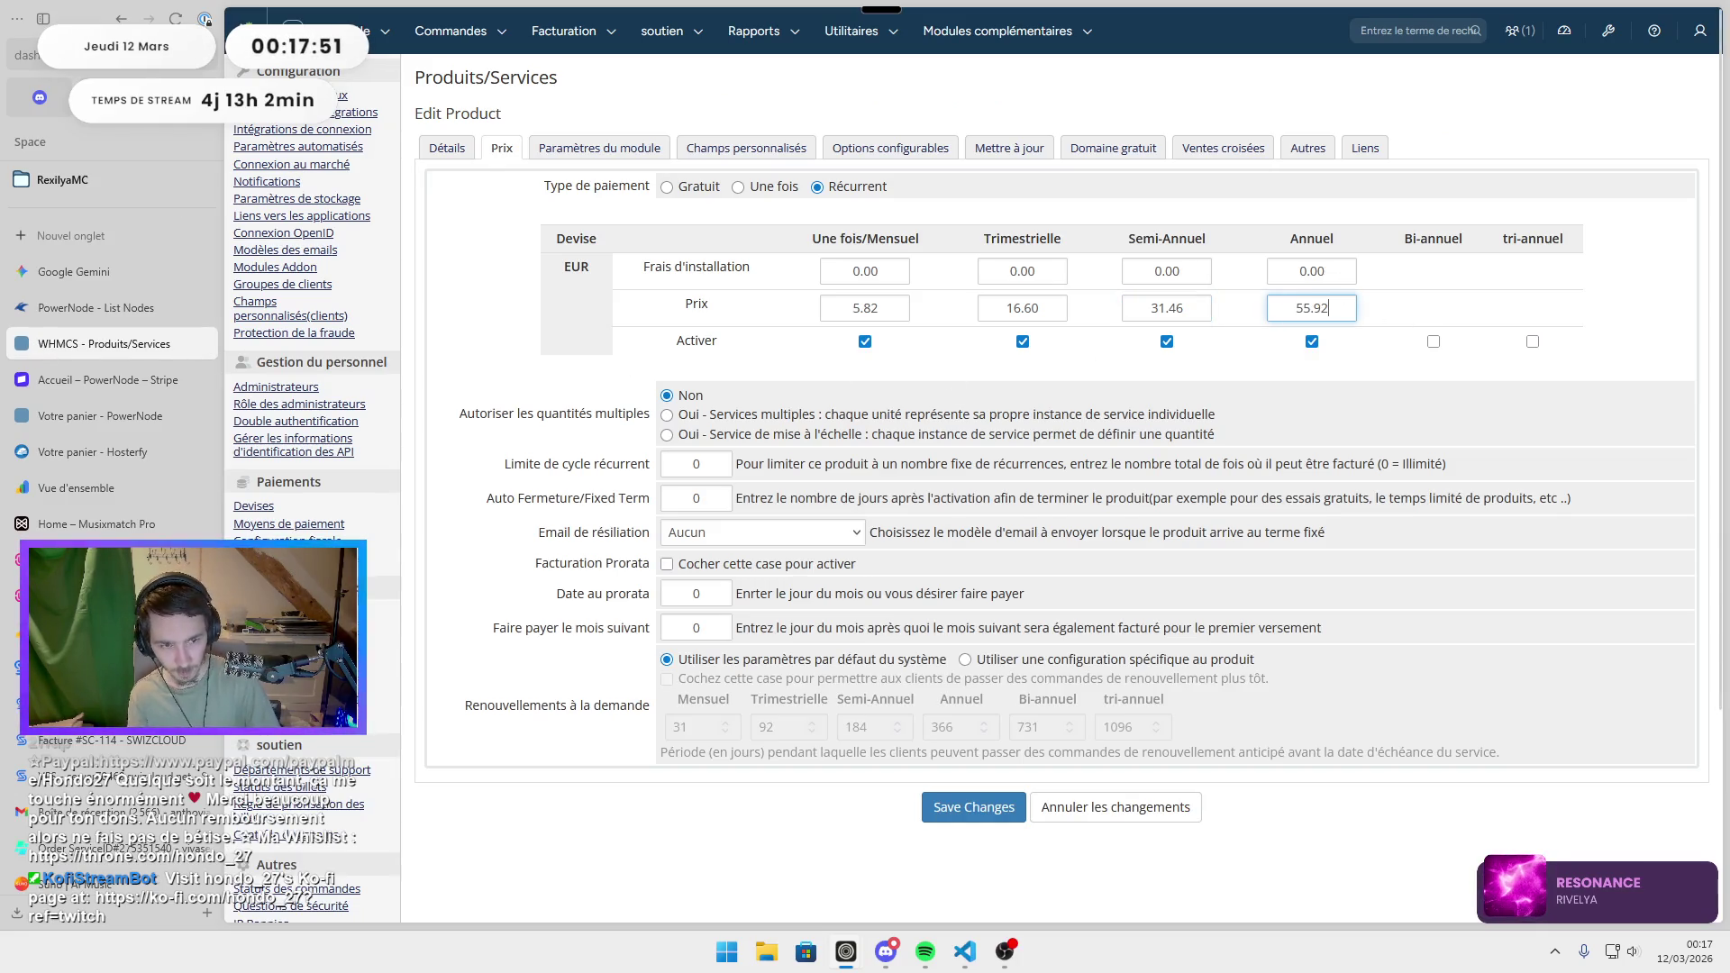
{"action": "left_click", "coordinate": [969, 808]}
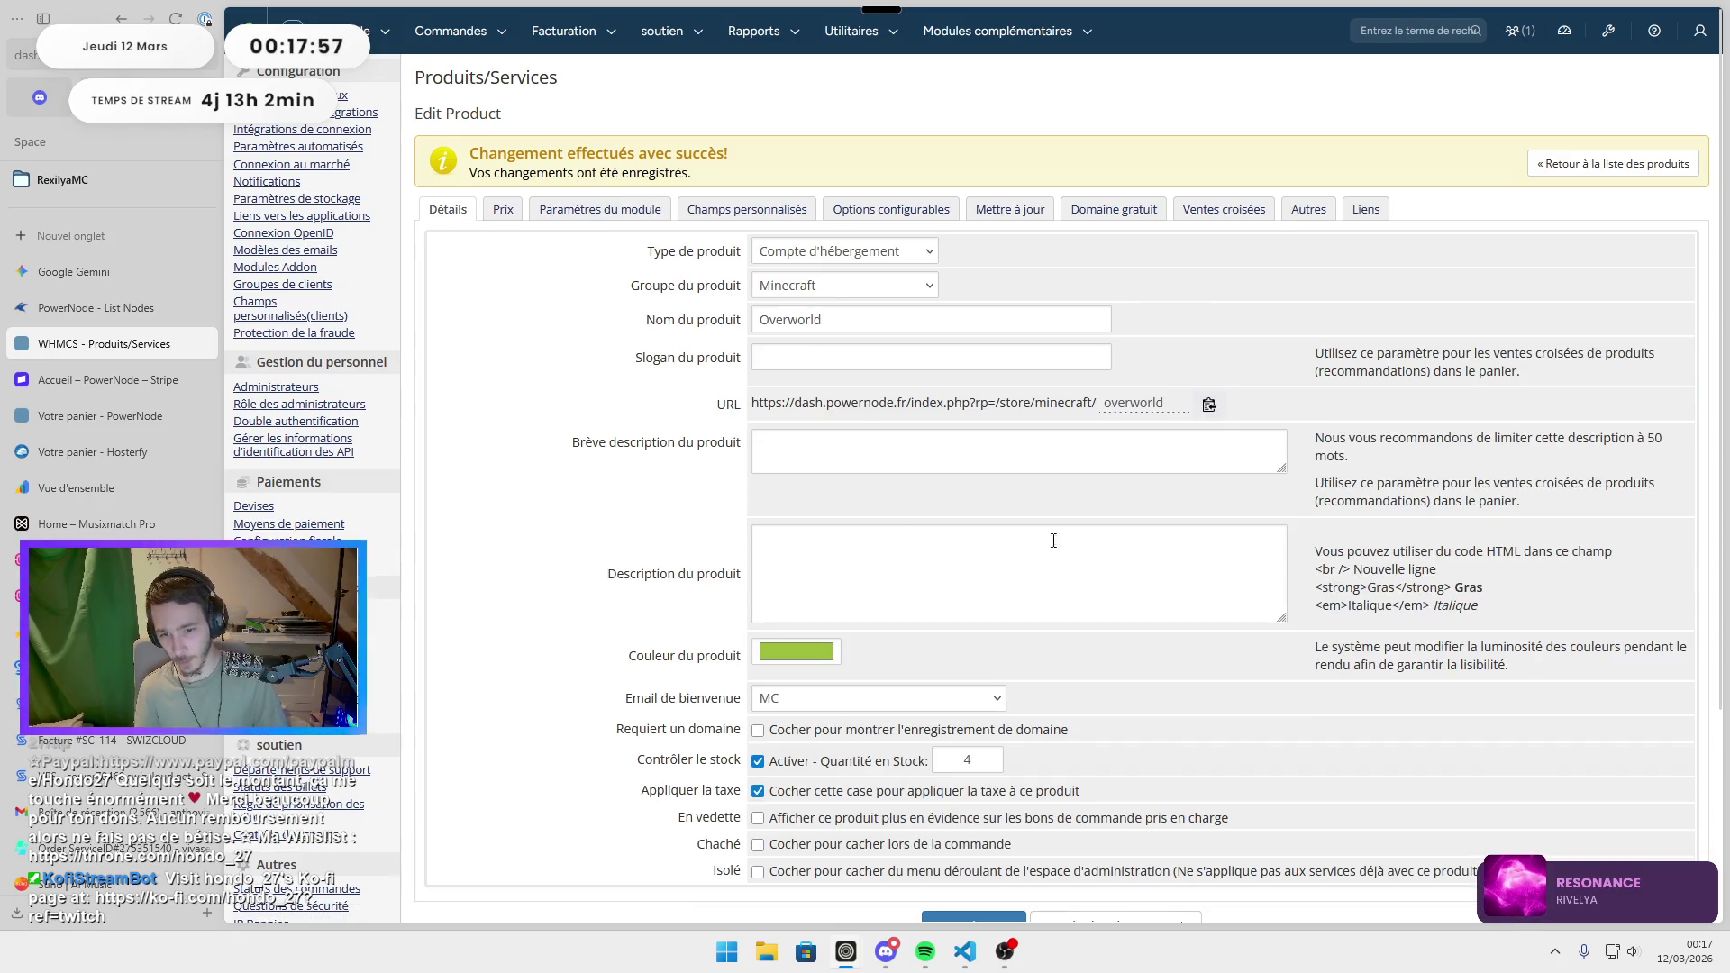
Enlarge the Description du produit box and begin the first line with 'CPU :'.
{"action": "left_click_drag", "start_coordinate": [1284, 613], "coordinate": [1284, 823]}
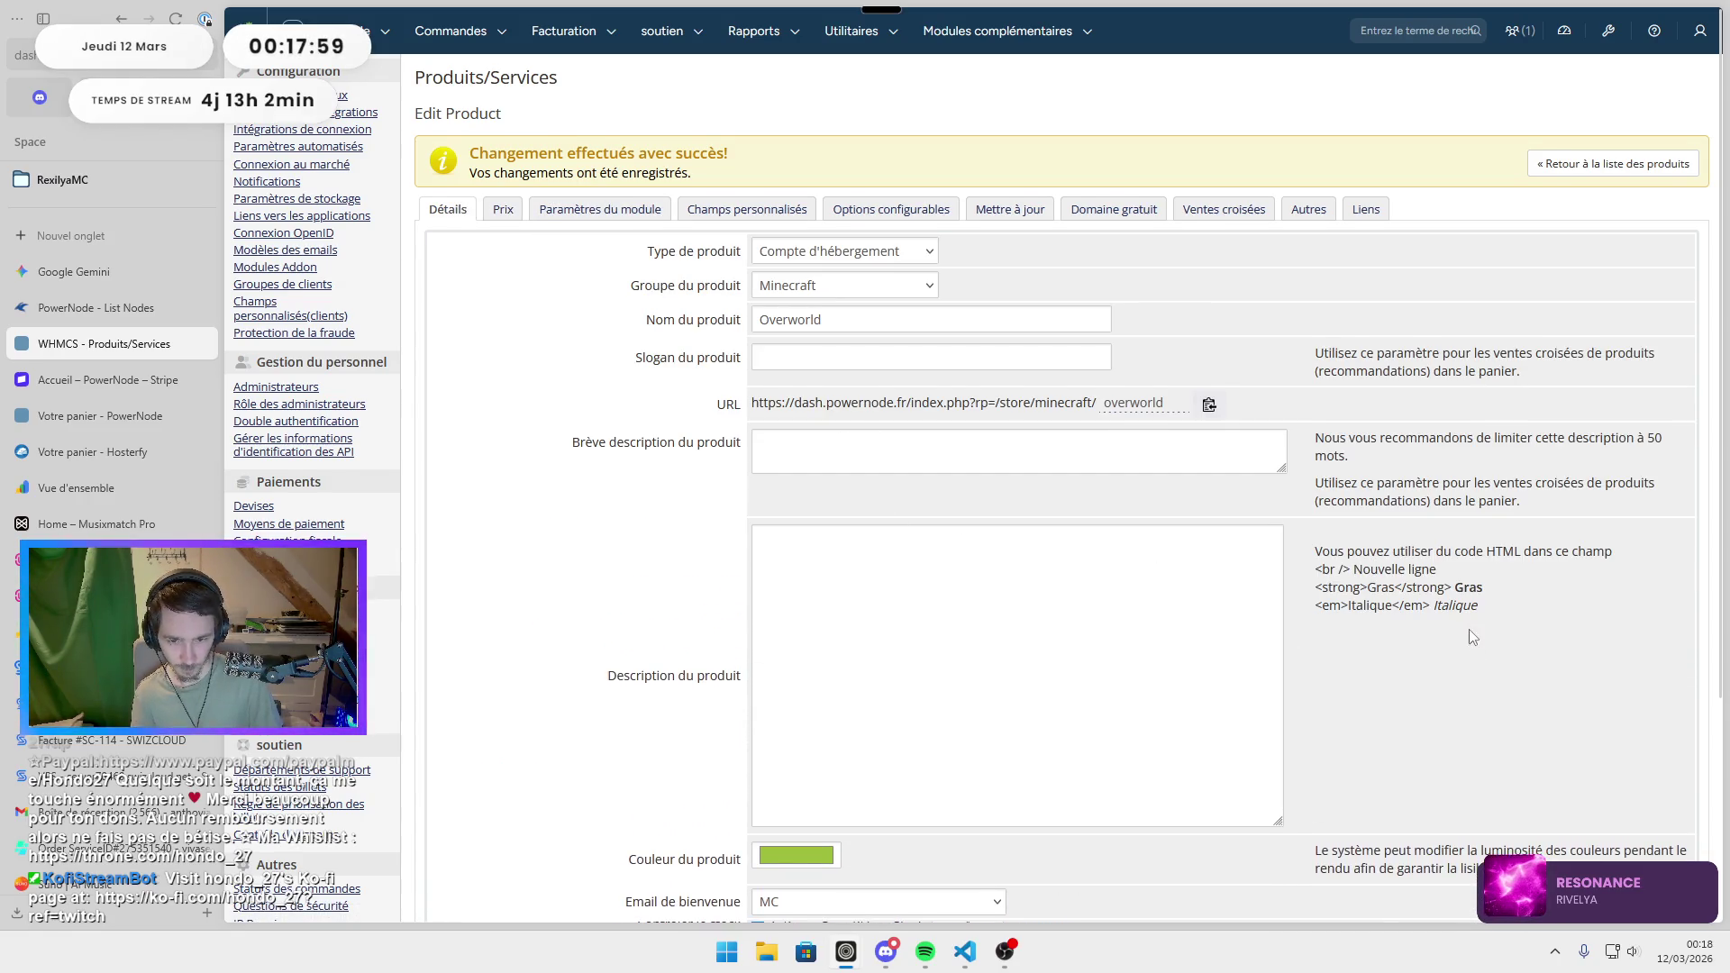
{"action": "scroll", "coordinate": [1008, 540], "scroll_direction": "down", "scroll_amount": 2}
{"action": "left_click", "coordinate": [1009, 442]}
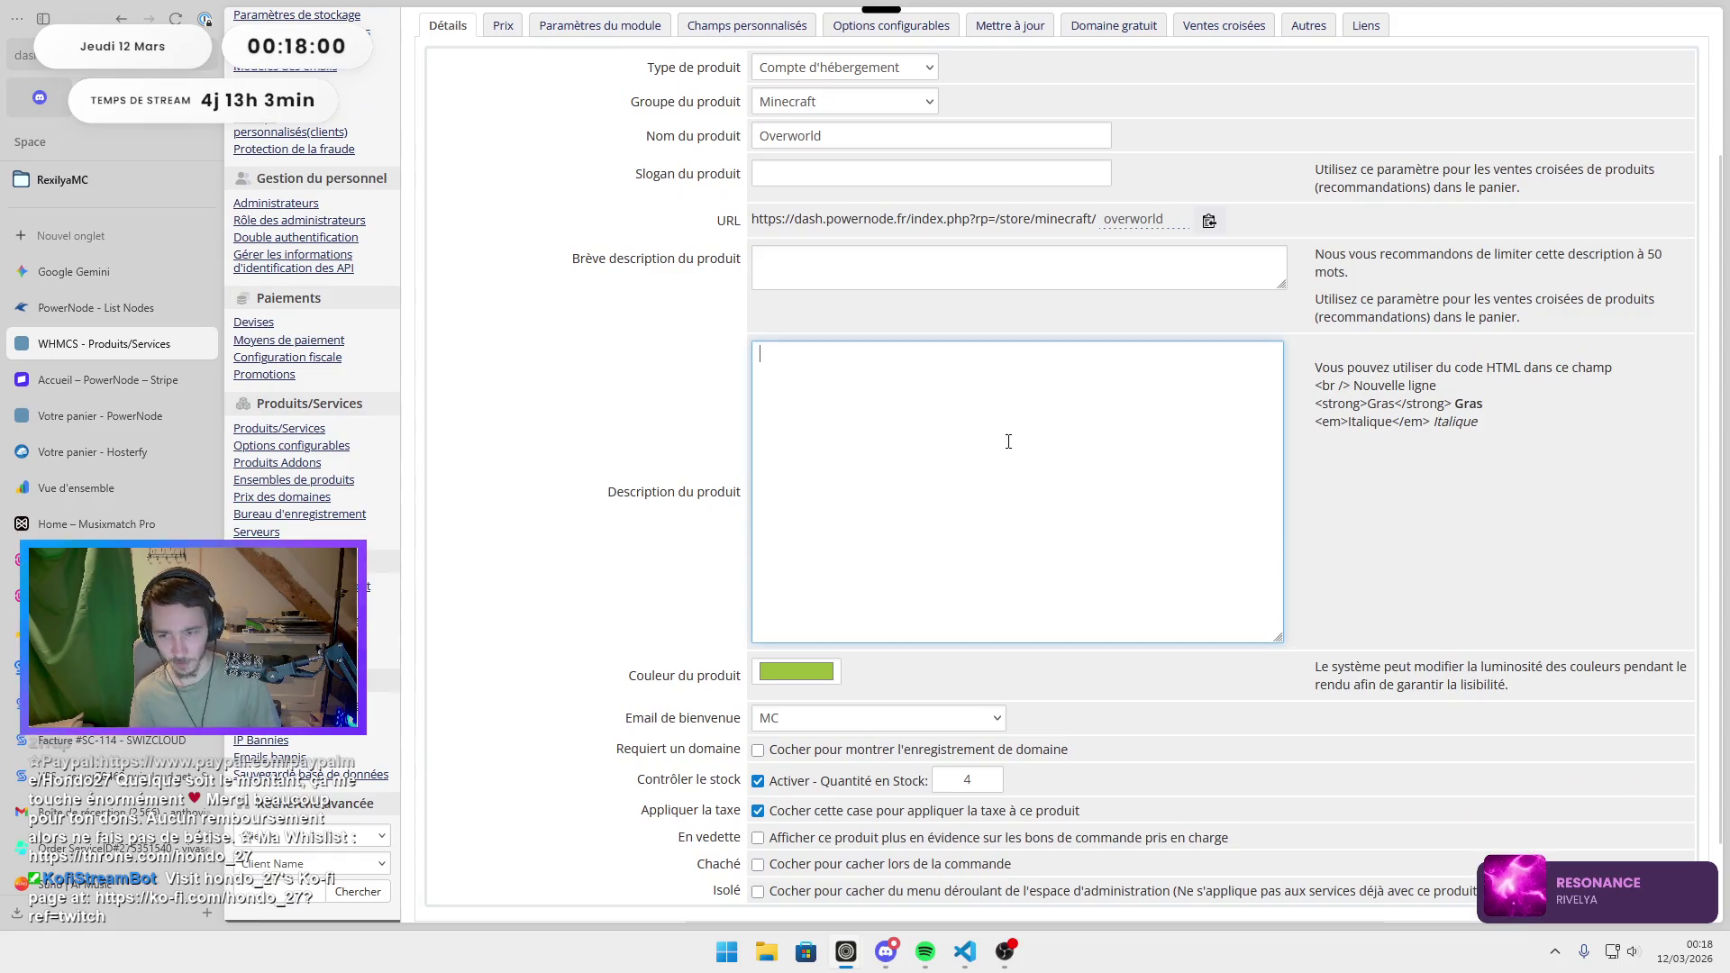
{"action": "left_click", "coordinate": [95, 384]}
{"action": "left_click", "coordinate": [77, 420]}
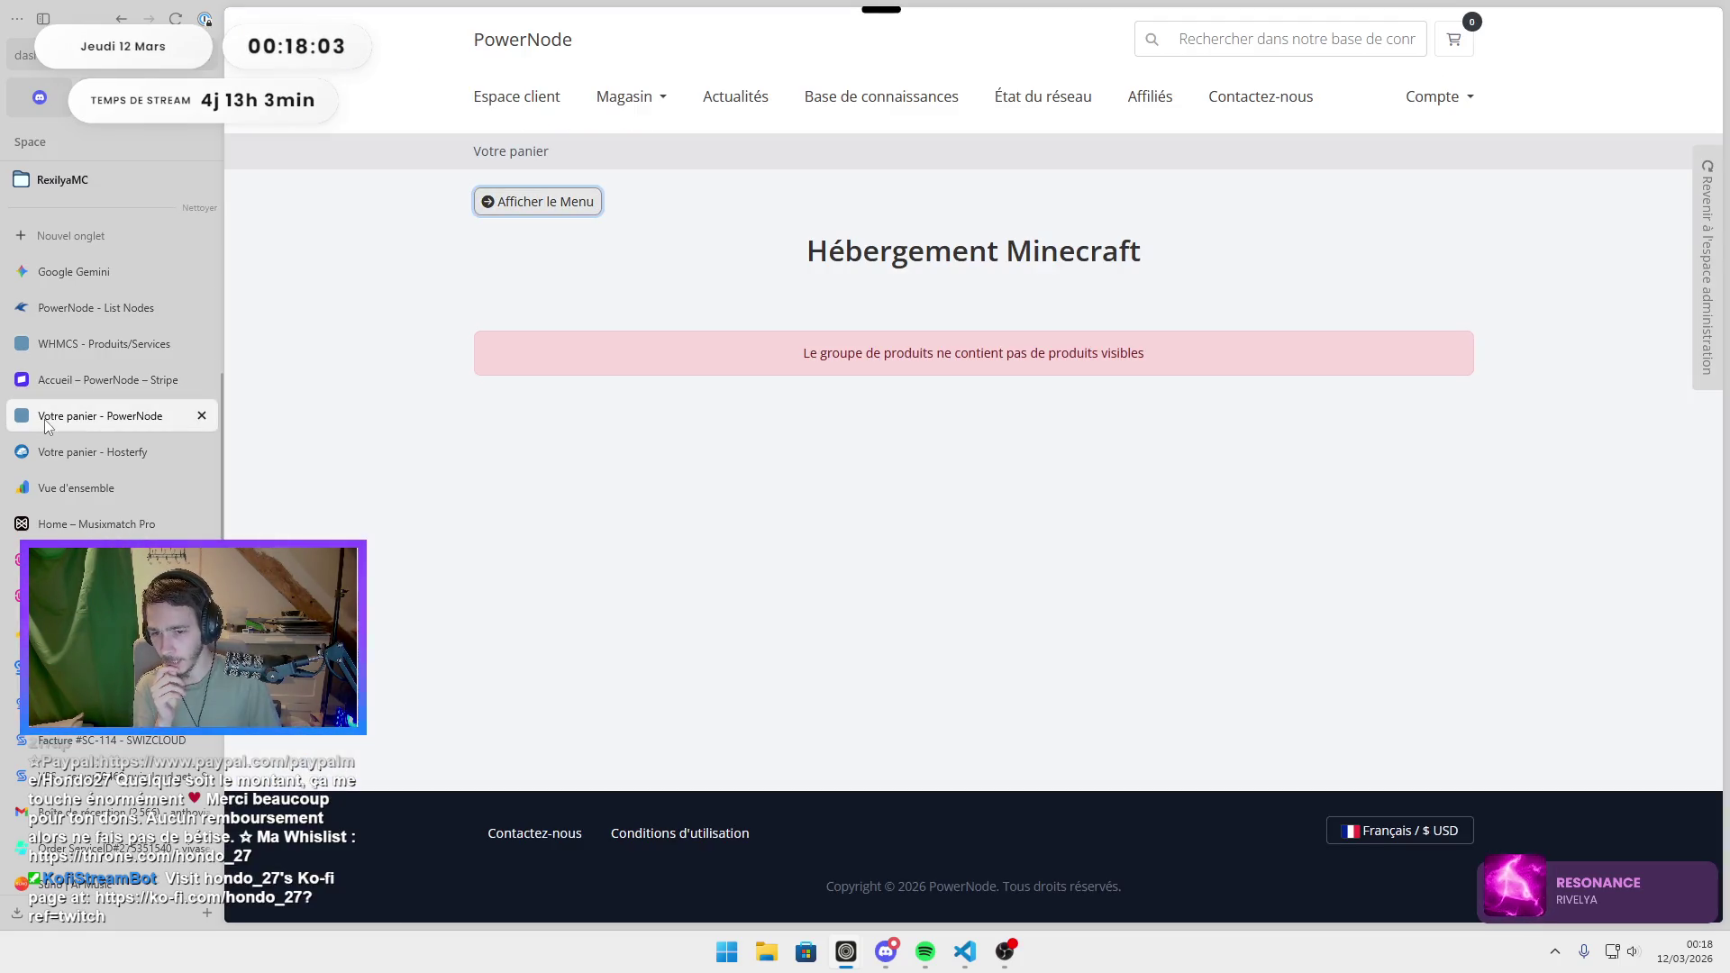
{"action": "left_click", "coordinate": [94, 379]}
{"action": "left_click", "coordinate": [99, 343]}
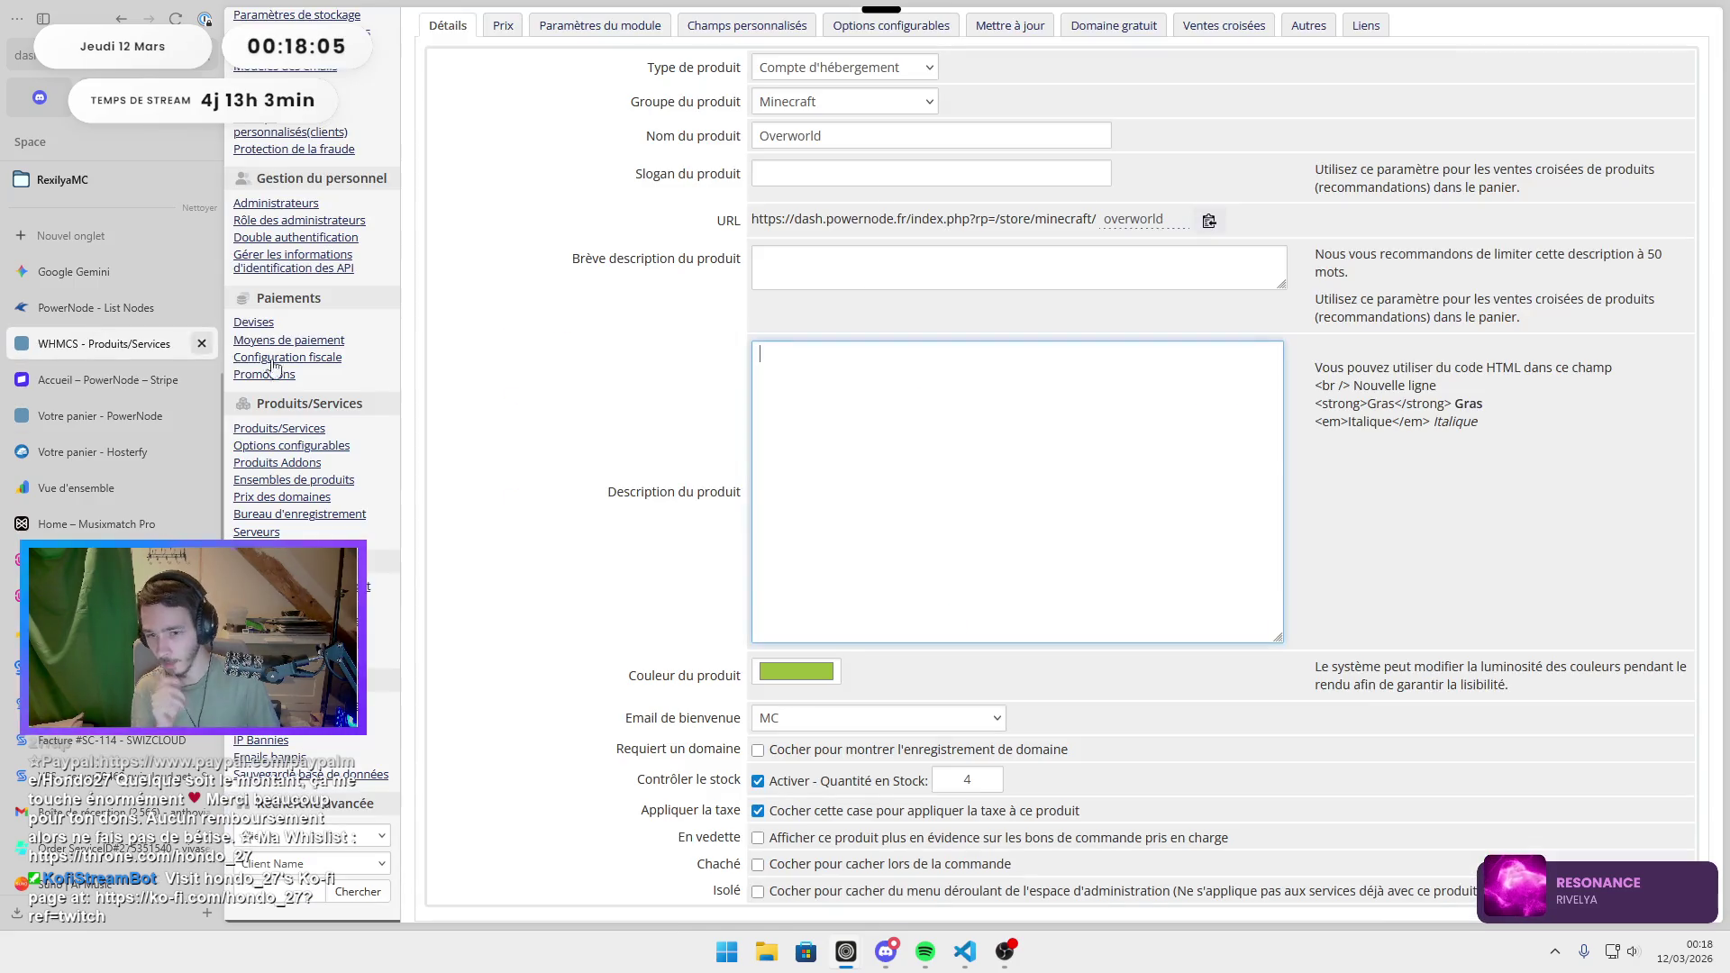
{"action": "type", "text": "CPU :"}
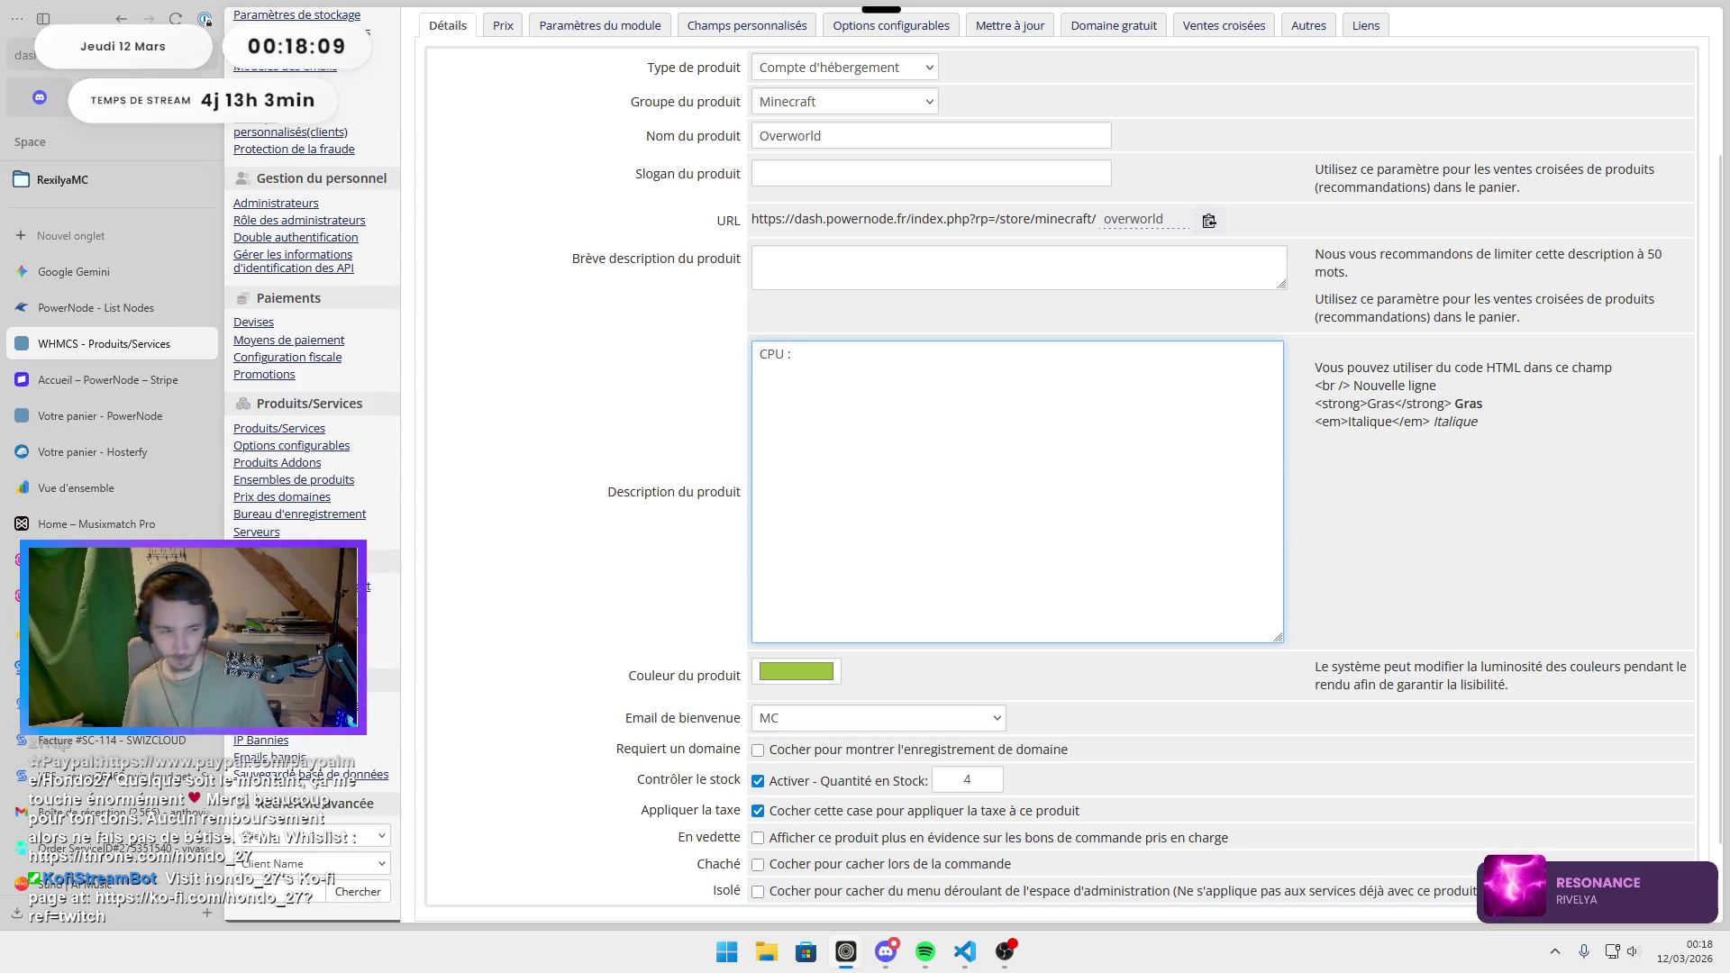
Complete the first line as 'CPU : 2 Vcore (i9-9900k)' and start a new line.
{"action": "left_click", "coordinate": [895, 941]}
{"action": "left_click", "coordinate": [991, 453]}
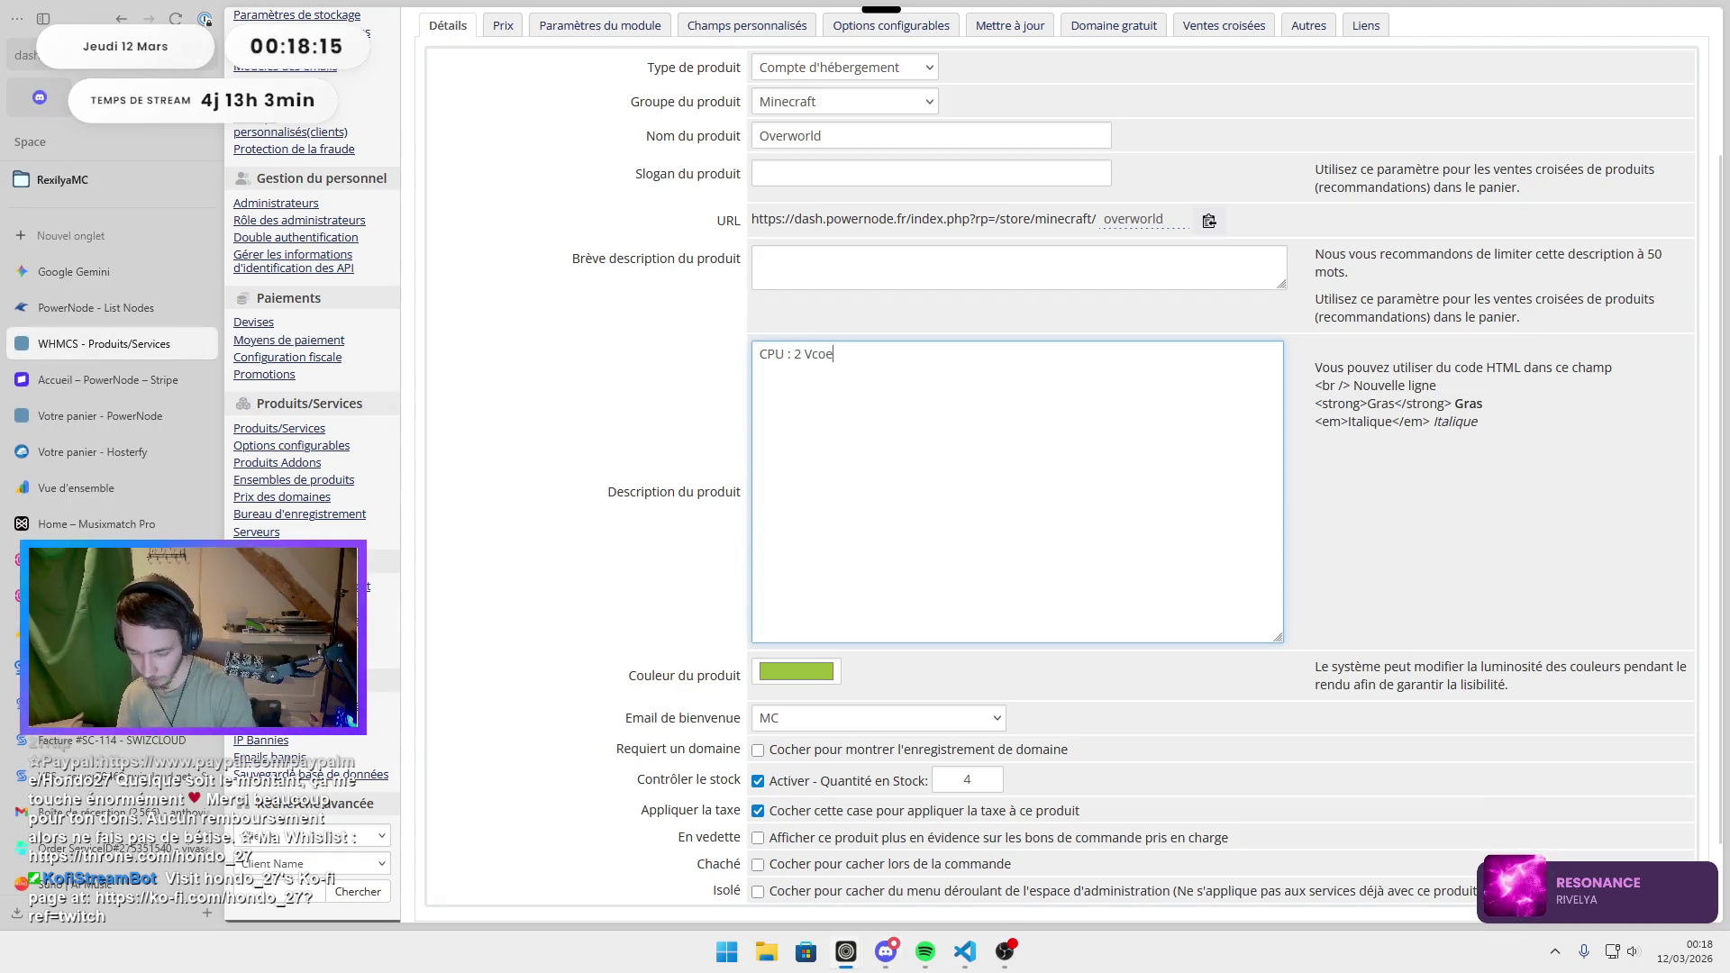
{"action": "key", "text": "BackSpace"}
{"action": "key", "text": "BackSpace"}
{"action": "type", "text": "core ("}
{"action": "key", "text": "alt+Tab"}
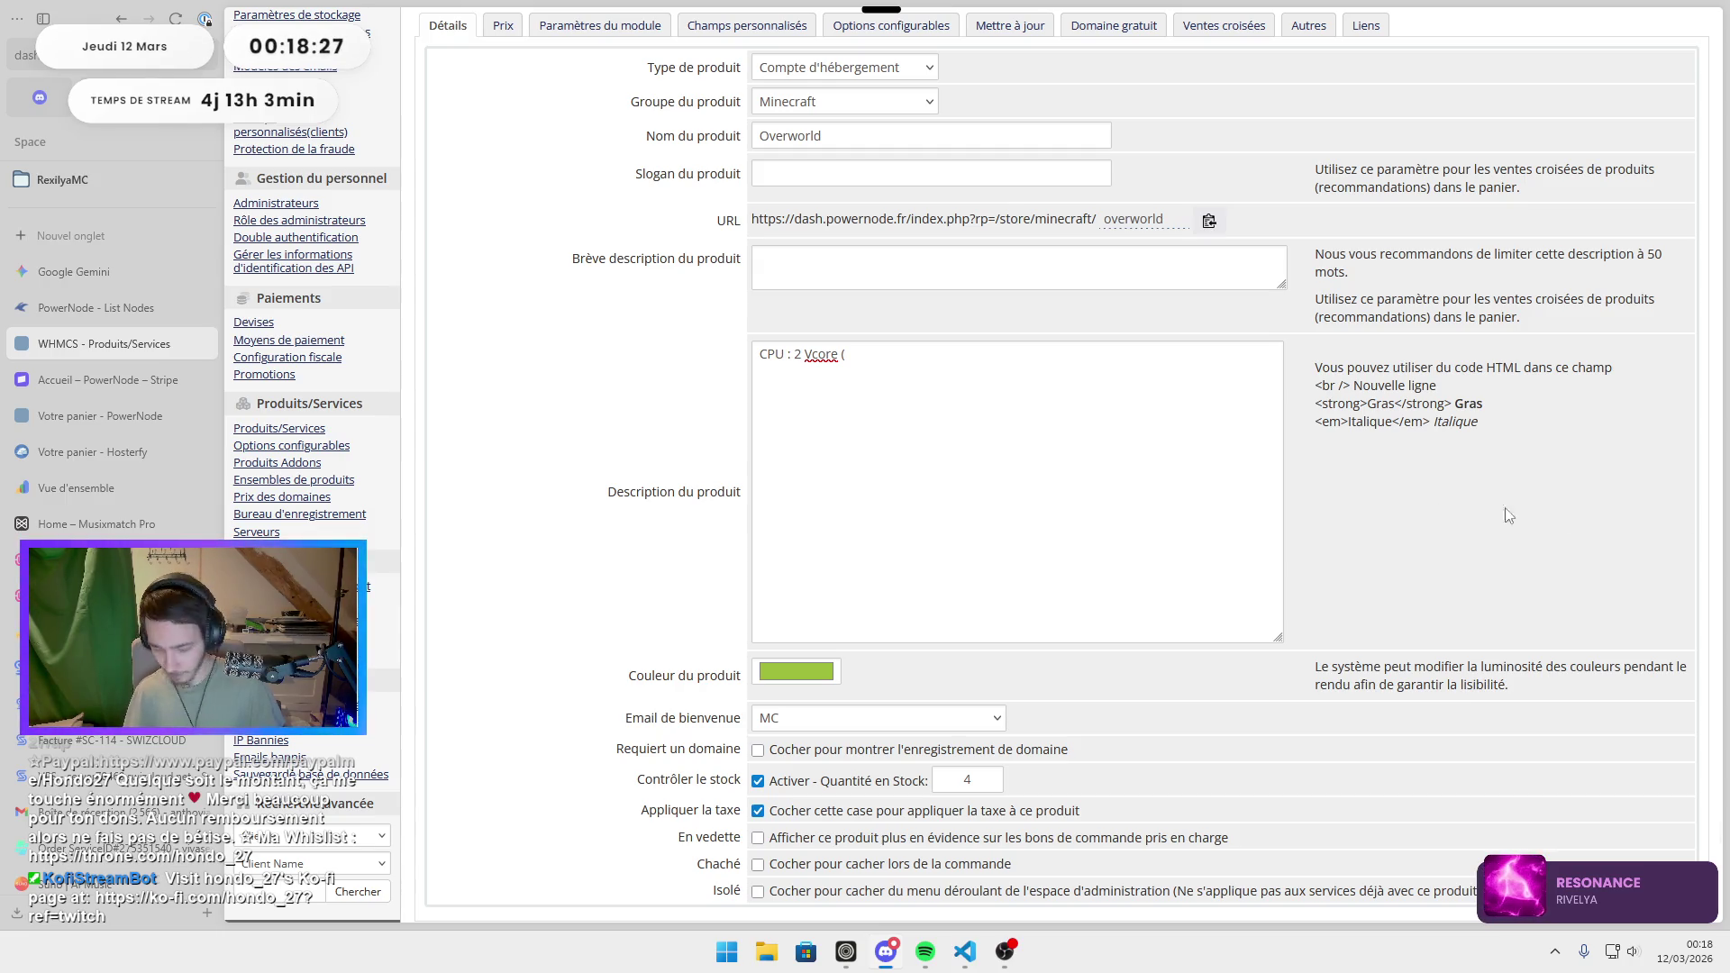
{"action": "left_click", "coordinate": [842, 359]}
{"action": "type", "text": "i9-9900k)"}
{"action": "key", "text": "Return"}
Type the second line 'Ram : 4 Go (DDR5)' and start another line.
{"action": "type", "text": "Ram"}
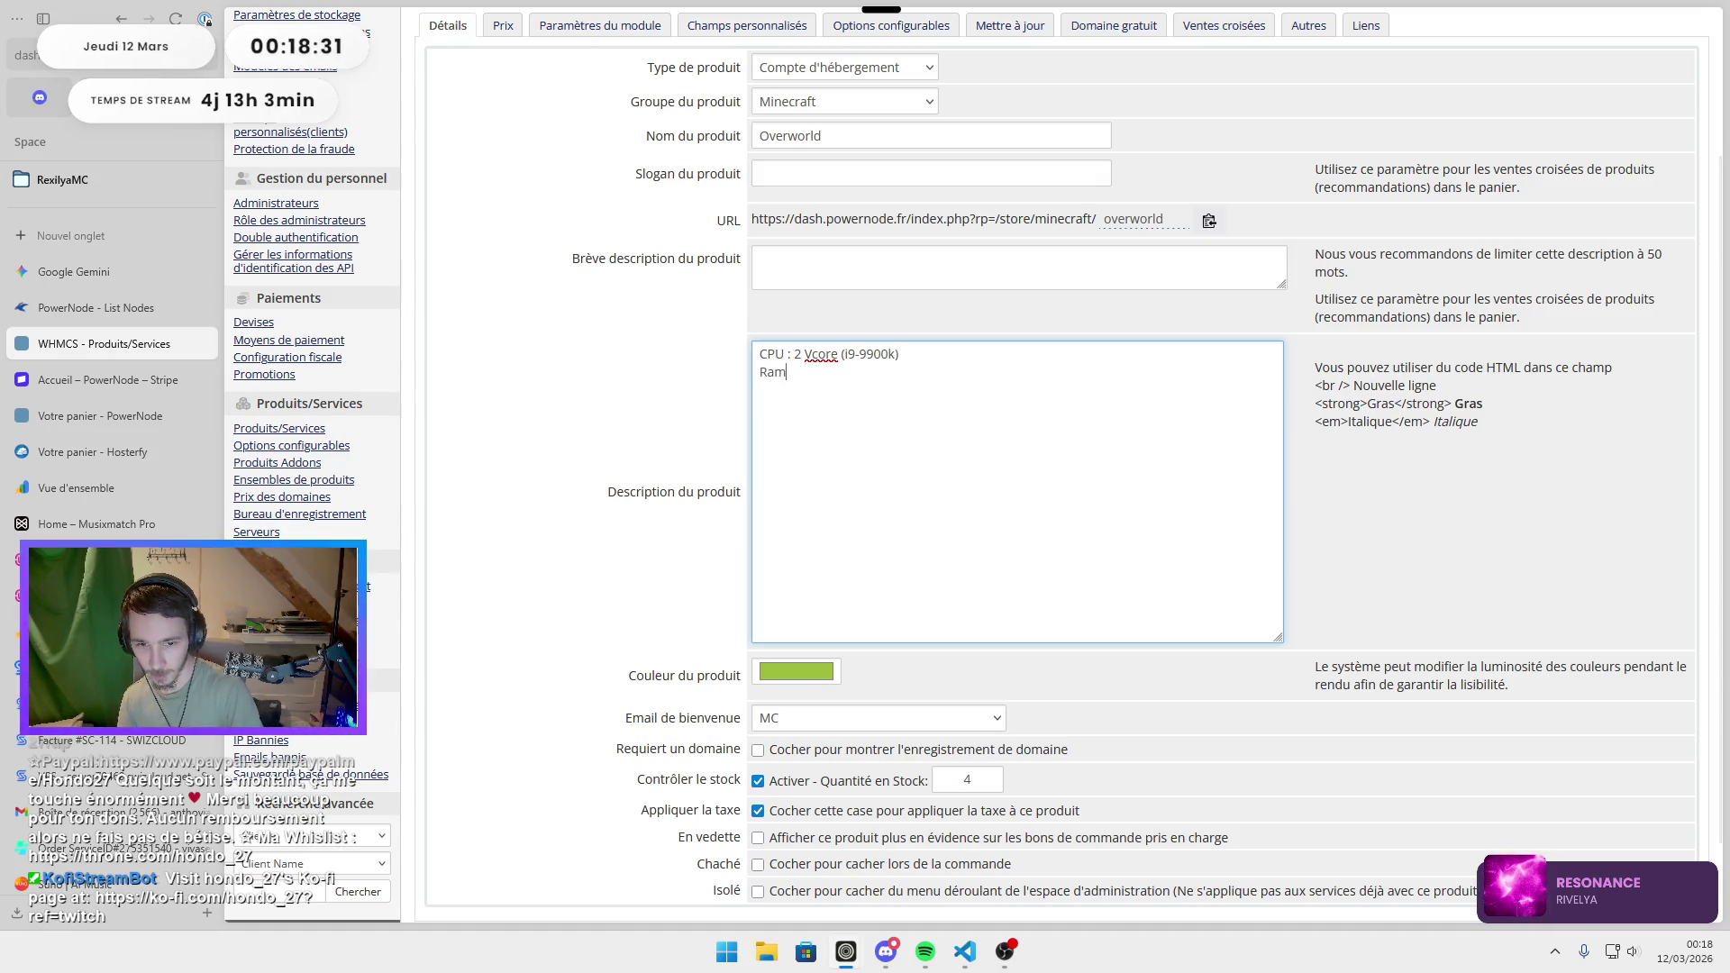
{"action": "key", "text": "BackSpace"}
{"action": "key", "text": "BackSpace"}
{"action": "key", "text": "BackSpace"}
{"action": "type", "text": "Go"}
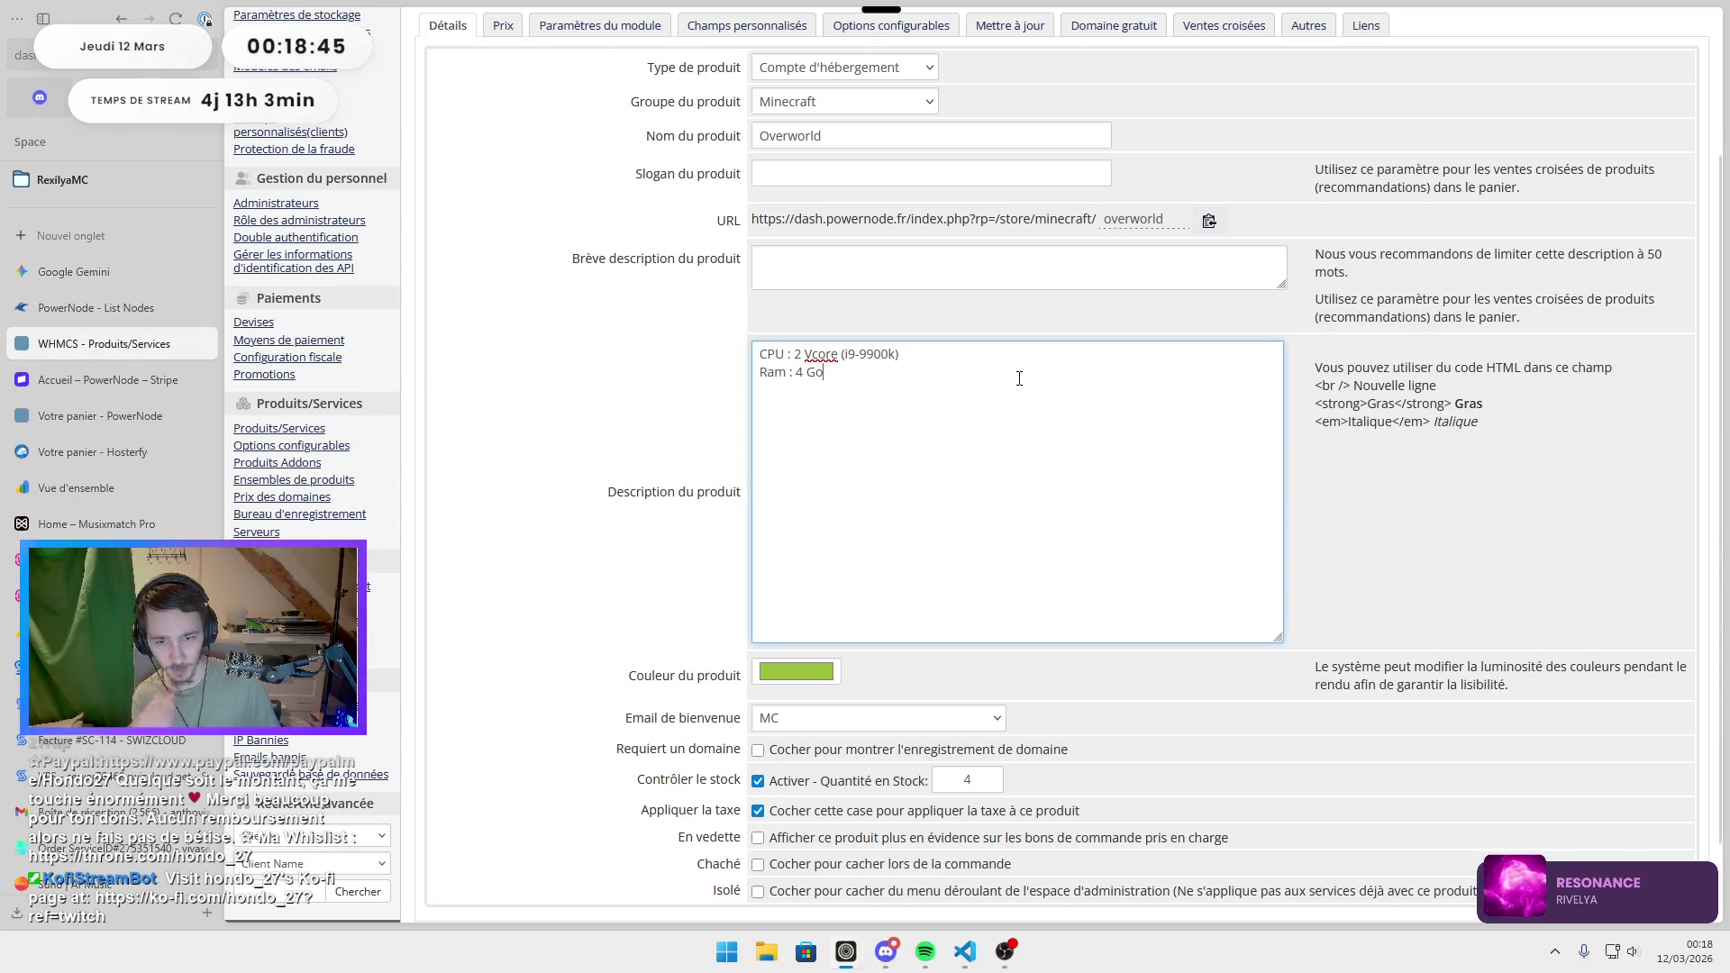
{"action": "type", "text": " (dd"}
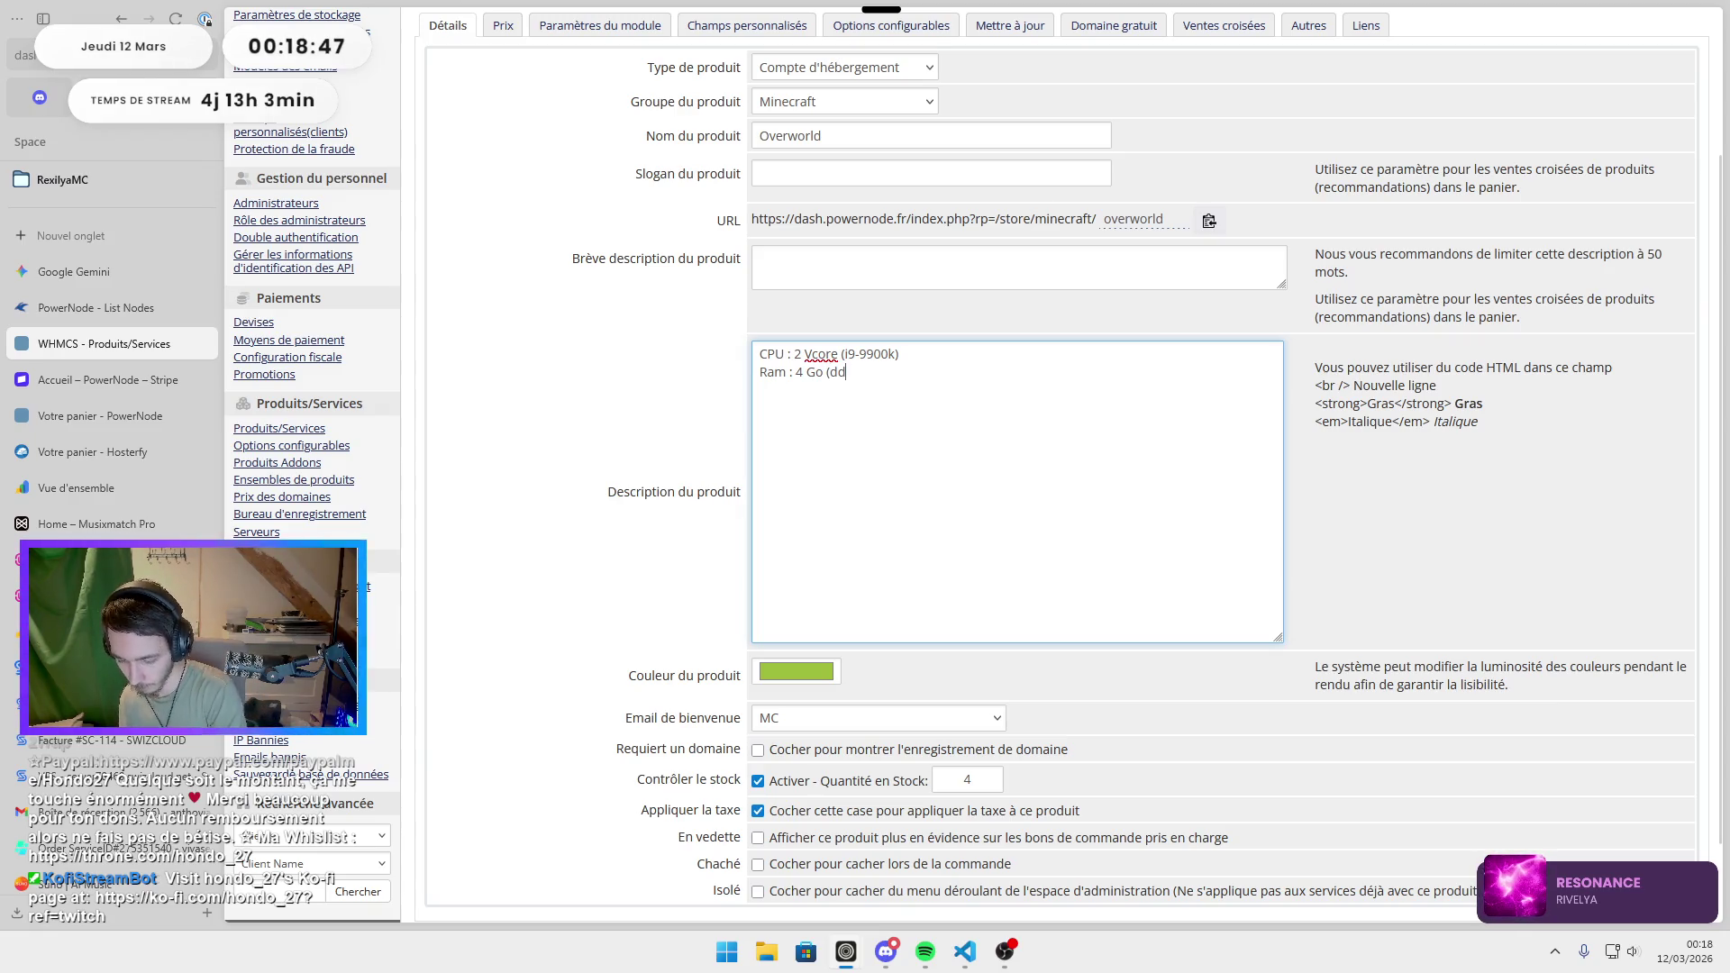
{"action": "key", "text": "BackSpace"}
{"action": "key", "text": "BackSpace"}
{"action": "type", "text": "DDR5)"}
{"action": "key", "text": "Return"}
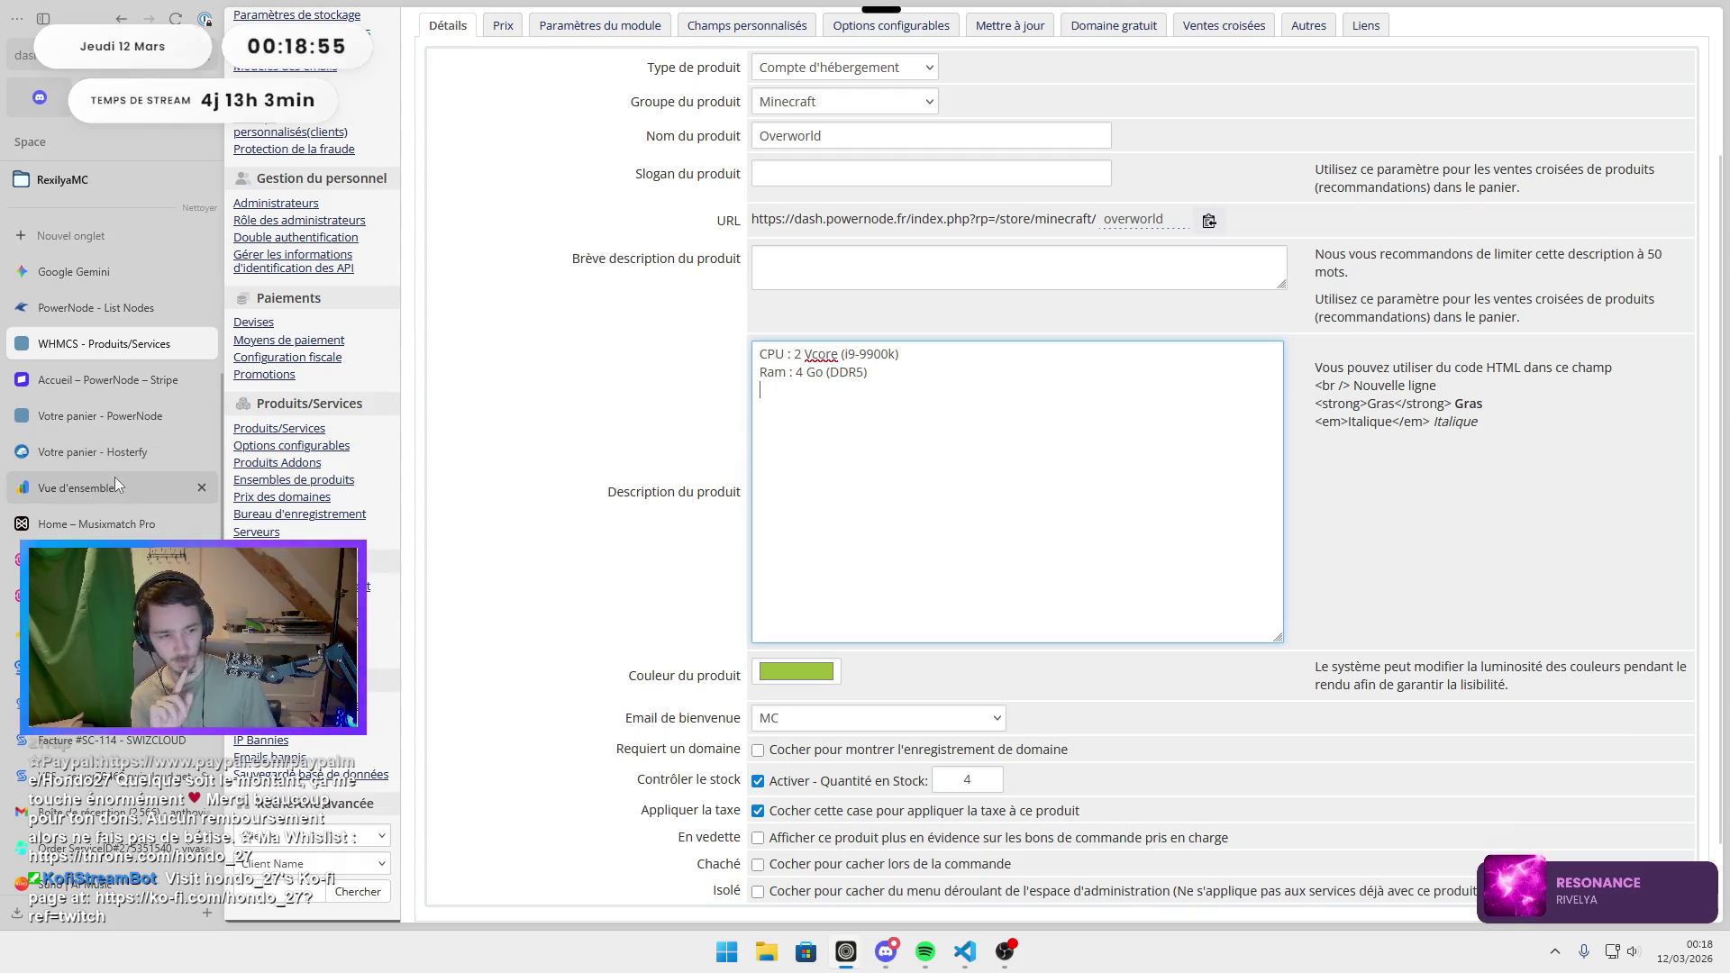
{"action": "scroll", "coordinate": [115, 486], "scroll_direction": "down", "scroll_amount": 2}
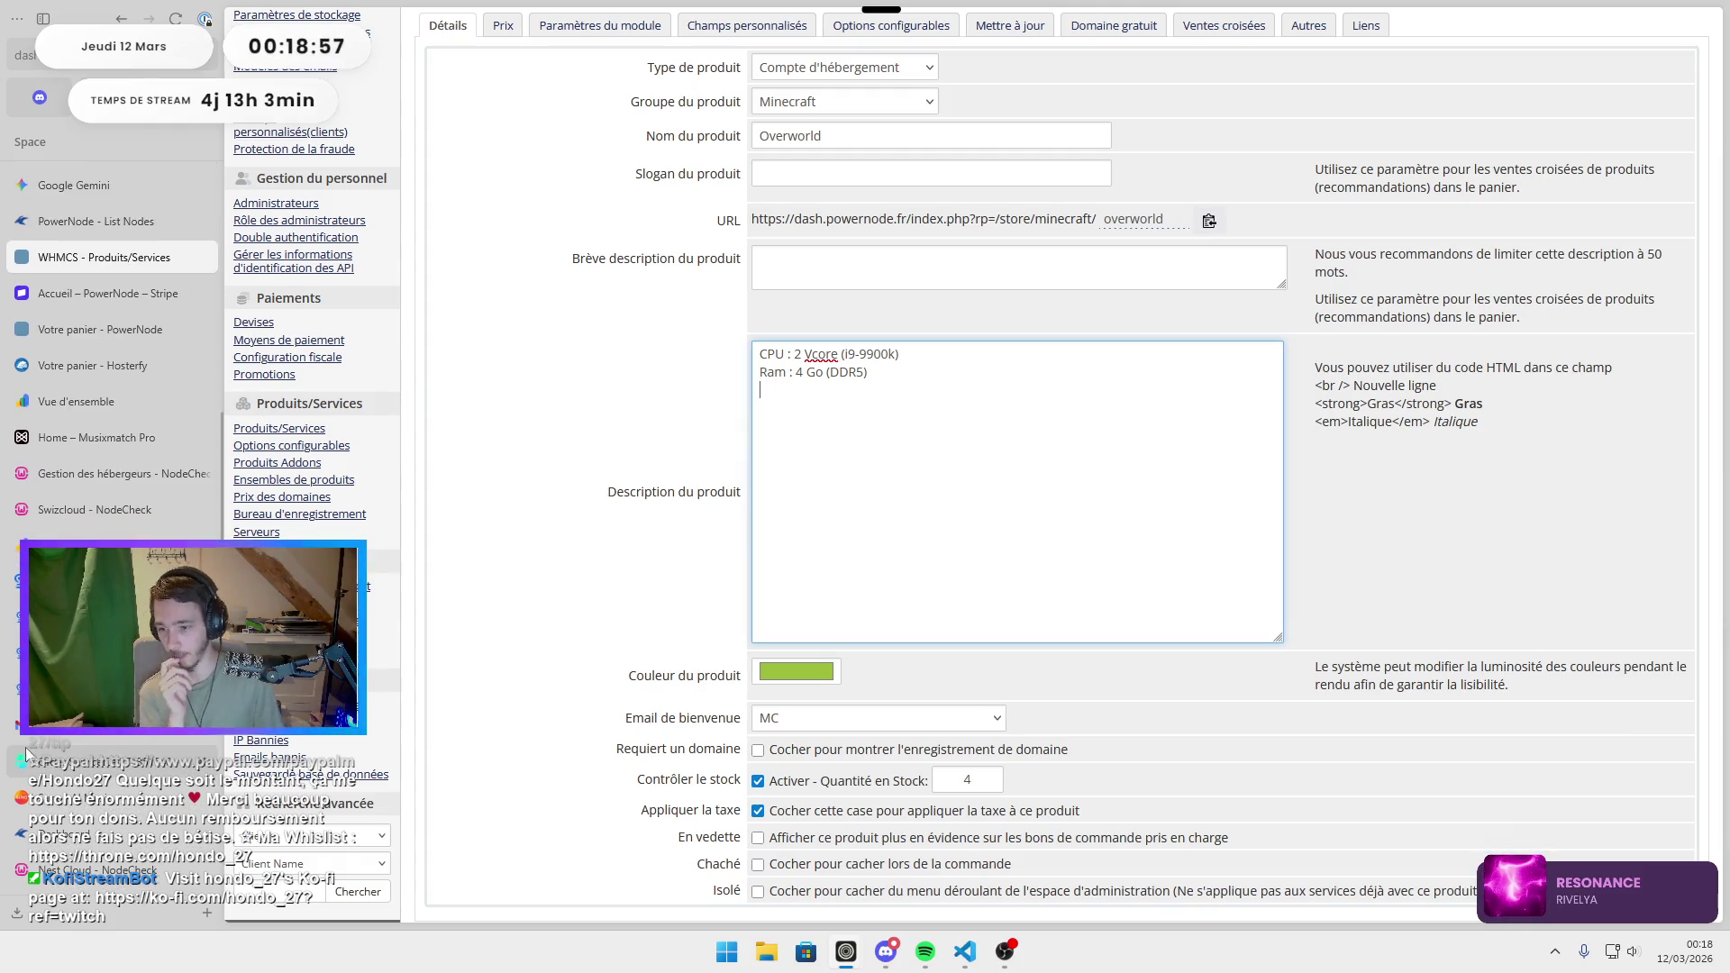
In Swizcloud, go from the server dashboard to the Linux VPS offers page.
{"action": "left_click", "coordinate": [24, 684]}
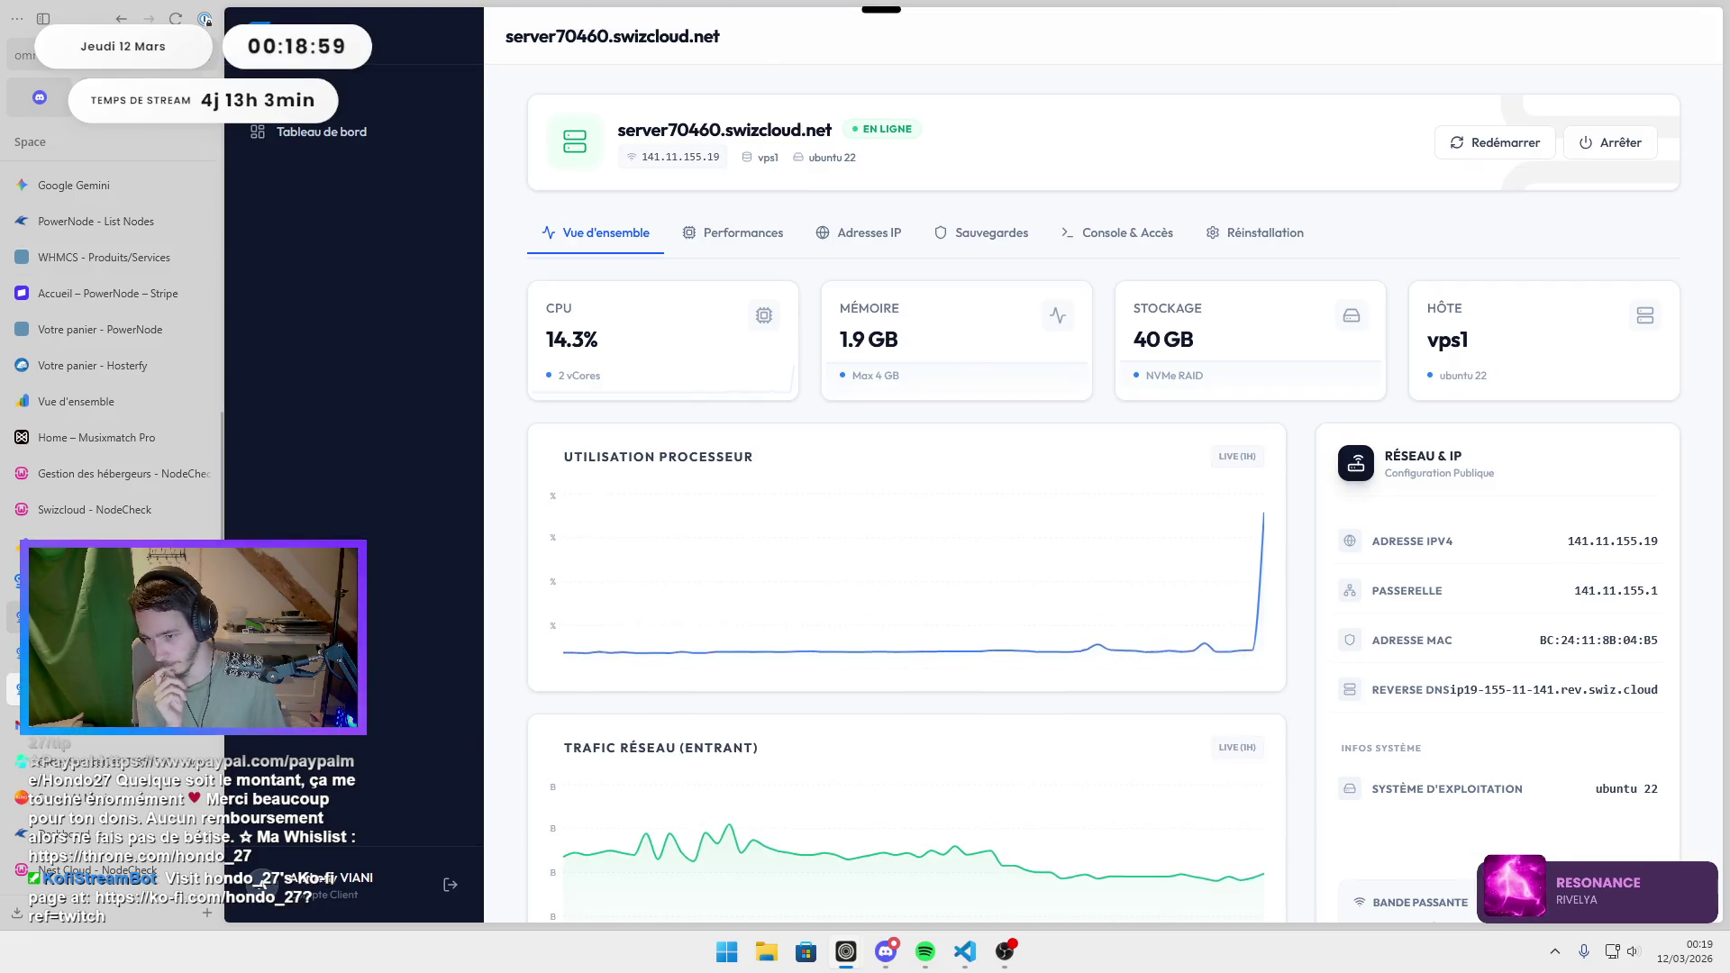
{"action": "left_click", "coordinate": [24, 581]}
{"action": "scroll", "coordinate": [863, 106], "scroll_direction": "up", "scroll_amount": 5}
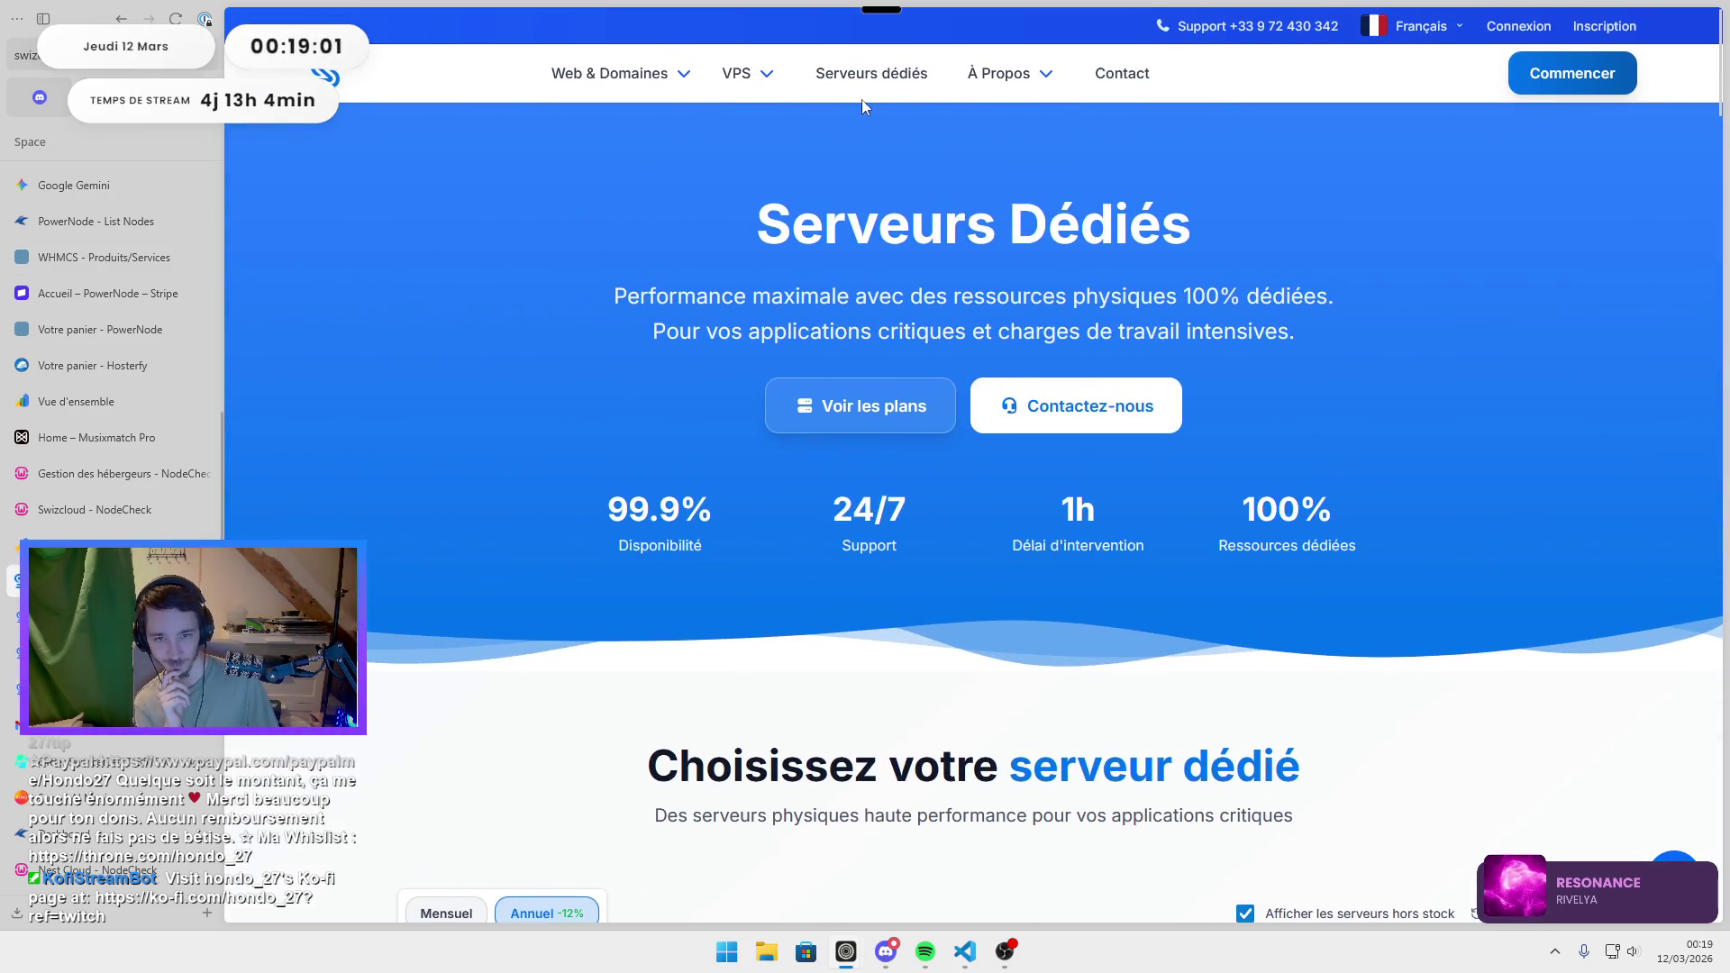
{"action": "mouse_move", "coordinate": [748, 77]}
{"action": "left_click", "coordinate": [762, 112]}
Scroll down to the VPS FAQ and expand, then collapse, the upgrade answer.
{"action": "scroll", "coordinate": [834, 247], "scroll_direction": "down", "scroll_amount": 4}
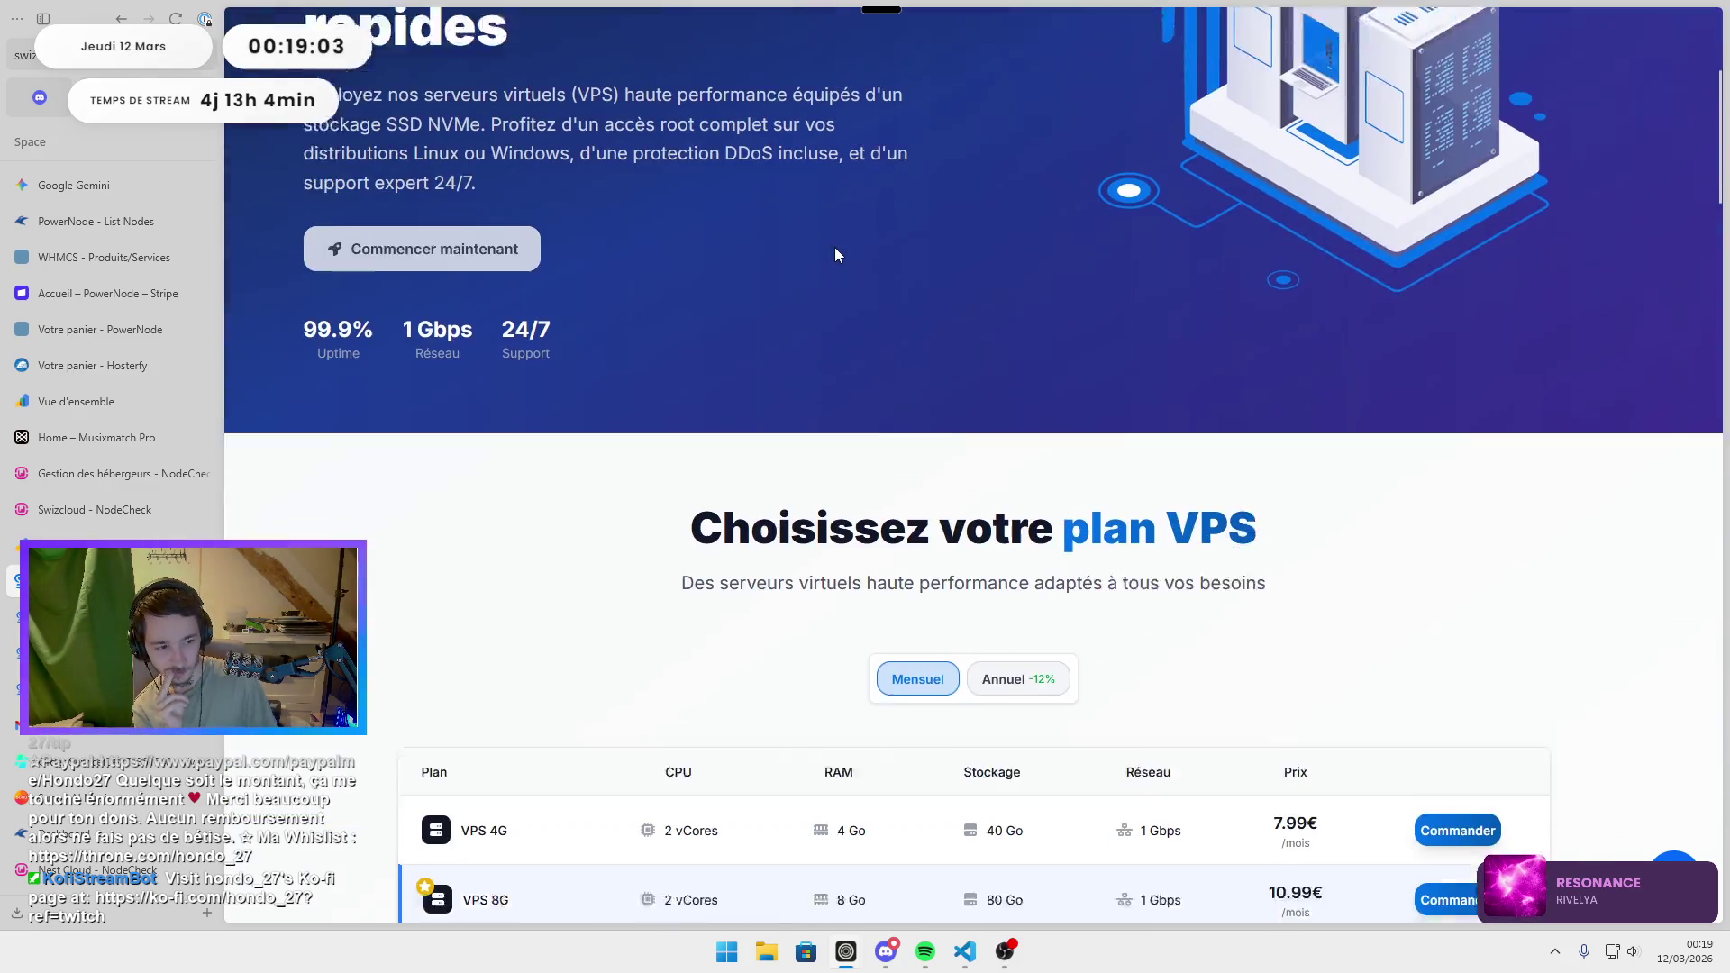
{"action": "scroll", "coordinate": [834, 255], "scroll_direction": "down", "scroll_amount": 3}
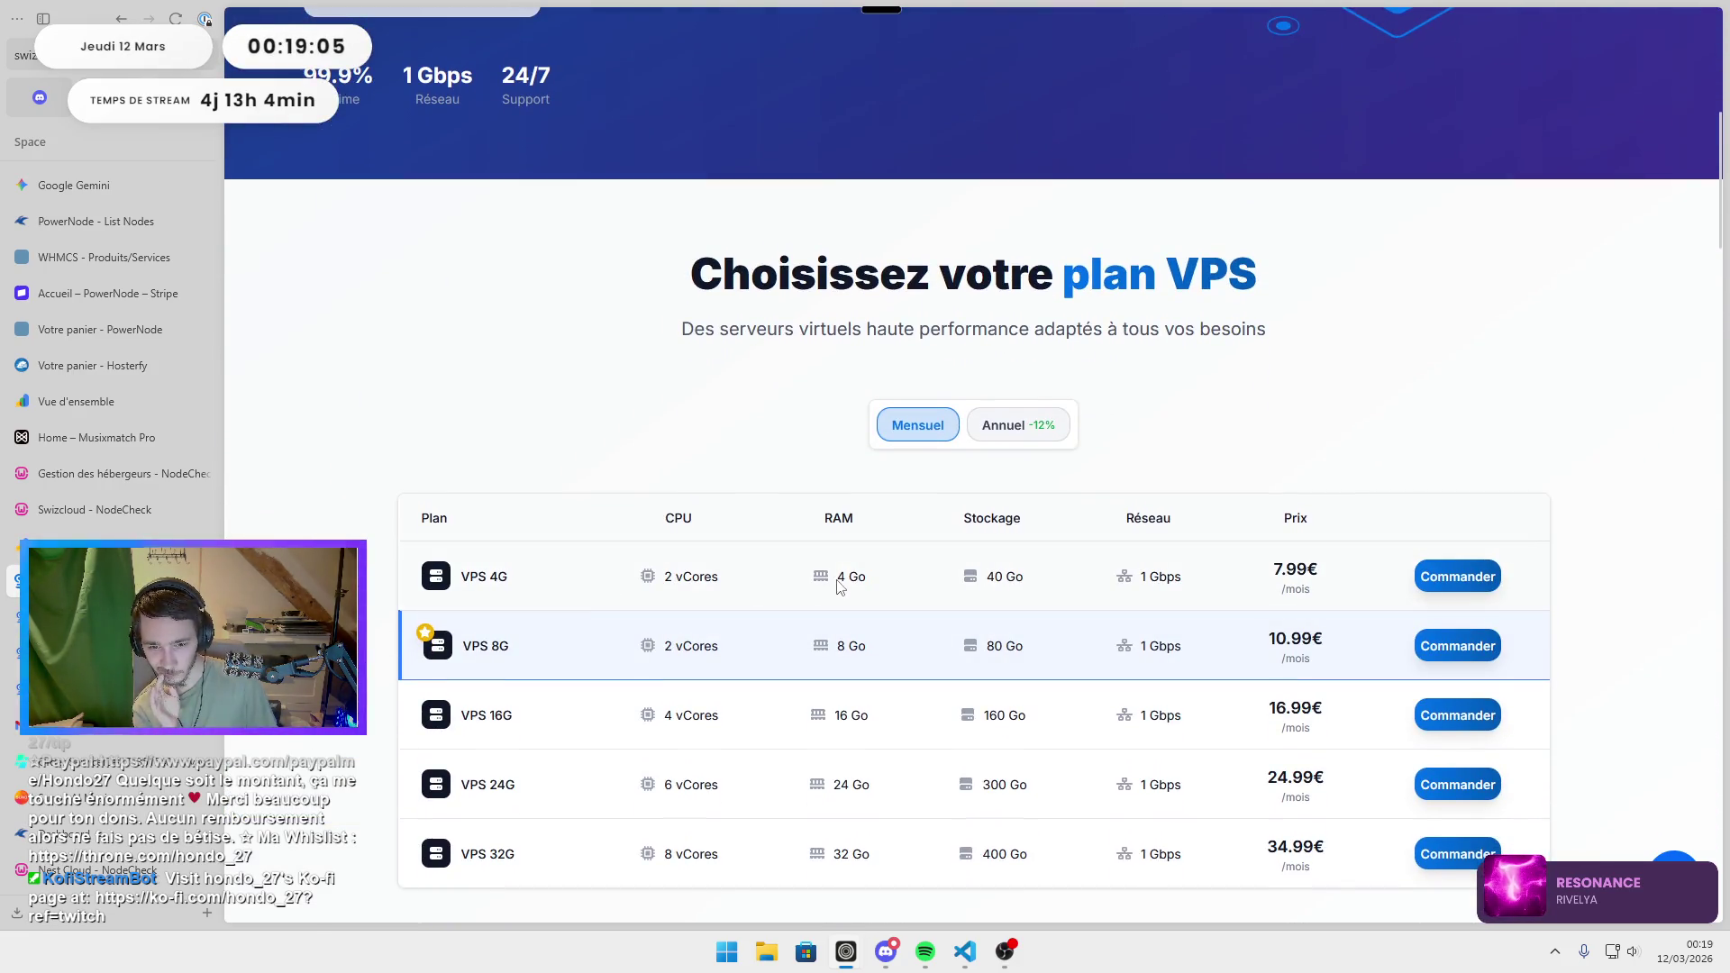
{"action": "scroll", "coordinate": [837, 585], "scroll_direction": "down", "scroll_amount": 10}
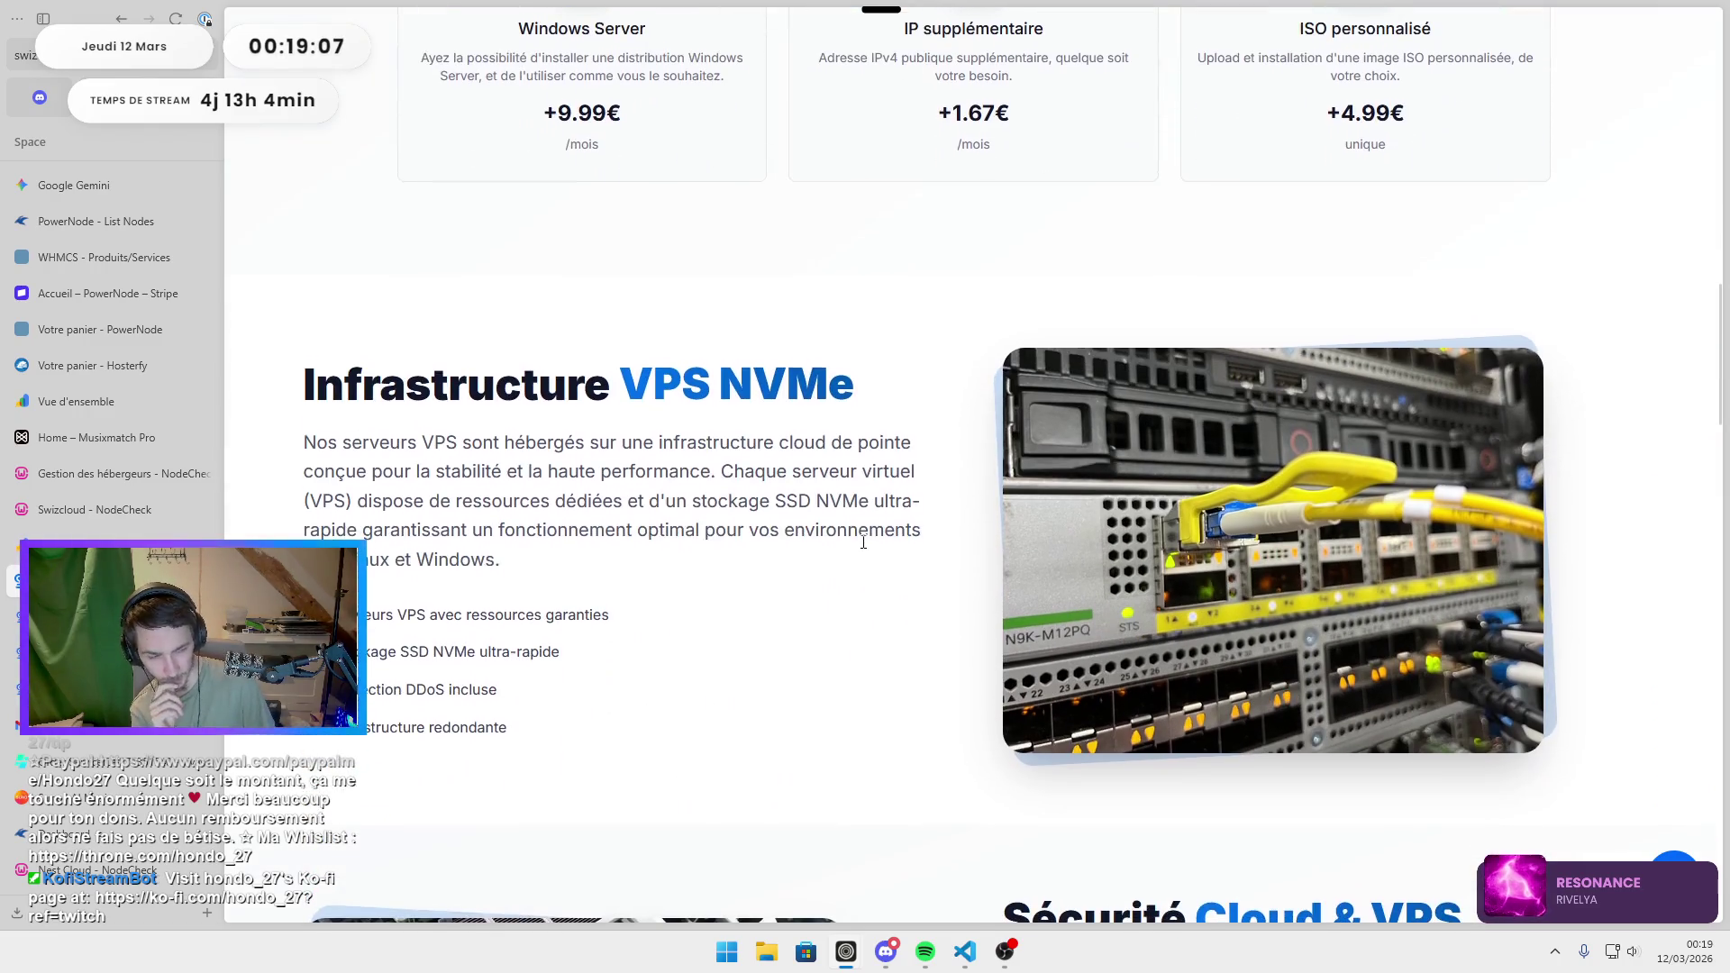
{"action": "scroll", "coordinate": [863, 543], "scroll_direction": "down", "scroll_amount": 2}
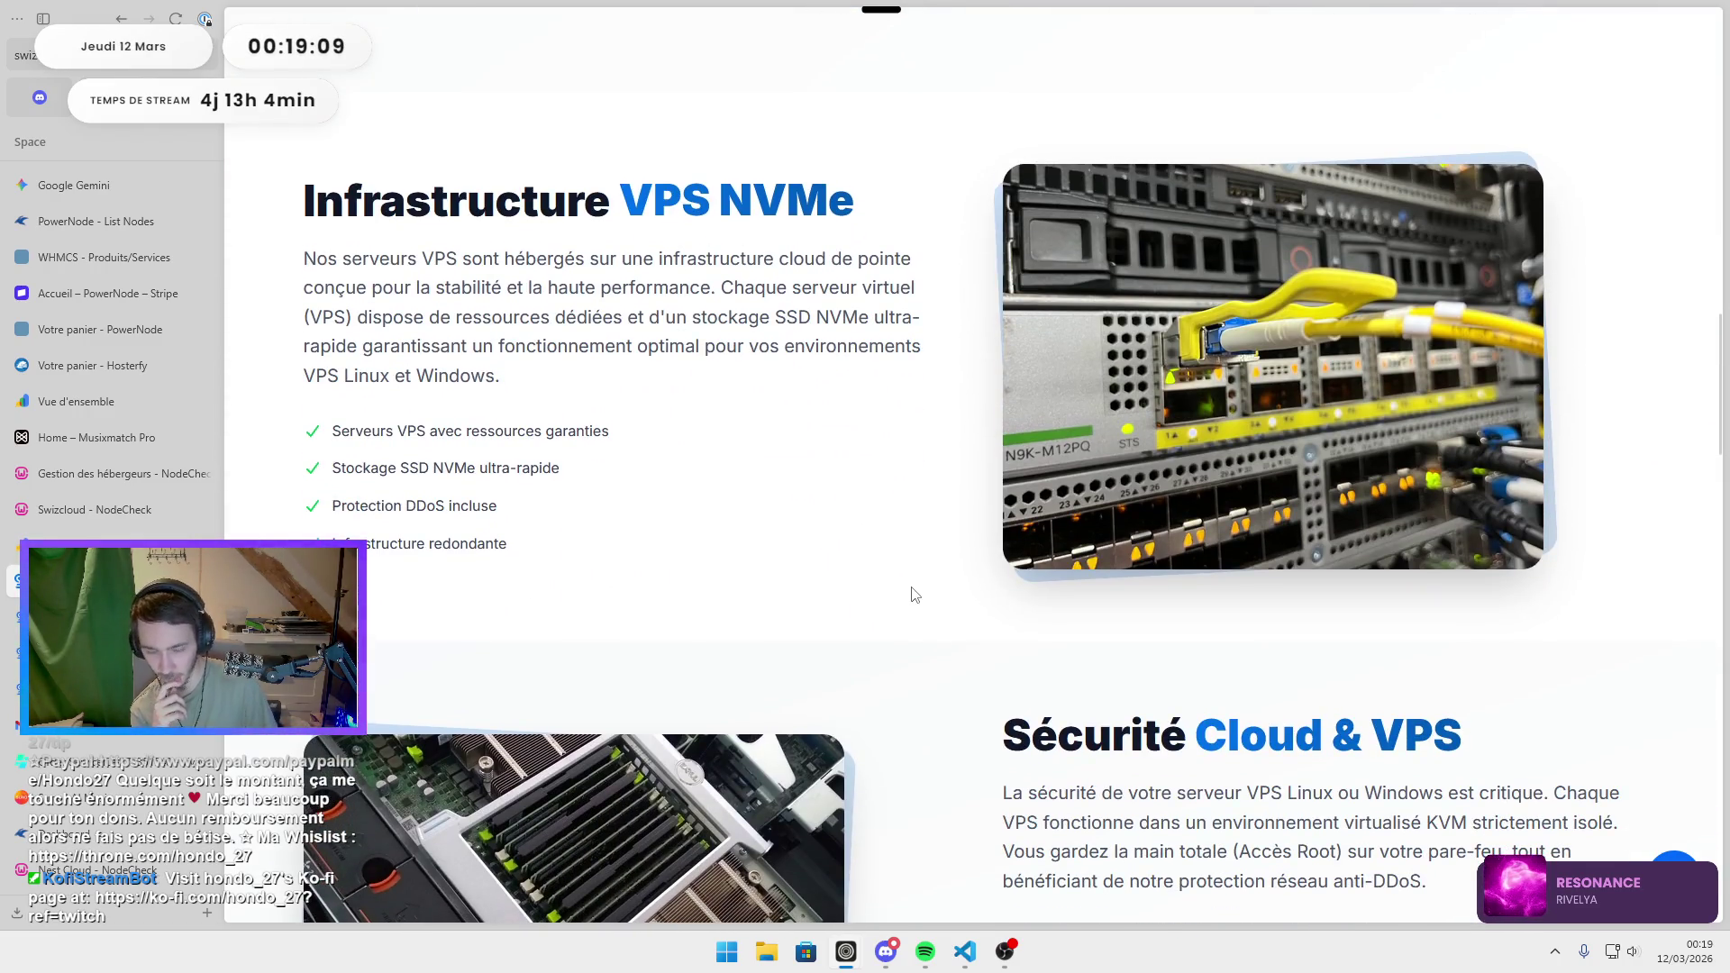
{"action": "scroll", "coordinate": [860, 644], "scroll_direction": "down", "scroll_amount": 6}
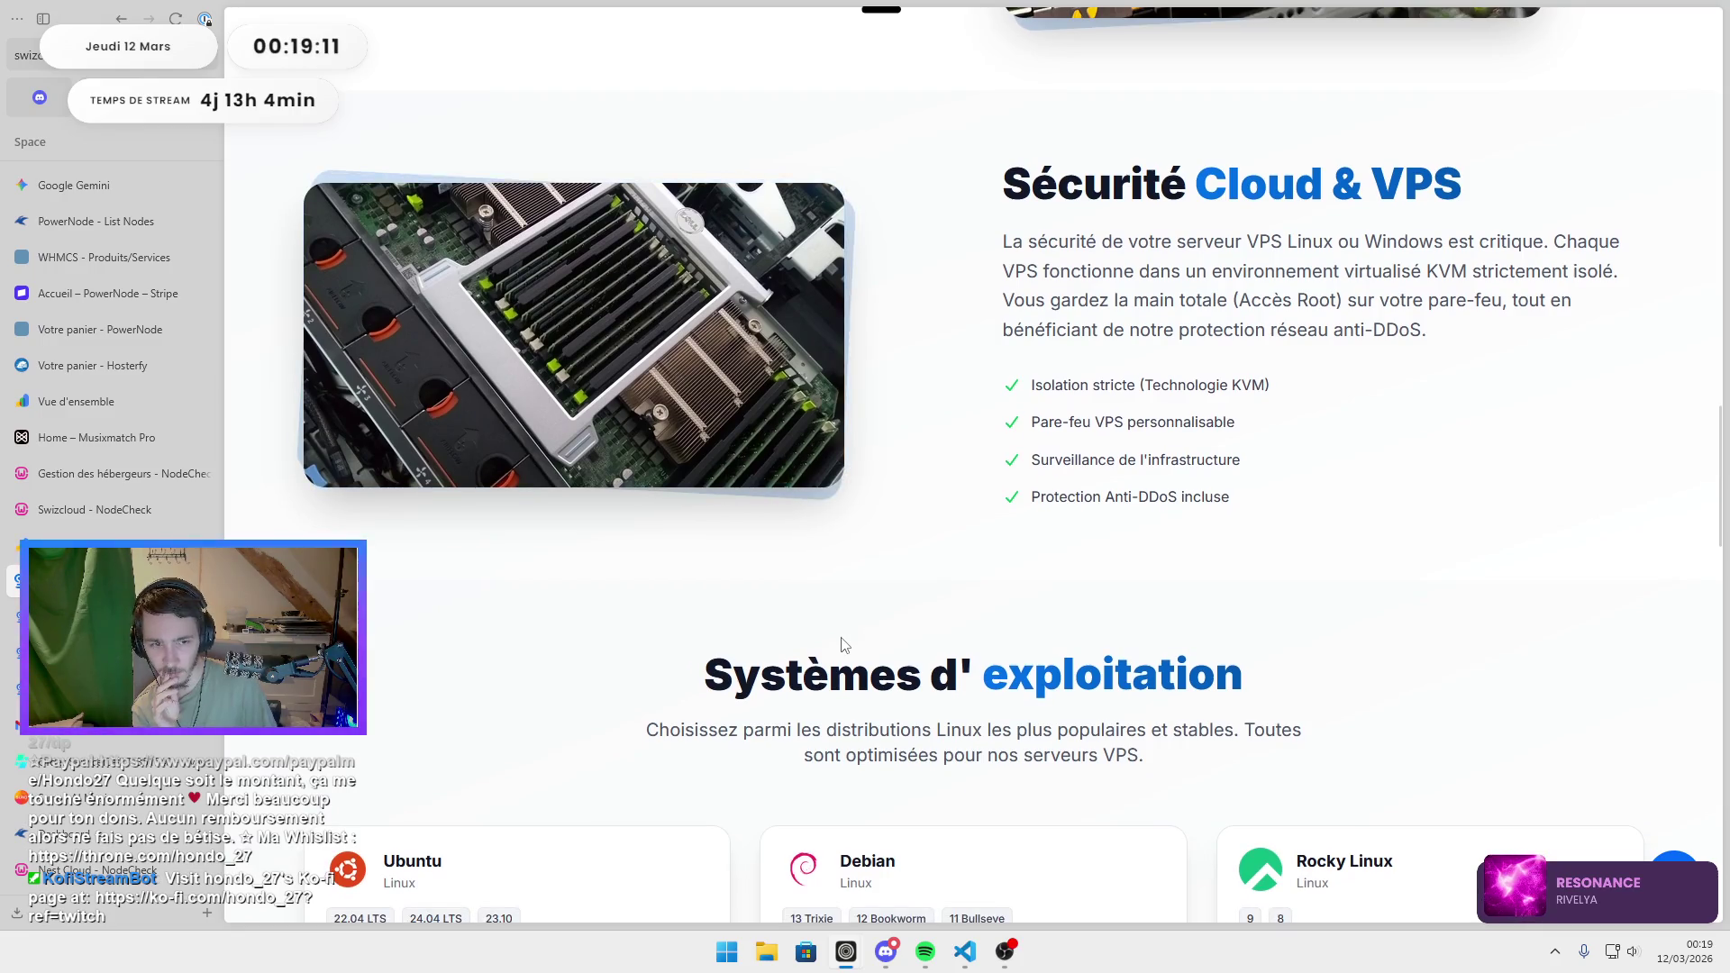
{"action": "scroll", "coordinate": [844, 645], "scroll_direction": "up", "scroll_amount": 6}
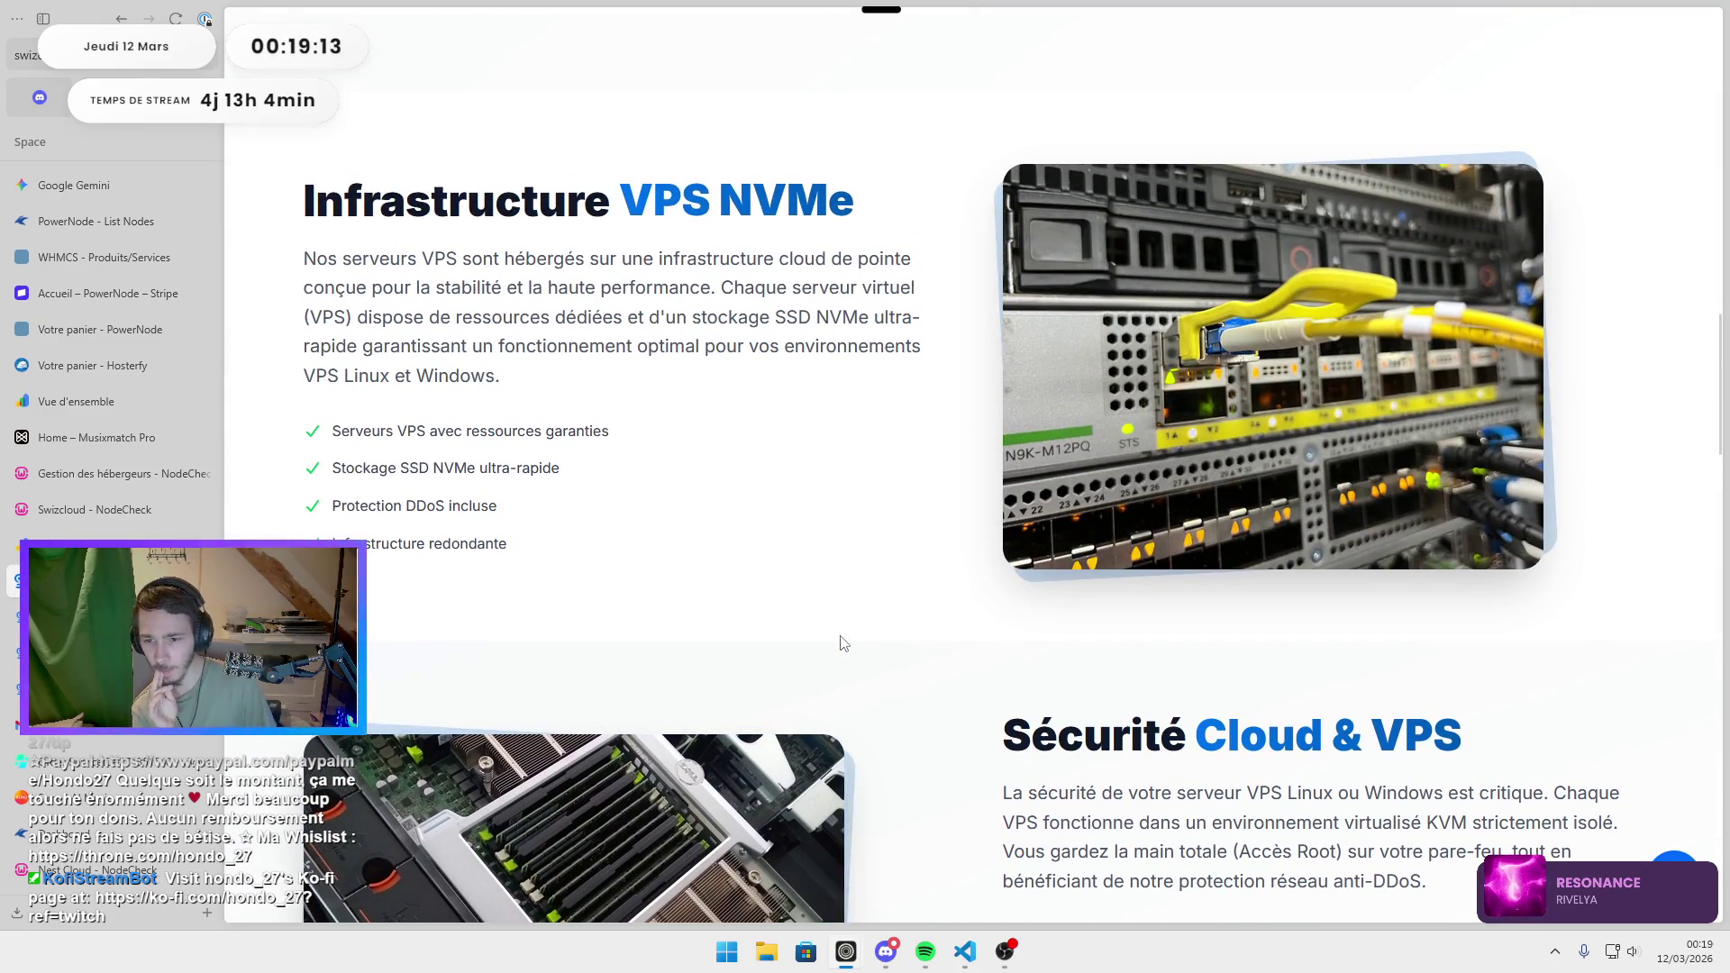
{"action": "scroll", "coordinate": [843, 643], "scroll_direction": "down", "scroll_amount": 4}
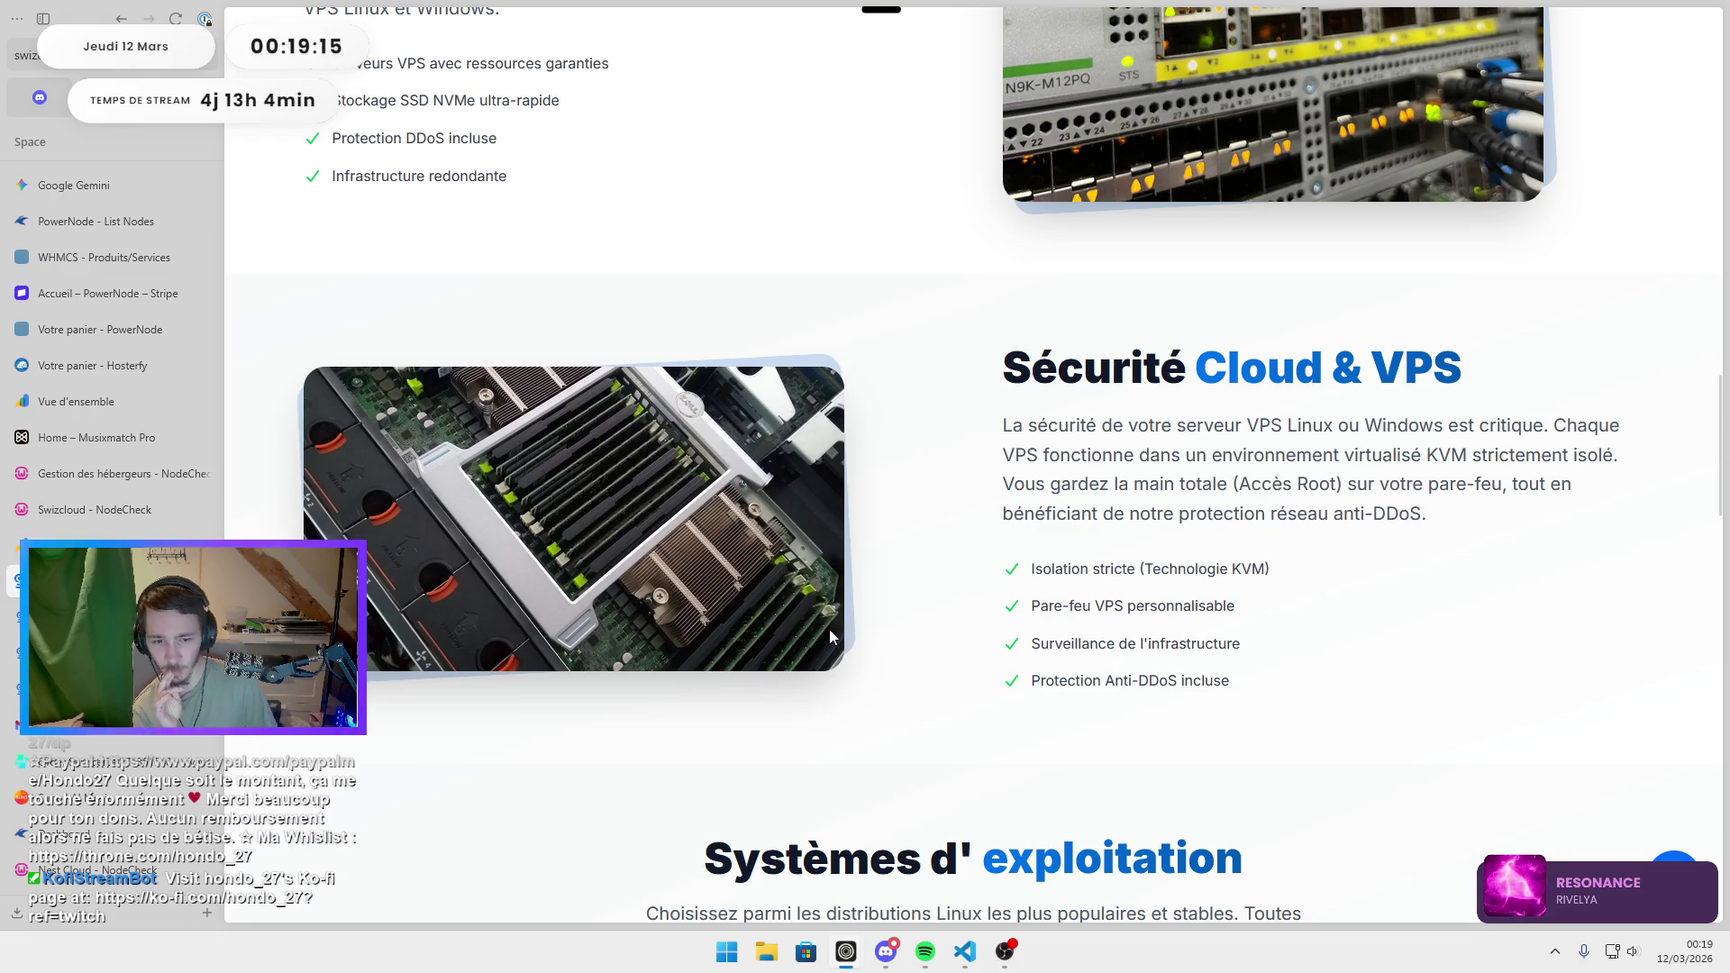
{"action": "scroll", "coordinate": [829, 629], "scroll_direction": "down", "scroll_amount": 6}
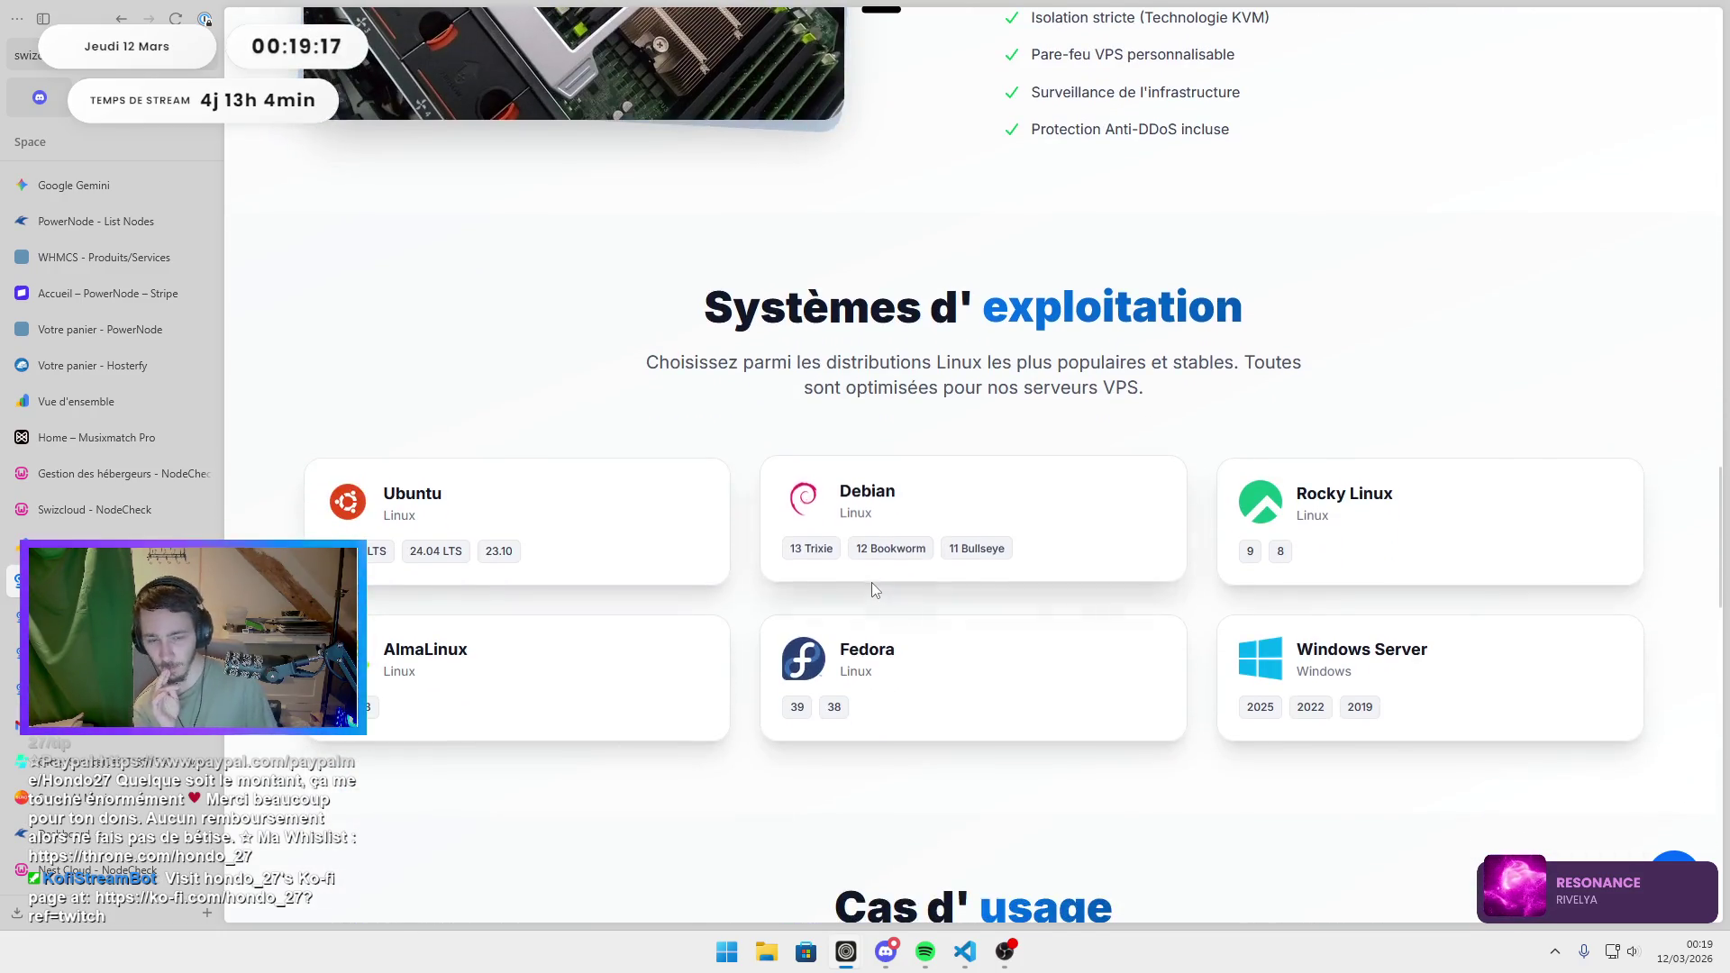
{"action": "scroll", "coordinate": [874, 590], "scroll_direction": "down", "scroll_amount": 5}
{"action": "scroll", "coordinate": [865, 581], "scroll_direction": "down", "scroll_amount": 4}
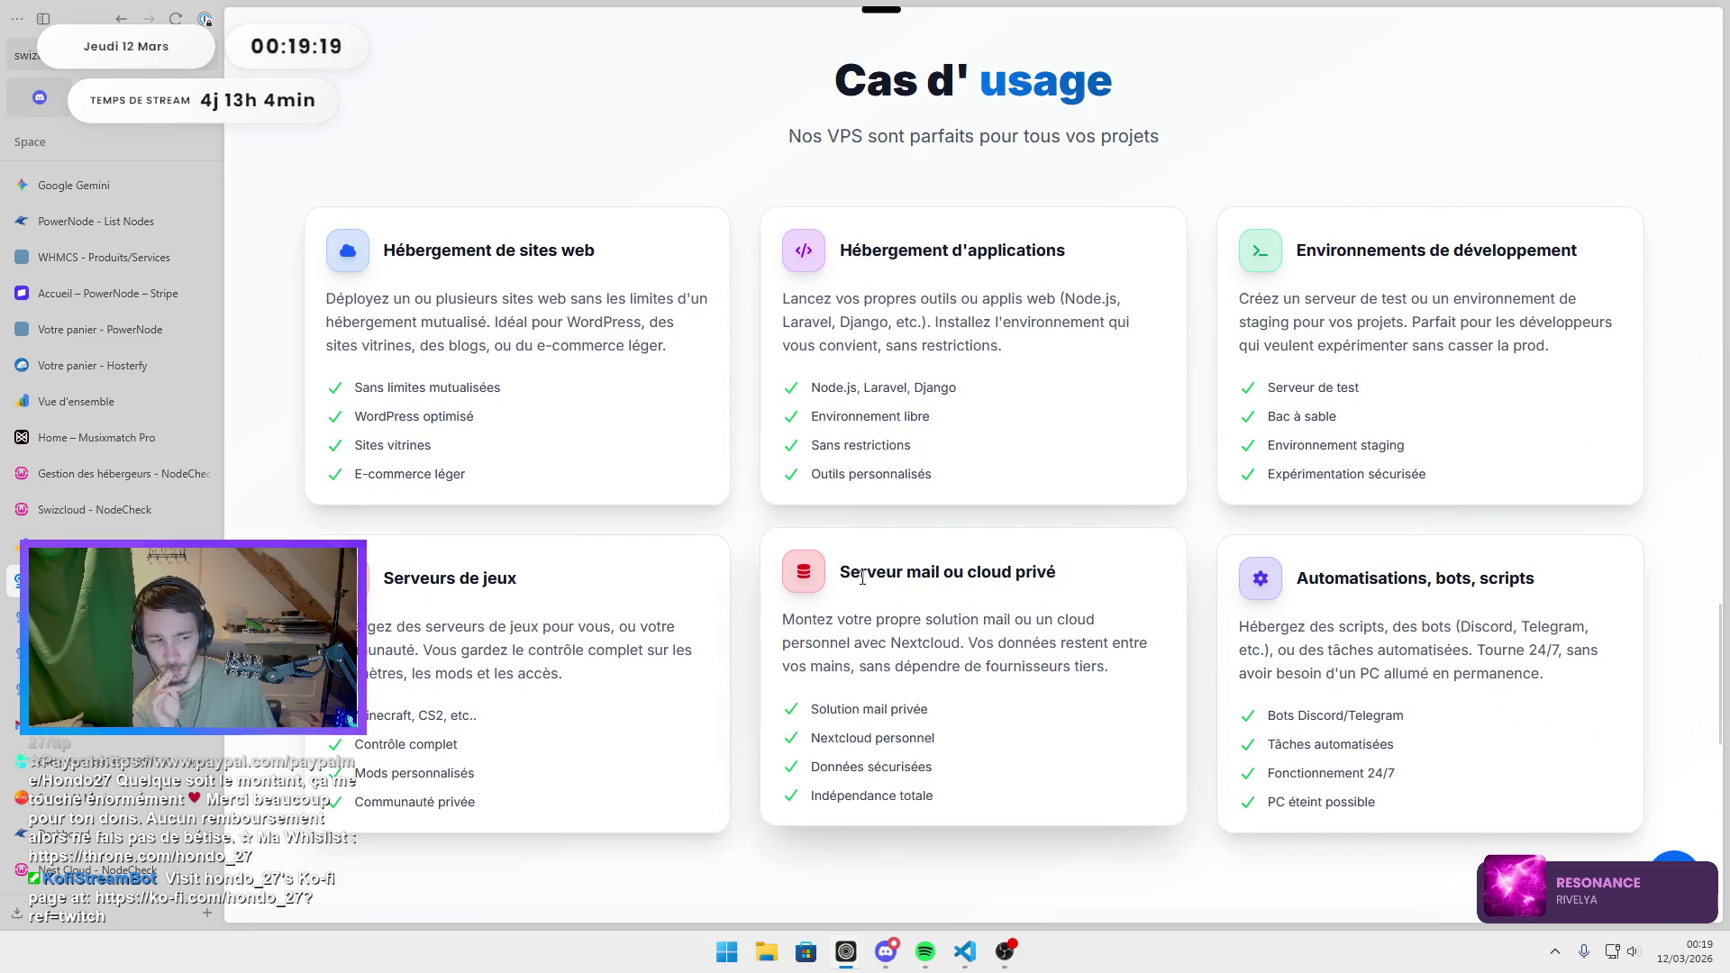
{"action": "scroll", "coordinate": [851, 582], "scroll_direction": "down", "scroll_amount": 10}
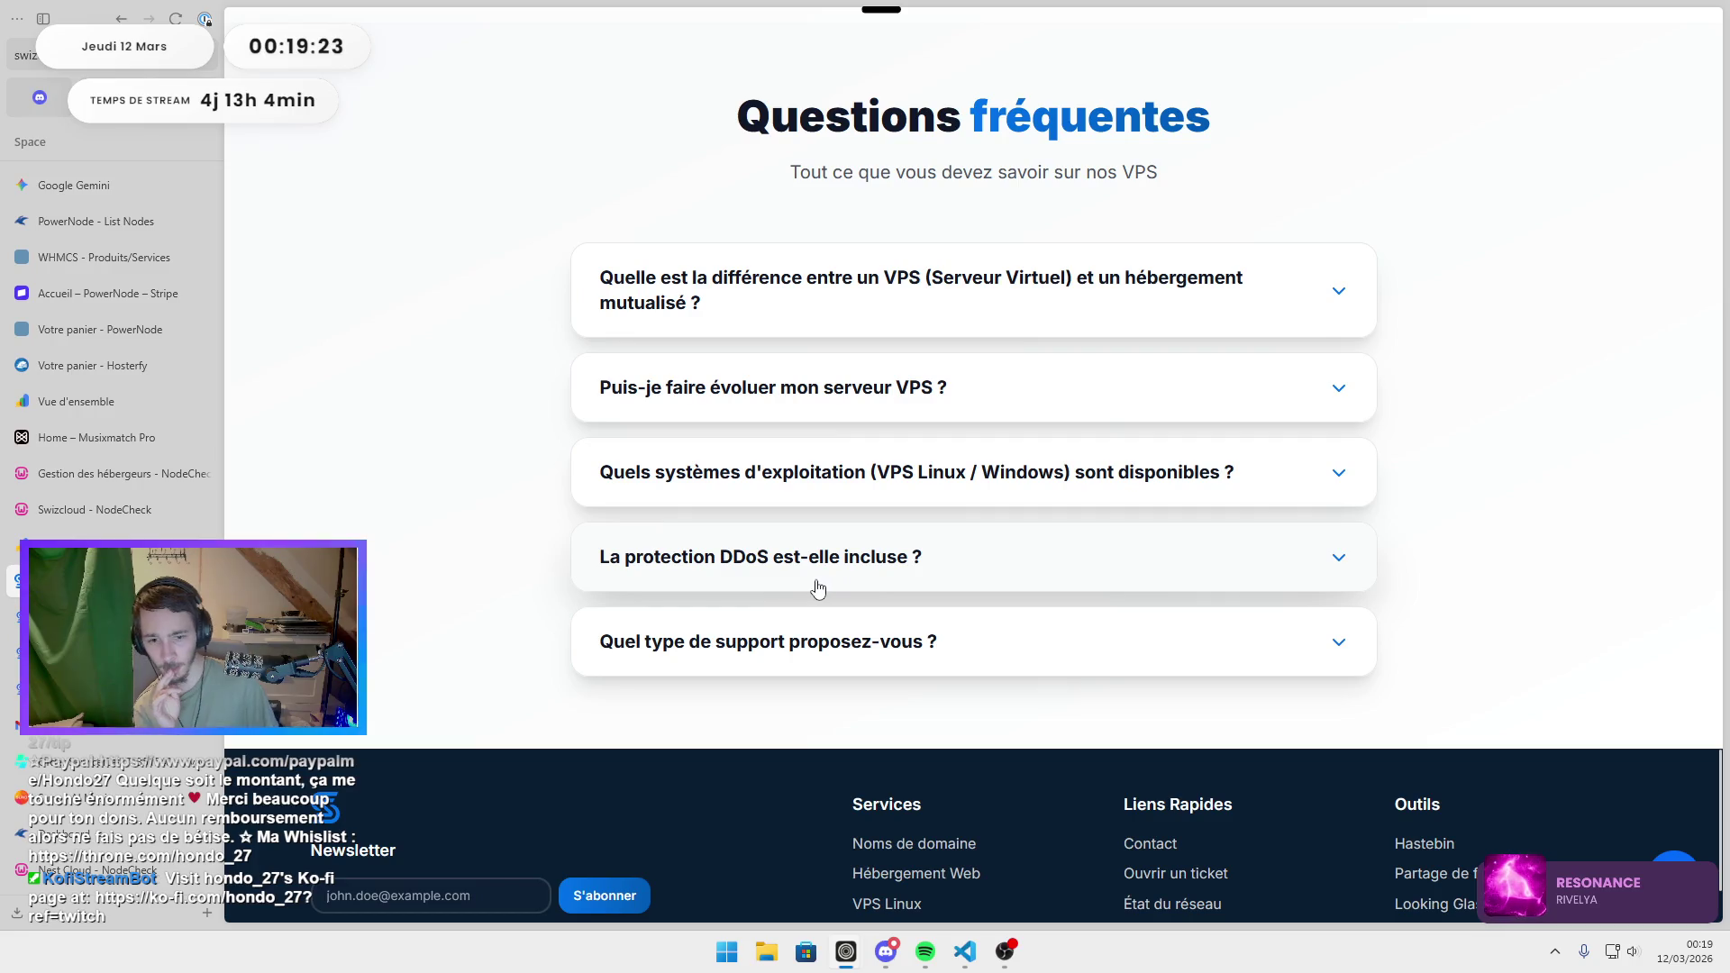
{"action": "left_click", "coordinate": [757, 398]}
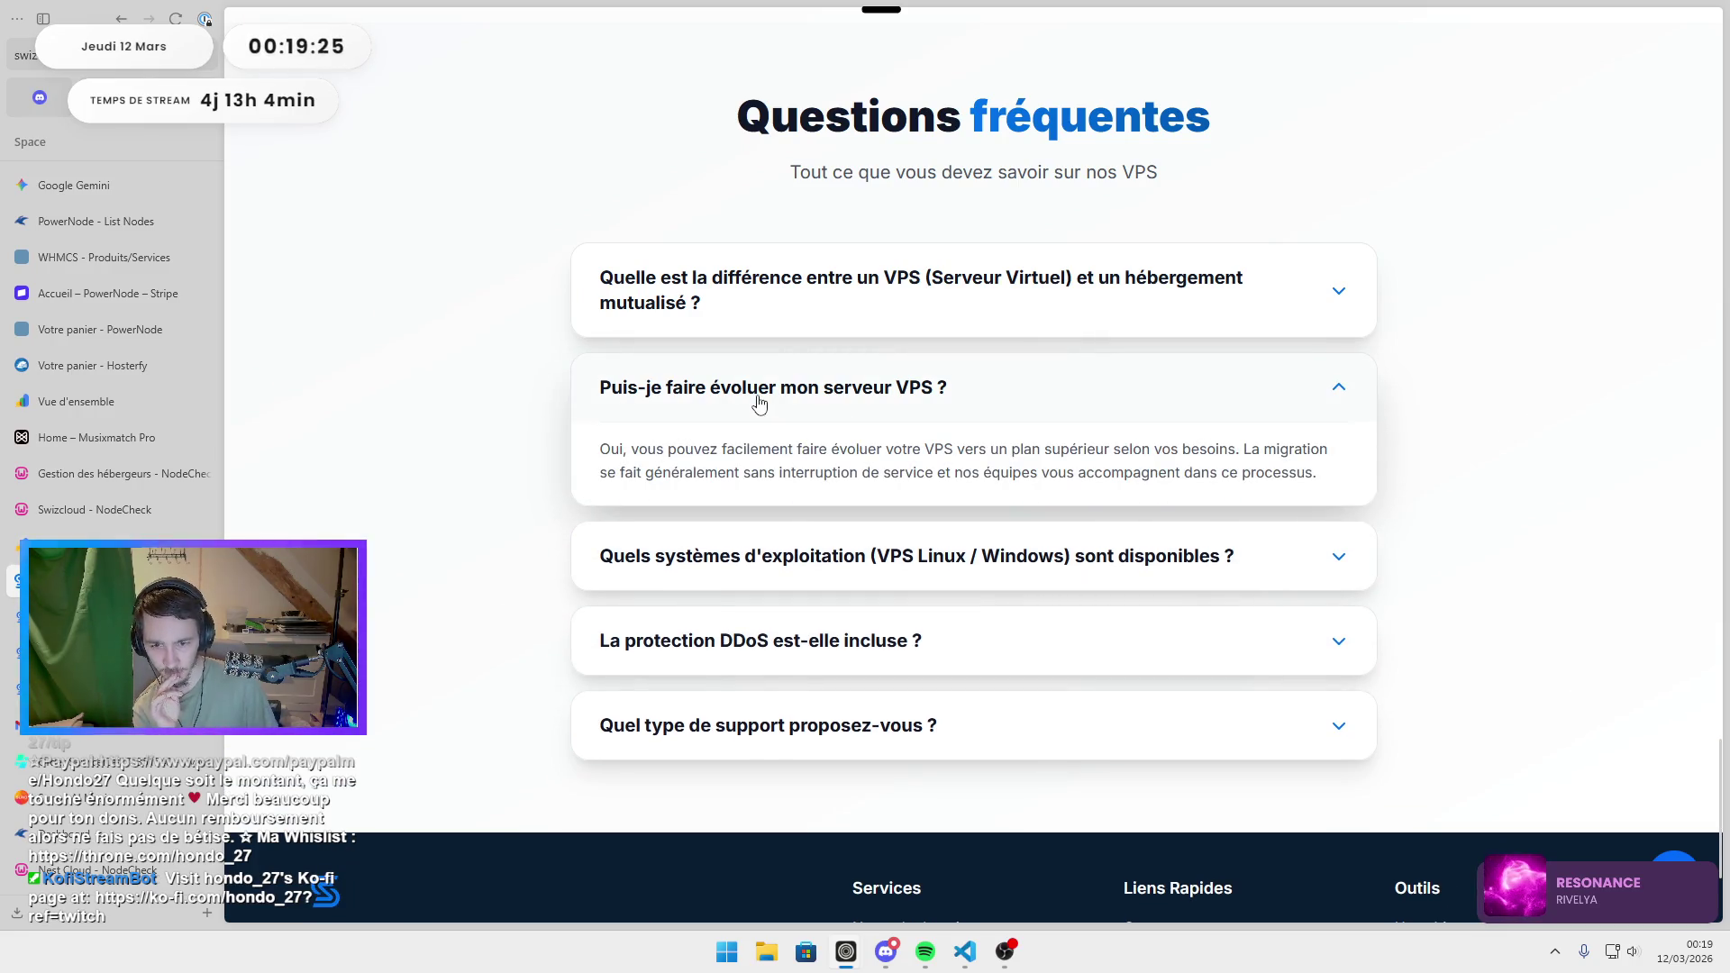
{"action": "left_click", "coordinate": [760, 403]}
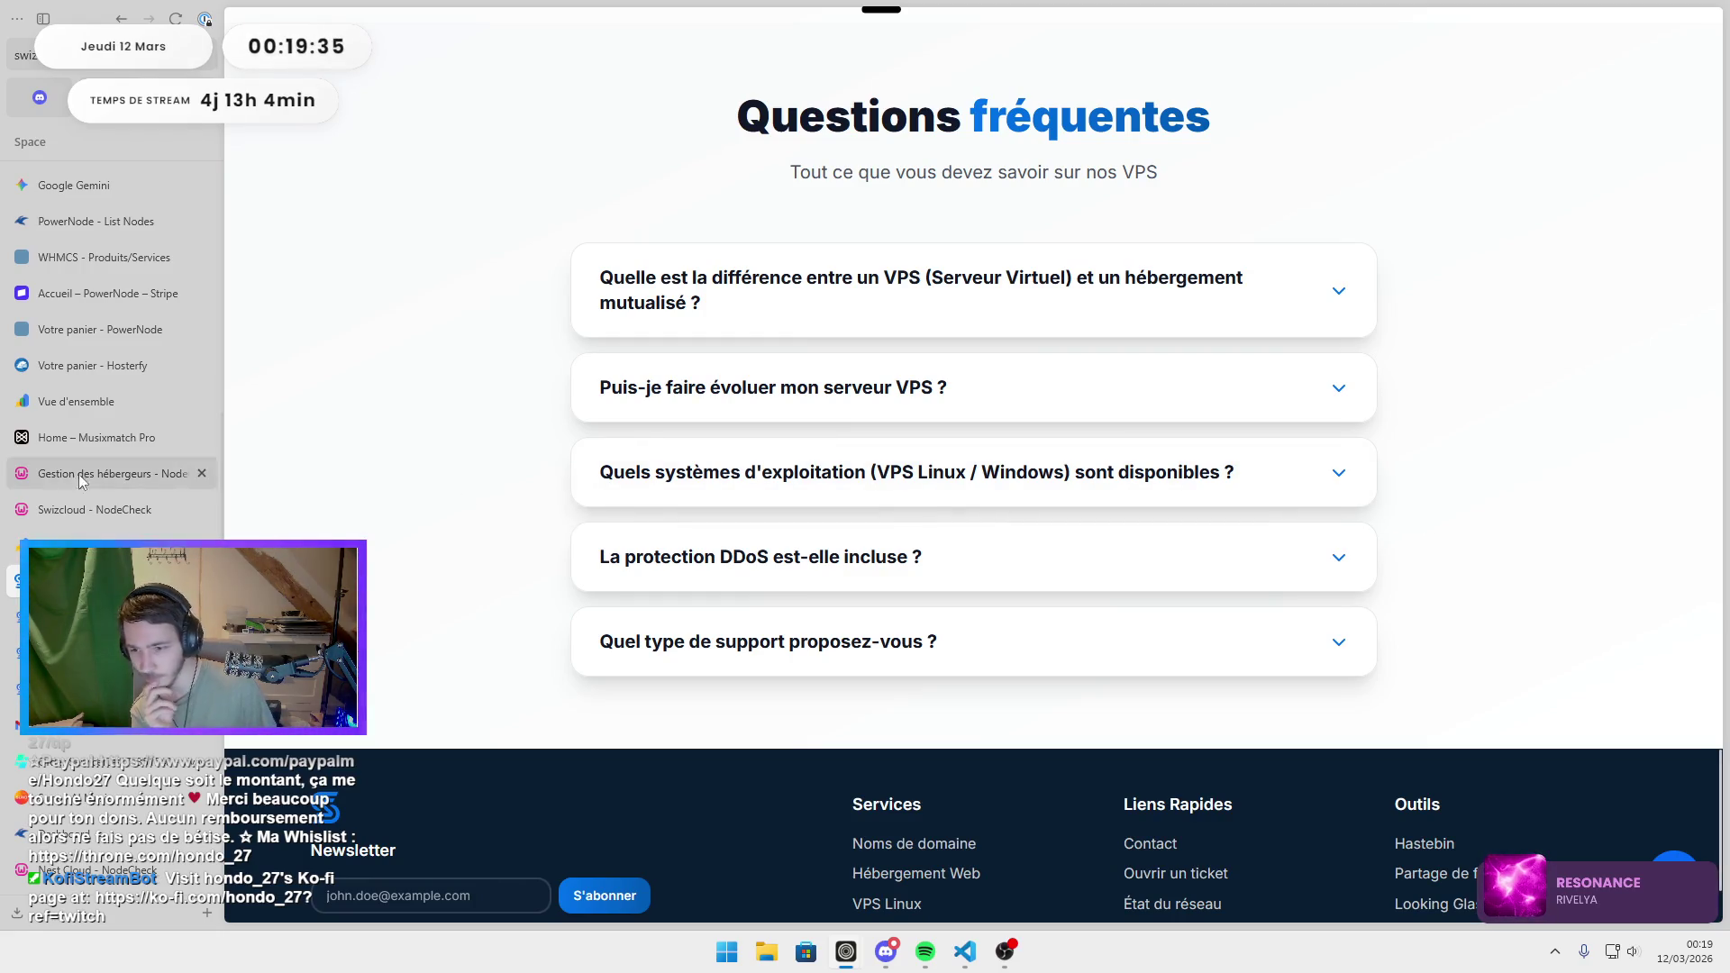
Check the paid VPS invoice, then return to the WHMCS Overworld edit page.
{"action": "left_click", "coordinate": [108, 617]}
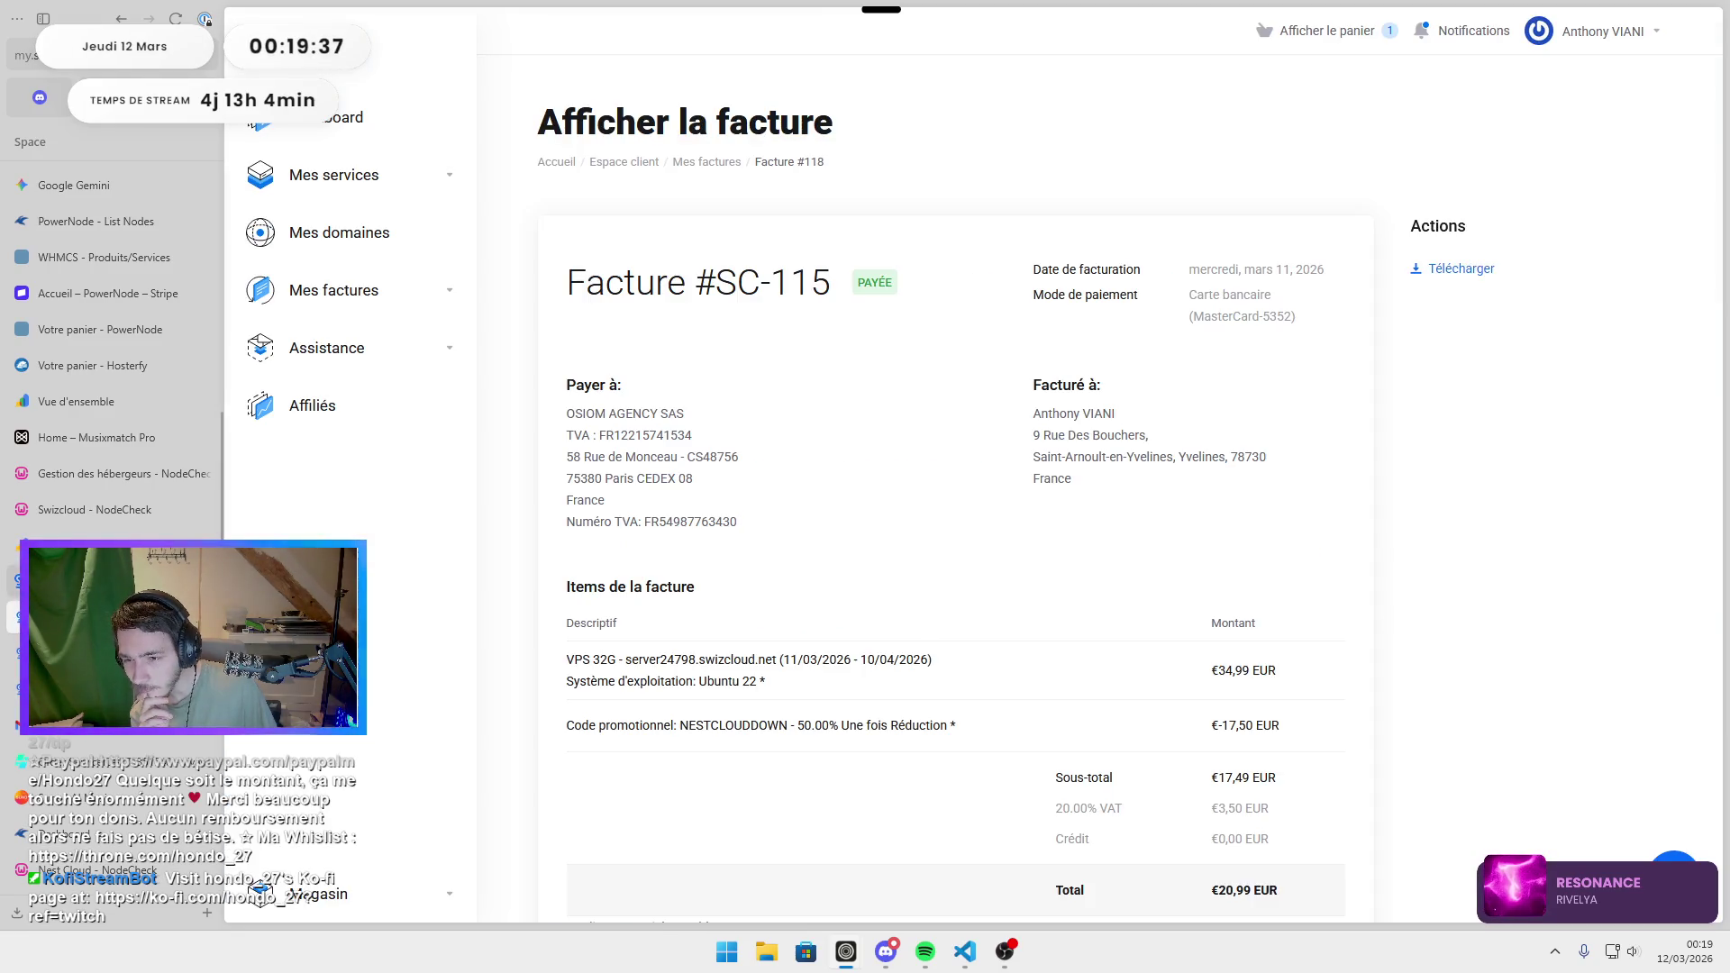
{"action": "left_click", "coordinate": [94, 581]}
{"action": "left_click", "coordinate": [79, 267]}
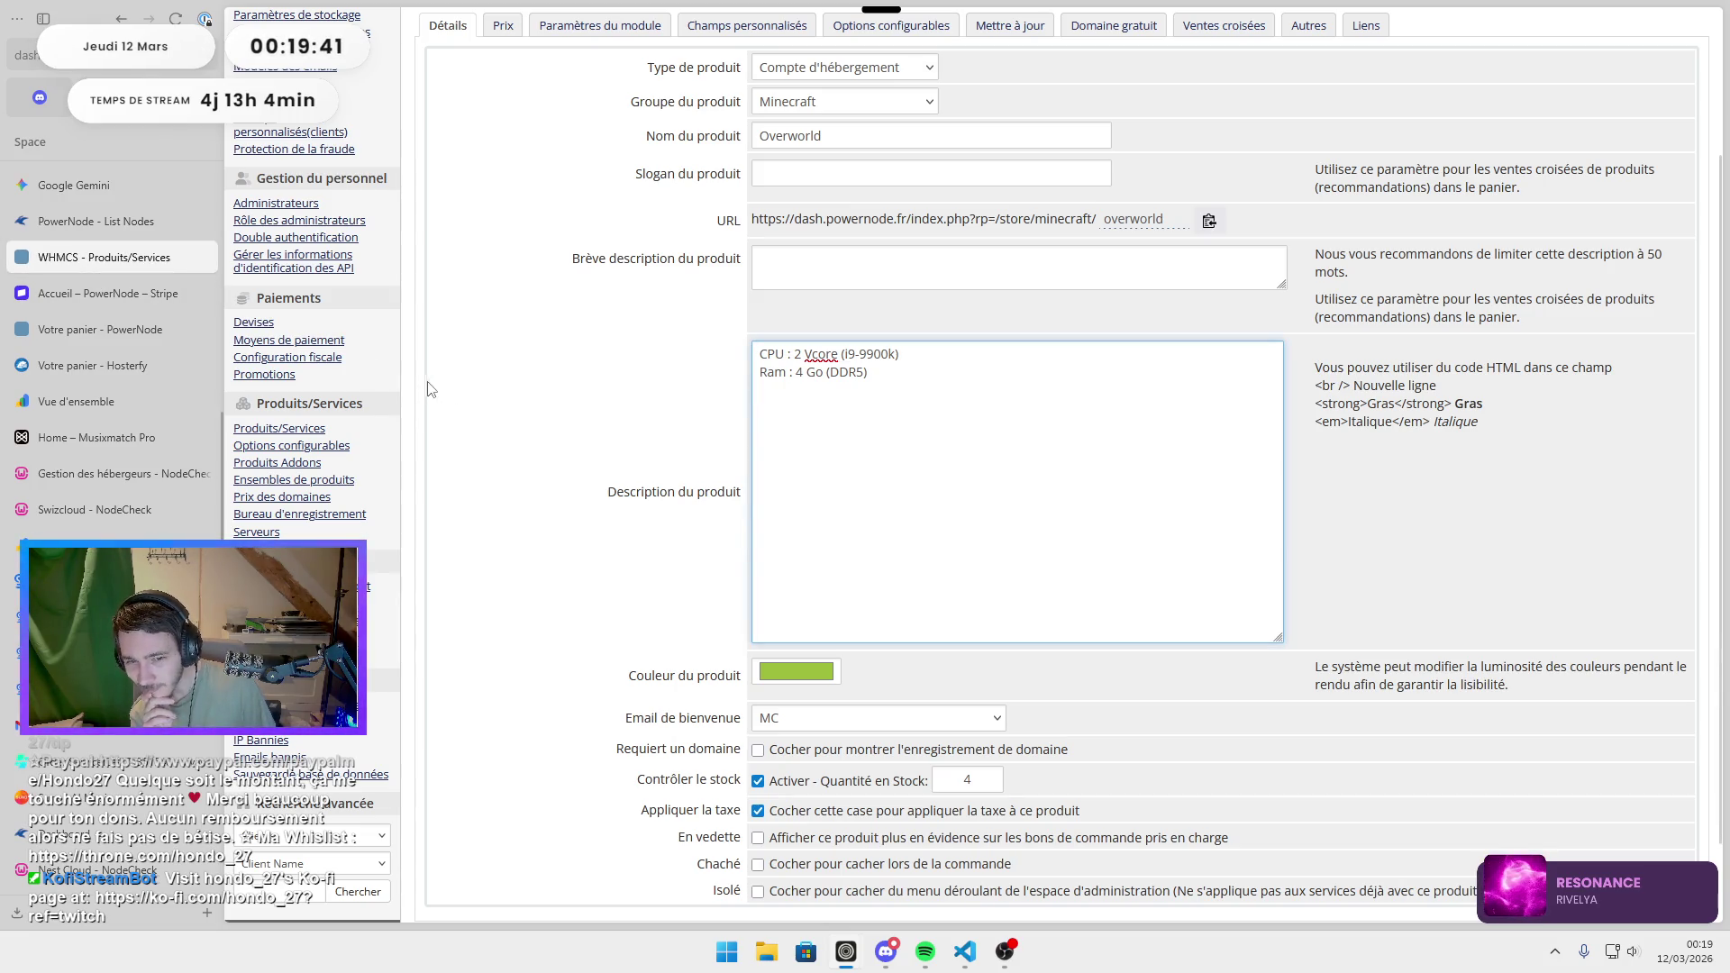
Add the third line 'Stockage : 40 Go (Nvme)' and save the Overworld product.
{"action": "type", "text": "Stockage : "}
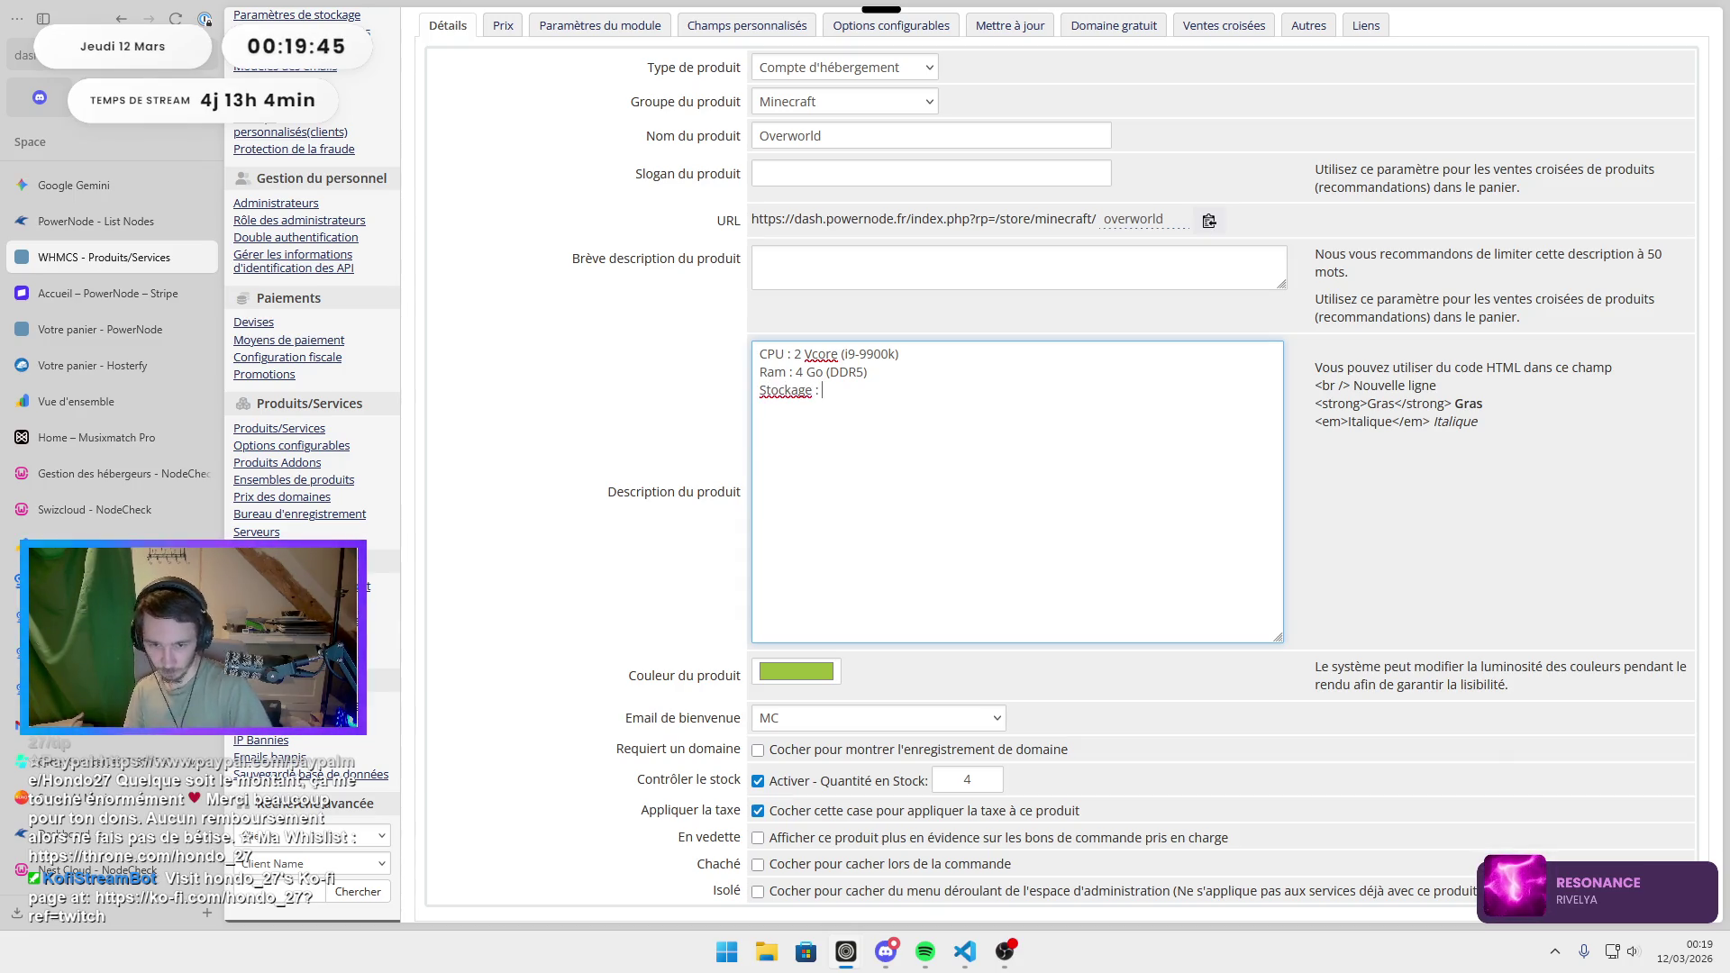
{"action": "type", "text": "40 Go (Nvme"}
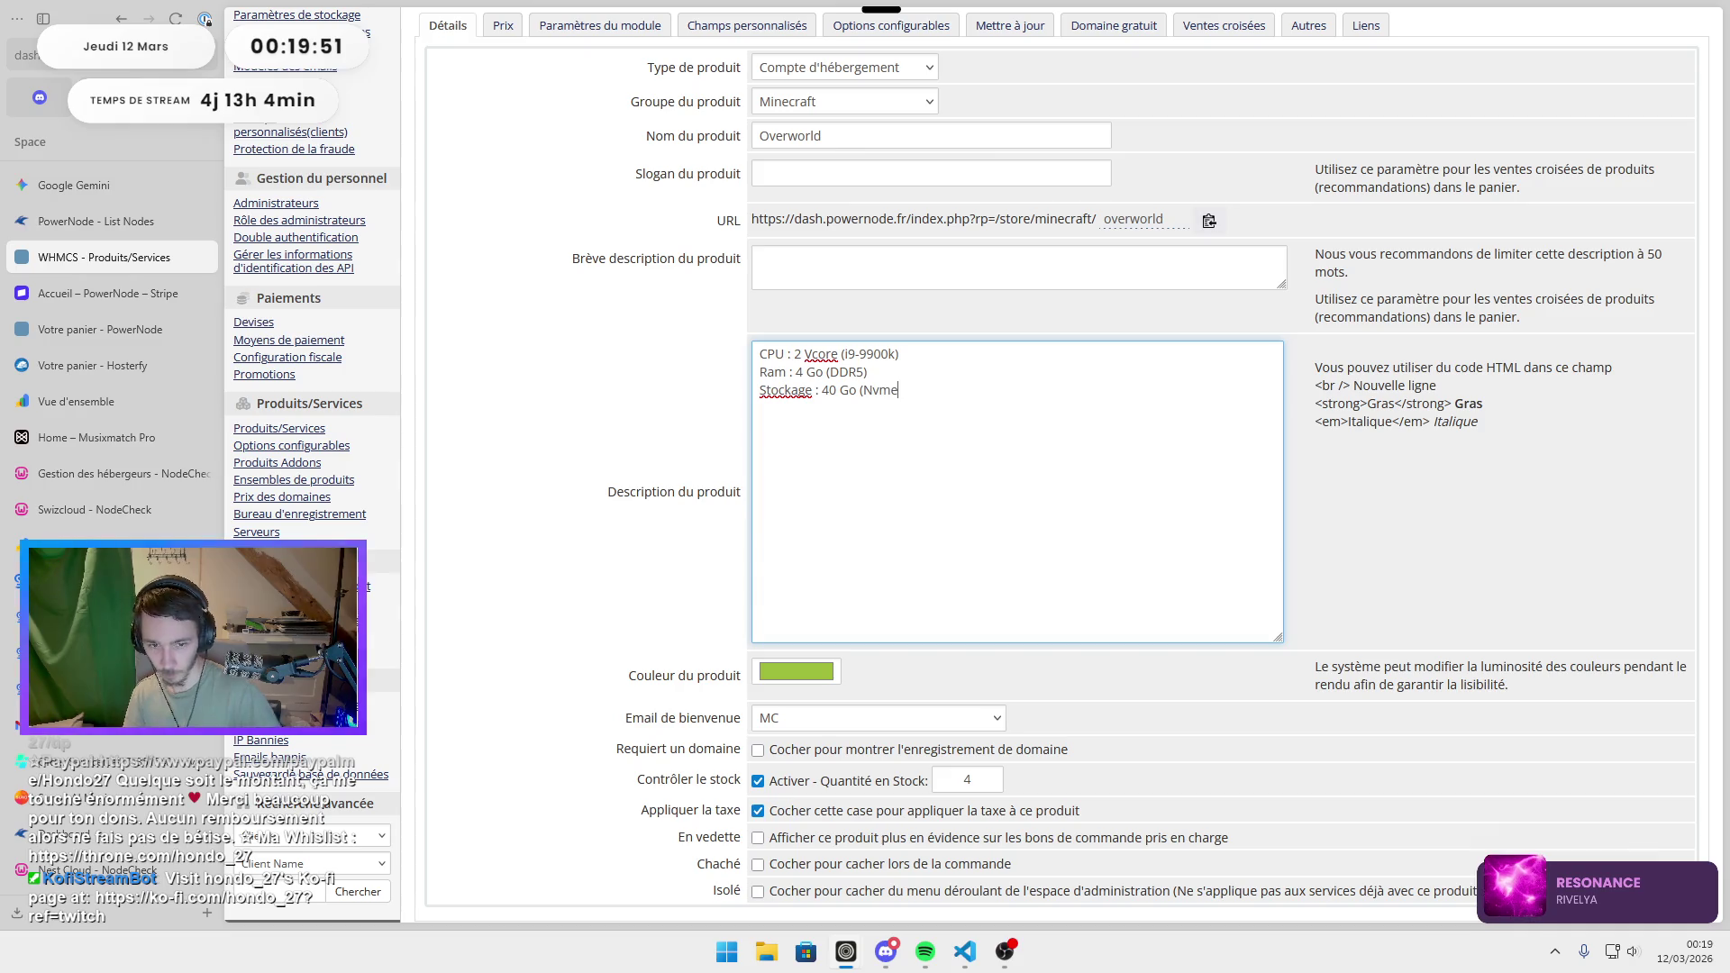
{"action": "type", "text": ")"}
{"action": "scroll", "coordinate": [471, 564], "scroll_direction": "down", "scroll_amount": 2}
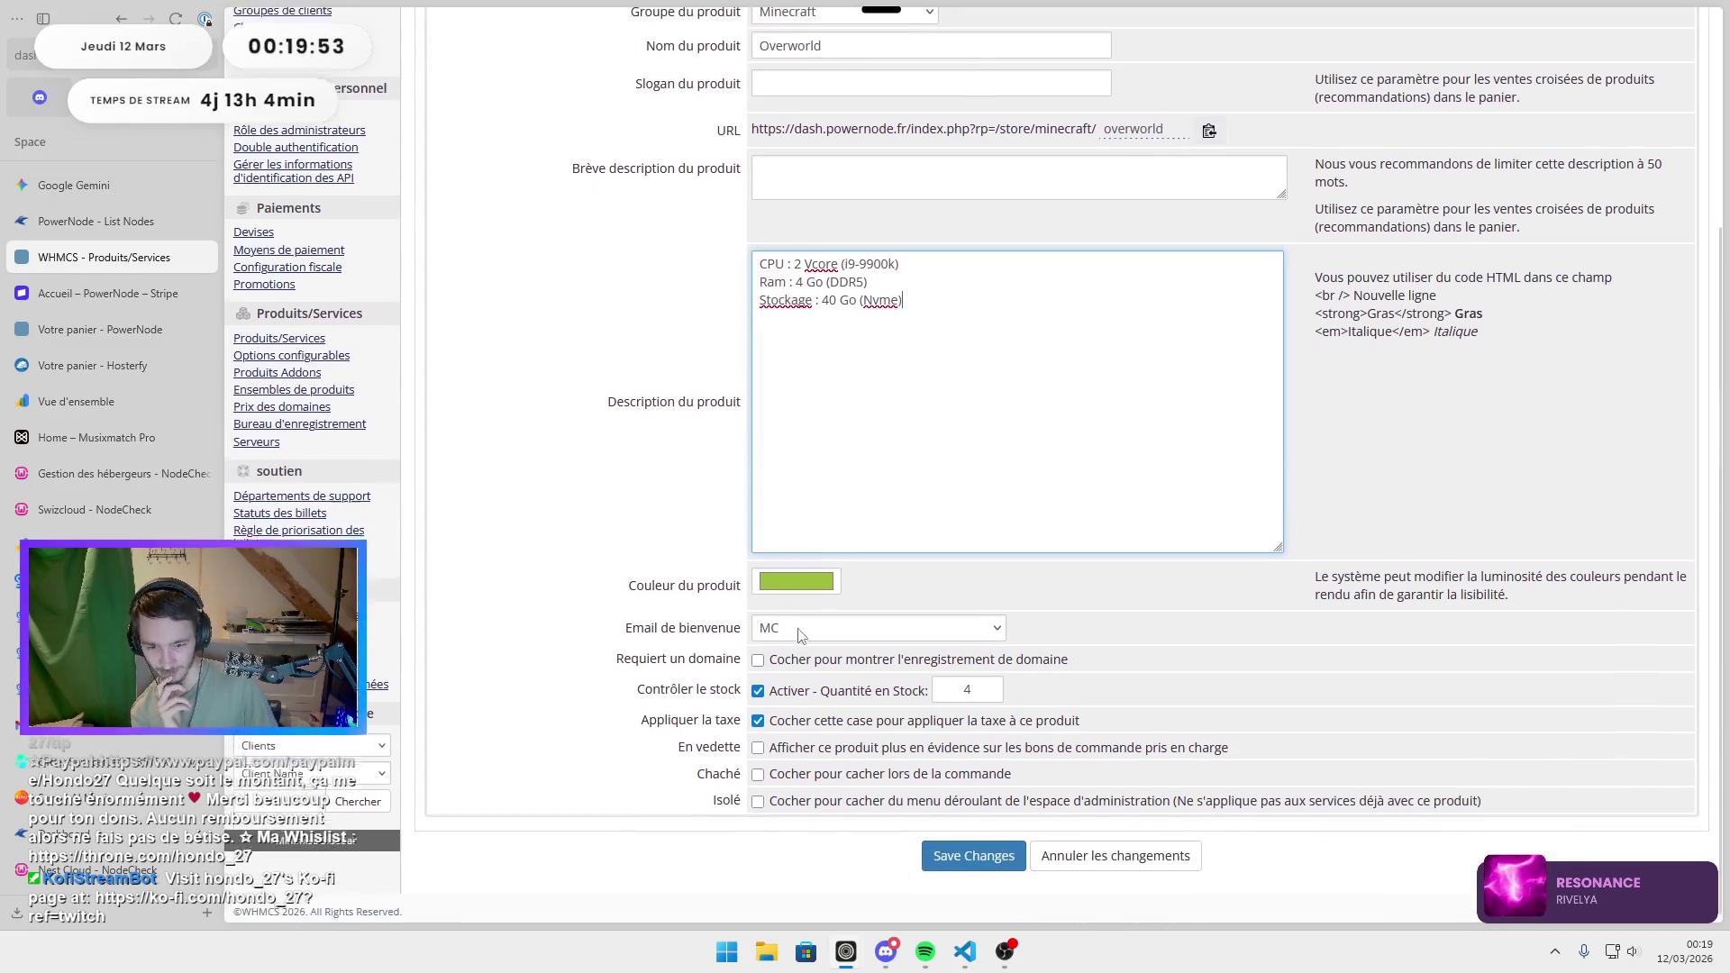
{"action": "left_click", "coordinate": [960, 853]}
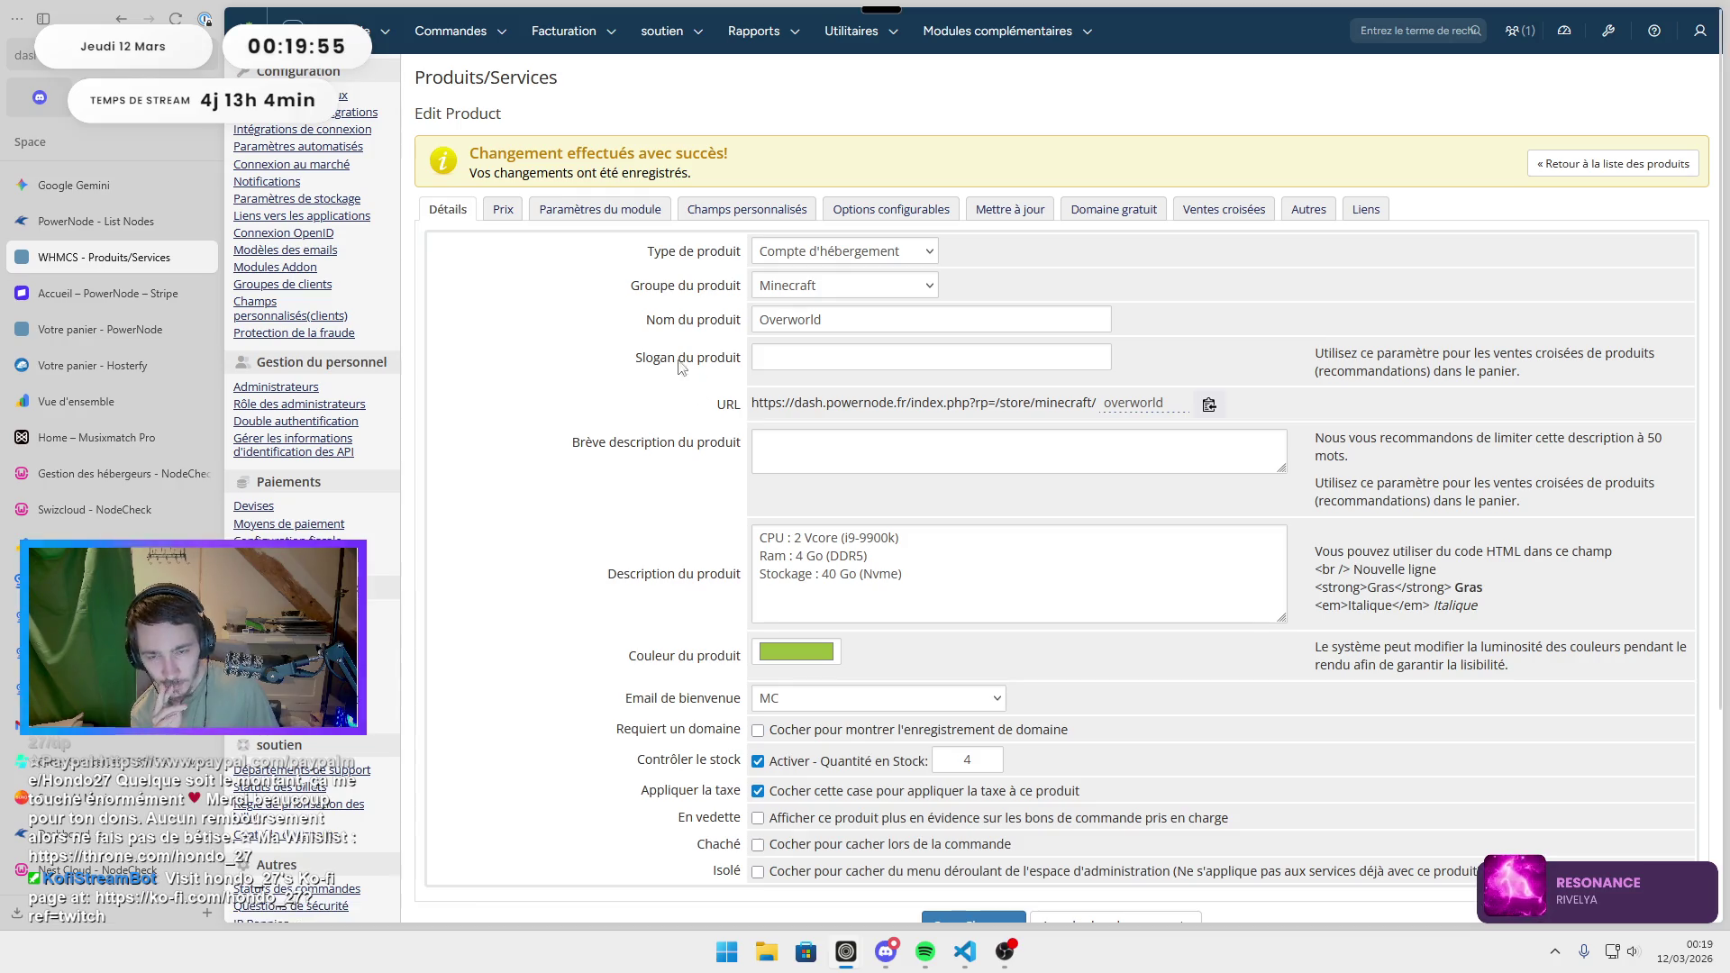
{"action": "left_click", "coordinate": [618, 214]}
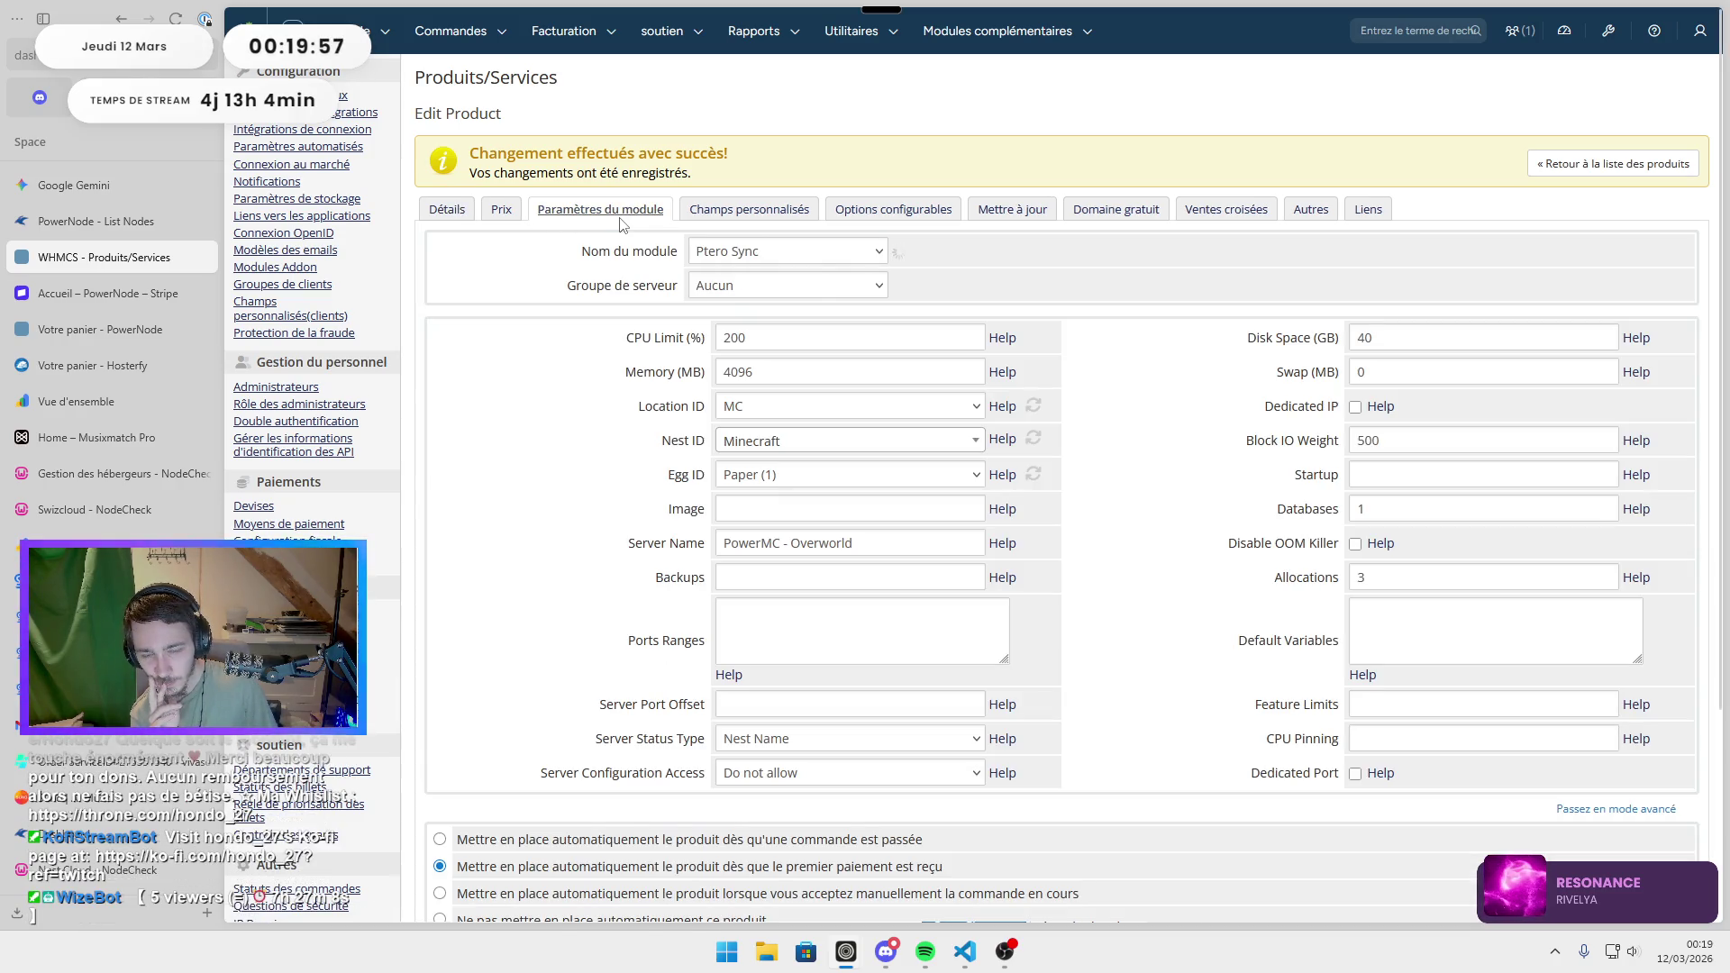
{"action": "left_click", "coordinate": [775, 415]}
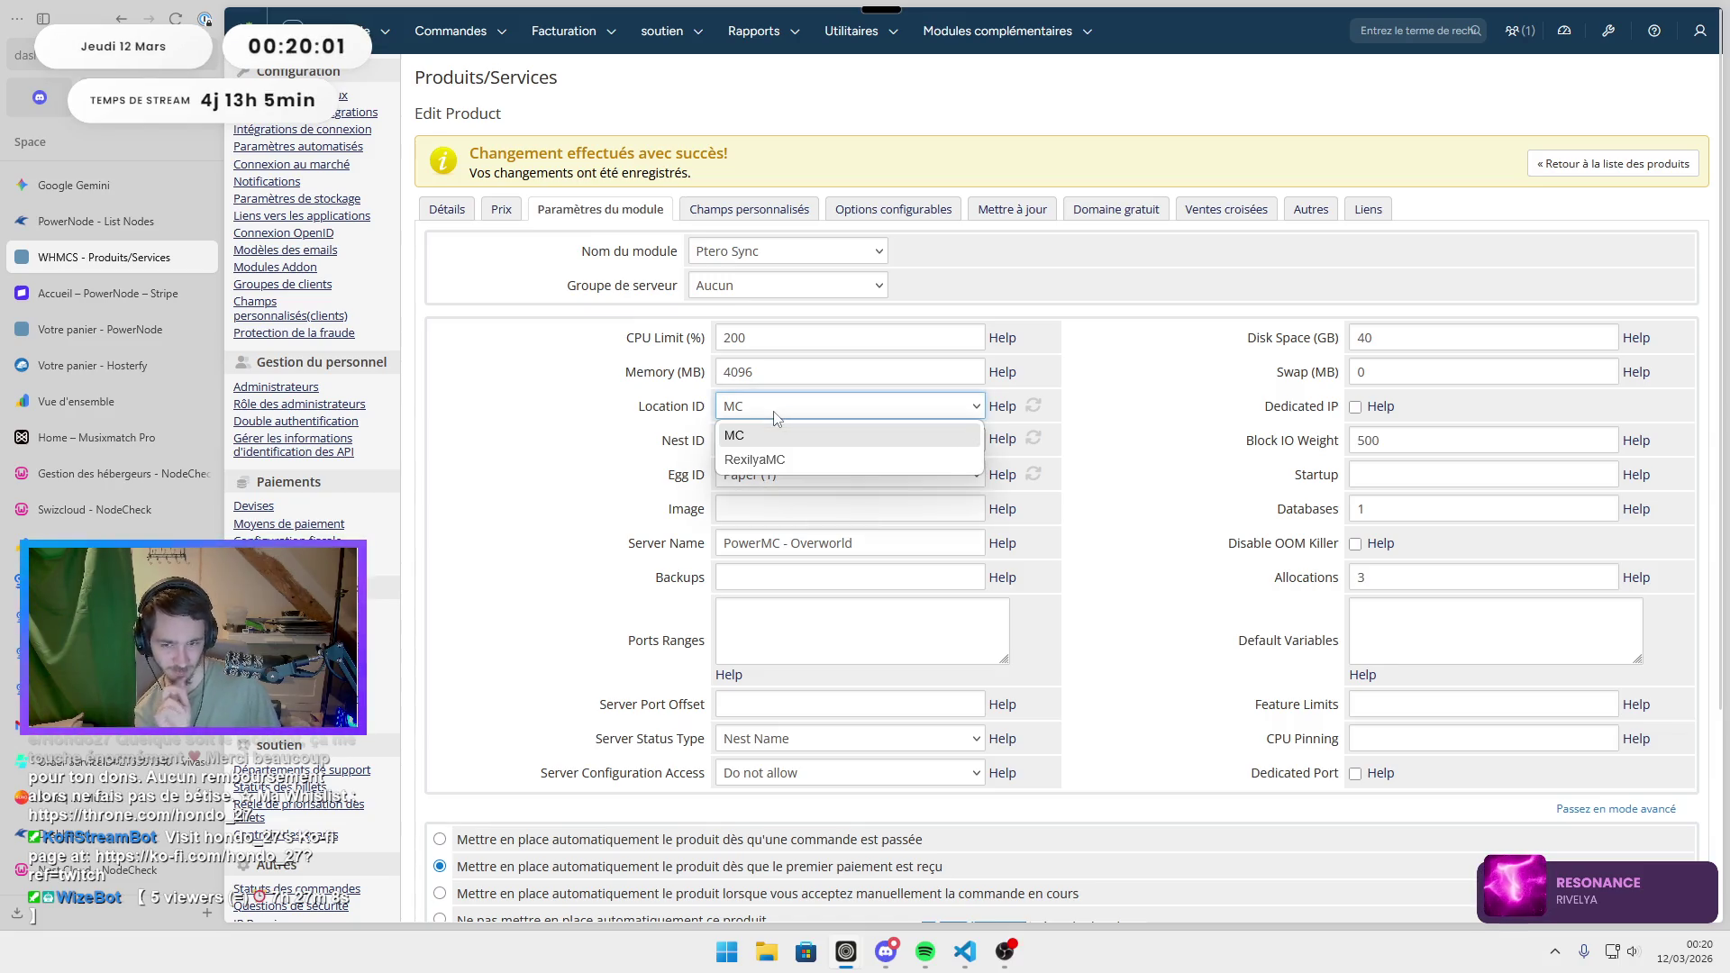
{"action": "left_click", "coordinate": [581, 456]}
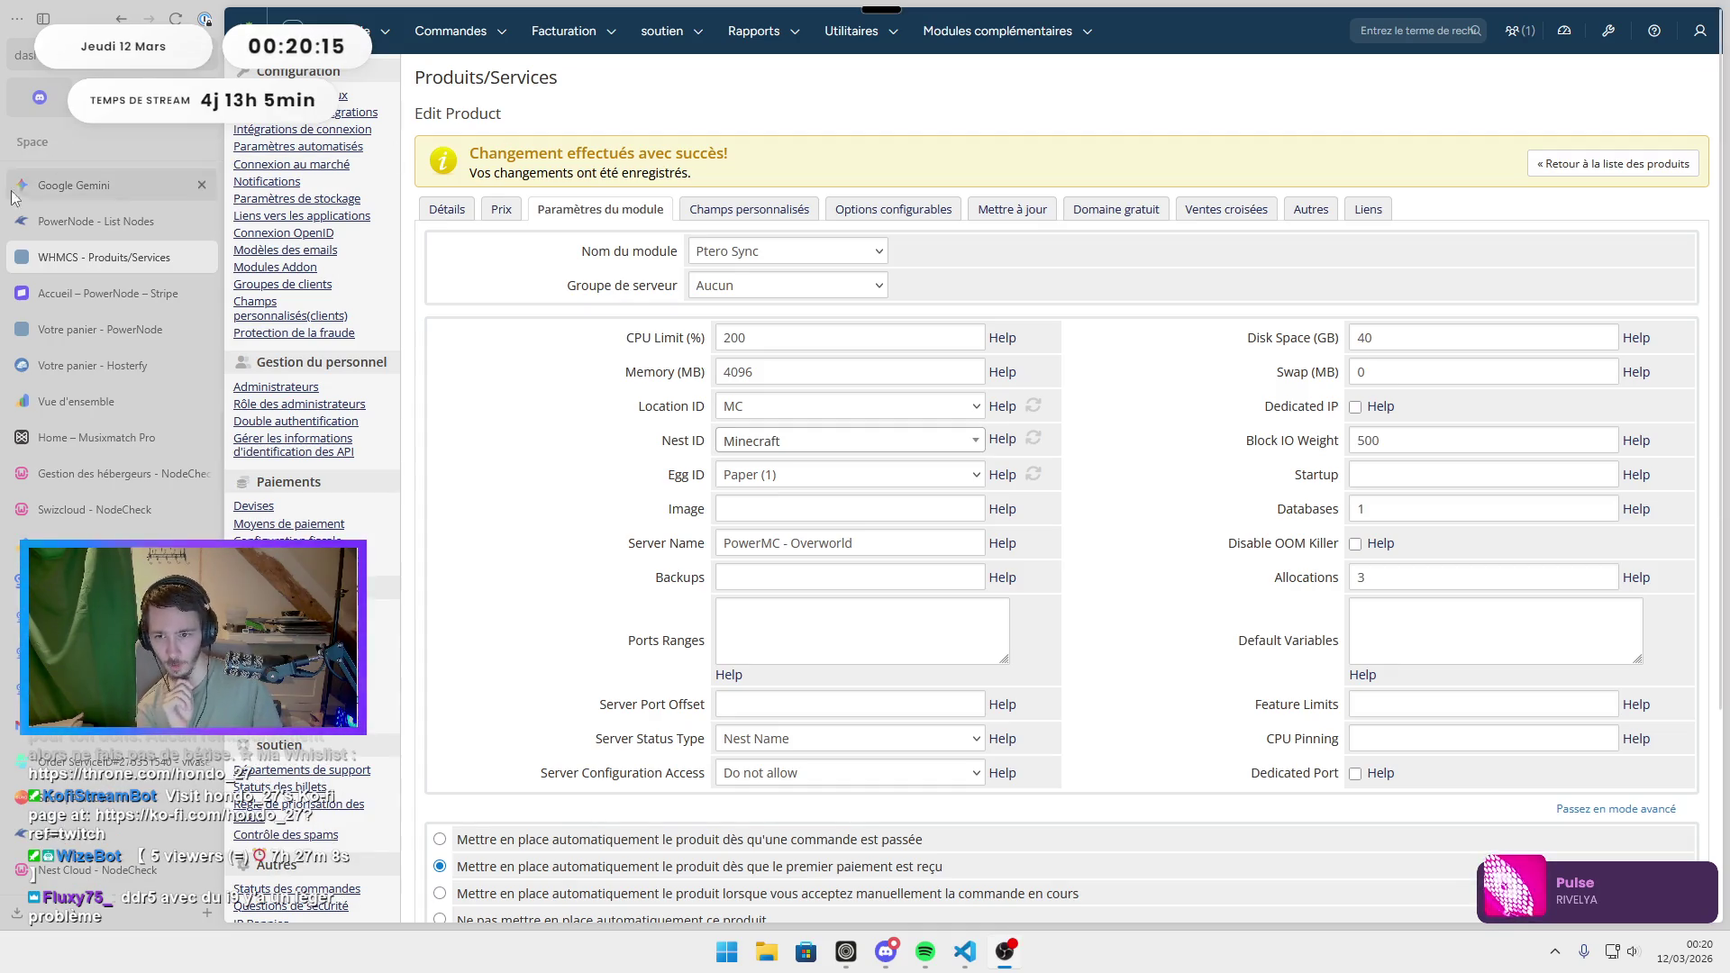
{"action": "left_click", "coordinate": [450, 211]}
{"action": "left_click", "coordinate": [927, 596]}
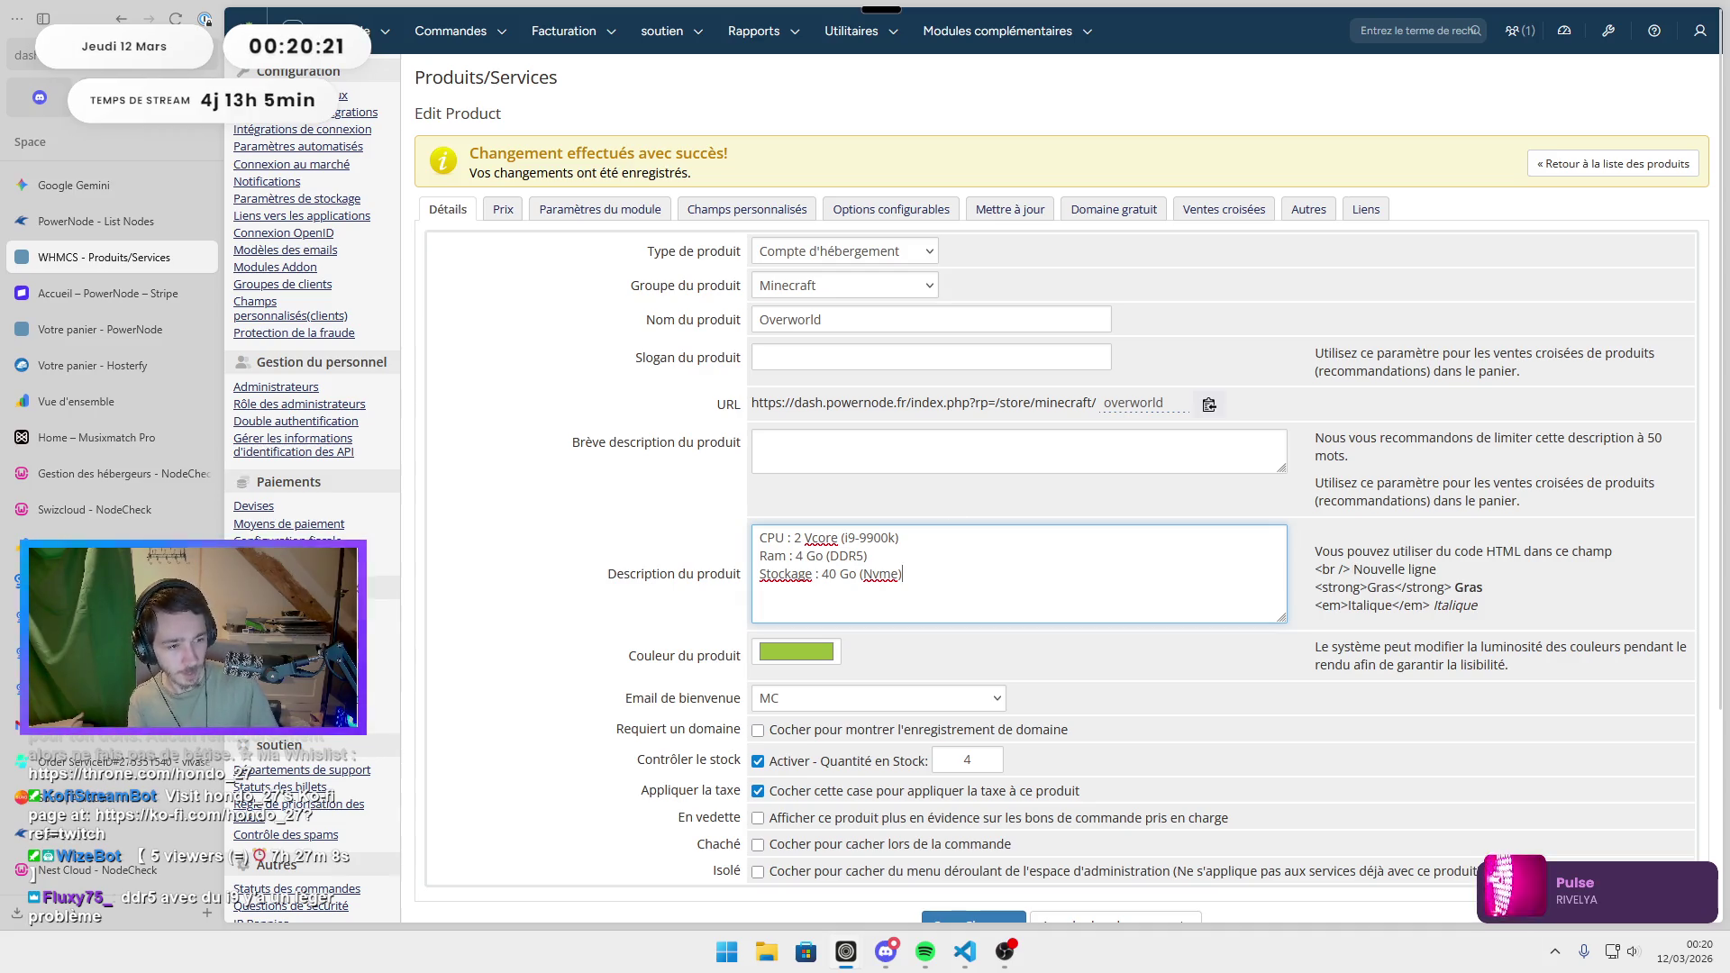
Add the description line 'Ports : 3 allocations' and start a new line.
{"action": "key", "text": "alt+Tab"}
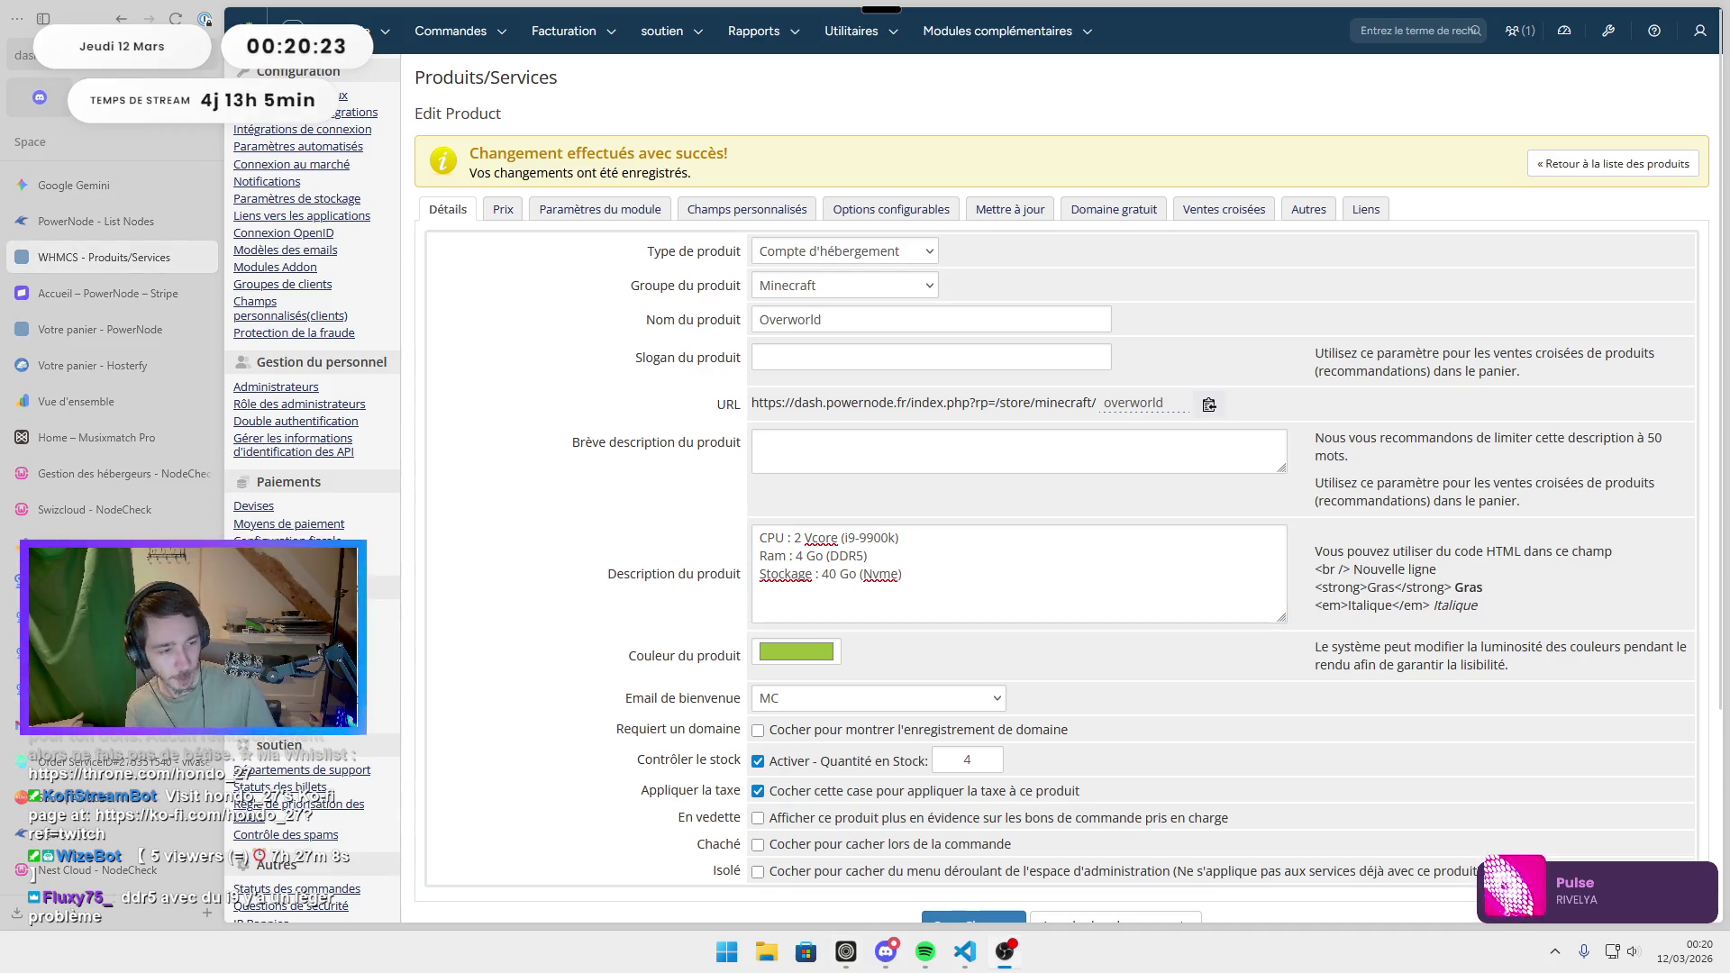
{"action": "left_click", "coordinate": [912, 613]}
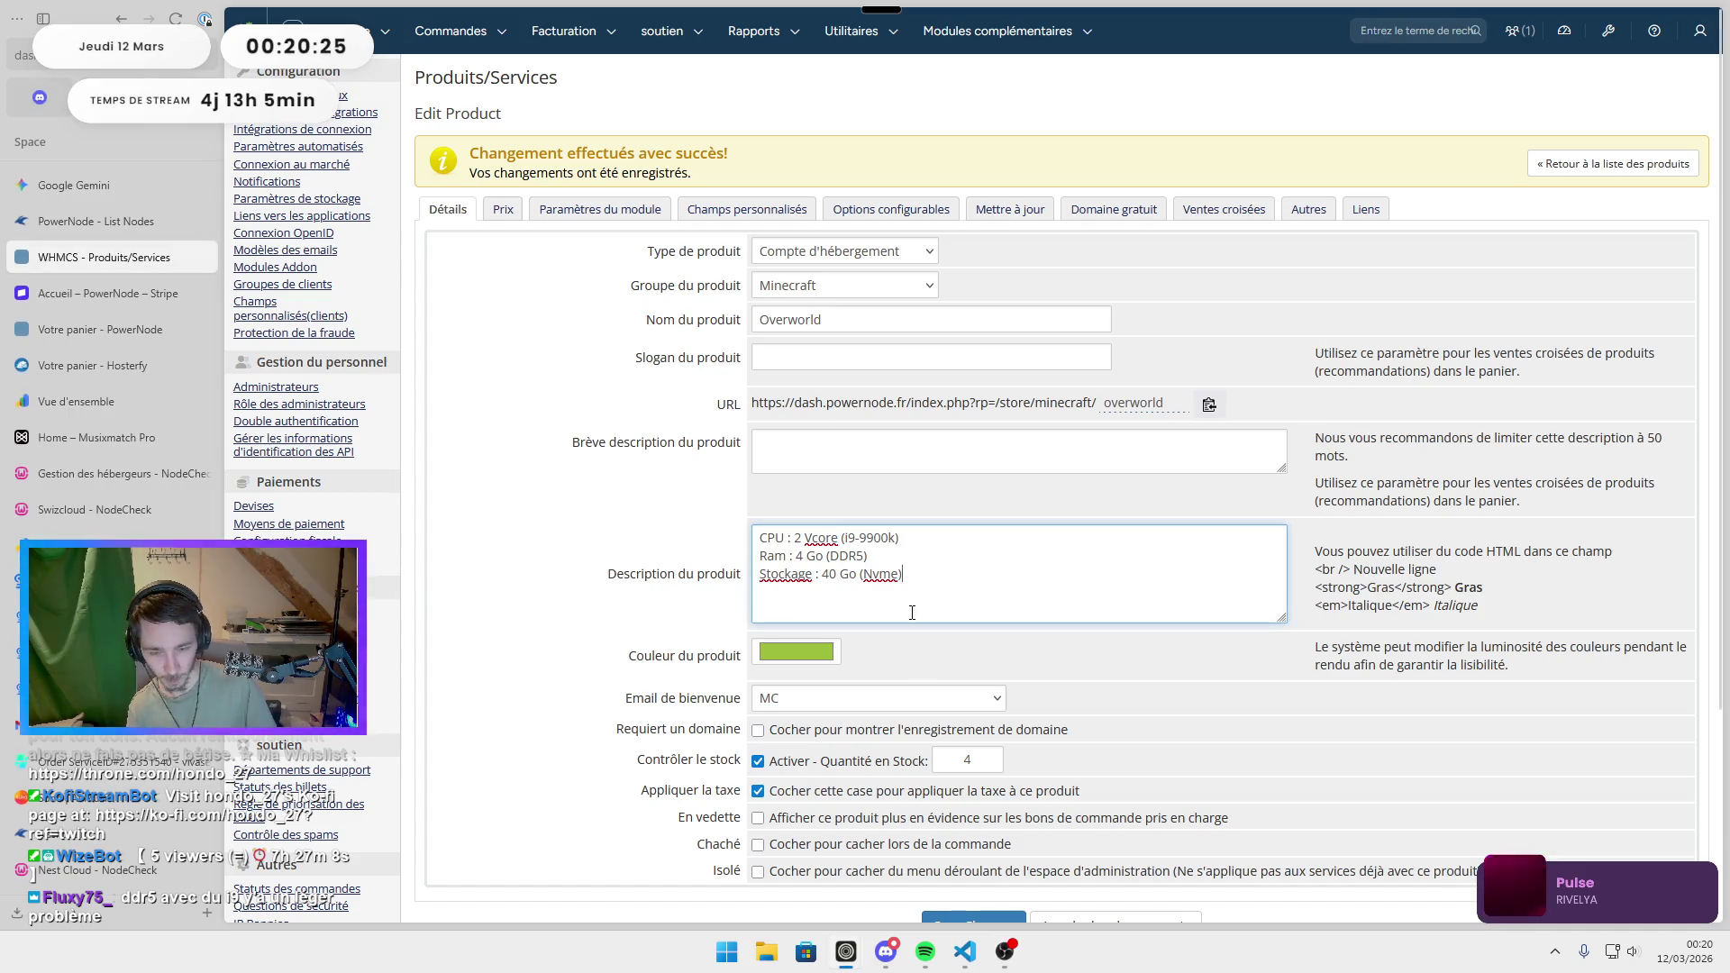
{"action": "key", "text": "Return"}
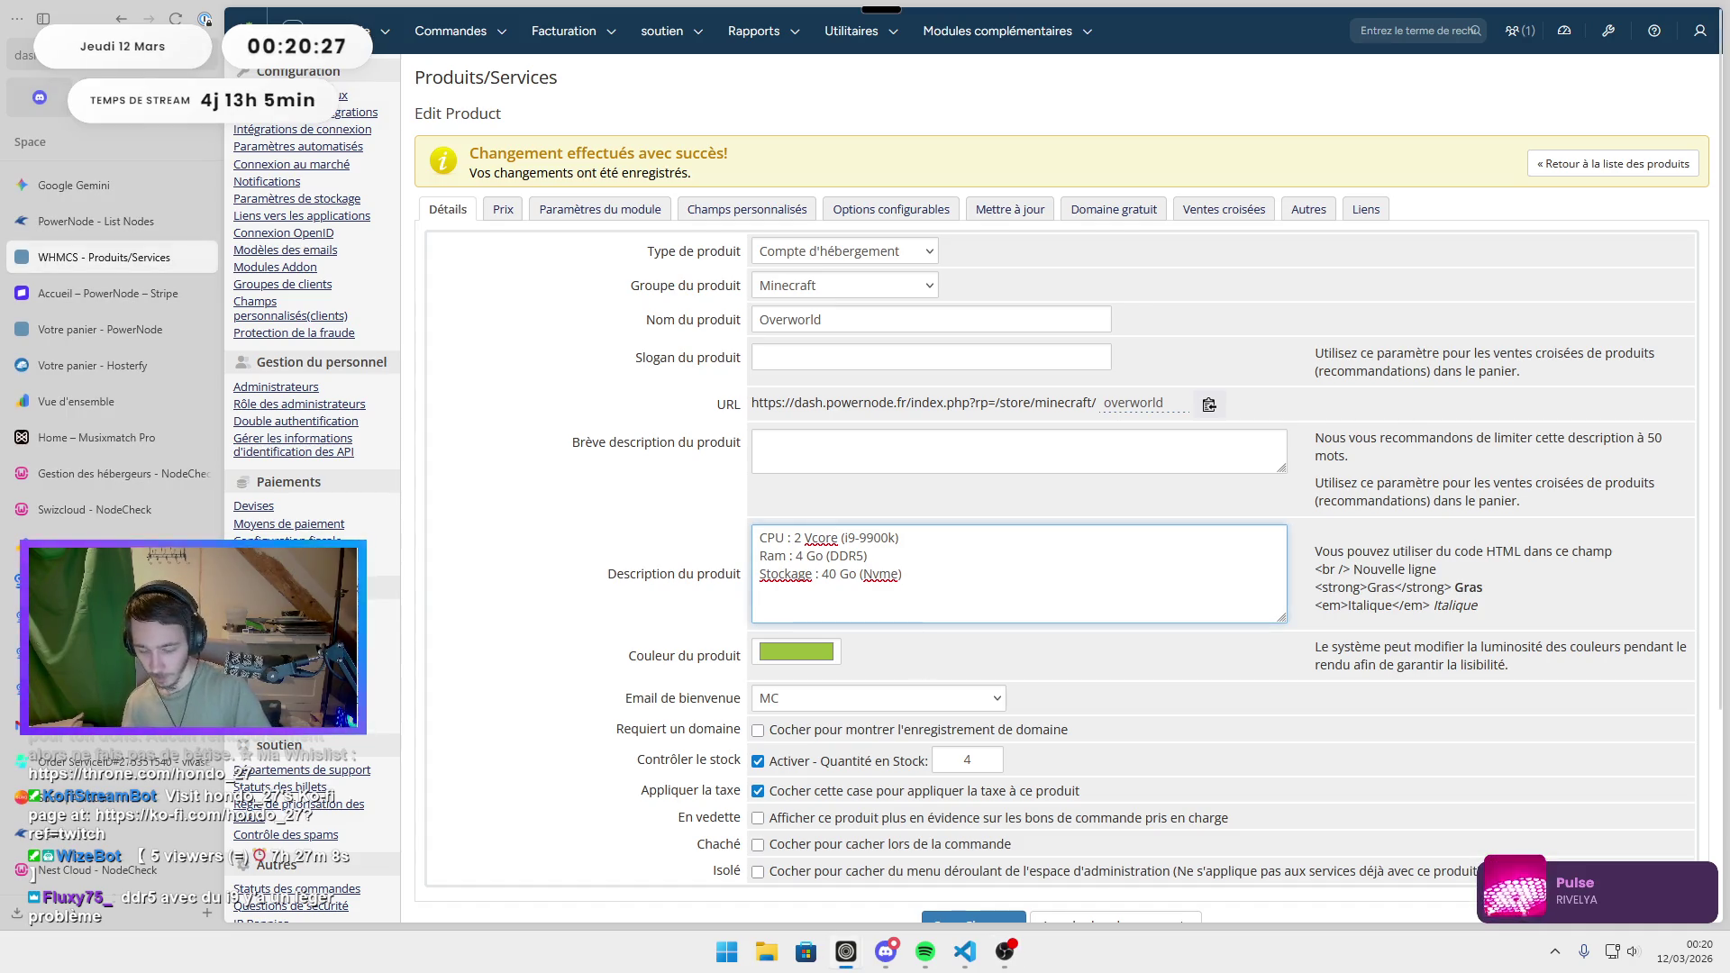
{"action": "type", "text": "Ports : 3 allocations"}
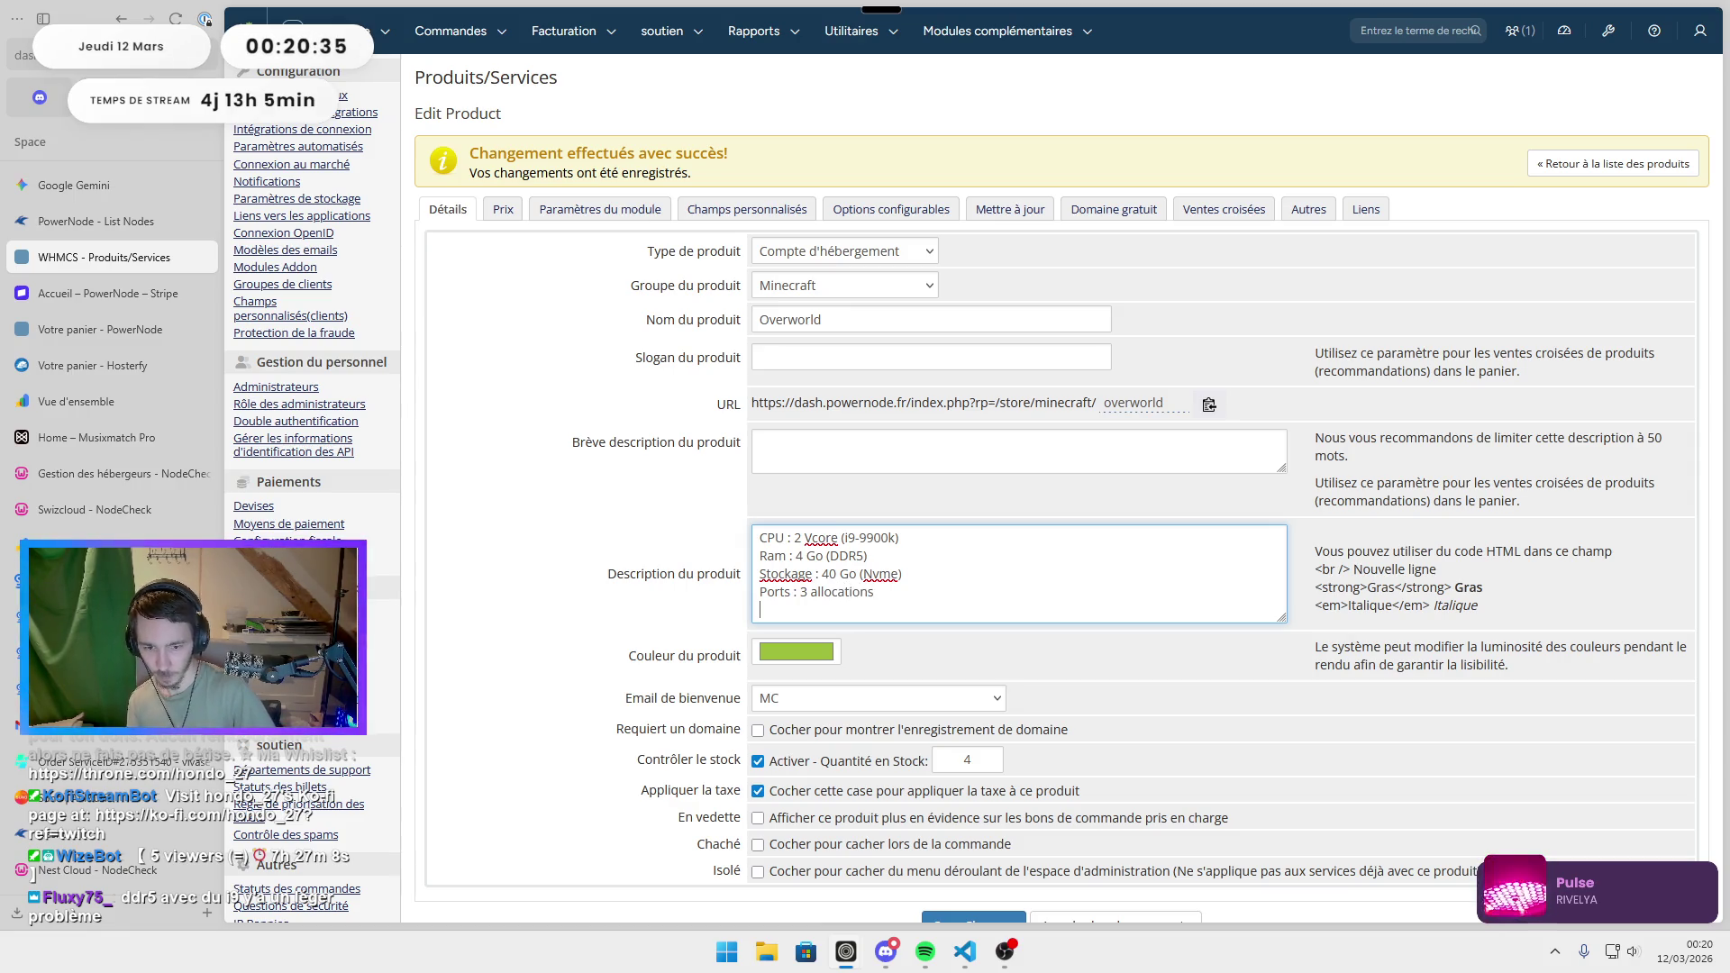
{"action": "key", "text": "Return"}
Add 'Anti DDOS : Inclus (Netrix)', save the product, and view the PowerNode Minecraft cart.
{"action": "left_click_drag", "start_coordinate": [1281, 618], "coordinate": [1297, 694]}
{"action": "type", "text": "Anti D"}
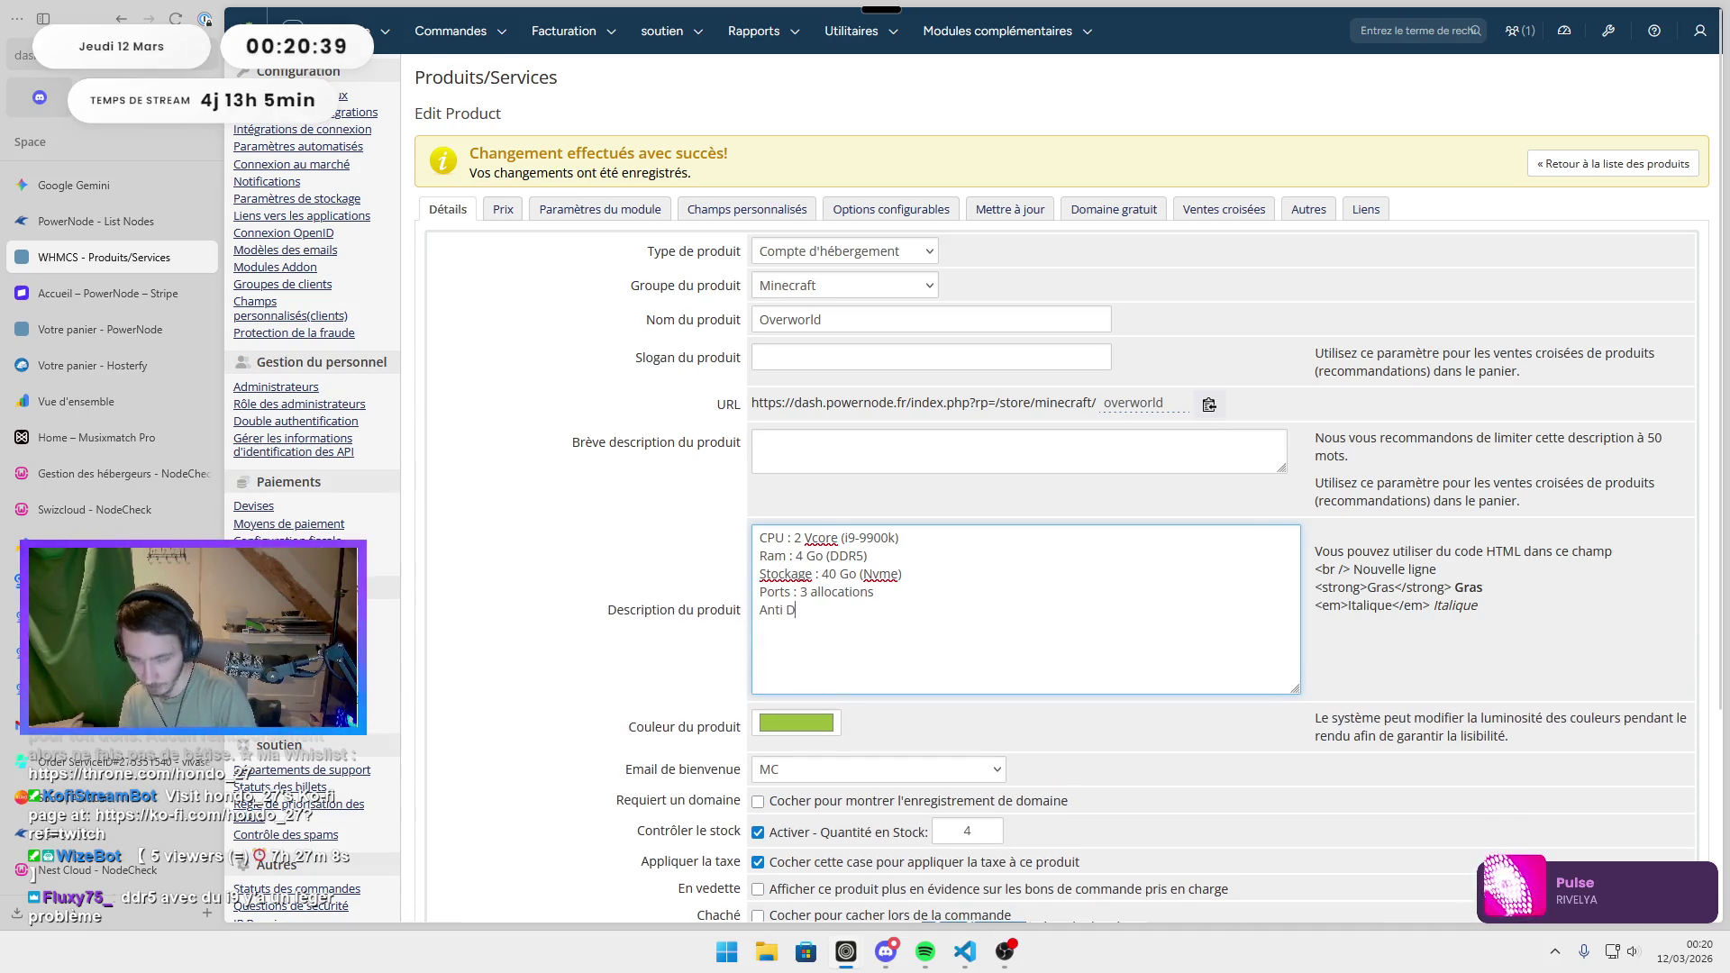
{"action": "type", "text": "DOS : "}
{"action": "type", "text": "Oui"}
{"action": "type", "text": " ("}
{"action": "key", "text": "BackSpace"}
{"action": "key", "text": "BackSpace"}
{"action": "key", "text": "BackSpace"}
{"action": "type", "text": "Inclus ("}
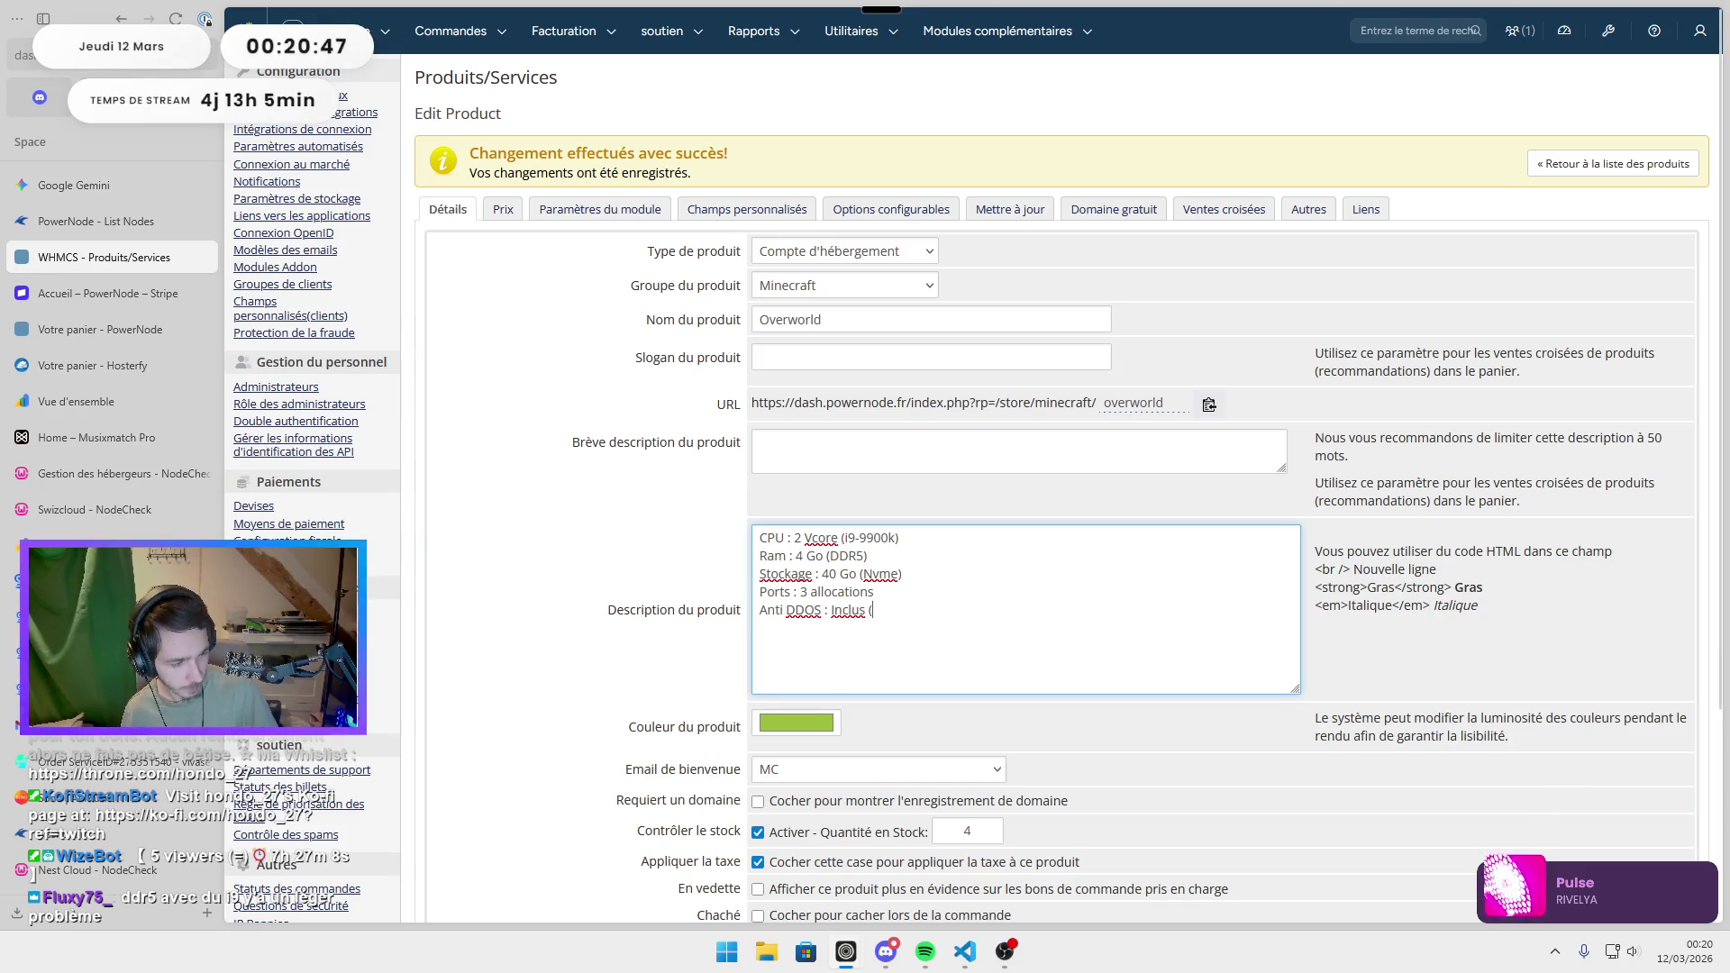
{"action": "key", "text": "alt+Tab"}
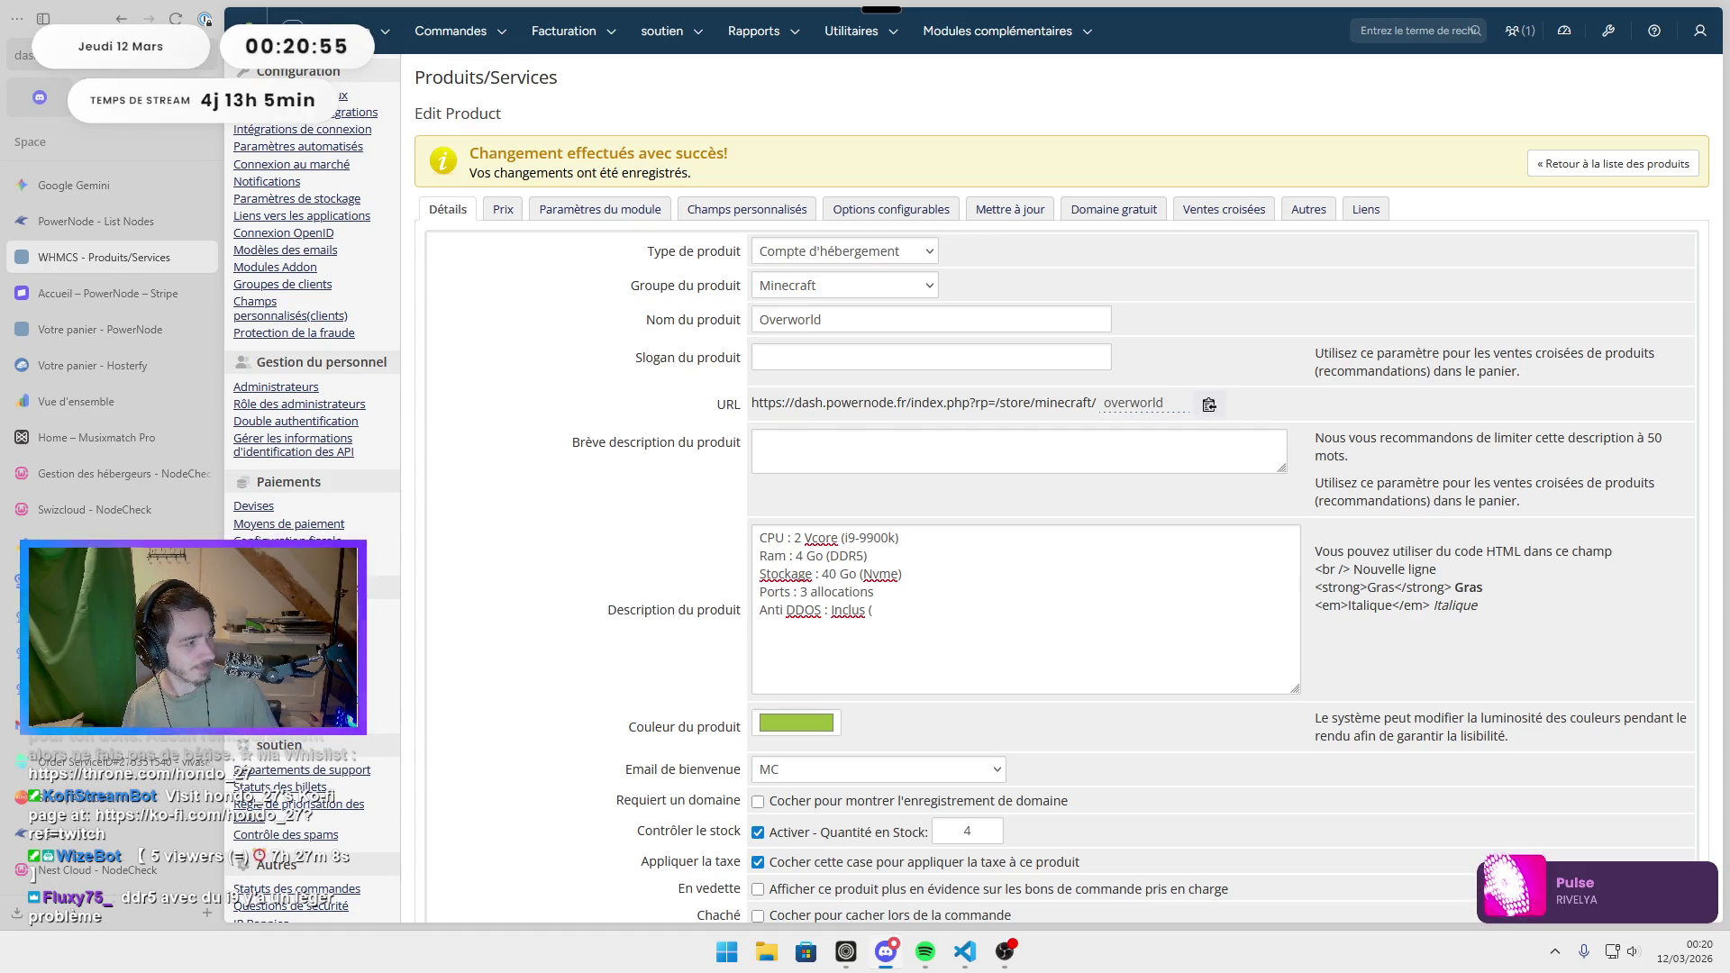
{"action": "left_click", "coordinate": [1112, 615]}
{"action": "type", "text": "Netrix"}
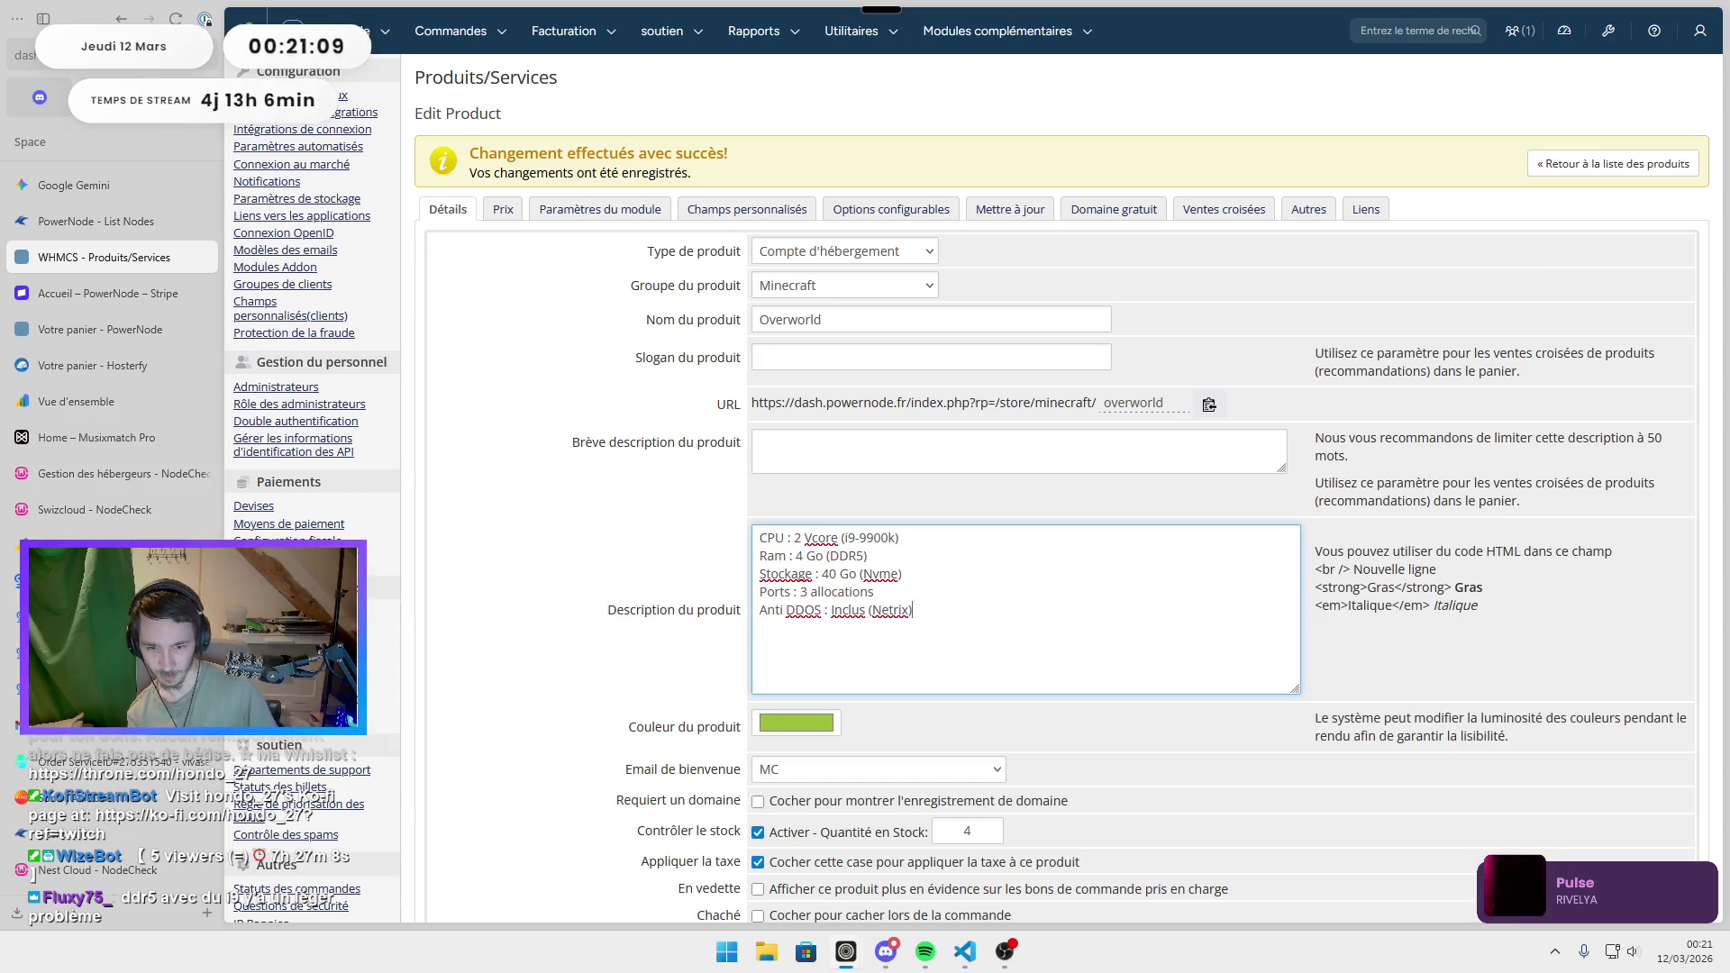
{"action": "scroll", "coordinate": [1116, 780], "scroll_direction": "down", "scroll_amount": 3}
{"action": "left_click", "coordinate": [938, 743]}
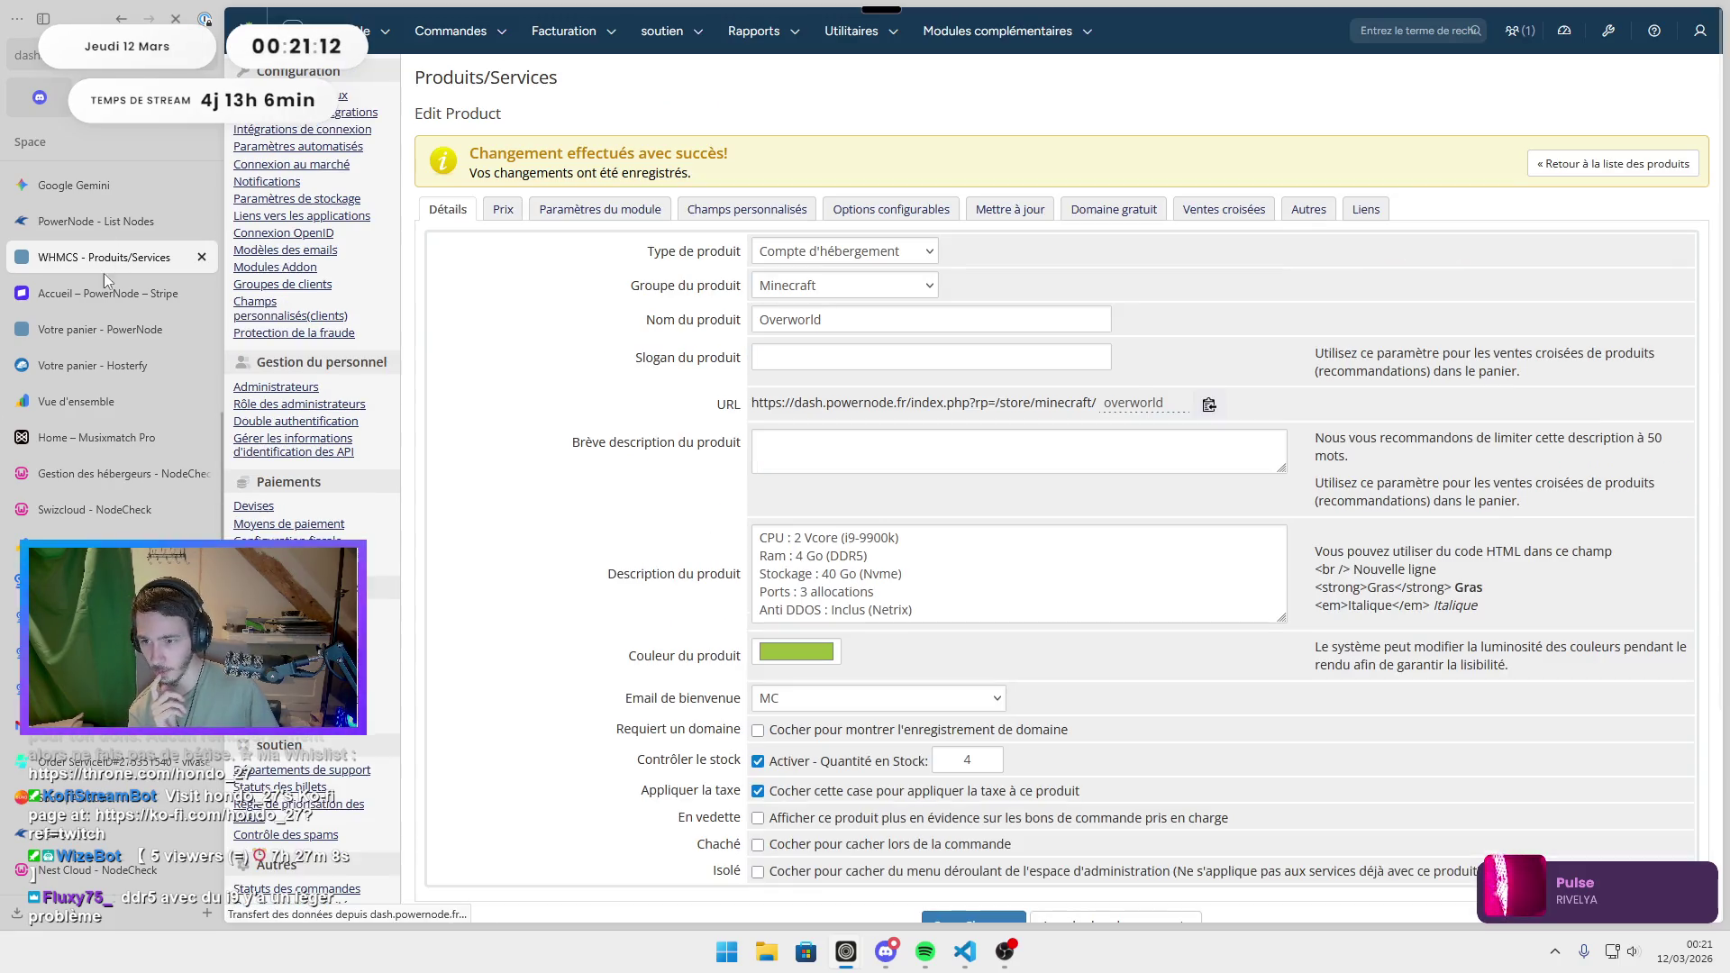
{"action": "left_click", "coordinate": [81, 330]}
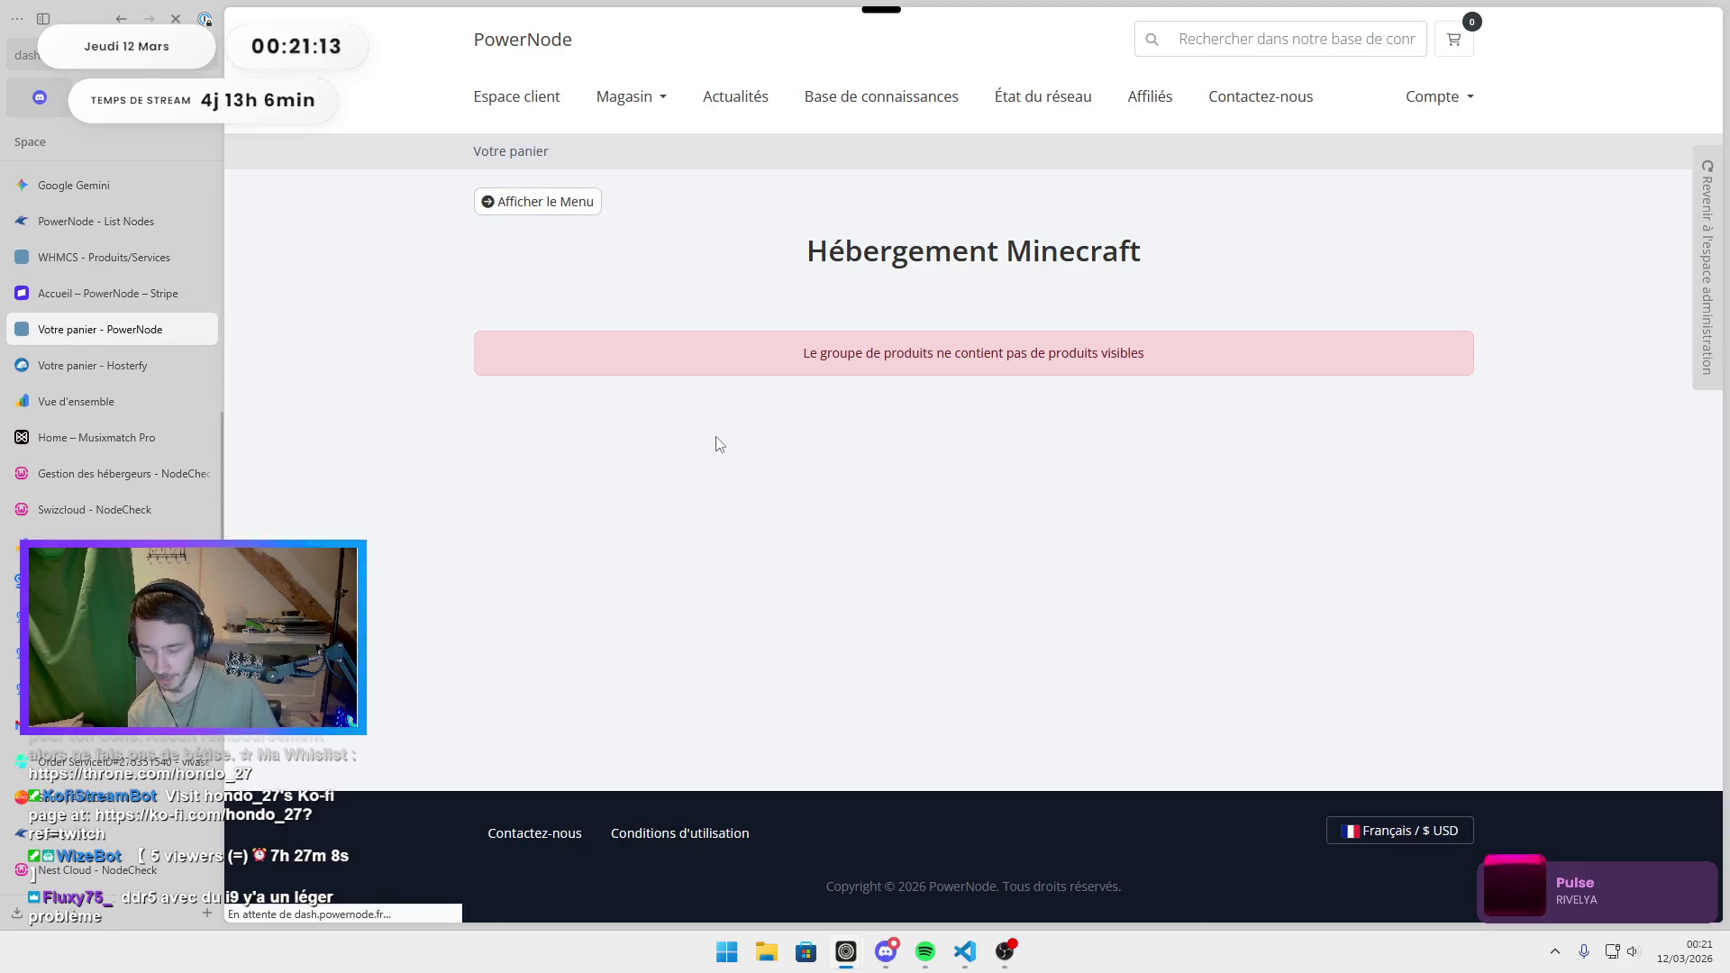